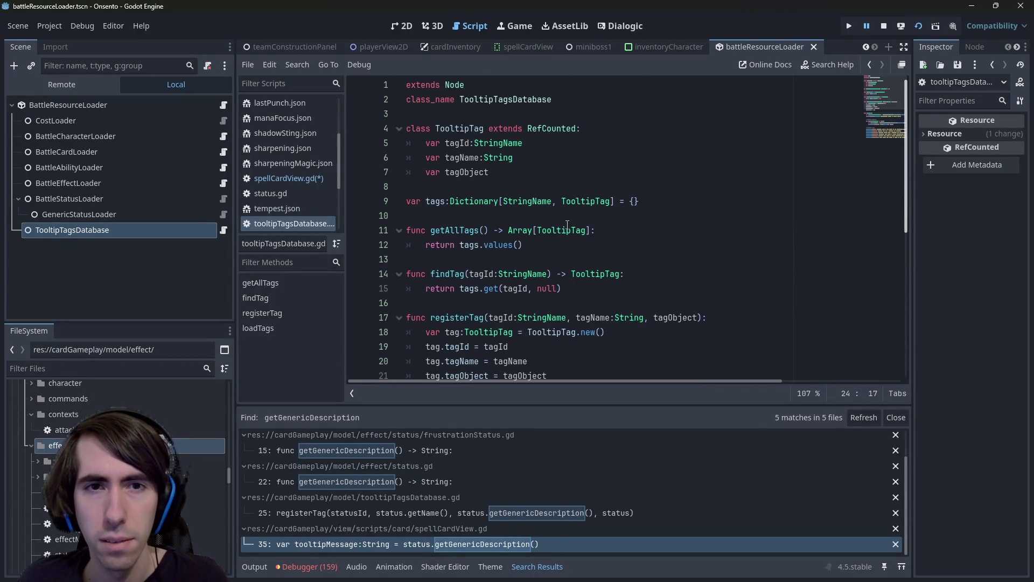
# - Copy the IStatus type name from loadTags in tooltipTagsDatabase.gd and return to spellCardView.gd
pyautogui.scroll(-6, 602, 245)
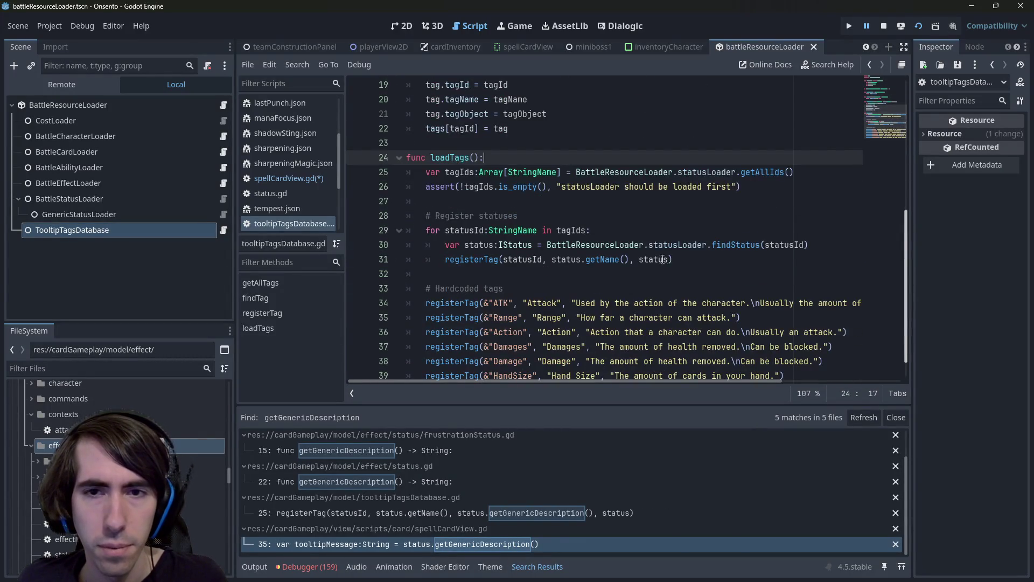
pyautogui.doubleClick(516, 247)
pyautogui.hotkey('ctrl', 'c')
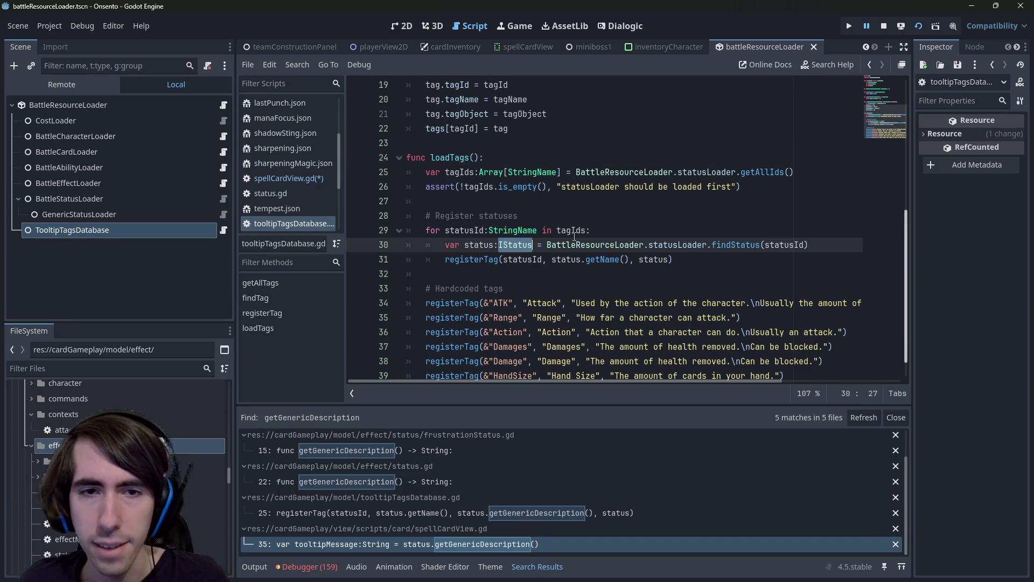
pyautogui.hotkey('alt', 'Left')
pyautogui.press('Down')
pyautogui.press('Down')
pyautogui.press('Down')
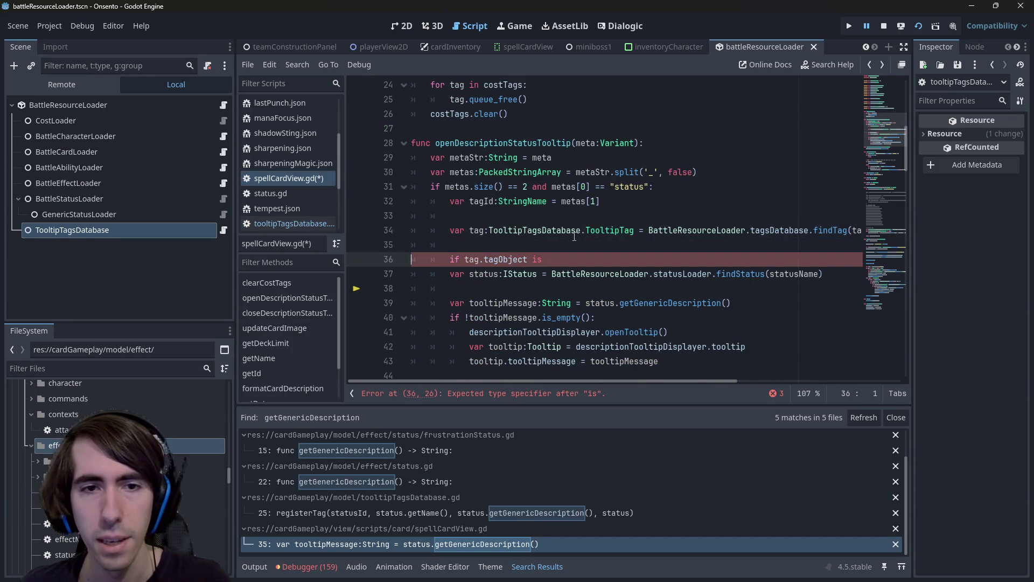
# - Complete the unfinished type check as 'if tag.tagObject is IStatus:'
pyautogui.press('Up')
pyautogui.press('End')
pyautogui.hotkey('ctrl', 'v')
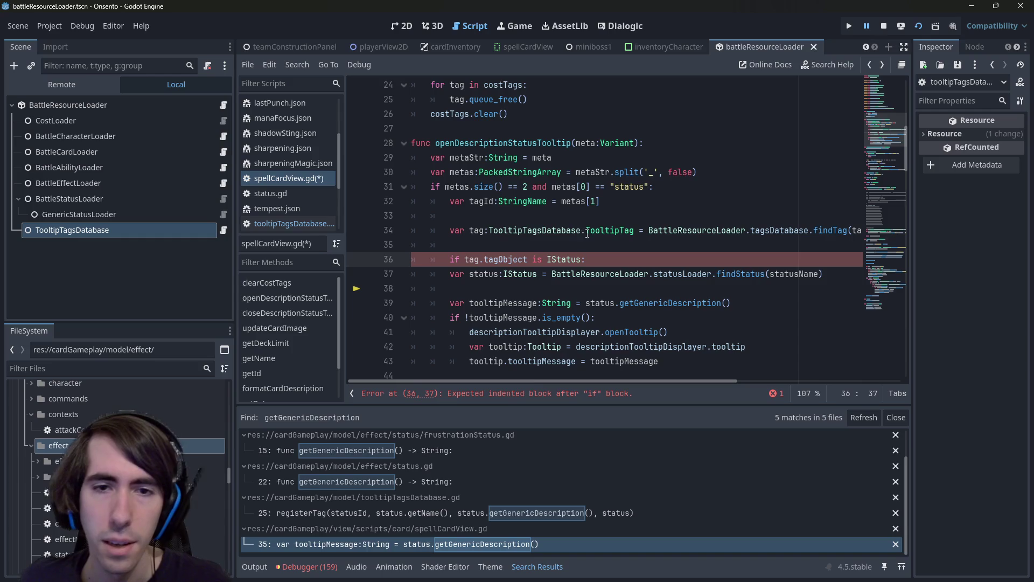
pyautogui.doubleClick(484, 274)
pyautogui.scroll(-1, 538, 259)
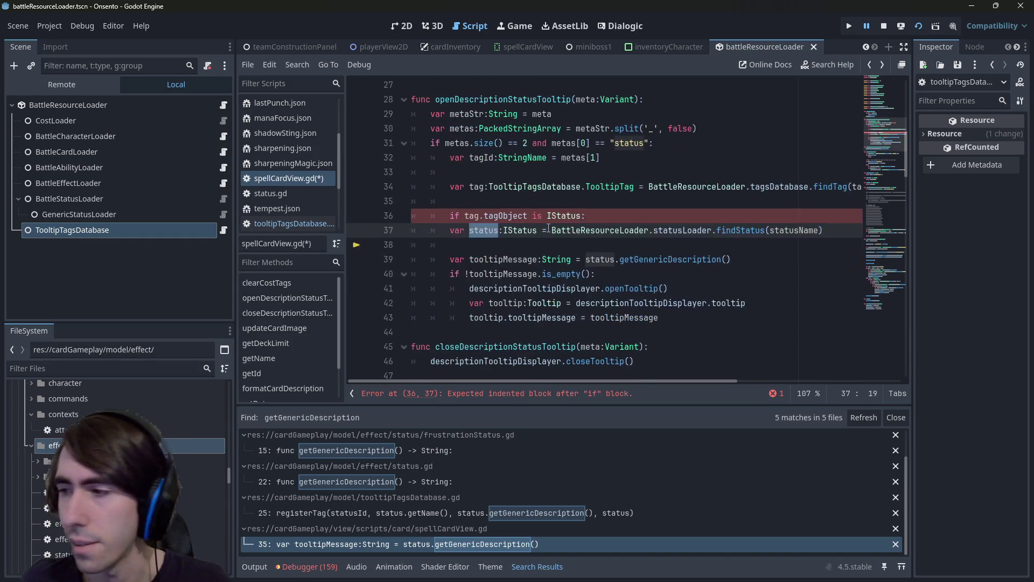
pyautogui.scroll(-1, 548, 228)
pyautogui.scroll(1, 539, 242)
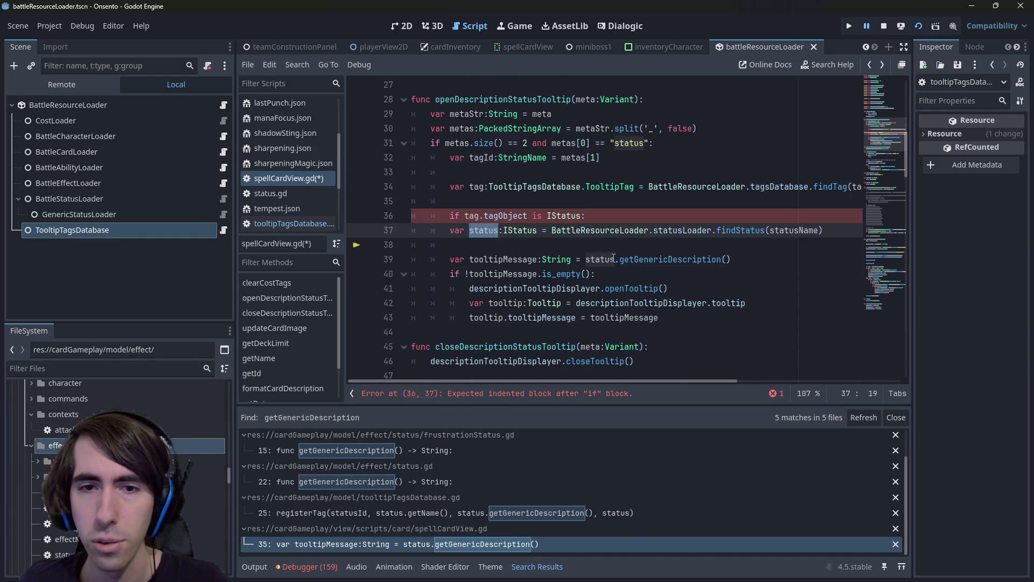
# - Move the tooltipMessage declaration above the IStatus check
pyautogui.click(505, 260)
pyautogui.moveTo(450, 259); pyautogui.dragTo(573, 259)
pyautogui.hotkey('ctrl', 'c')
pyautogui.click(544, 201)
pyautogui.press('Return')
pyautogui.hotkey('ctrl', 'v')
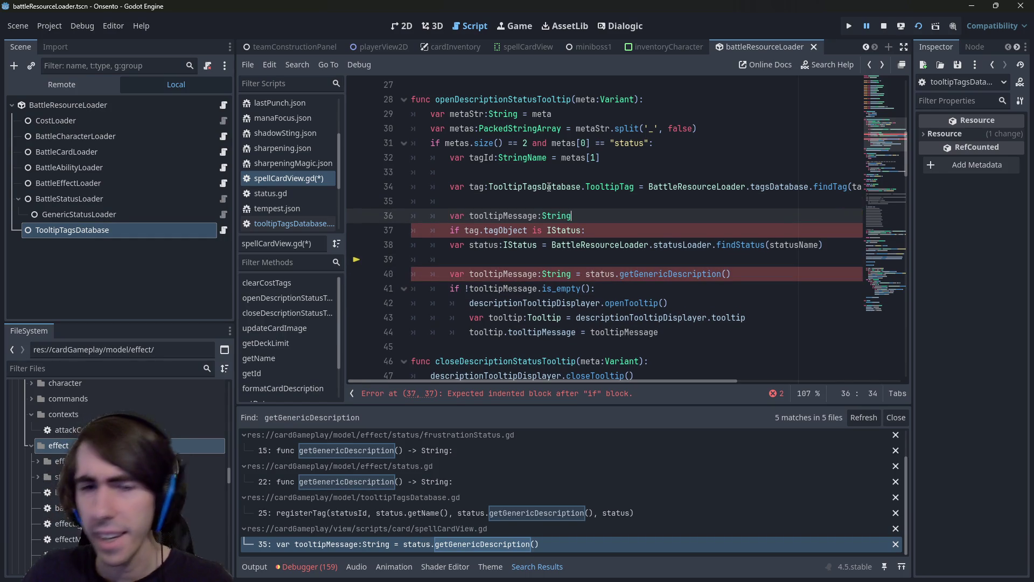
# - Indent the status lookup and a plain tooltipMessage assignment into the if block, then save
pyautogui.doubleClick(671, 274)
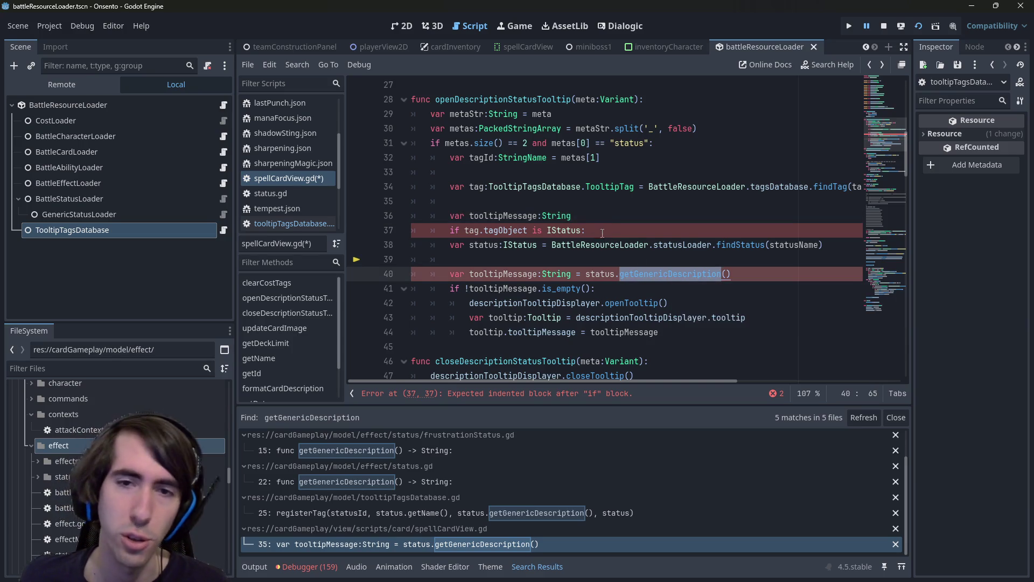
pyautogui.moveTo(608, 240)
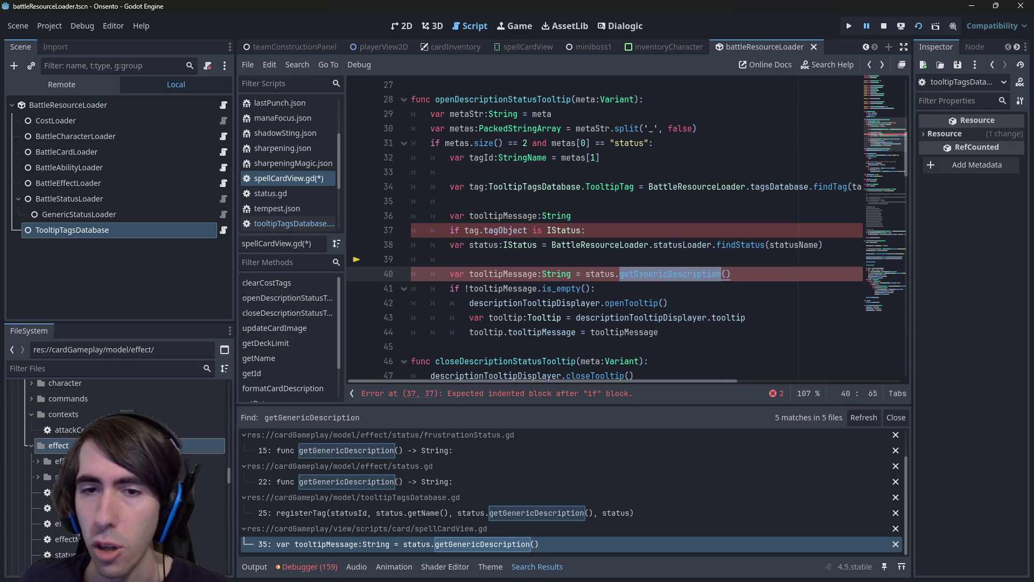
pyautogui.click(553, 261)
pyautogui.click(452, 250)
pyautogui.press('Tab')
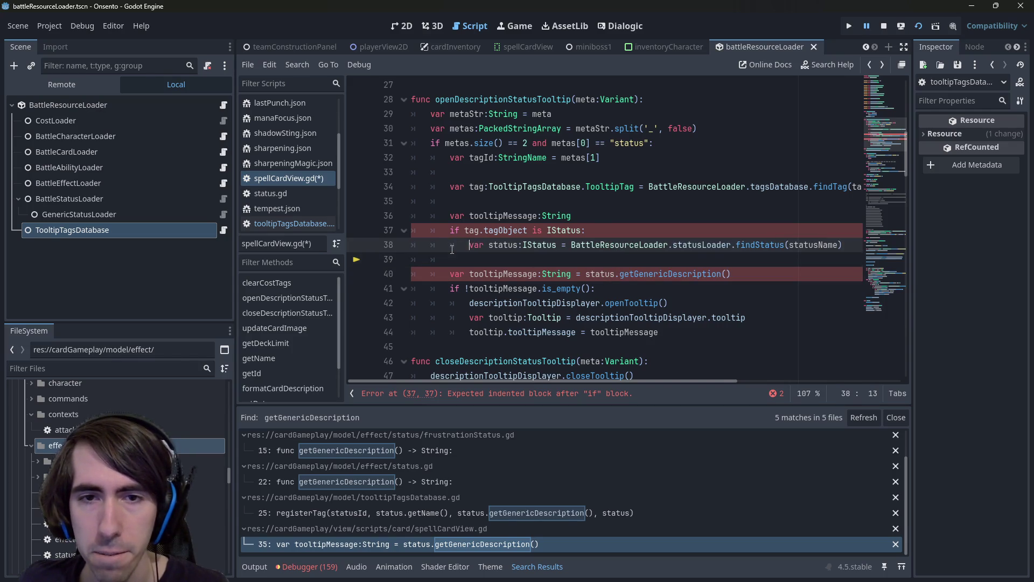
pyautogui.click(448, 276)
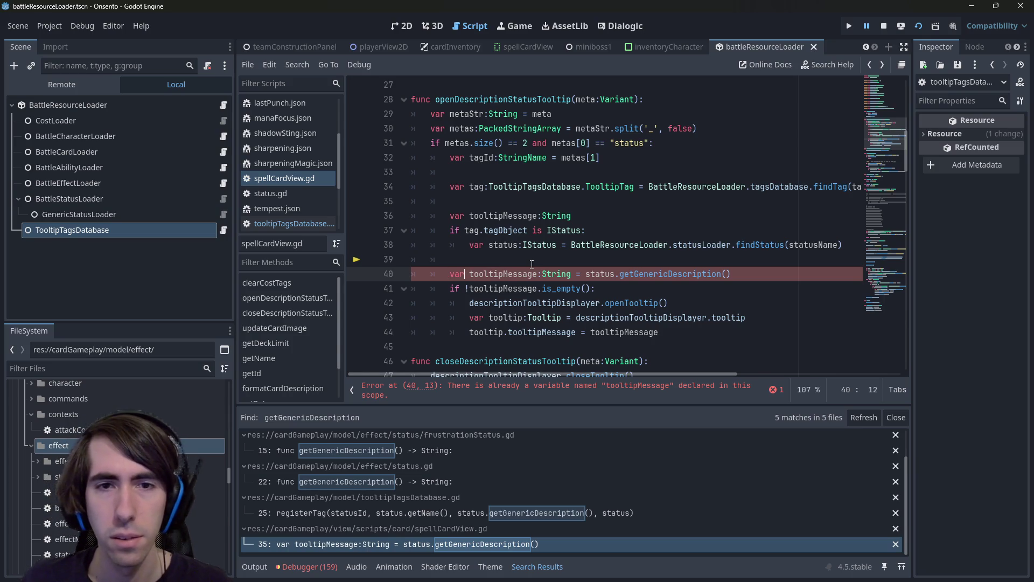
pyautogui.press('BackSpace')
pyautogui.press('BackSpace')
pyautogui.press('BackSpace')
pyautogui.hotkey('ctrl', 'Right')
pyautogui.hotkey('ctrl', 'Right')
pyautogui.hotkey('ctrl', 'Right')
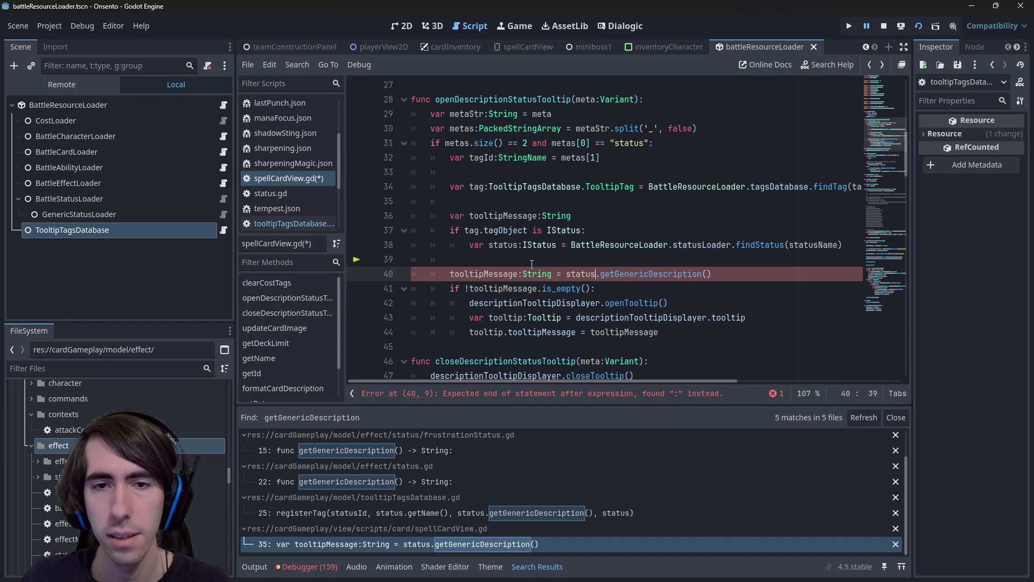
pyautogui.press('BackSpace')
pyautogui.press('BackSpace')
pyautogui.press('BackSpace')
pyautogui.hotkey('alt', 'Up')
pyautogui.press('Home')
pyautogui.press('Tab')
pyautogui.hotkey('ctrl', 's')
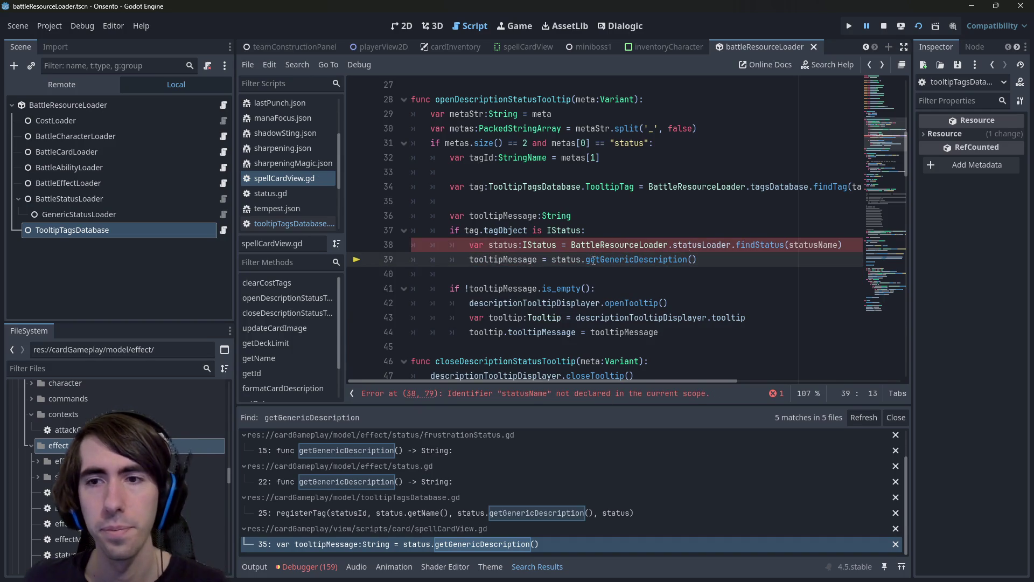
# - Make the tooltipMessage assignment call getGenericDescription() on tag.tagObject instead of status
pyautogui.doubleClick(808, 244)
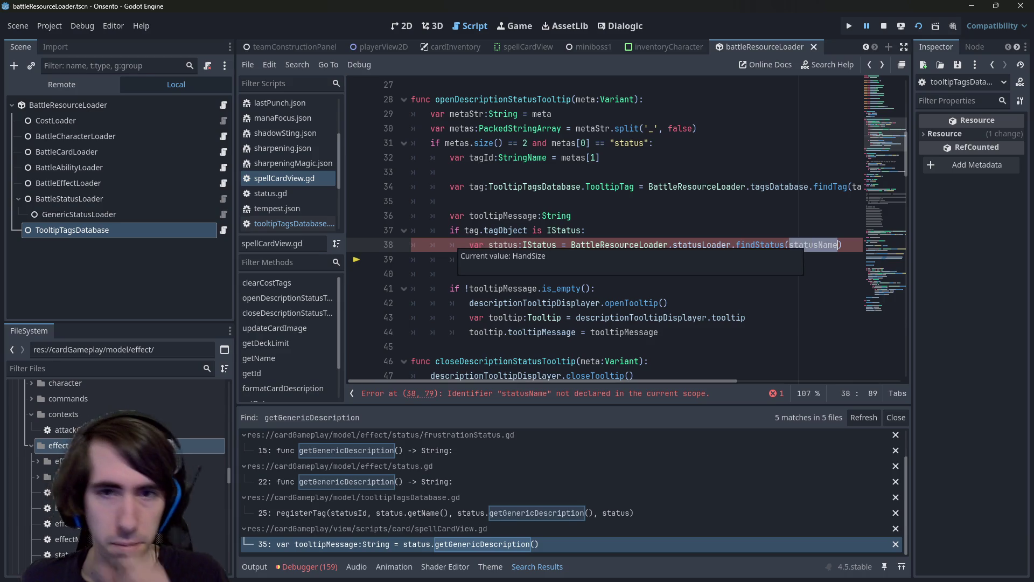
pyautogui.write('tag.tag')
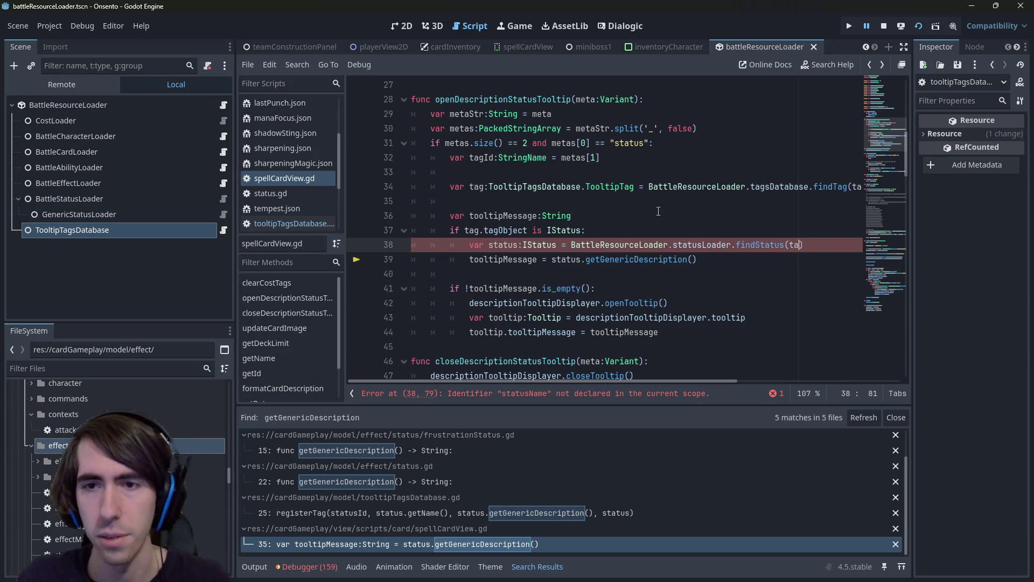
pyautogui.press('Return')
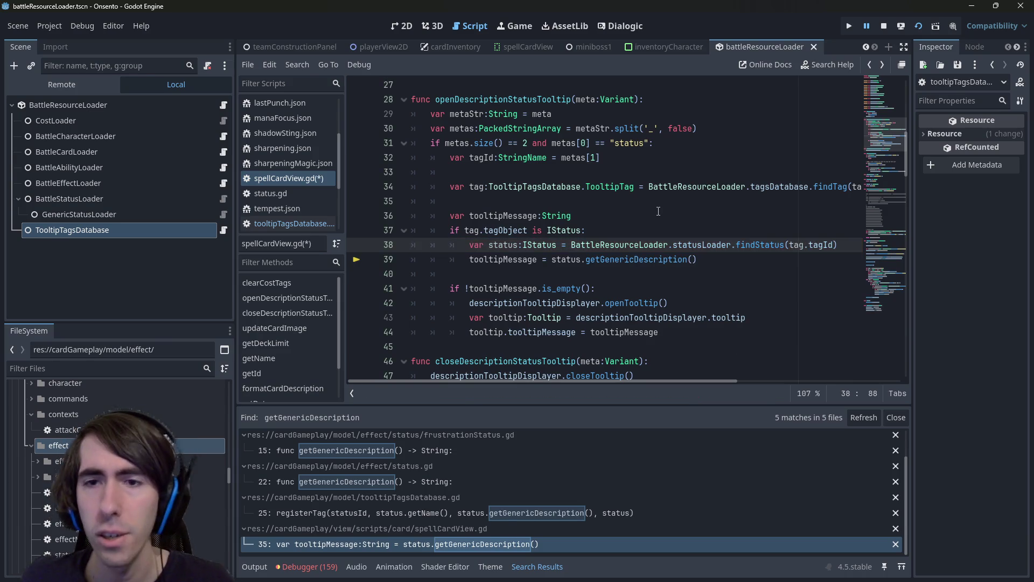
pyautogui.hotkey('ctrl', 'z')
pyautogui.hotkey('ctrl', 'z')
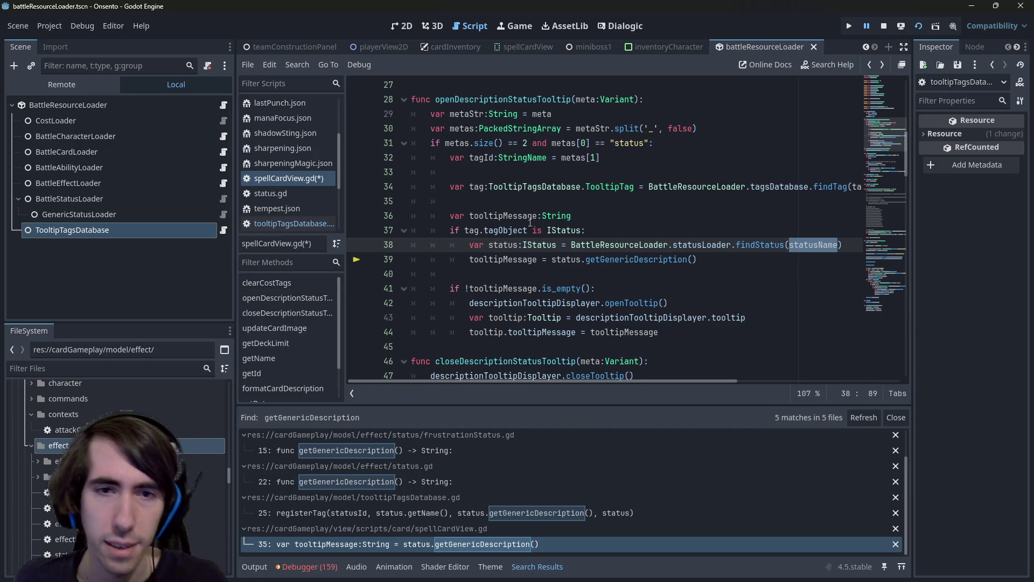
pyautogui.click(479, 232)
pyautogui.moveTo(464, 231); pyautogui.dragTo(529, 231)
pyautogui.hotkey('ctrl', 'c')
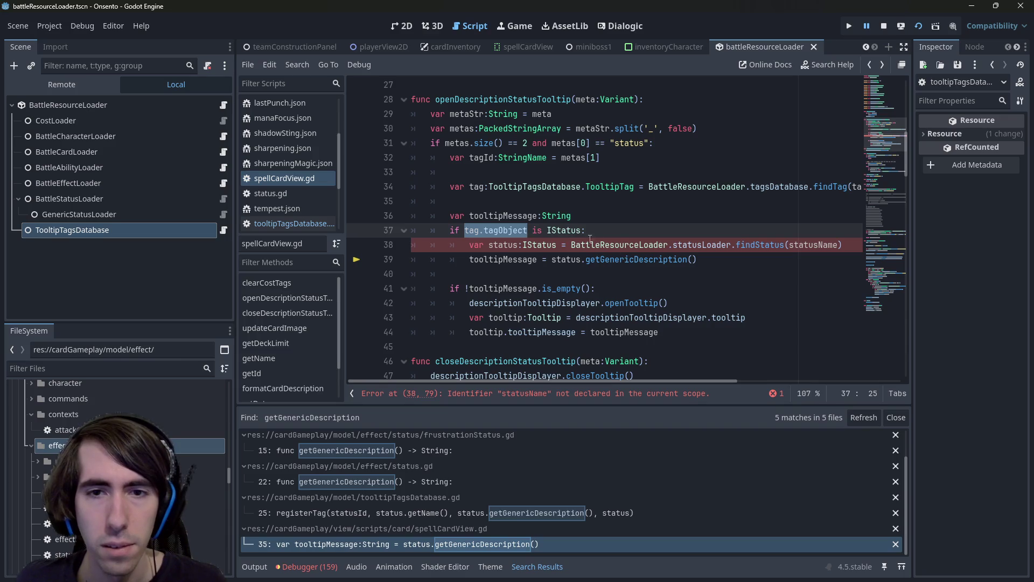
pyautogui.doubleClick(563, 259)
pyautogui.hotkey('ctrl', 'v')
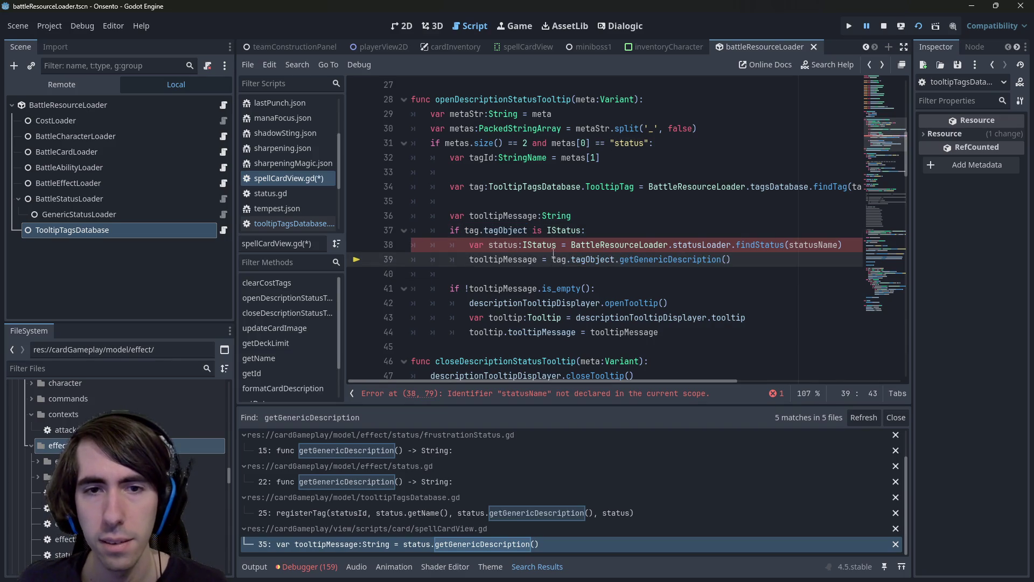
# - Remove the leftover findStatus lookup line and save spellCardView.gd
pyautogui.moveTo(469, 244); pyautogui.dragTo(848, 244)
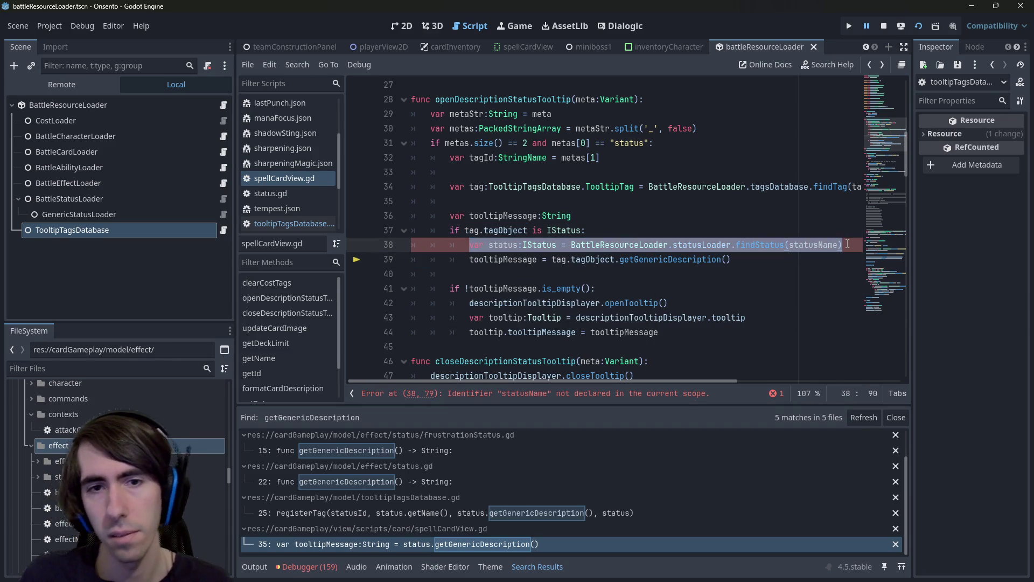
pyautogui.hotkey('ctrl', 'v')
pyautogui.write('.')
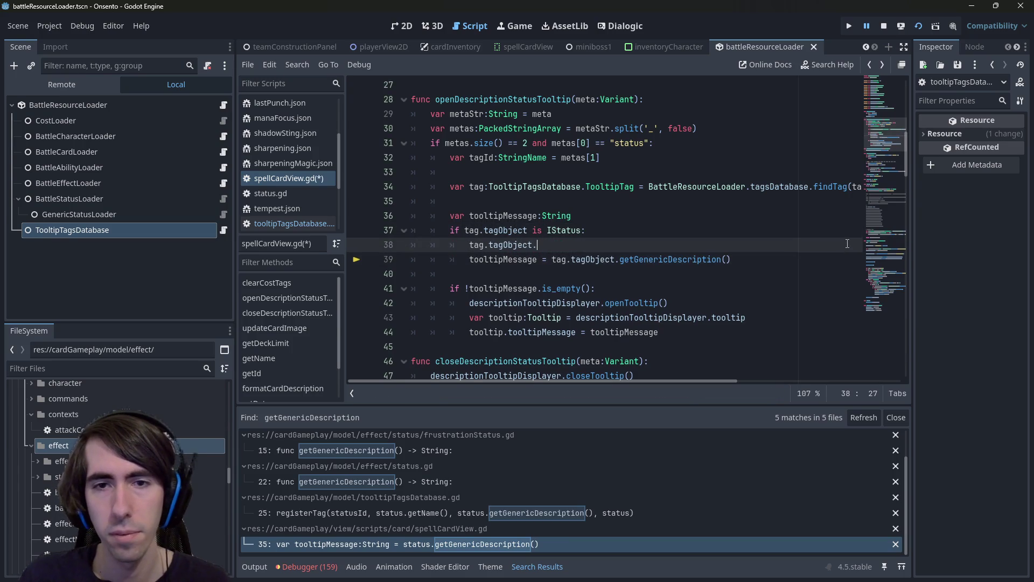
pyautogui.press('BackSpace')
pyautogui.hotkey('shift', 'Home')
pyautogui.hotkey('ctrl', 'shift', 'k')
pyautogui.hotkey('ctrl', 's')
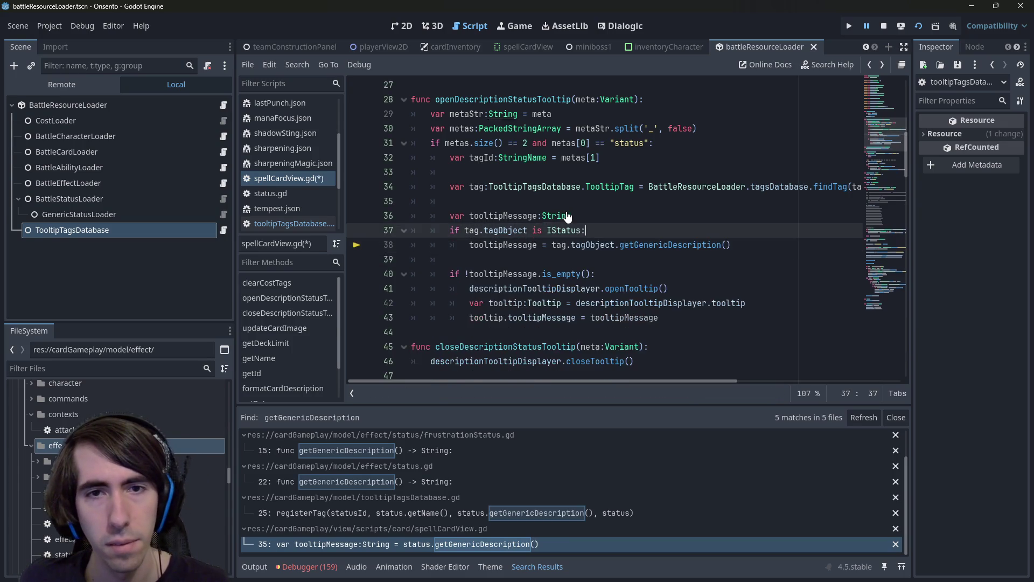
pyautogui.click(546, 186)
# - Add 'var tagObject = tag.tagObject' and use tagObject in the IStatus check
pyautogui.press('End')
pyautogui.press('Return')
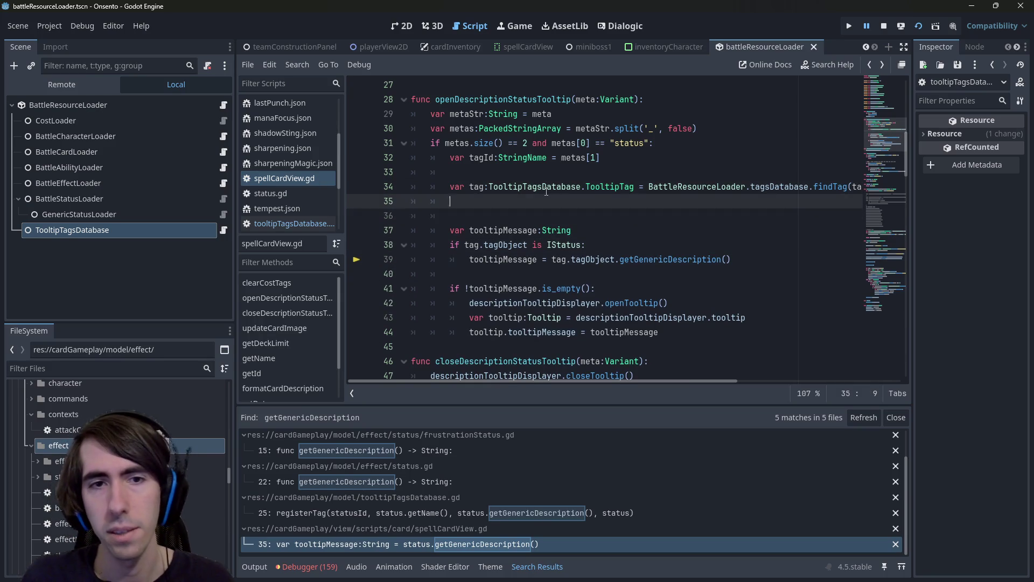
pyautogui.write('var tagObject:')
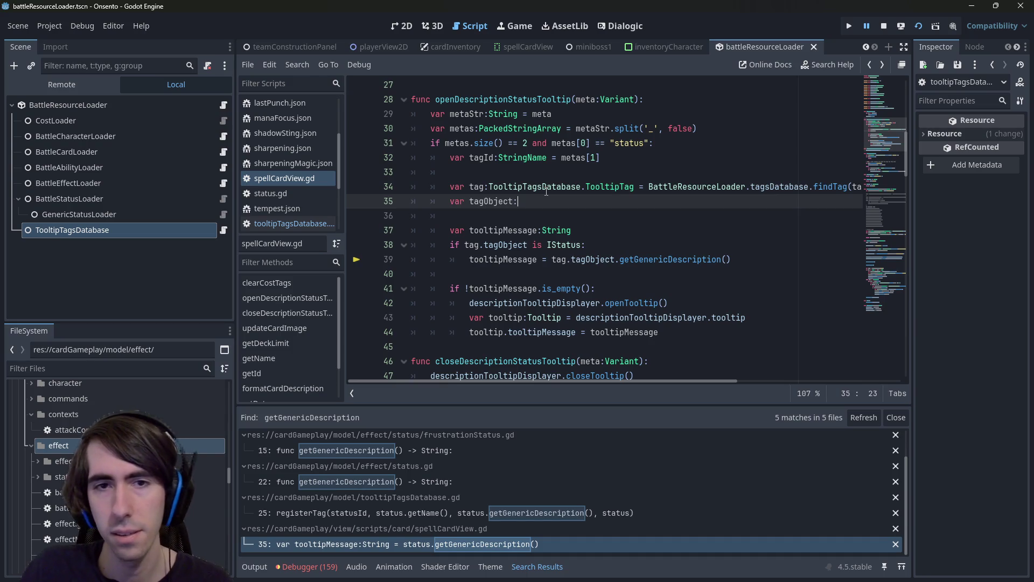
pyautogui.press('BackSpace')
pyautogui.write('= tag.')
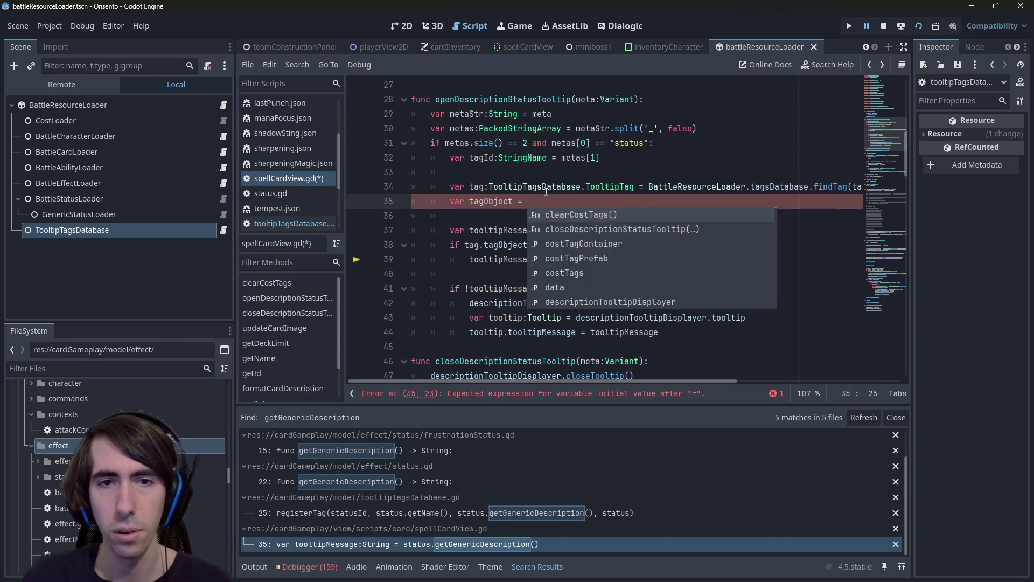
pyautogui.press('Down')
pyautogui.press('Down')
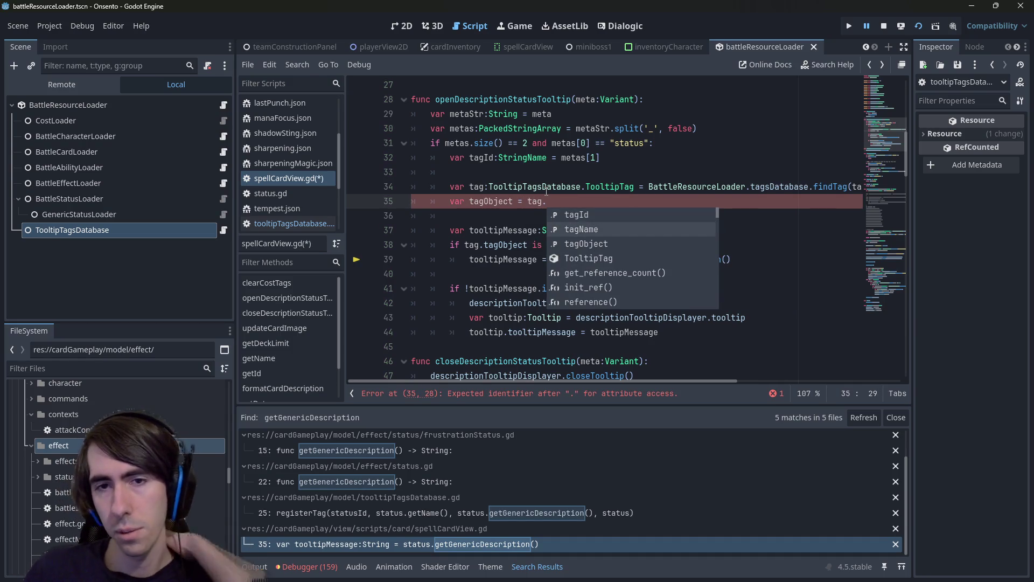
pyautogui.press('Return')
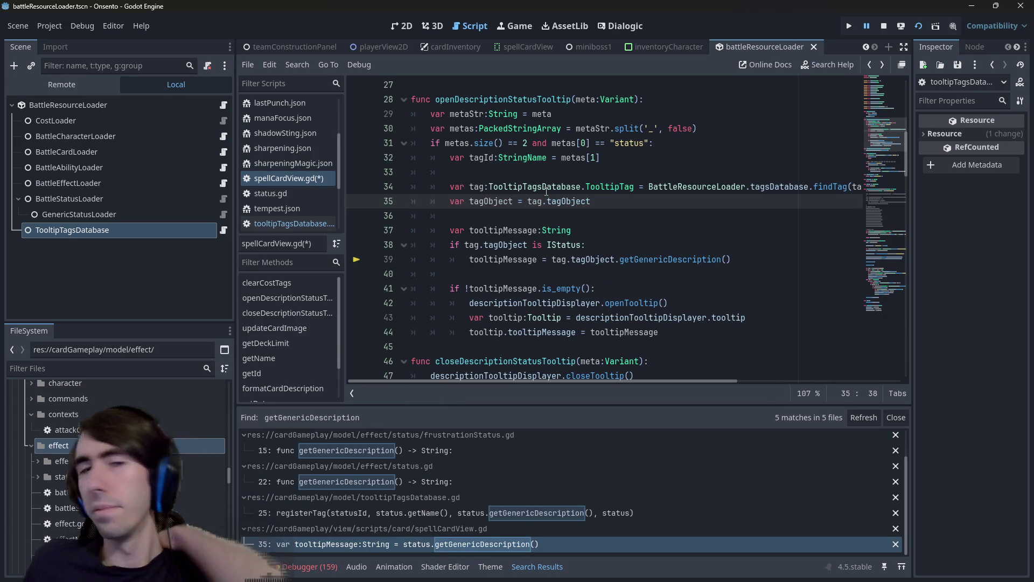
pyautogui.doubleClick(495, 201)
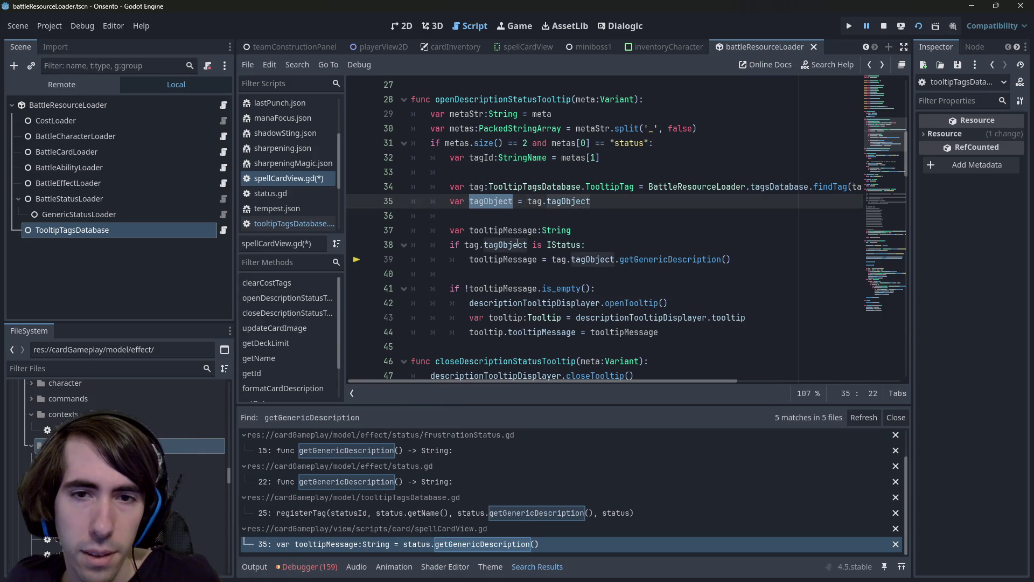
pyautogui.moveTo(464, 246); pyautogui.dragTo(528, 249)
pyautogui.hotkey('ctrl', 'd')
pyautogui.write('tagObject')
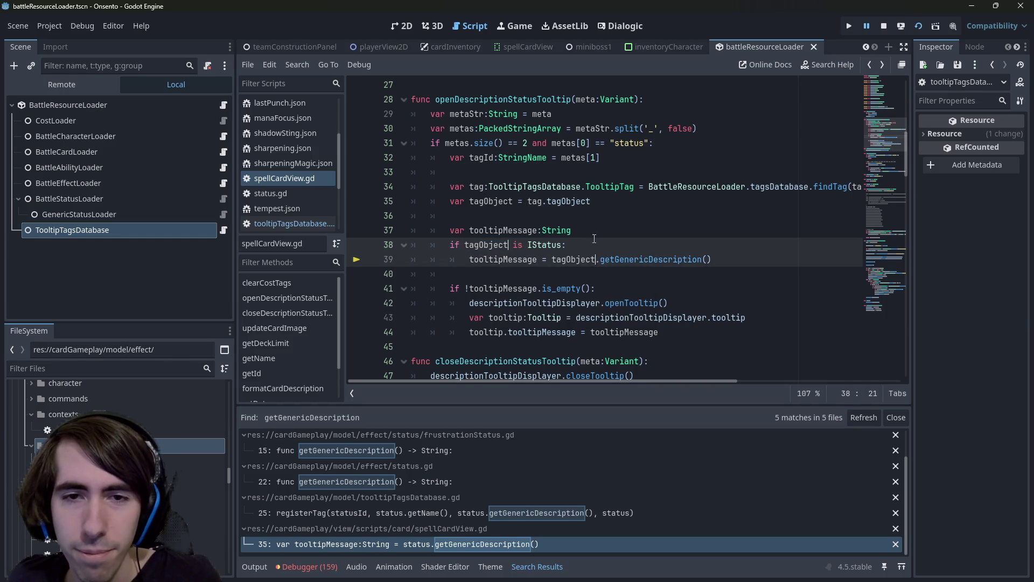
# - Duplicate the IStatus check and its tooltipMessage assignment lines
pyautogui.tripleClick(547, 226)
pyautogui.doubleClick(497, 230)
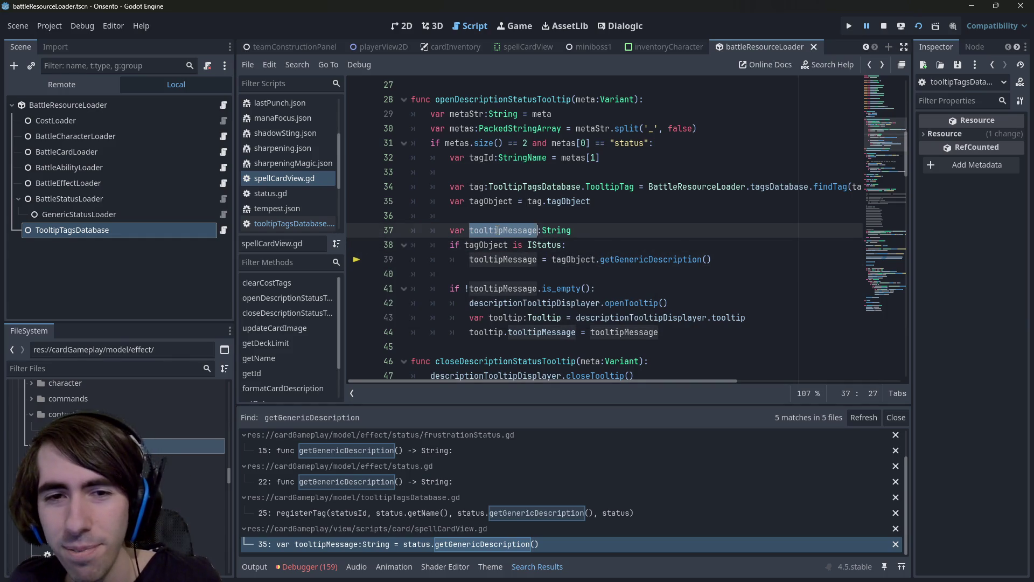
pyautogui.moveTo(713, 259); pyautogui.dragTo(374, 249)
pyautogui.hotkey('ctrl', 'shift', 'd')
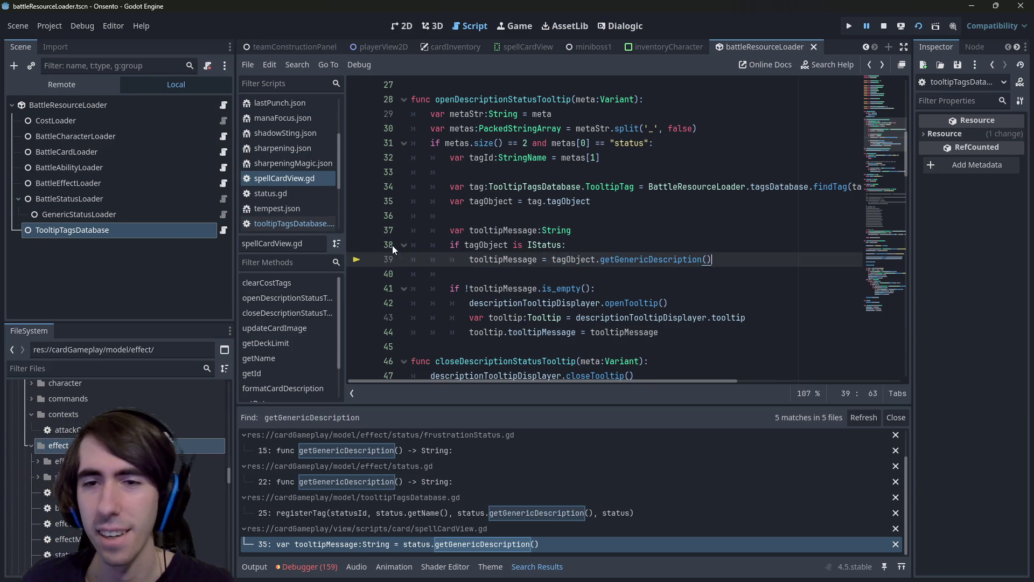
# - Turn the copied line into an else branch checking whether tagObject is a String, and save
pyautogui.click(451, 274)
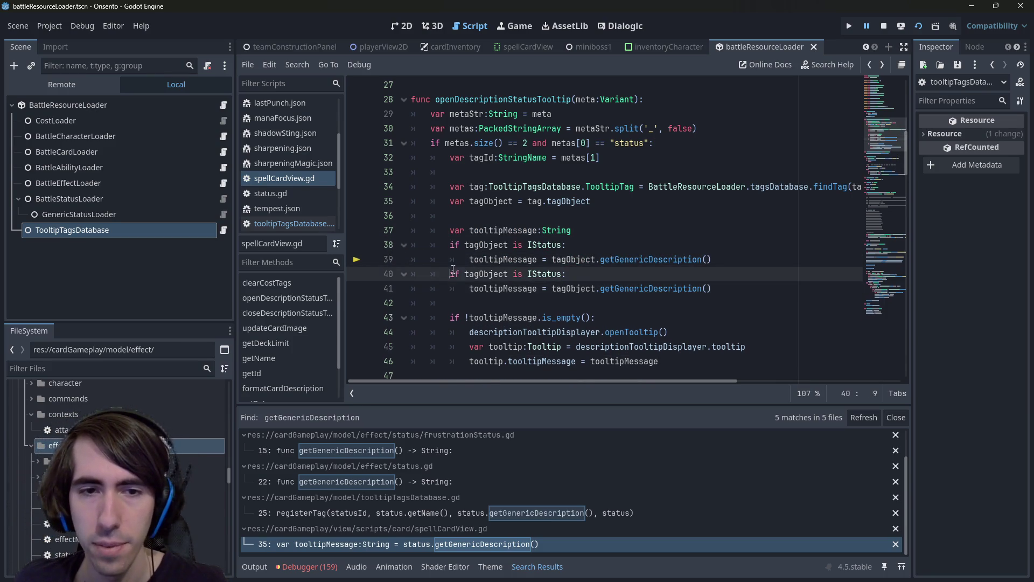
pyautogui.write('else')
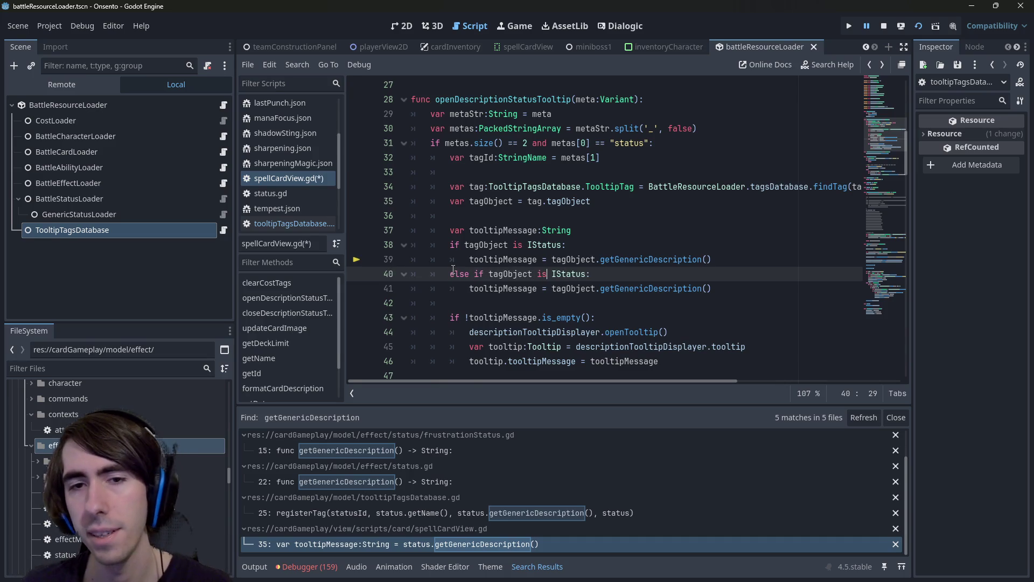
pyautogui.hotkey('ctrl', 'Delete')
pyautogui.write('String')
pyautogui.click(452, 269)
pyautogui.hotkey('ctrl', 's')
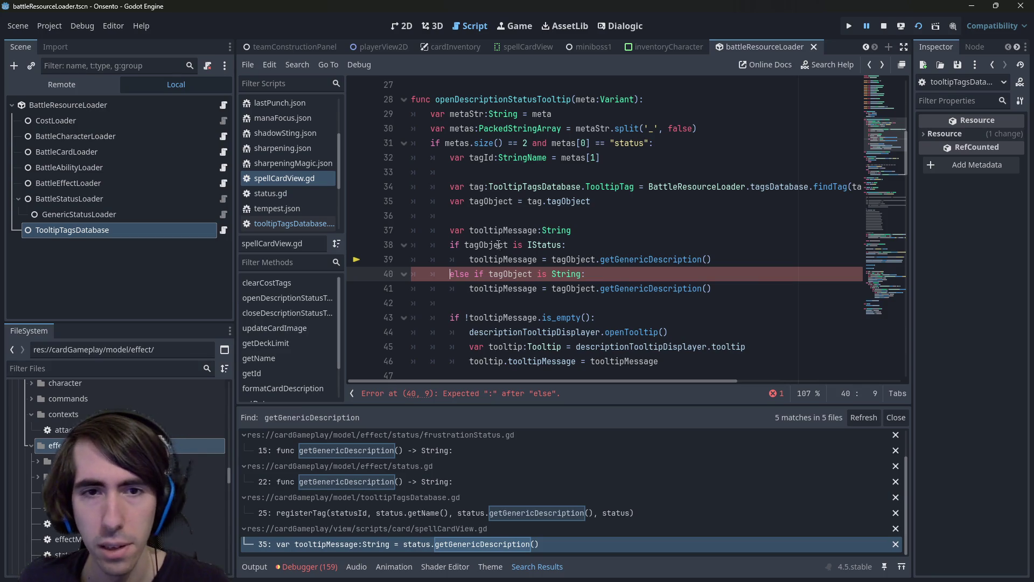
# - Drop .getGenericDescription() so the branch assigns tooltipMessage = tagObject, shorten to elif, and save
pyautogui.doubleClick(500, 230)
pyautogui.moveTo(552, 288); pyautogui.dragTo(728, 288)
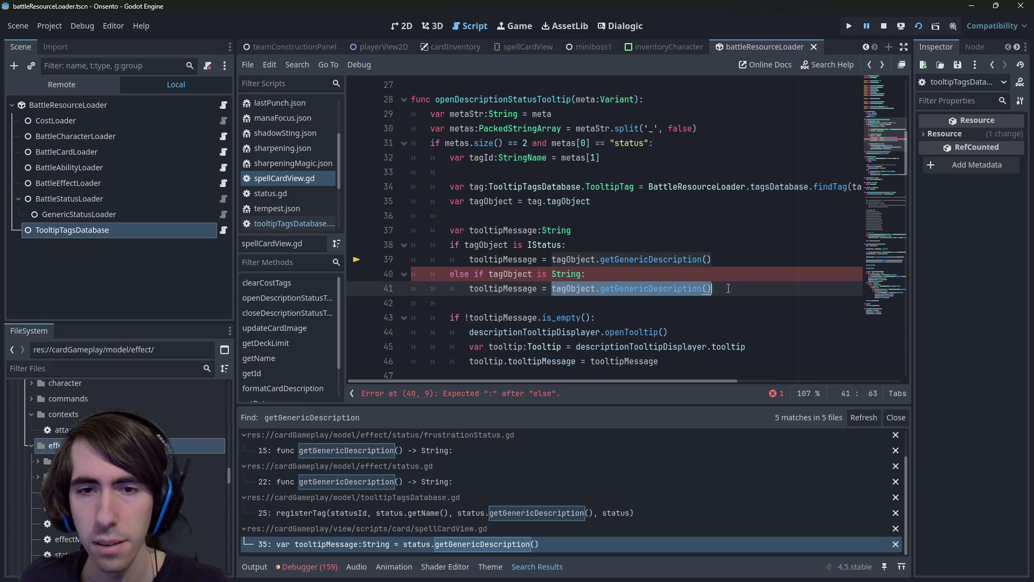
pyautogui.press('Right')
pyautogui.hotkey('ctrl', 'BackSpace')
pyautogui.hotkey('ctrl', 'BackSpace')
pyautogui.hotkey('ctrl', 'BackSpace')
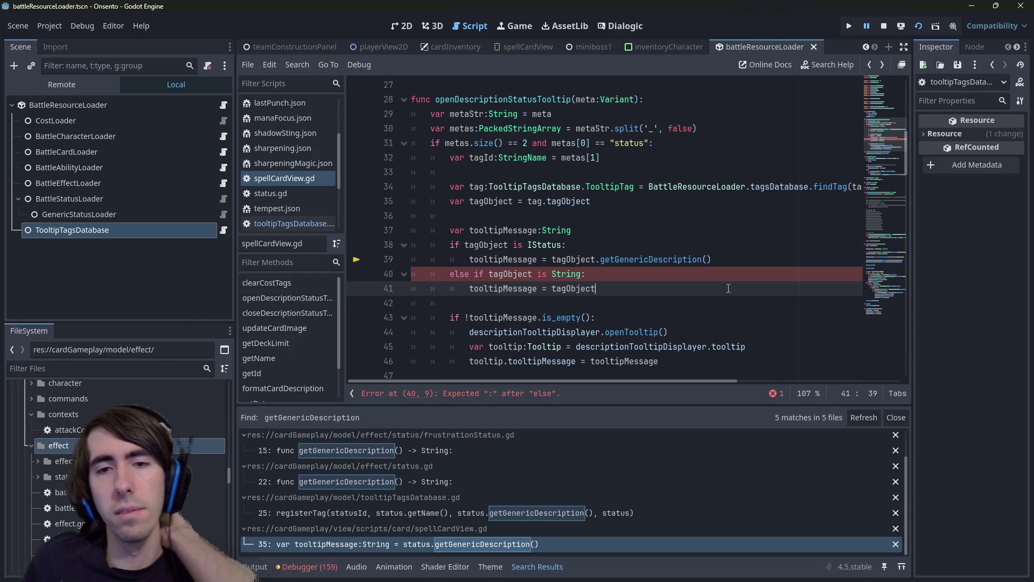
pyautogui.click(473, 273)
pyautogui.press('BackSpace')
pyautogui.press('BackSpace')
pyautogui.press('BackSpace')
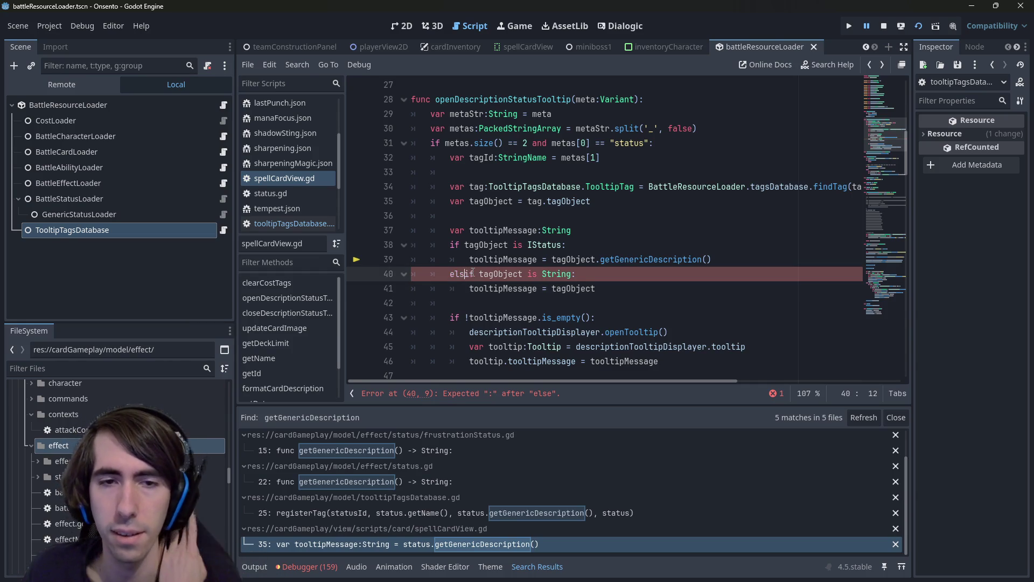
pyautogui.hotkey('ctrl', 's')
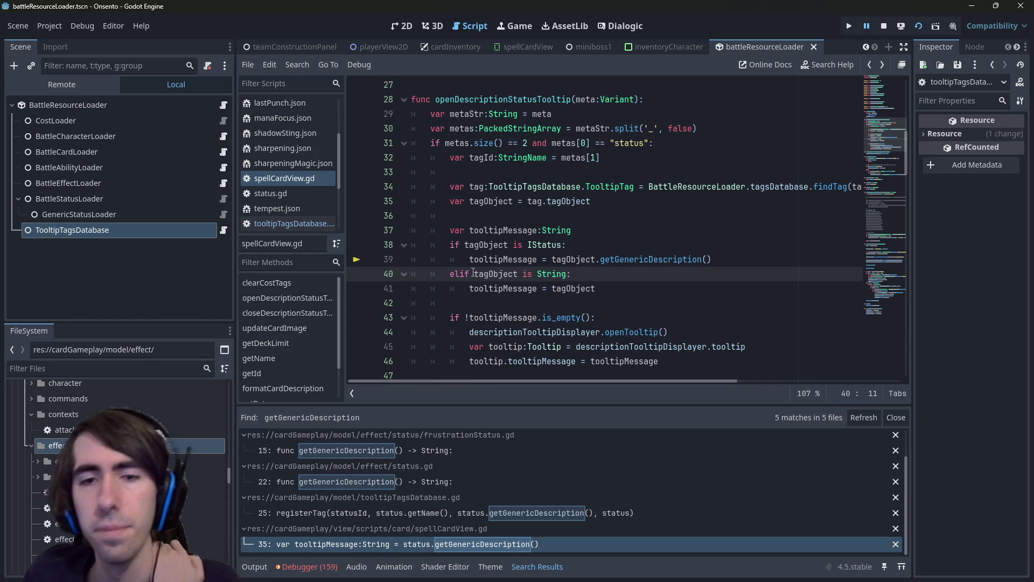
pyautogui.doubleClick(582, 288)
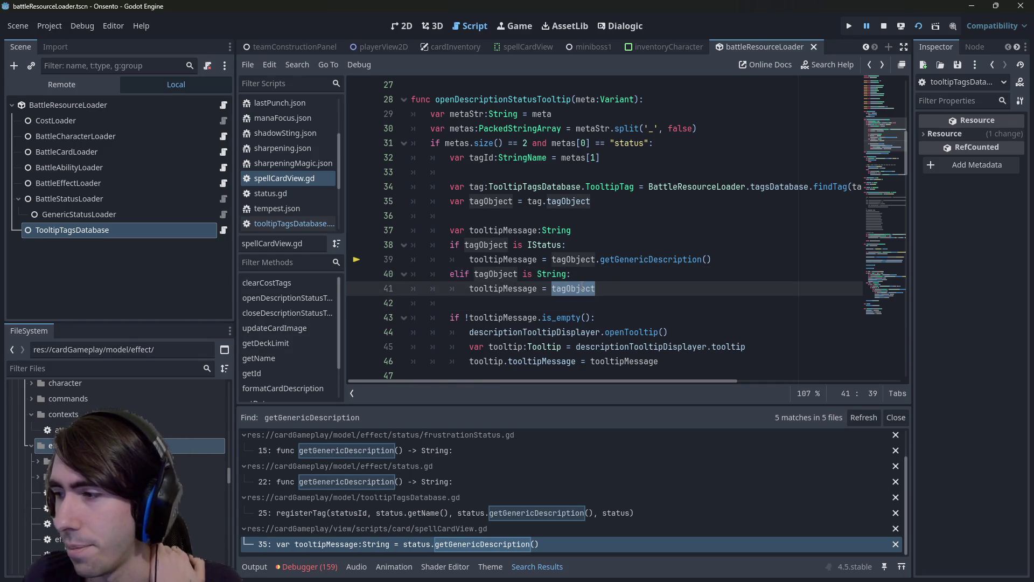
pyautogui.click(605, 289)
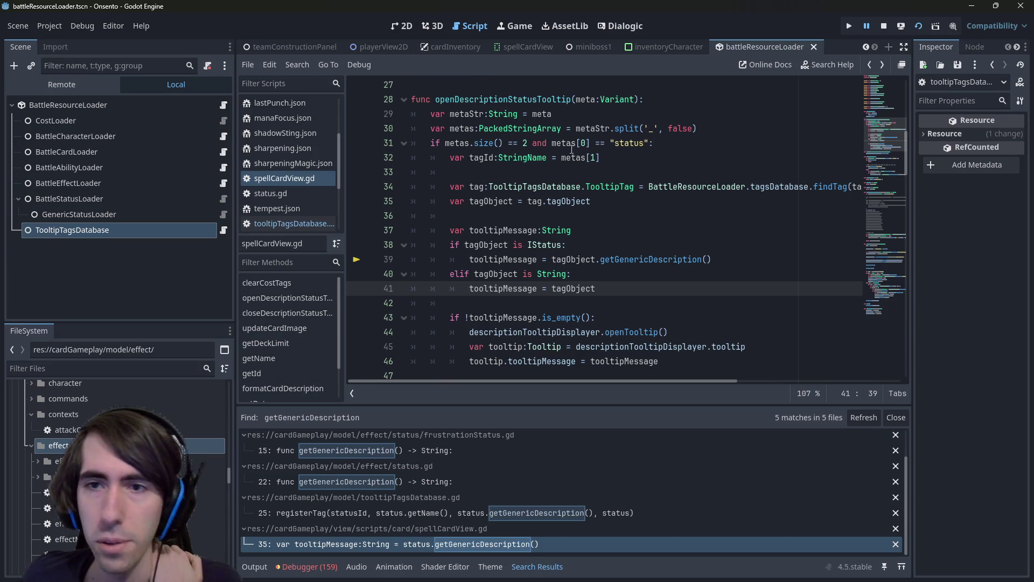
pyautogui.moveTo(571, 150)
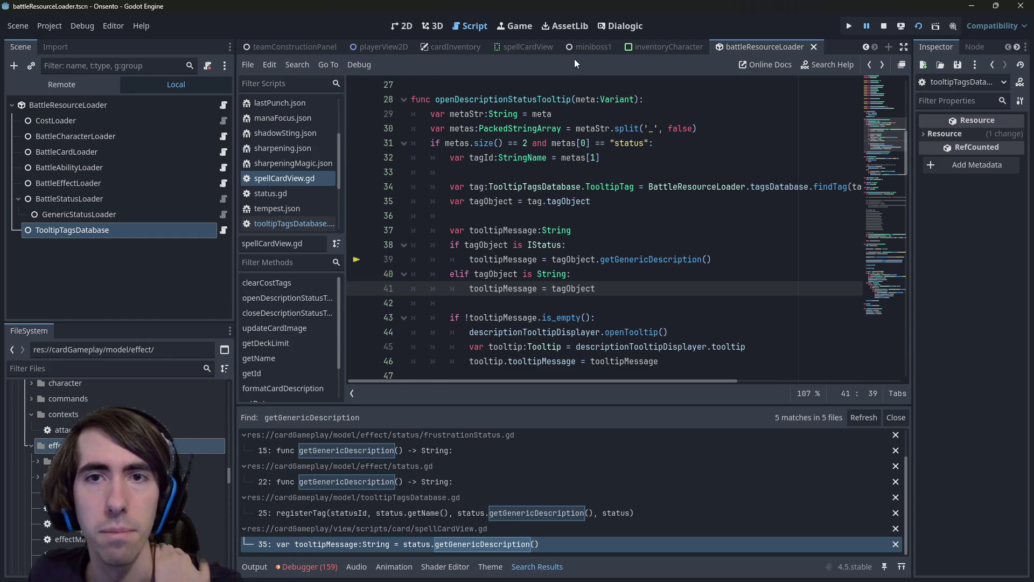
# - Stop the running Onsento game project from the run toolbar
pyautogui.click(881, 27)
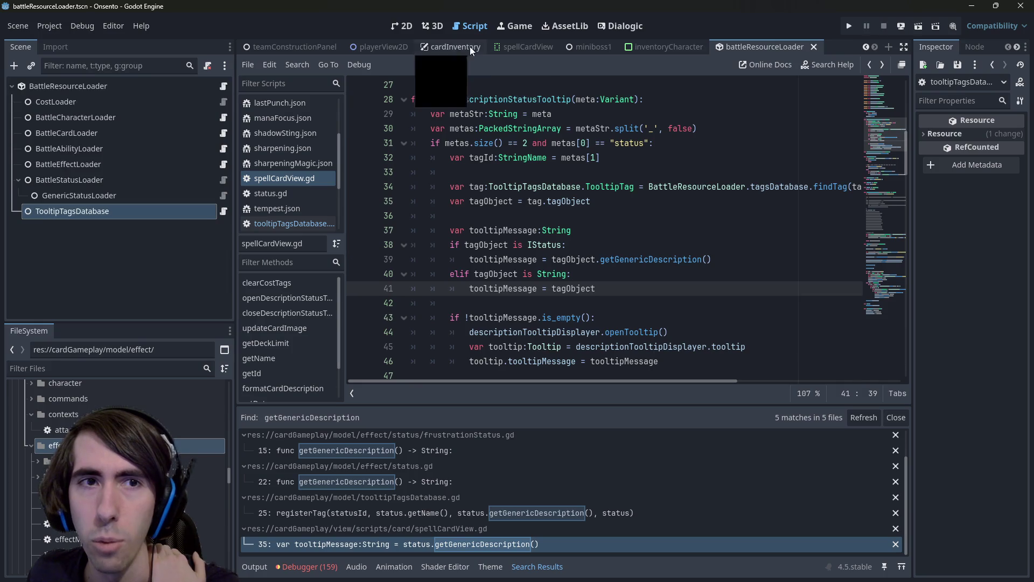
pyautogui.scroll(2, 351, 51)
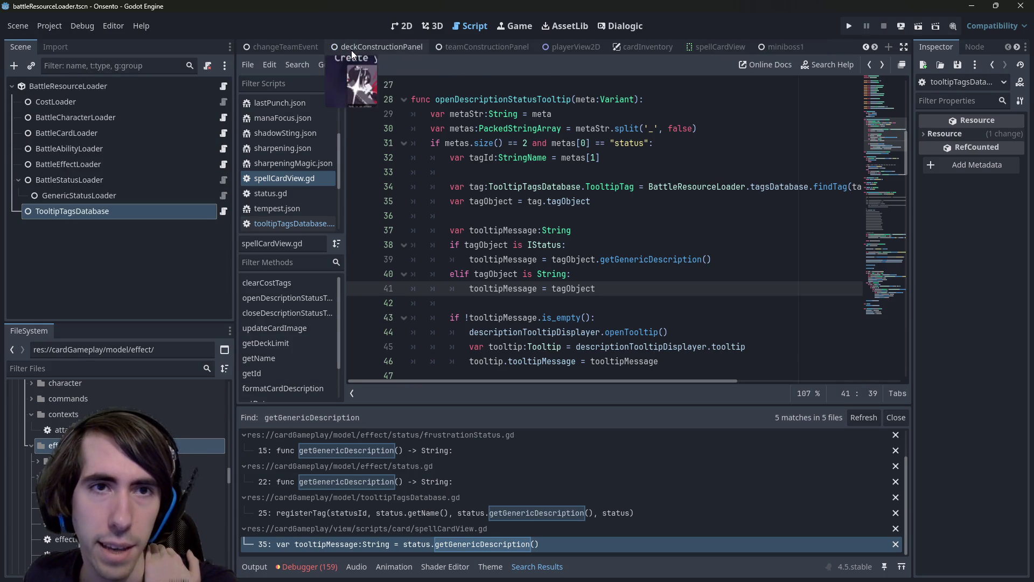
pyautogui.scroll(-2, 325, 43)
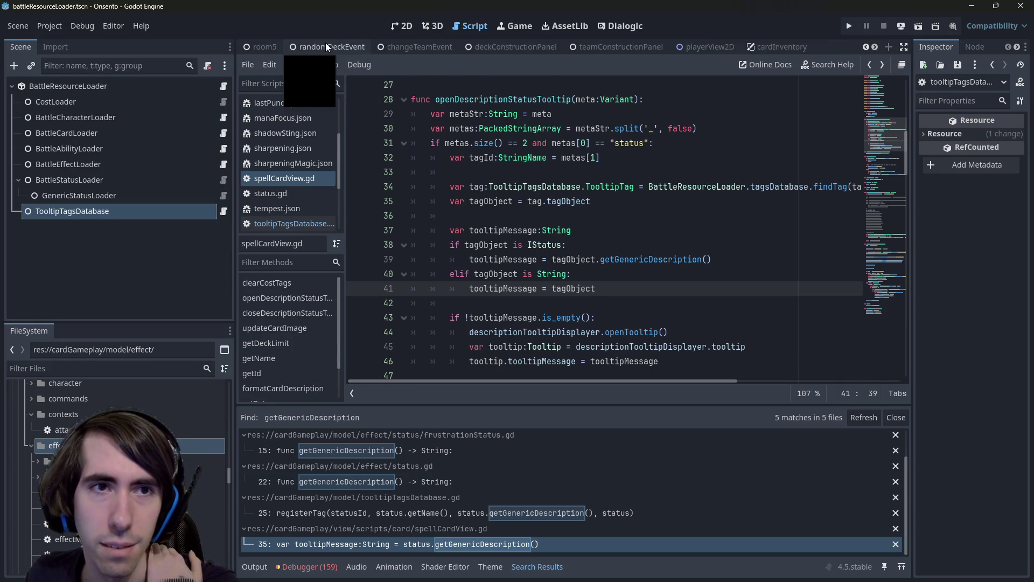
# - Find deckEditorPanel.tscn by searching 'deck edi', open it, and run it as the current scene
pyautogui.click(605, 173)
pyautogui.hotkey('shift', 'alt', 'o')
pyautogui.write('dec e')
pyautogui.press('BackSpace')
pyautogui.press('BackSpace')
pyautogui.write('kedit')
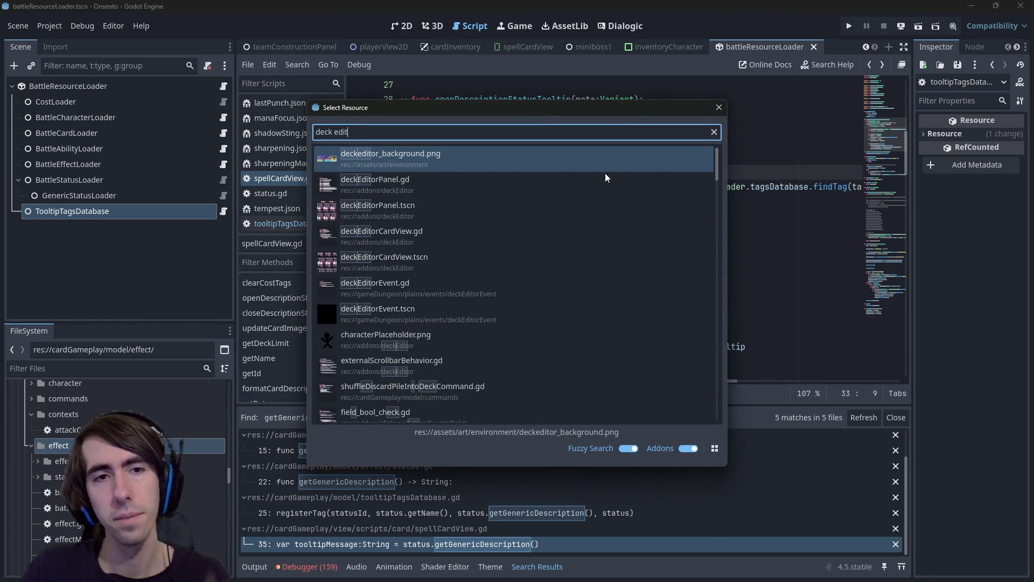
pyautogui.press('Escape')
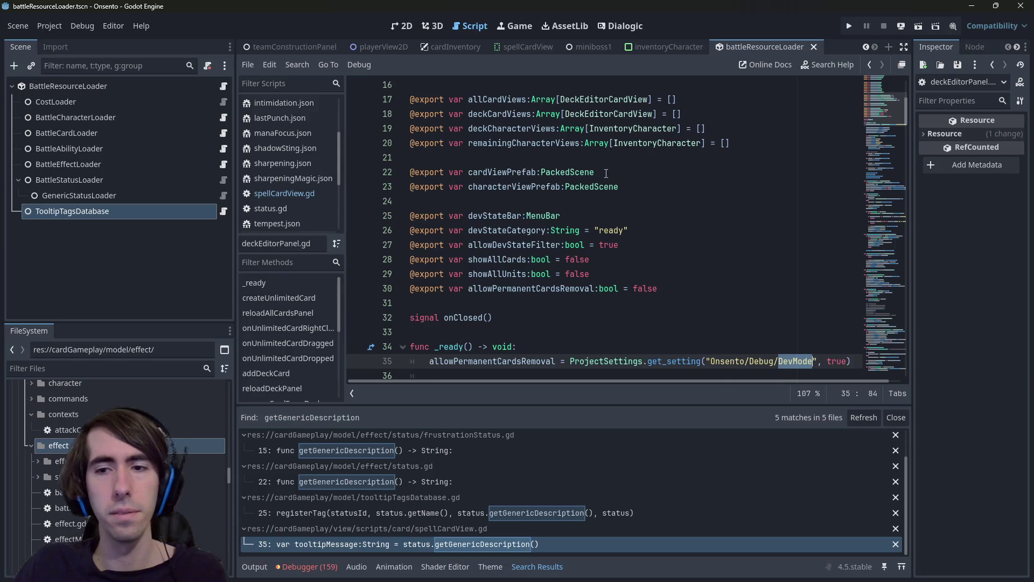
pyautogui.hotkey('shift', 'alt', 'o')
pyautogui.write('deck edi')
pyautogui.press('Down')
pyautogui.press('Down')
pyautogui.press('Return')
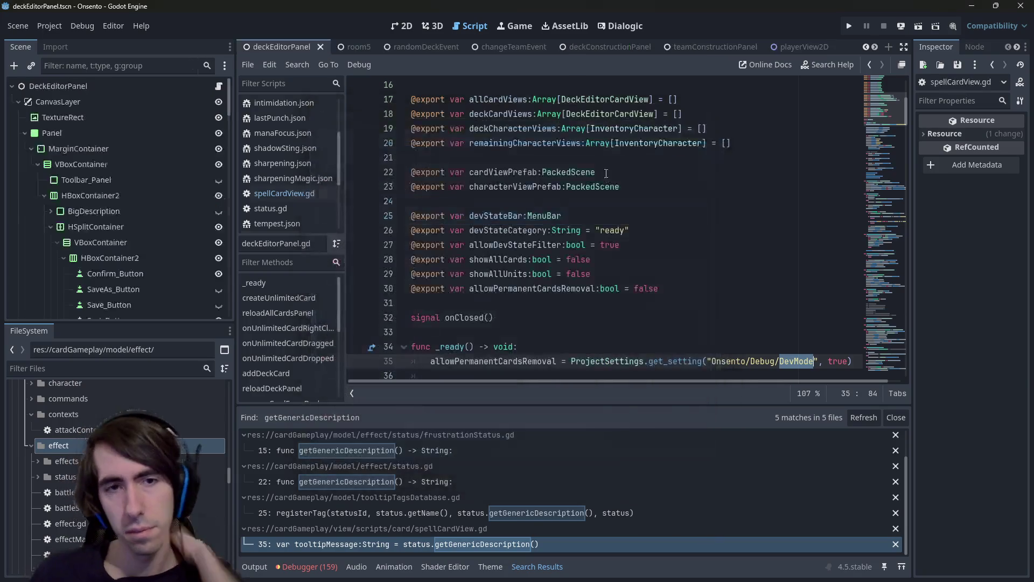
pyautogui.click(912, 31)
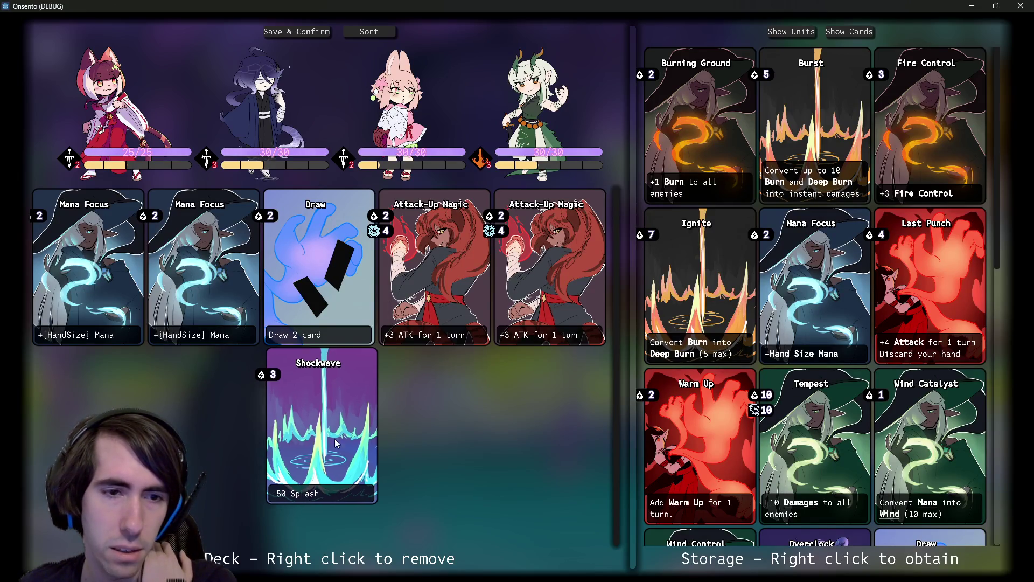
# - Swap the second Attack-Up Magic for Last Punch, then remove and re-add Shockwave
pyautogui.rightClick(526, 317)
pyautogui.scroll(-4, 904, 231)
pyautogui.scroll(3, 904, 232)
pyautogui.rightClick(904, 231)
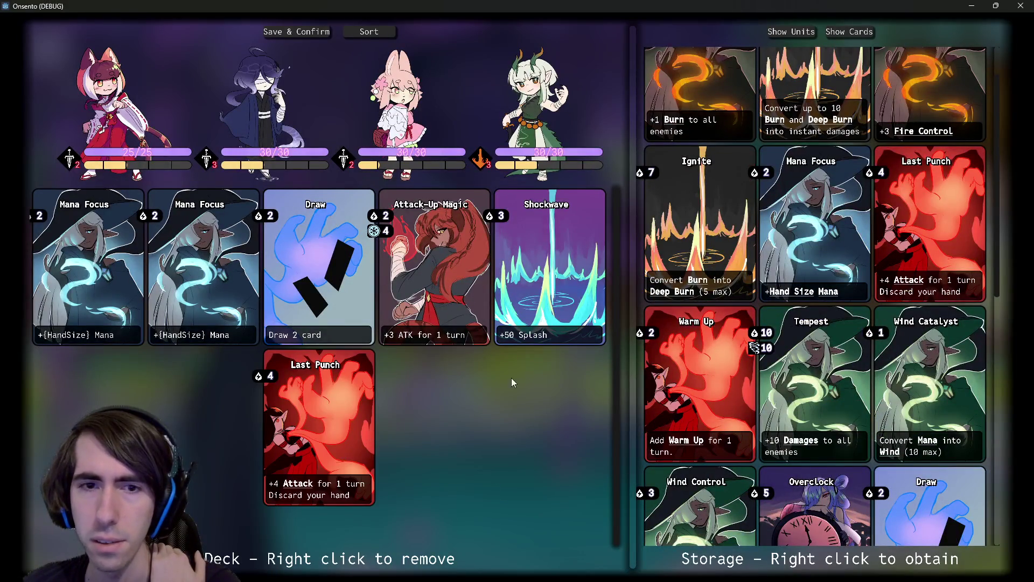
pyautogui.scroll(-5, 878, 456)
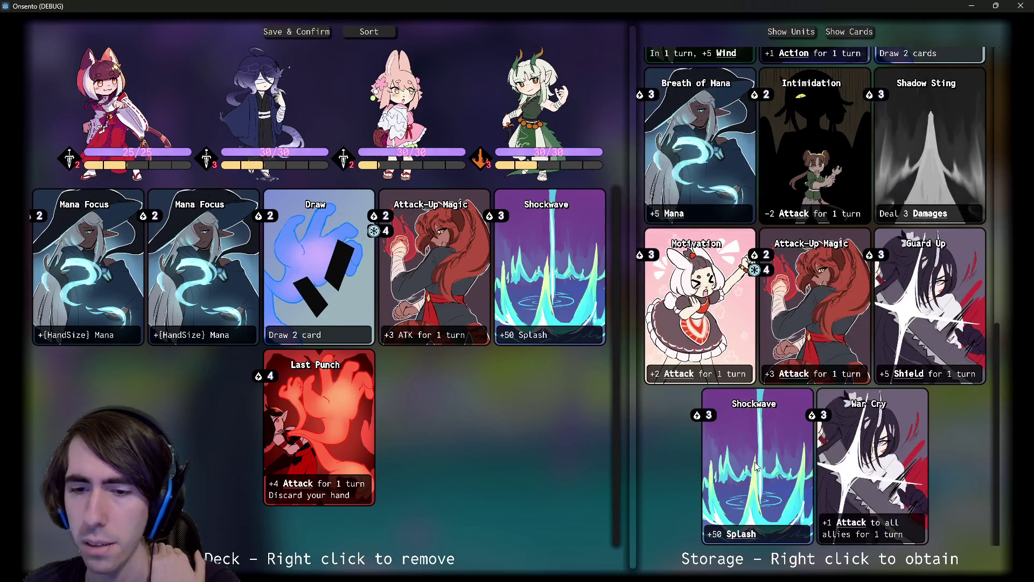
pyautogui.rightClick(582, 322)
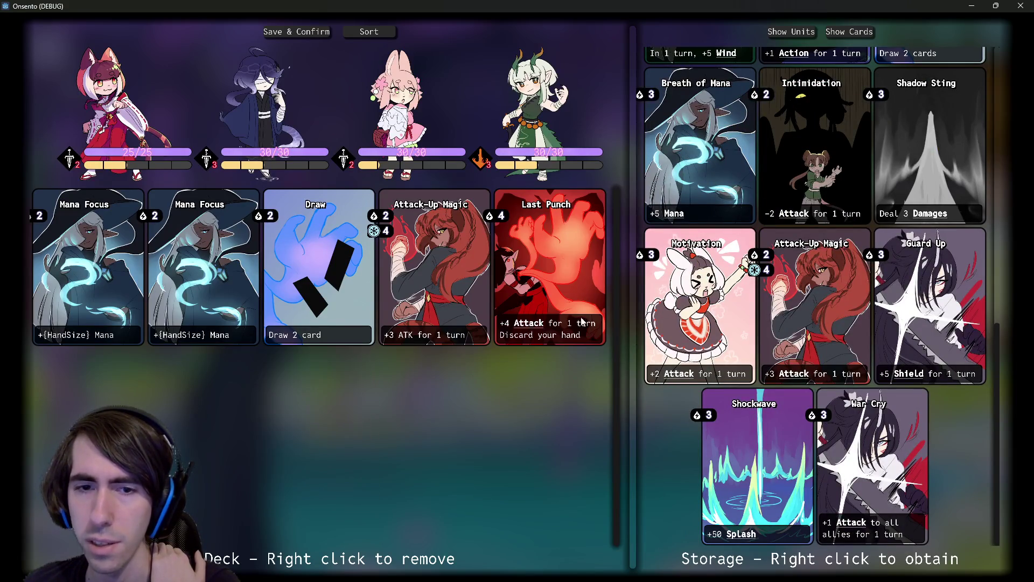
pyautogui.rightClick(763, 468)
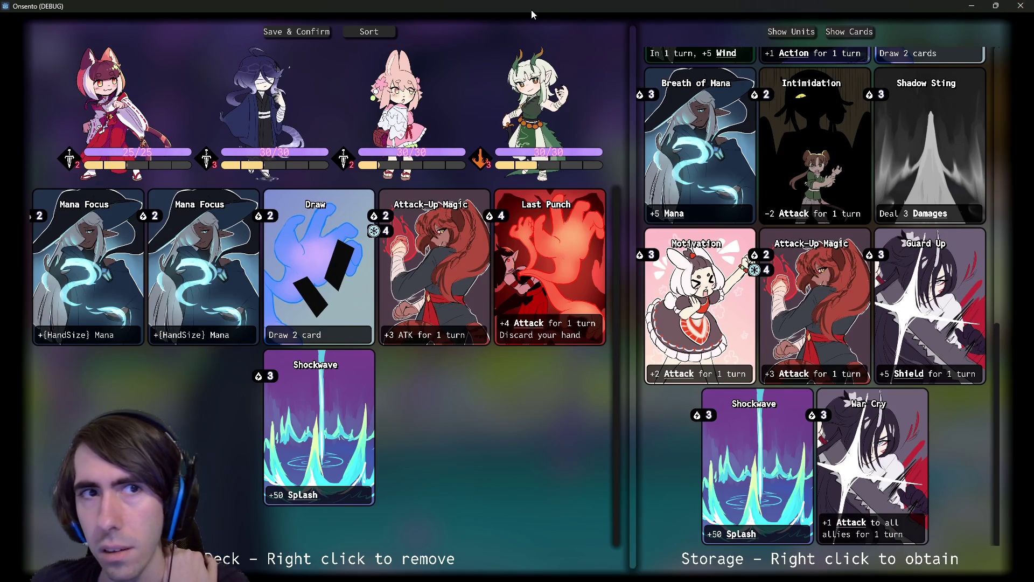
# - Close the game window and relaunch the scene with F5
pyautogui.click(1021, 6)
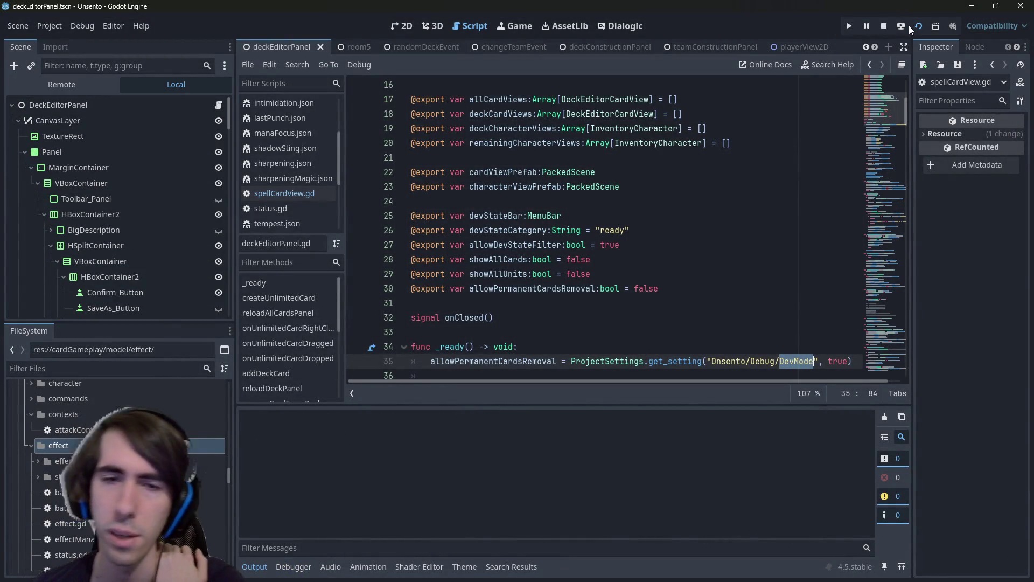
pyautogui.press('F5')
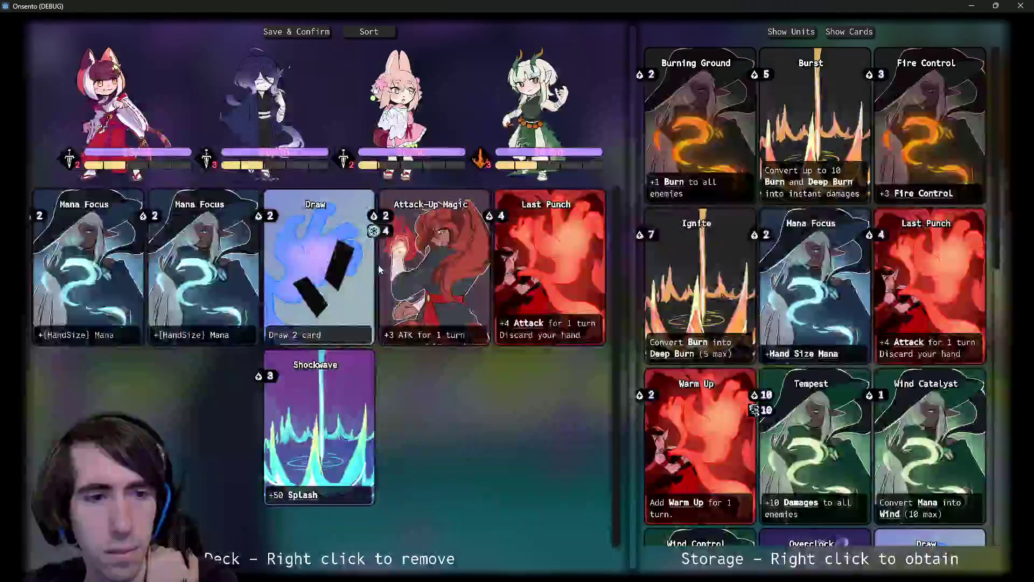
pyautogui.moveTo(310, 496)
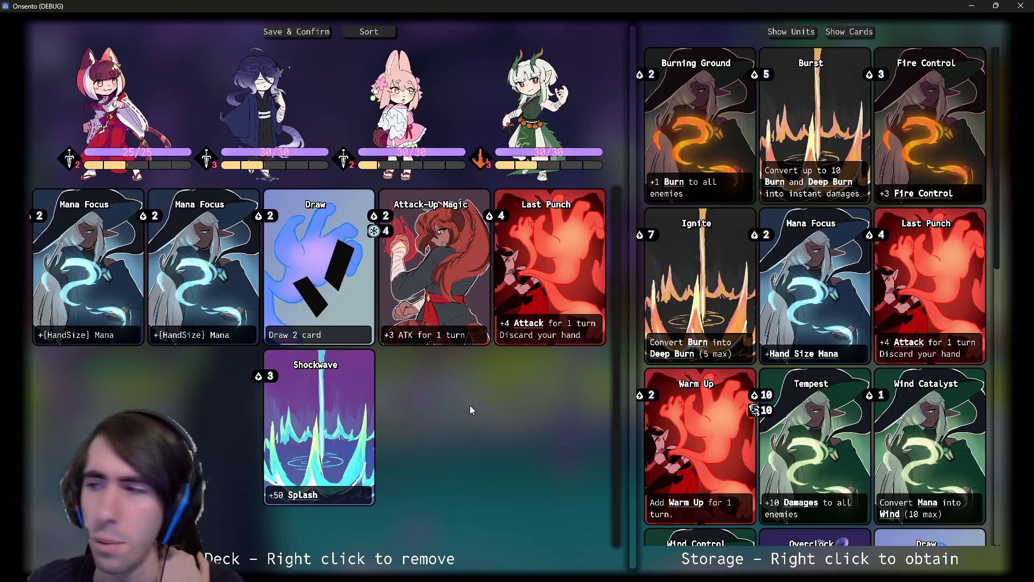
pyautogui.moveTo(908, 198)
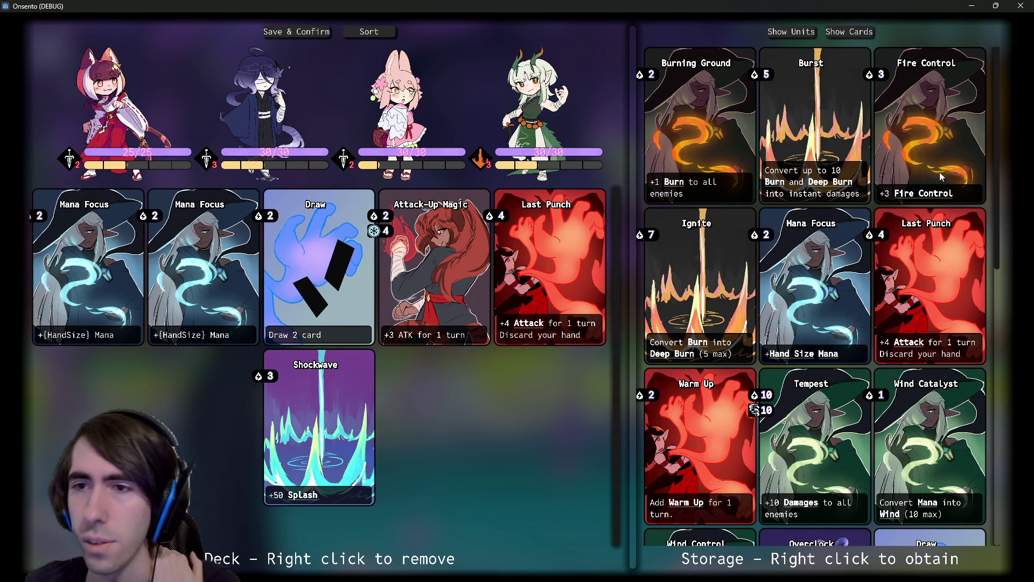
pyautogui.scroll(-3, 777, 321)
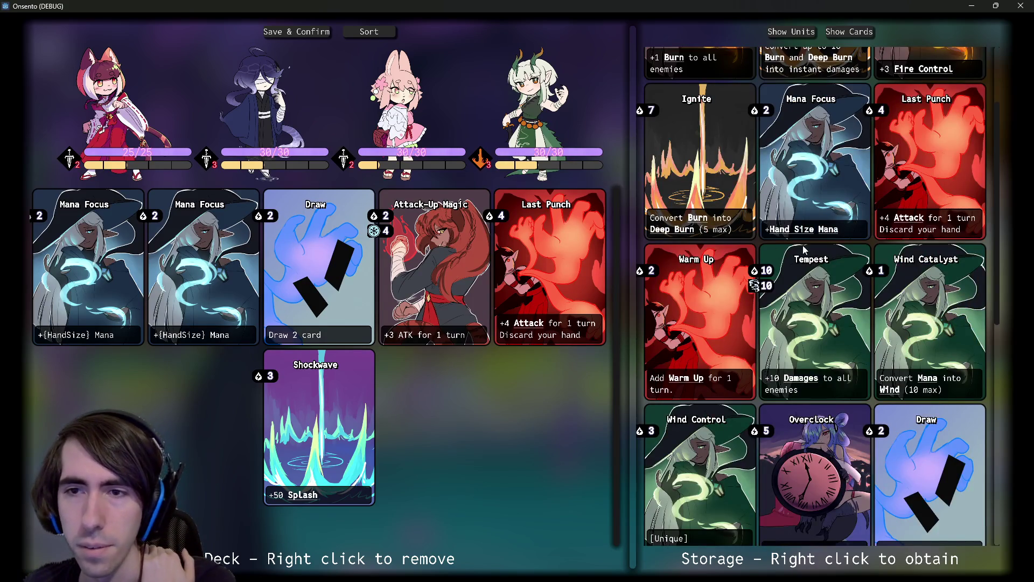
pyautogui.scroll(2, 776, 323)
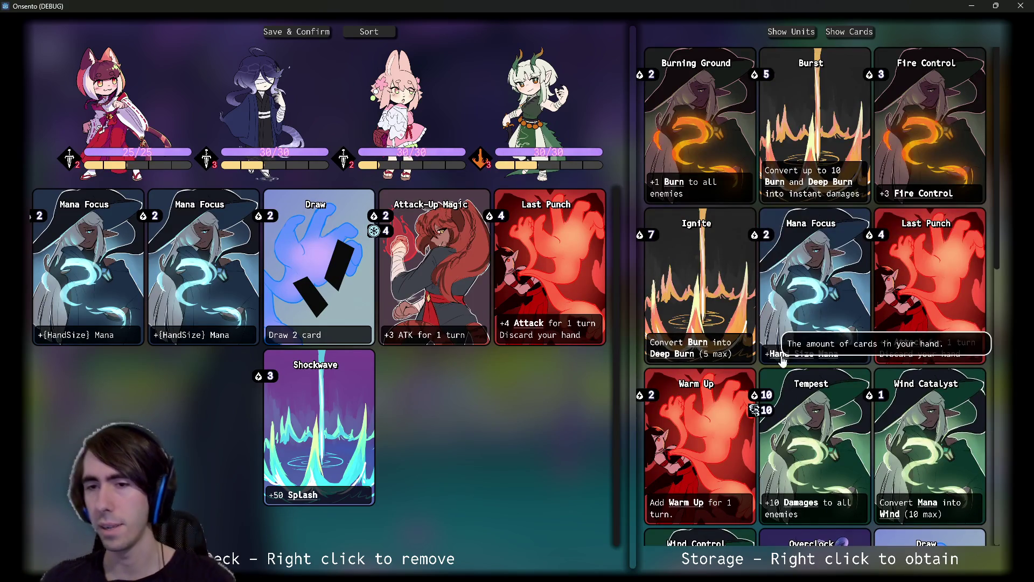
pyautogui.moveTo(793, 358)
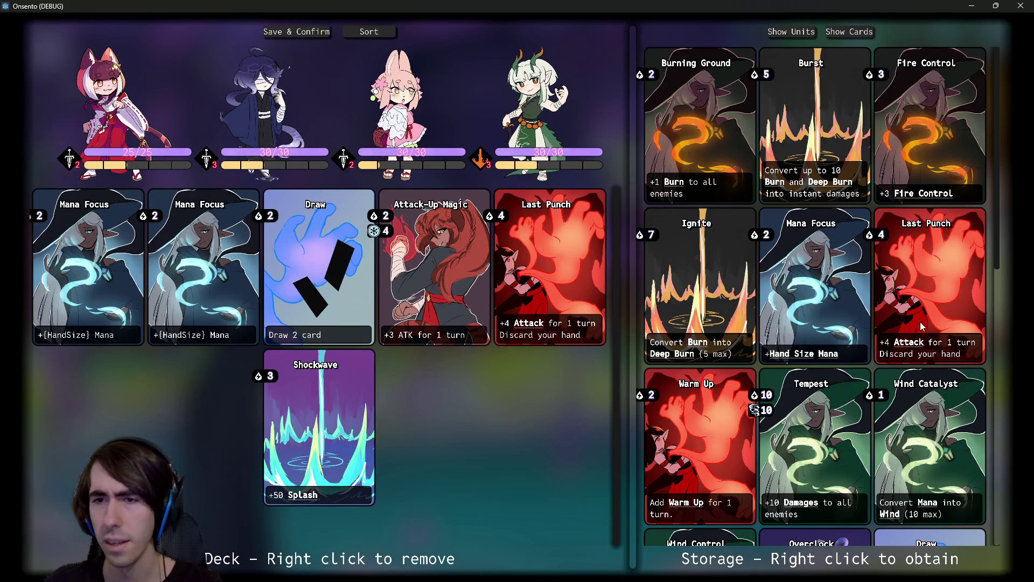
pyautogui.moveTo(909, 345)
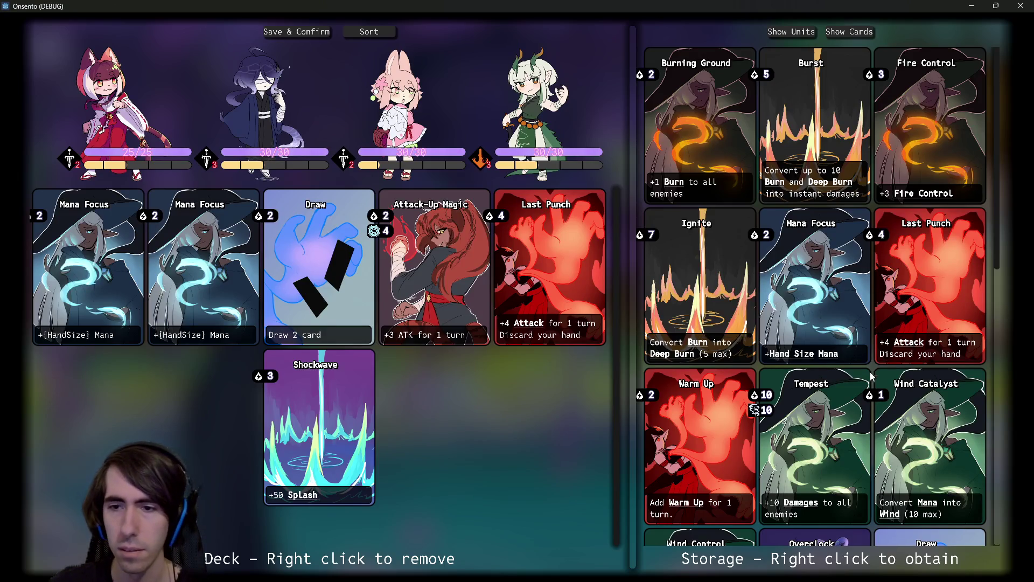
pyautogui.scroll(-1, 840, 404)
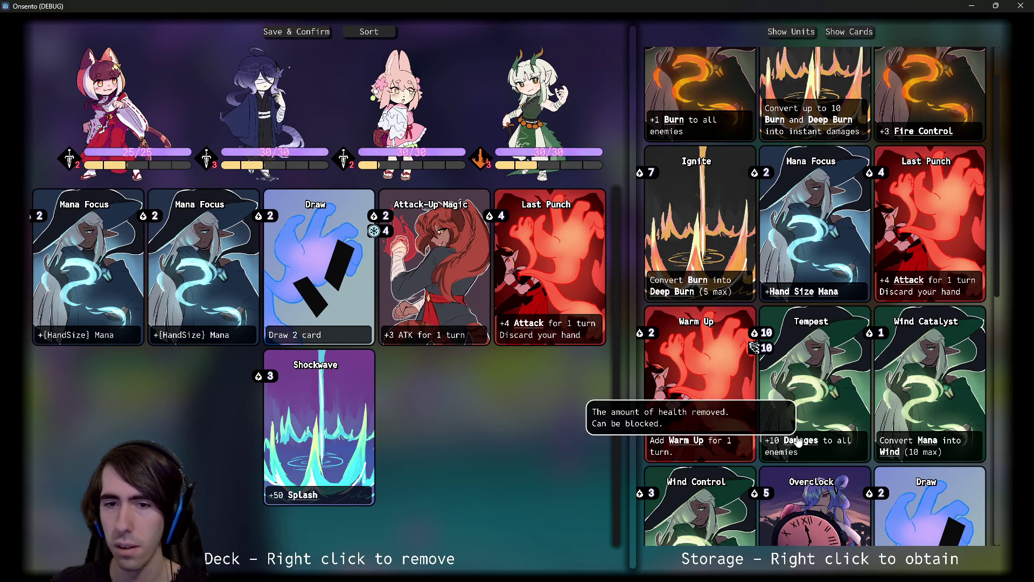
pyautogui.scroll(-4, 770, 434)
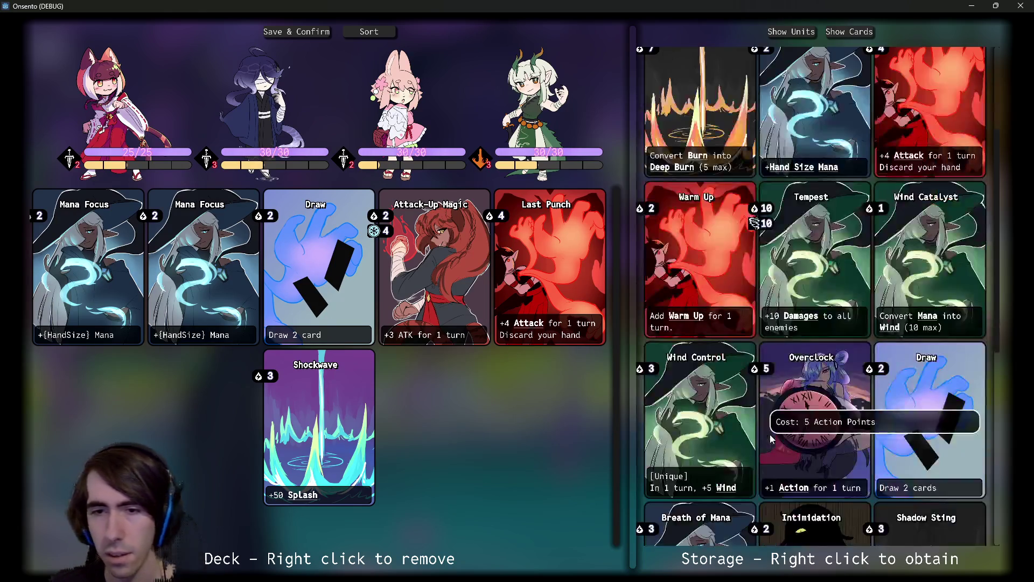
pyautogui.moveTo(727, 363)
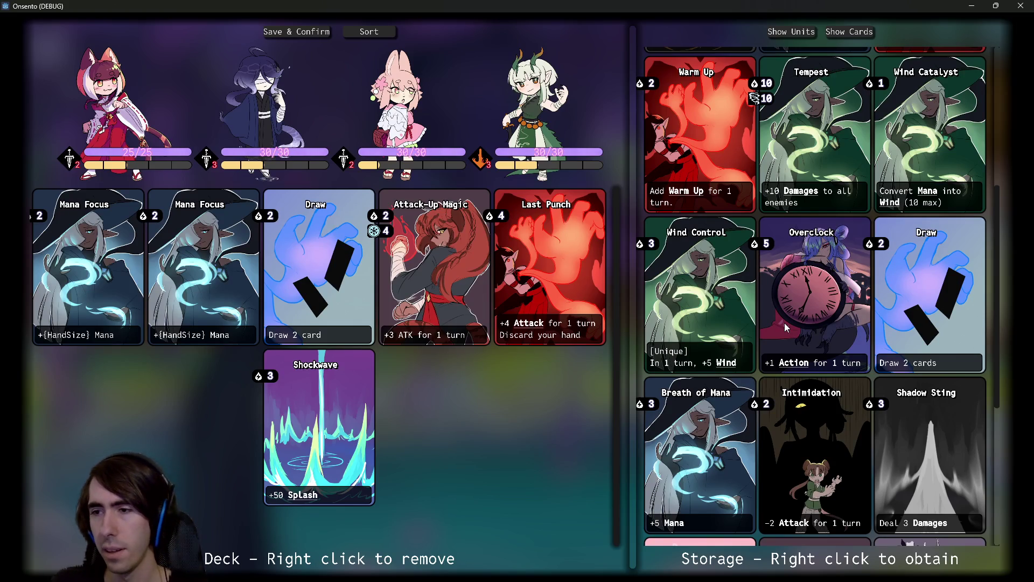
pyautogui.scroll(-1, 769, 335)
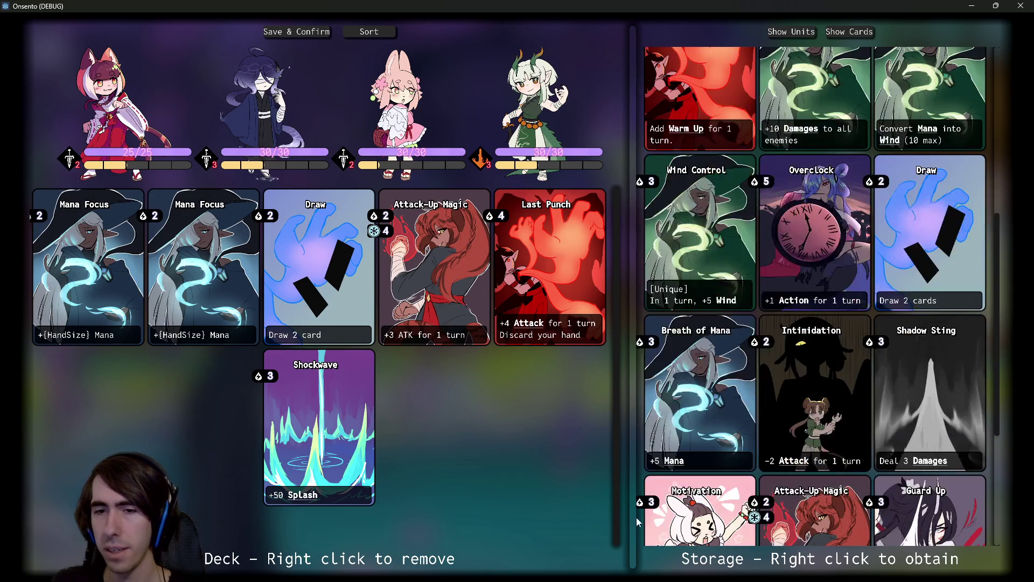
pyautogui.scroll(-1, 769, 335)
pyautogui.scroll(-1, 700, 471)
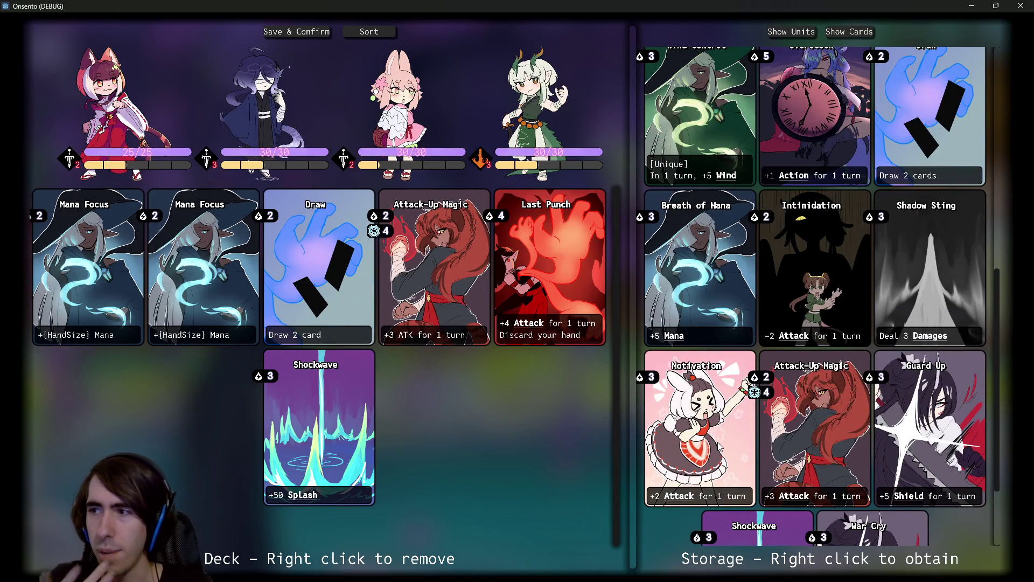
pyautogui.scroll(-2, 700, 462)
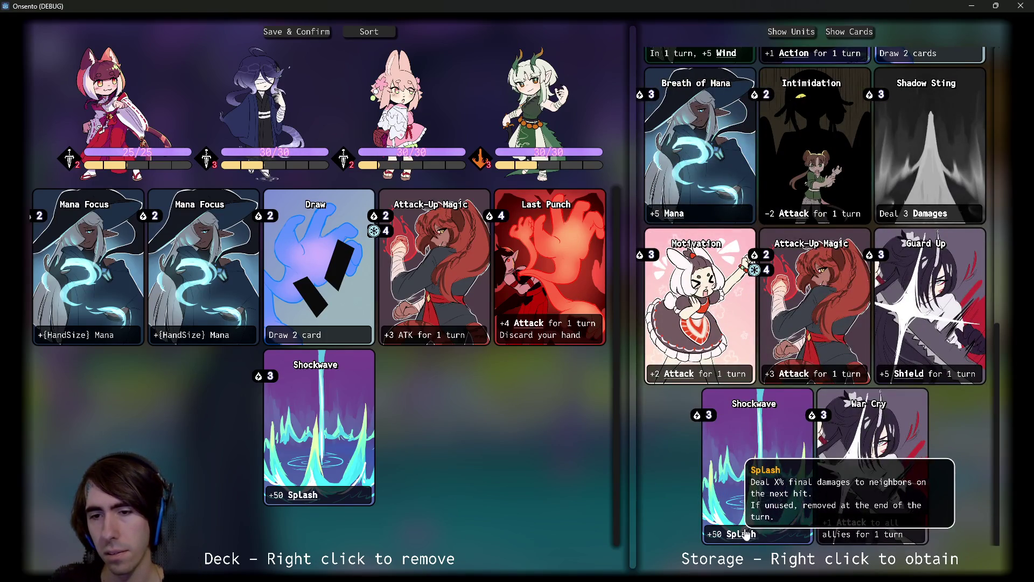
pyautogui.moveTo(860, 521)
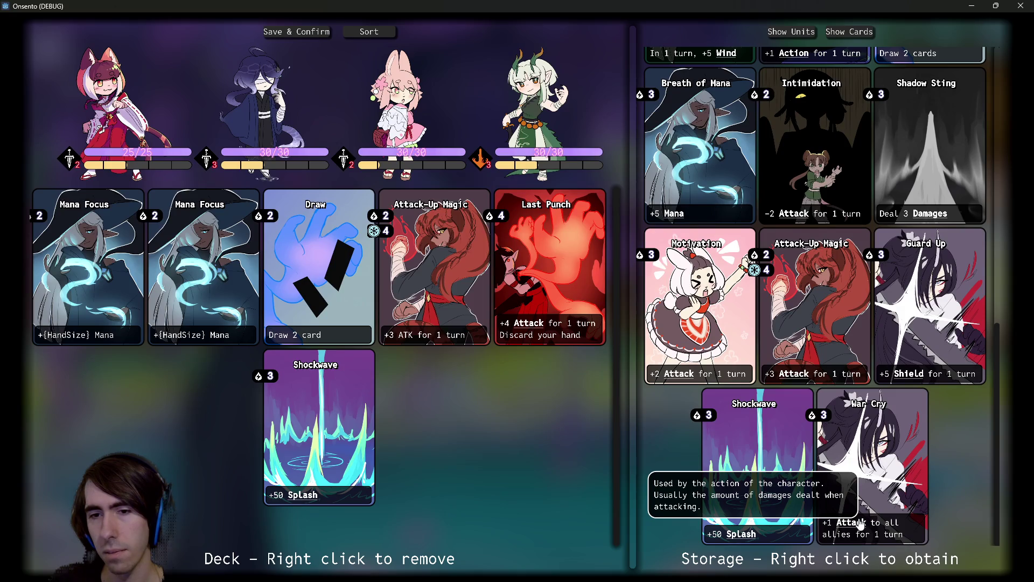
pyautogui.scroll(10, 858, 514)
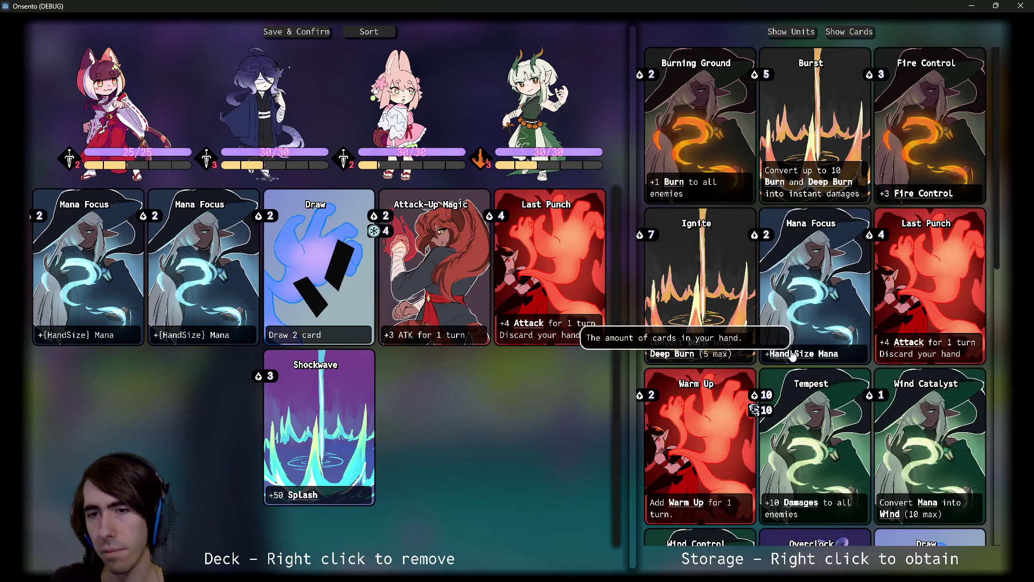
pyautogui.moveTo(806, 358)
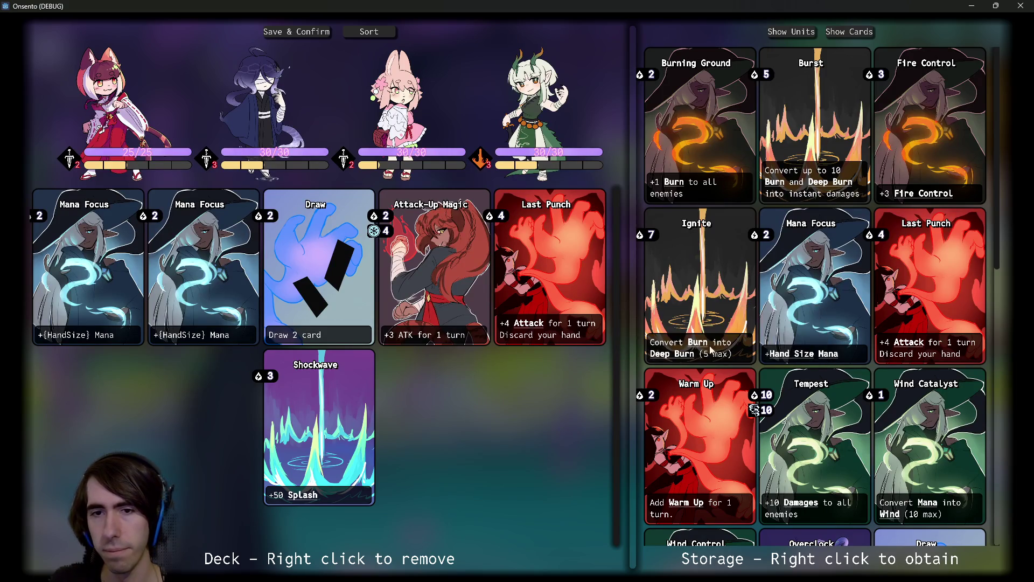
pyautogui.moveTo(708, 343)
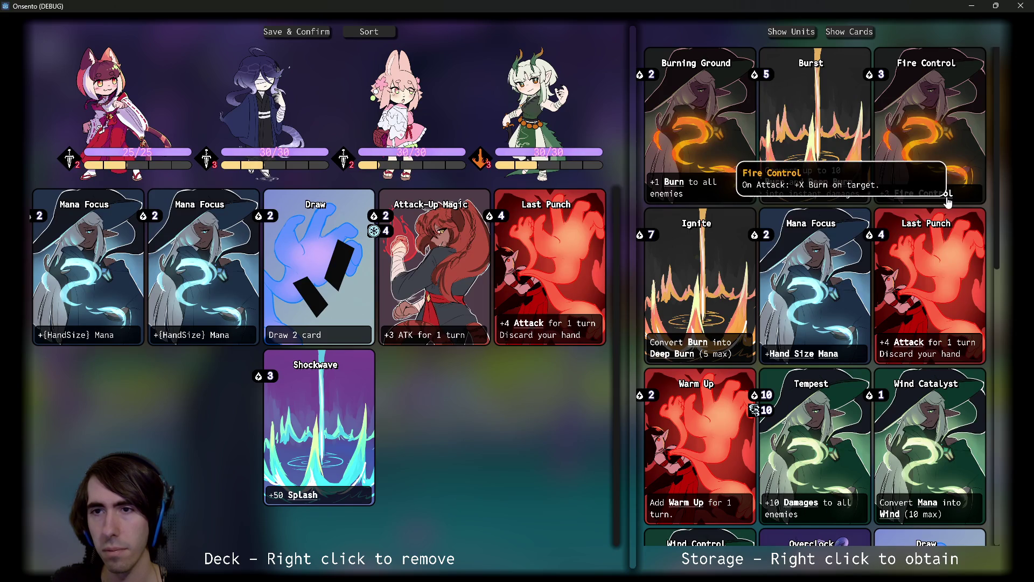
pyautogui.moveTo(942, 200)
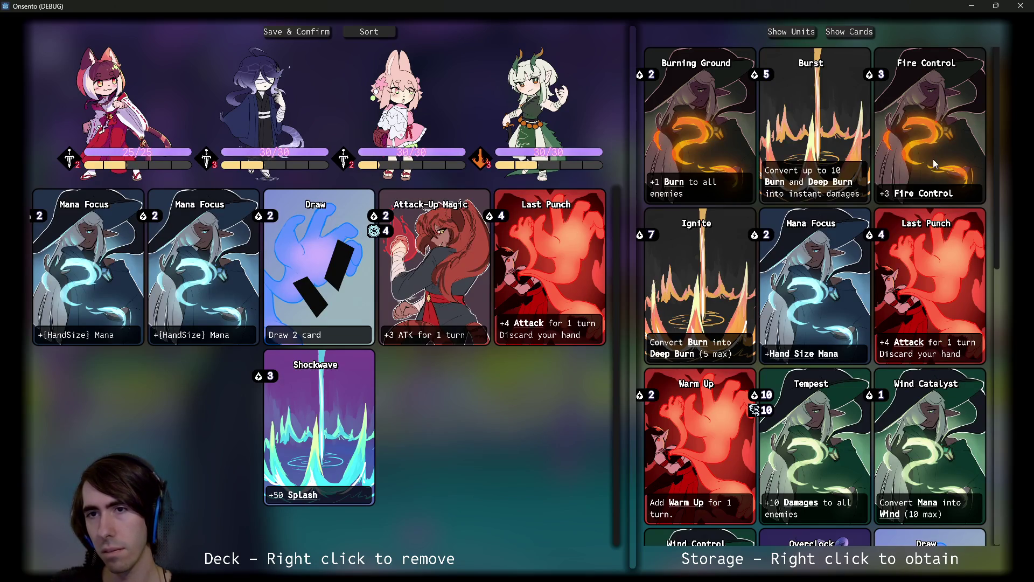
pyautogui.moveTo(825, 189)
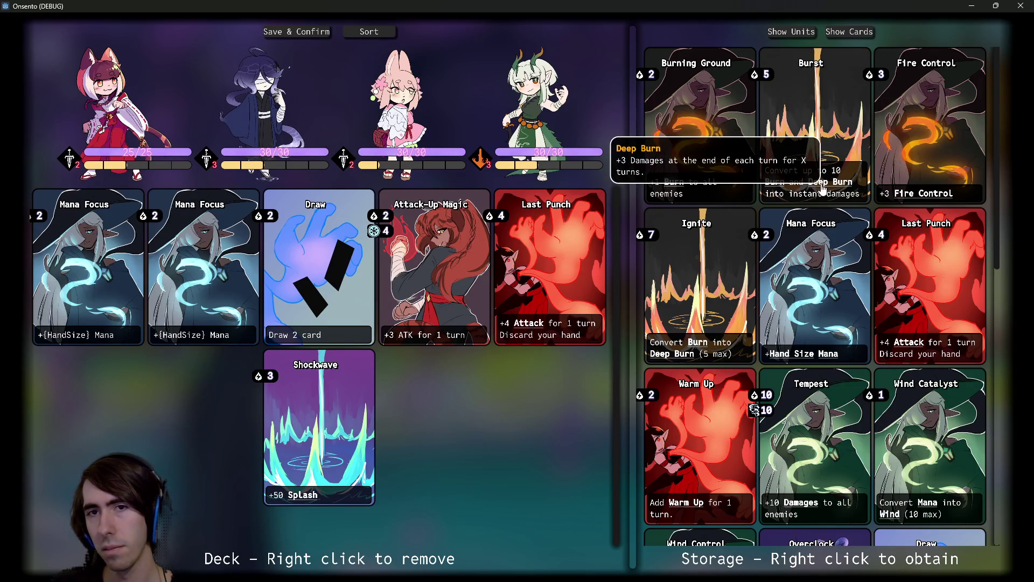
pyautogui.moveTo(785, 187)
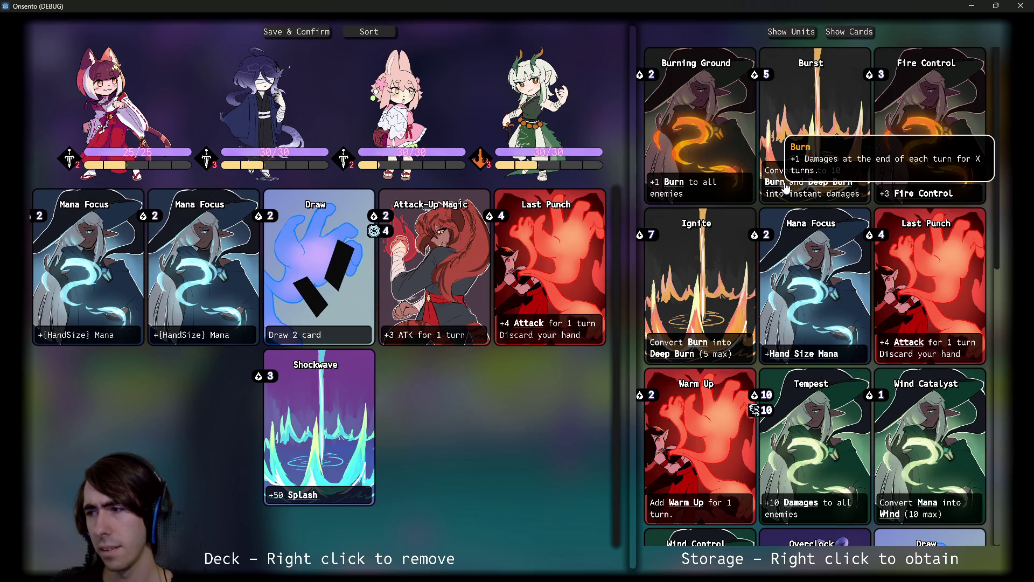
pyautogui.moveTo(684, 182)
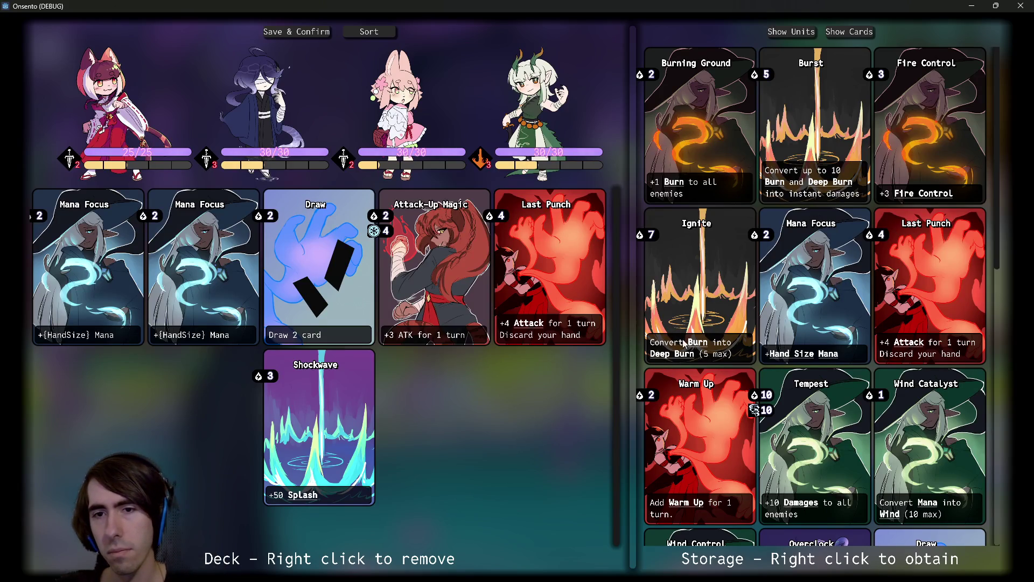
pyautogui.moveTo(682, 359)
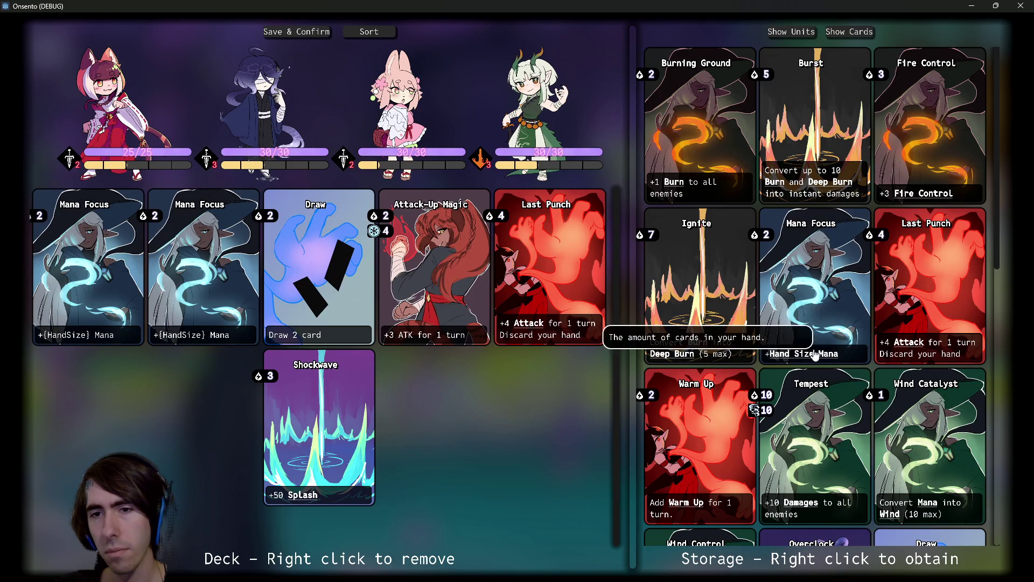
pyautogui.scroll(-3, 810, 363)
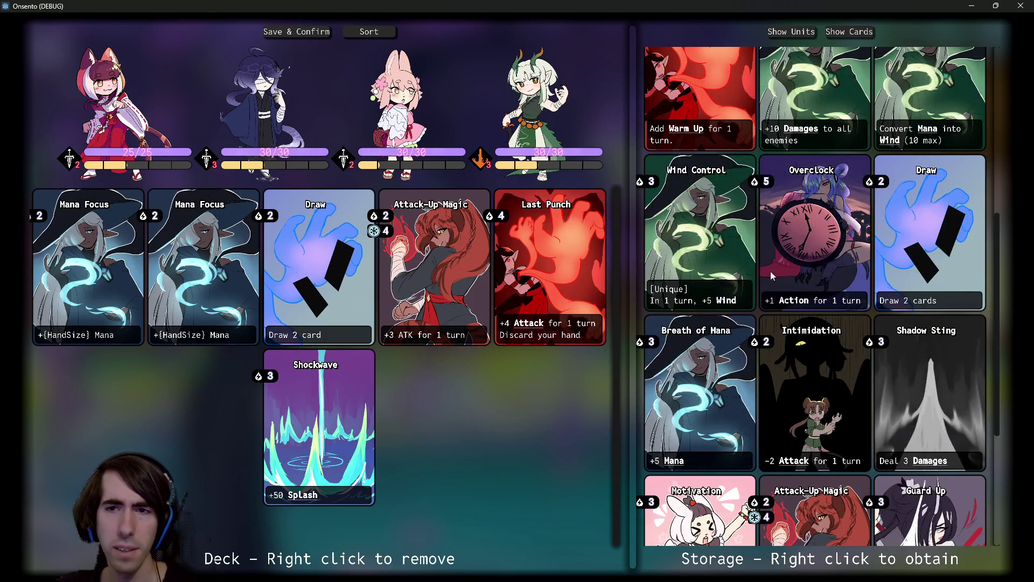
# - Inspect keyword tooltips like Warm Up, Attack and Burn on the storage cards
pyautogui.moveTo(794, 300)
pyautogui.scroll(-1, 796, 306)
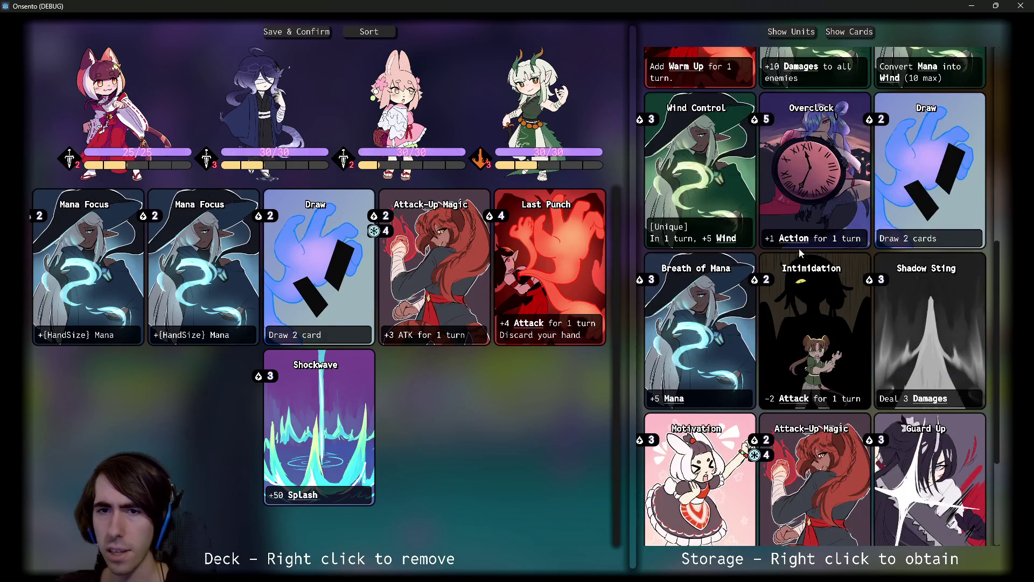
pyautogui.moveTo(800, 244)
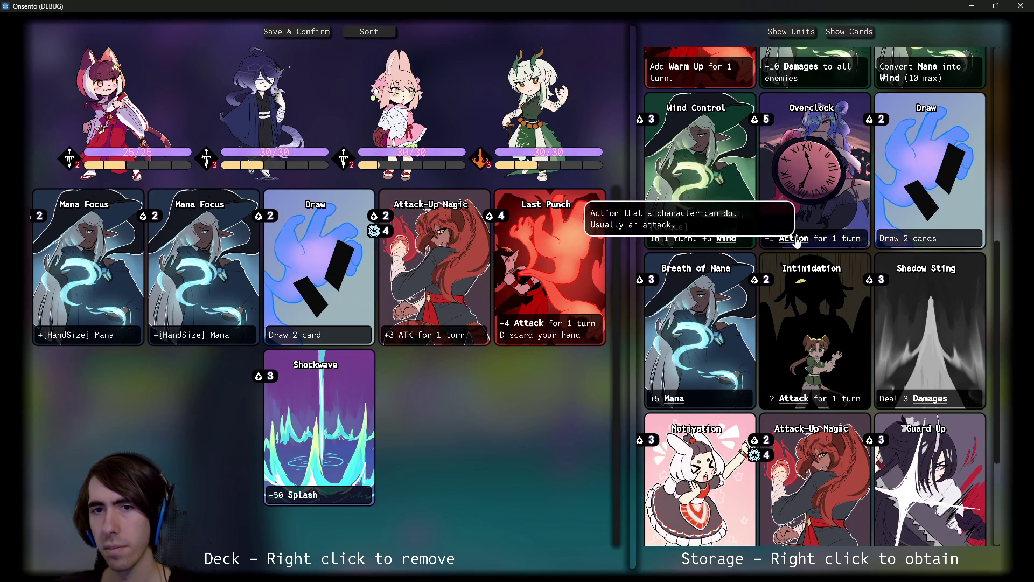
pyautogui.moveTo(797, 405)
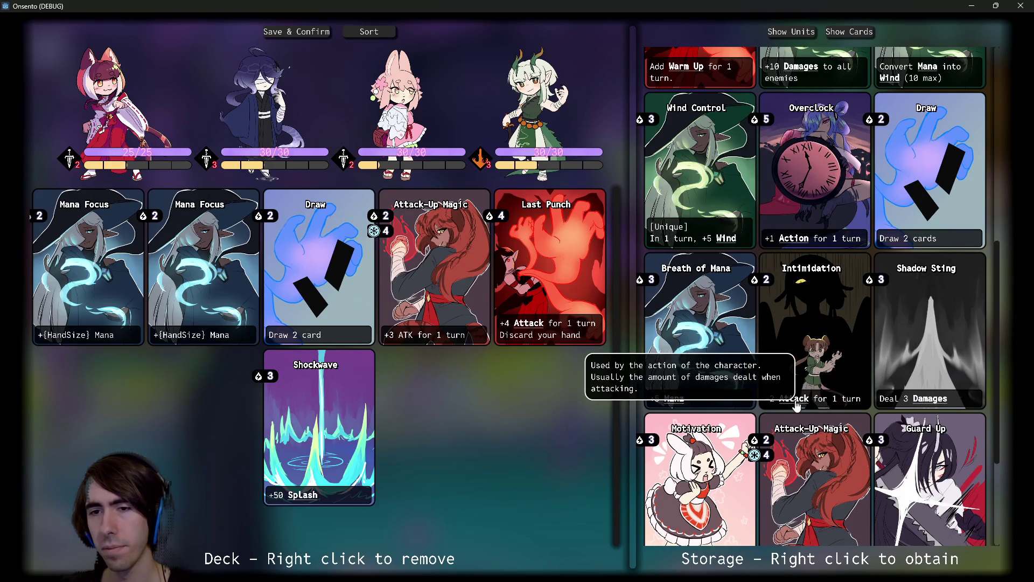
pyautogui.moveTo(677, 401)
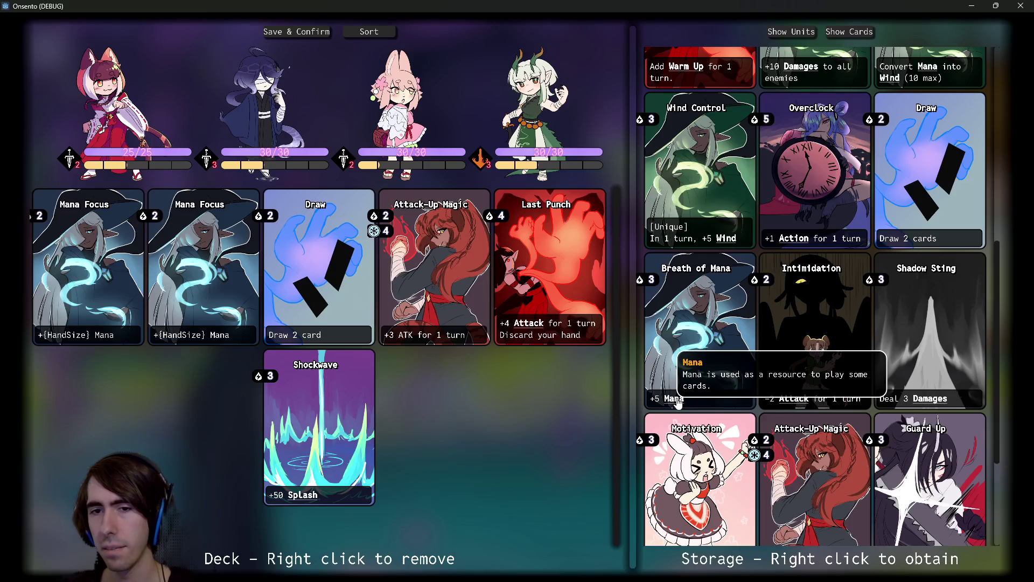
pyautogui.scroll(-3, 677, 402)
pyautogui.moveTo(675, 215)
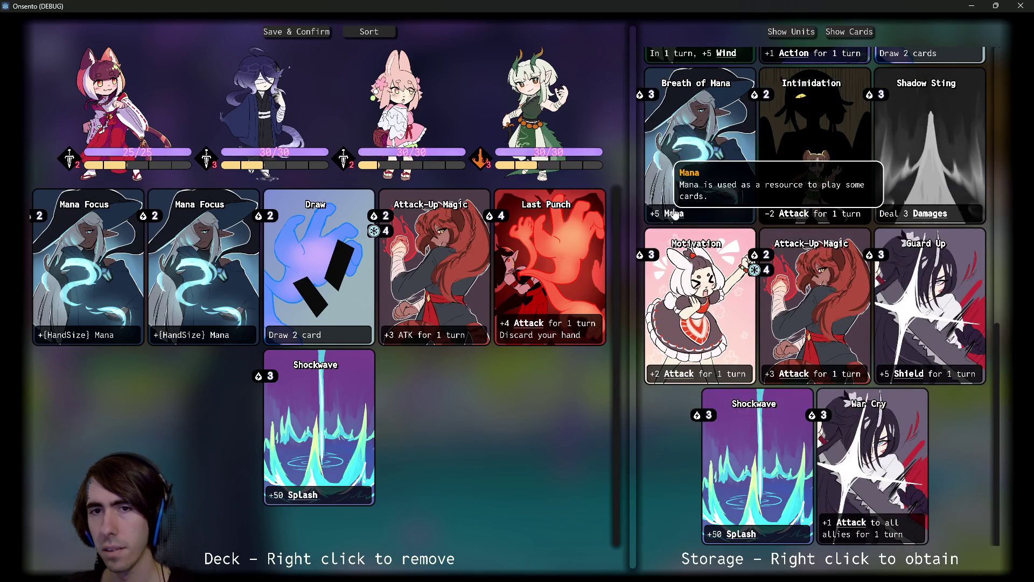
pyautogui.scroll(3, 675, 214)
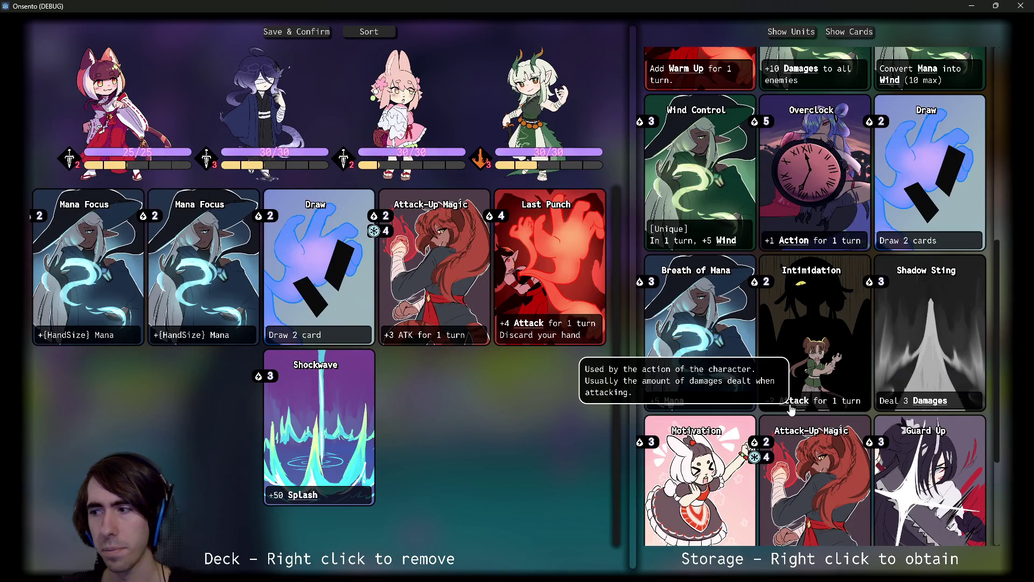
pyautogui.scroll(-3, 790, 410)
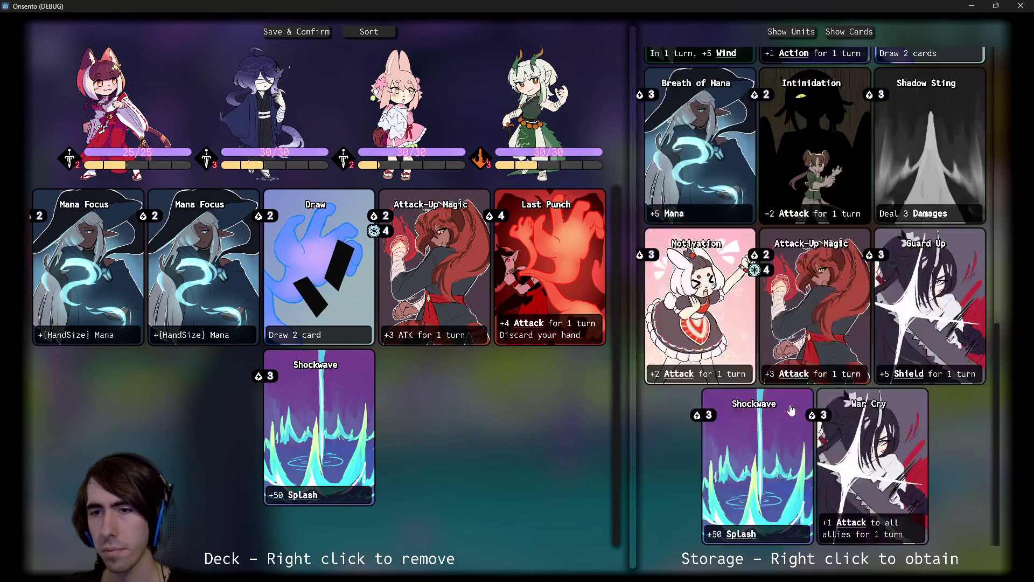
pyautogui.moveTo(916, 375)
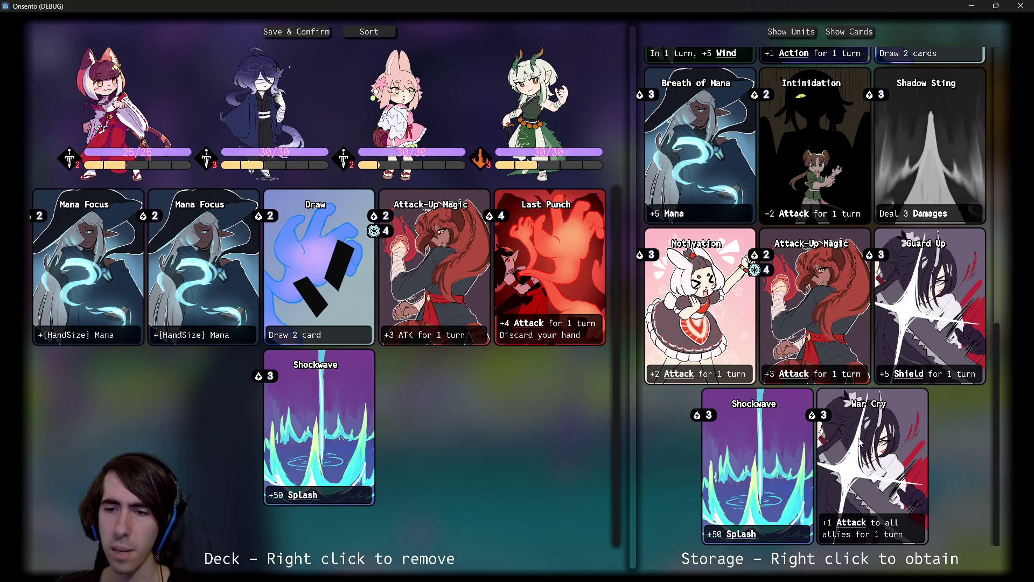
pyautogui.scroll(10, 773, 426)
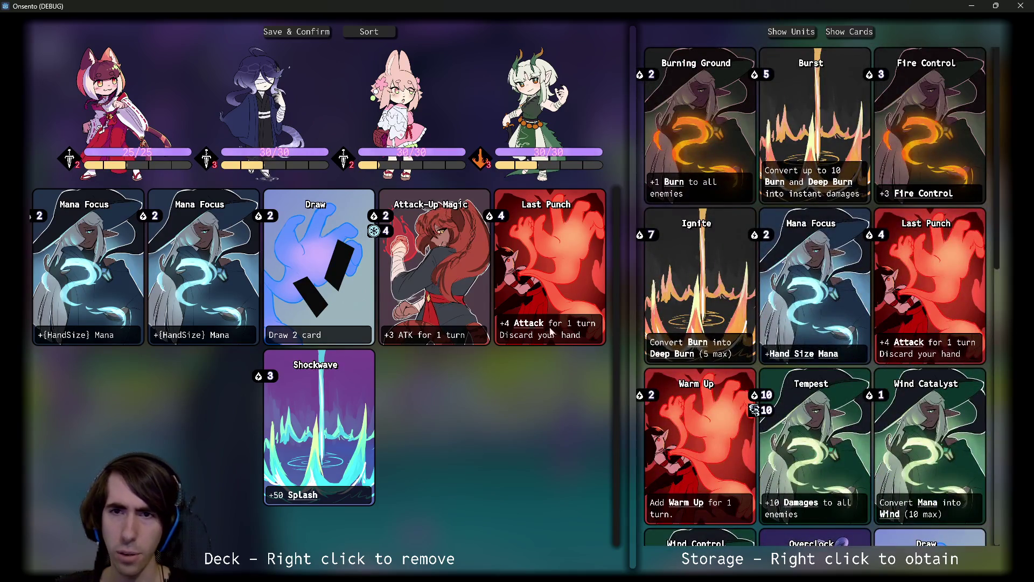
pyautogui.scroll(-3, 839, 334)
pyautogui.scroll(-3, 838, 334)
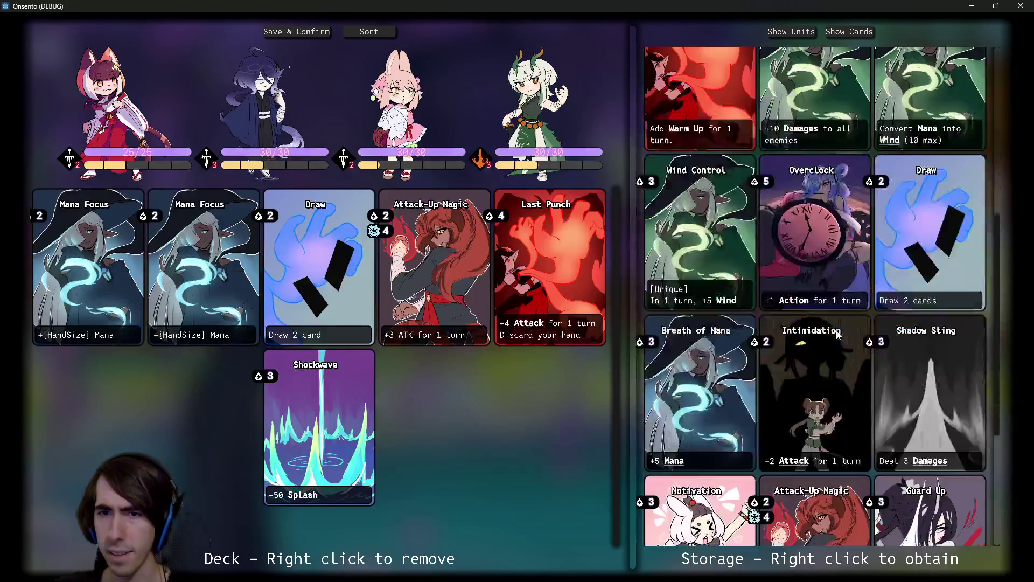
pyautogui.scroll(-3, 838, 334)
pyautogui.moveTo(803, 498)
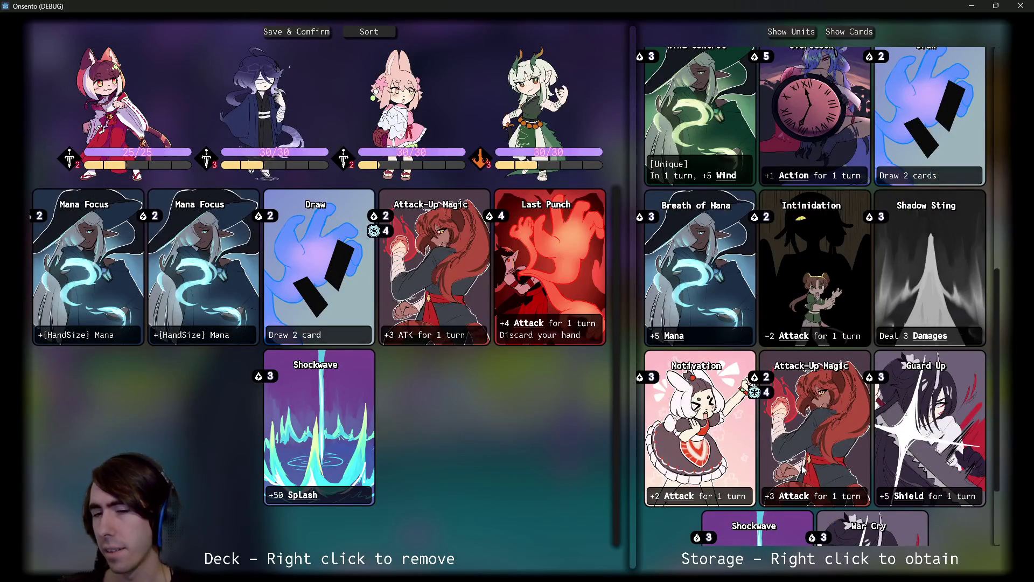
pyautogui.scroll(-1, 799, 448)
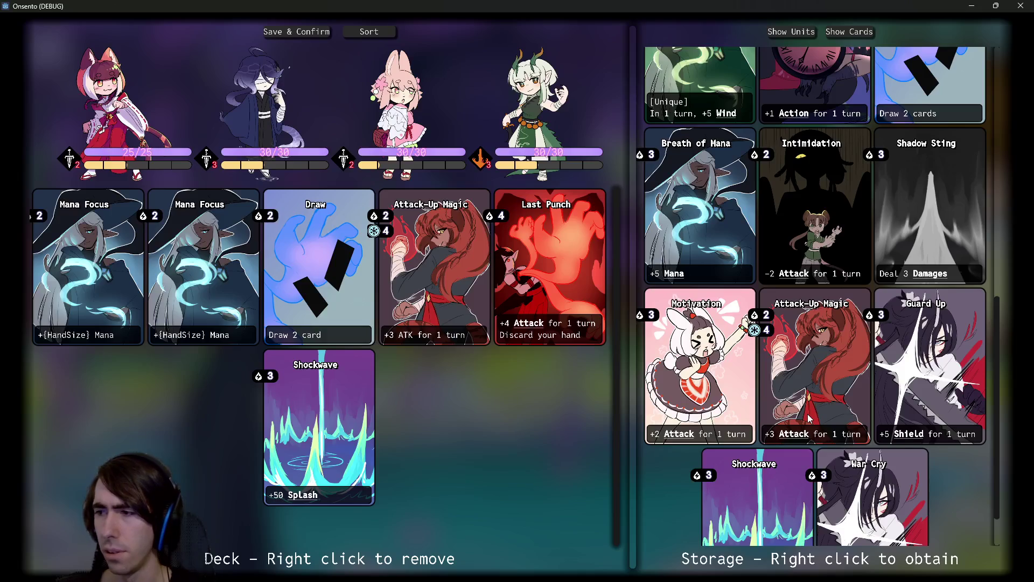
pyautogui.scroll(-1, 810, 417)
# - Check further storage-card keyword tooltips up the list, then put the game window away
pyautogui.moveTo(674, 379)
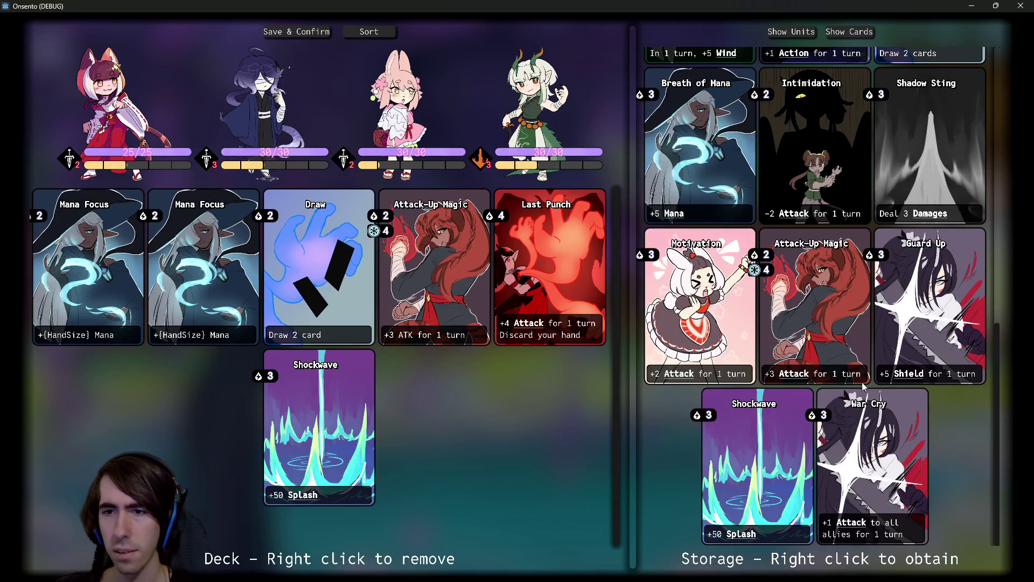
pyautogui.scroll(3, 801, 457)
pyautogui.scroll(-2, 801, 456)
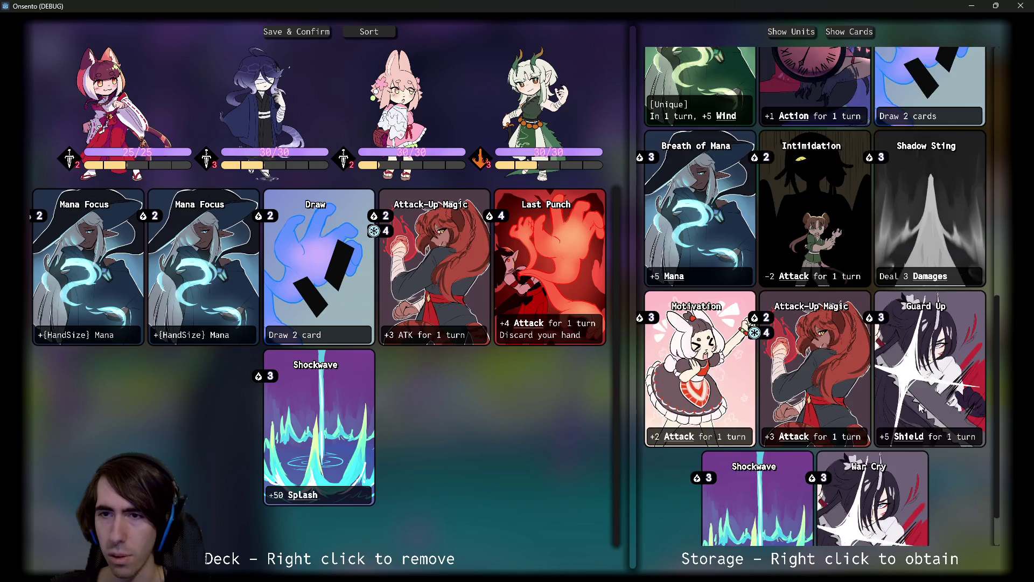
pyautogui.scroll(2, 920, 407)
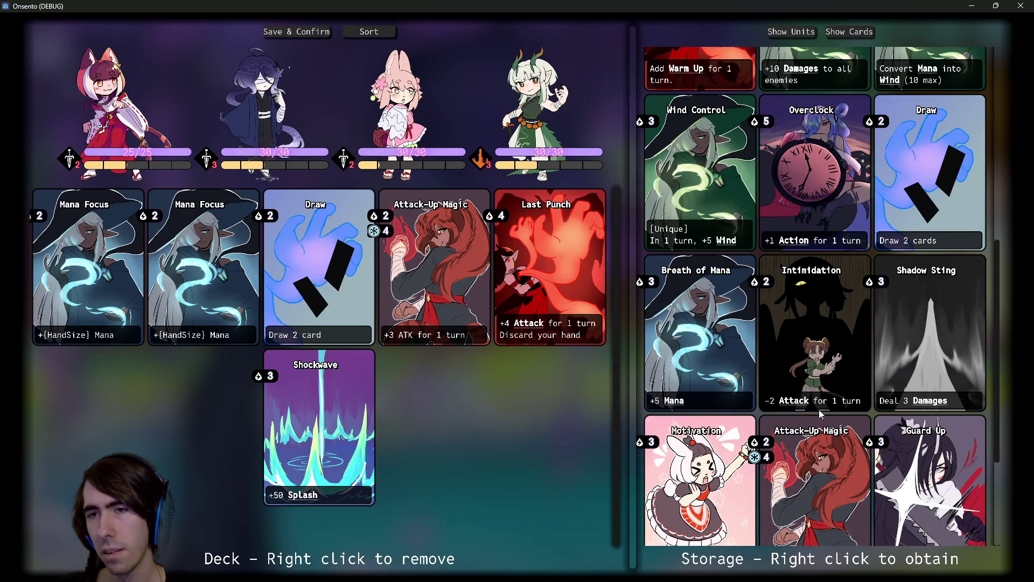
pyautogui.scroll(1, 819, 409)
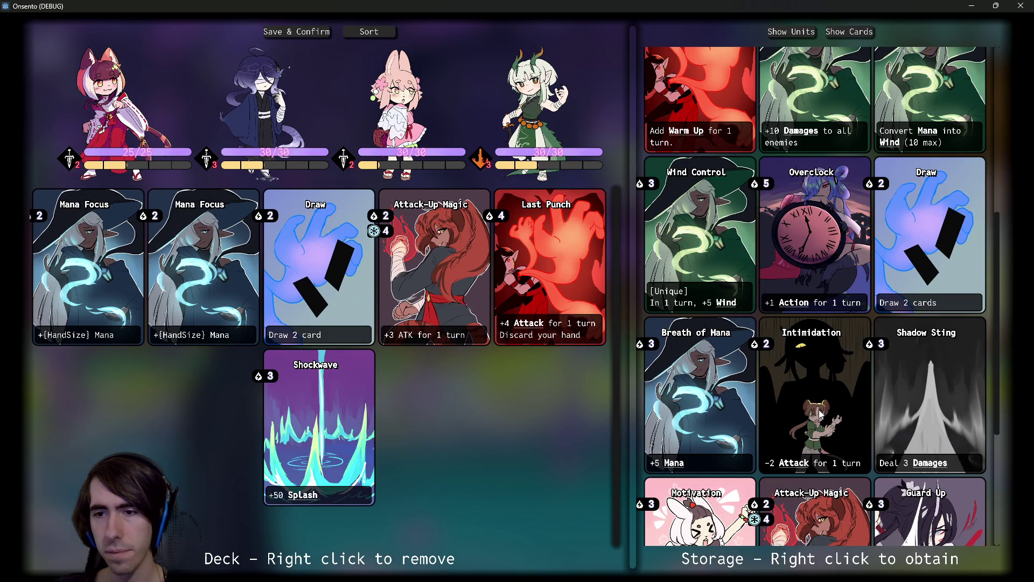
pyautogui.scroll(1, 818, 409)
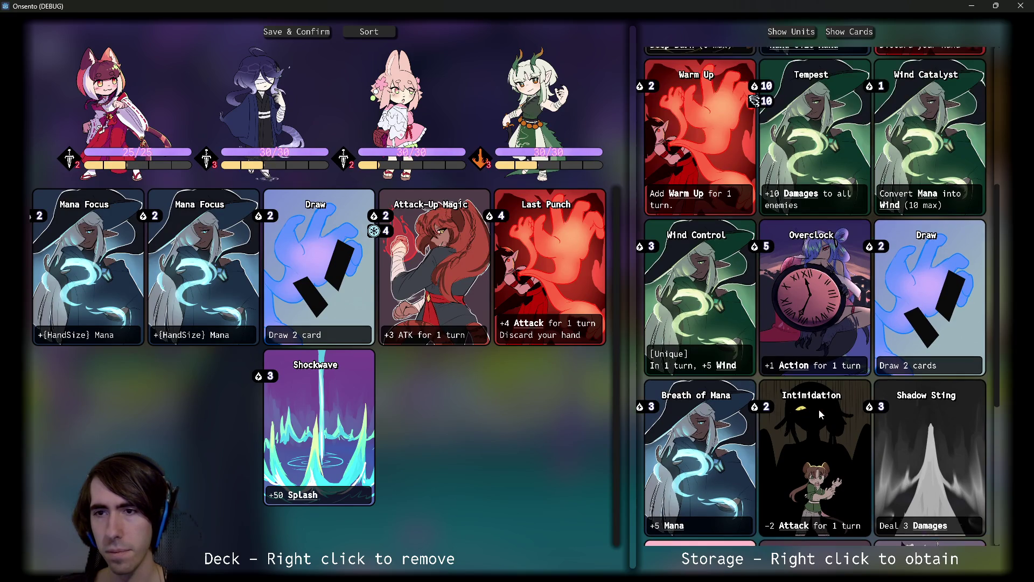
pyautogui.moveTo(805, 364)
pyautogui.scroll(1, 805, 366)
pyautogui.scroll(2, 805, 366)
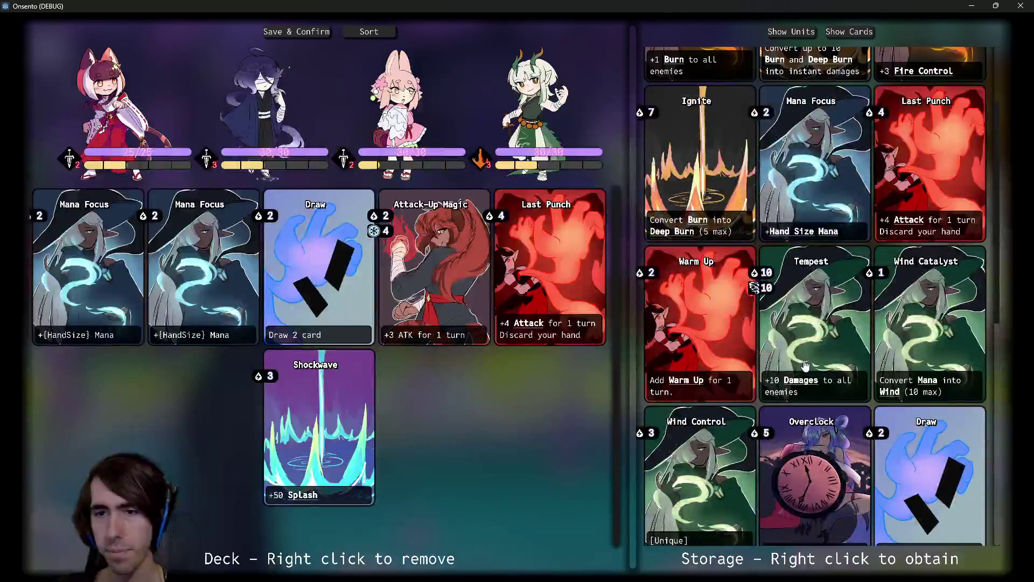
pyautogui.moveTo(804, 388)
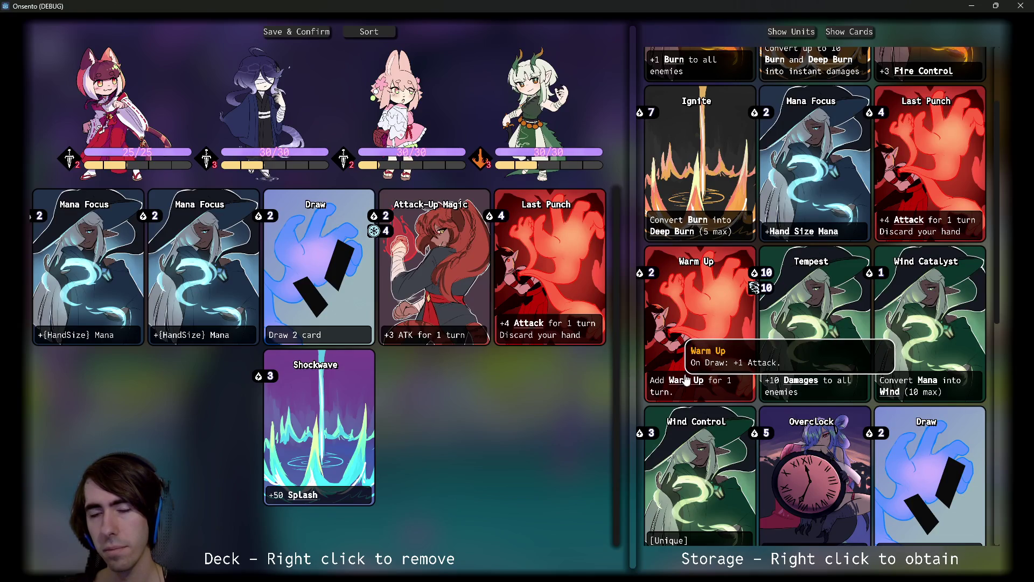
pyautogui.scroll(2, 700, 377)
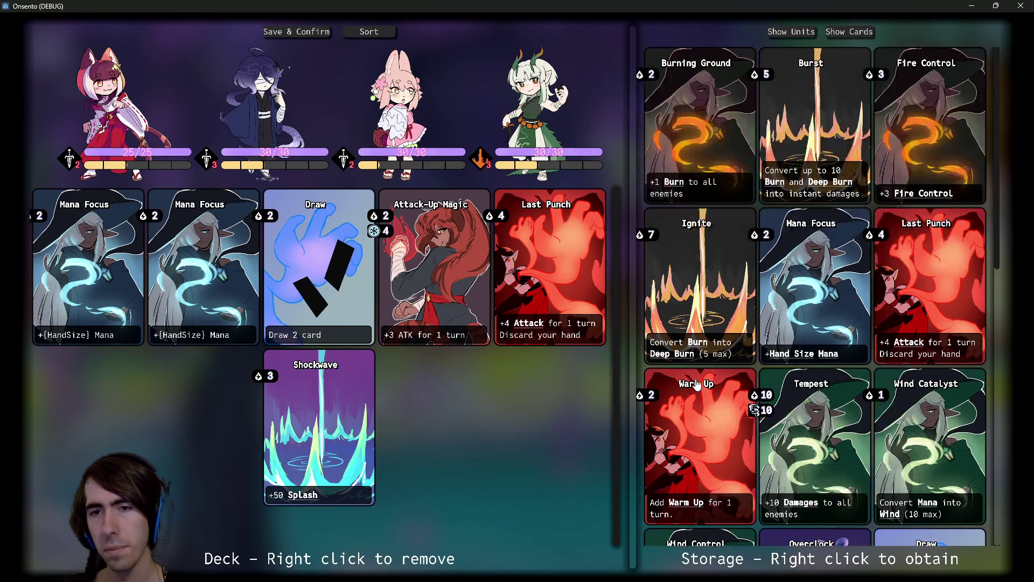
pyautogui.moveTo(913, 346)
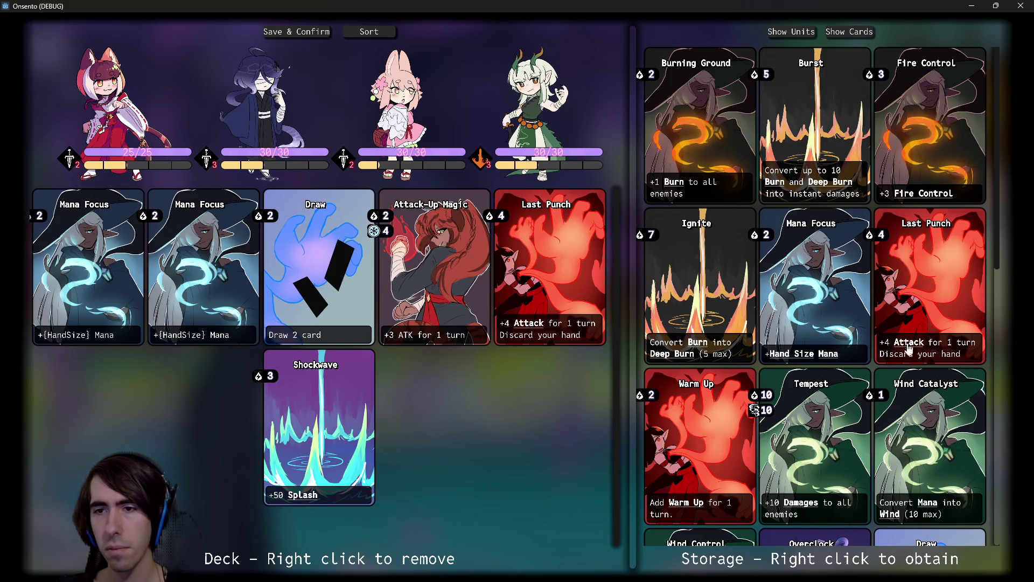
pyautogui.moveTo(907, 347)
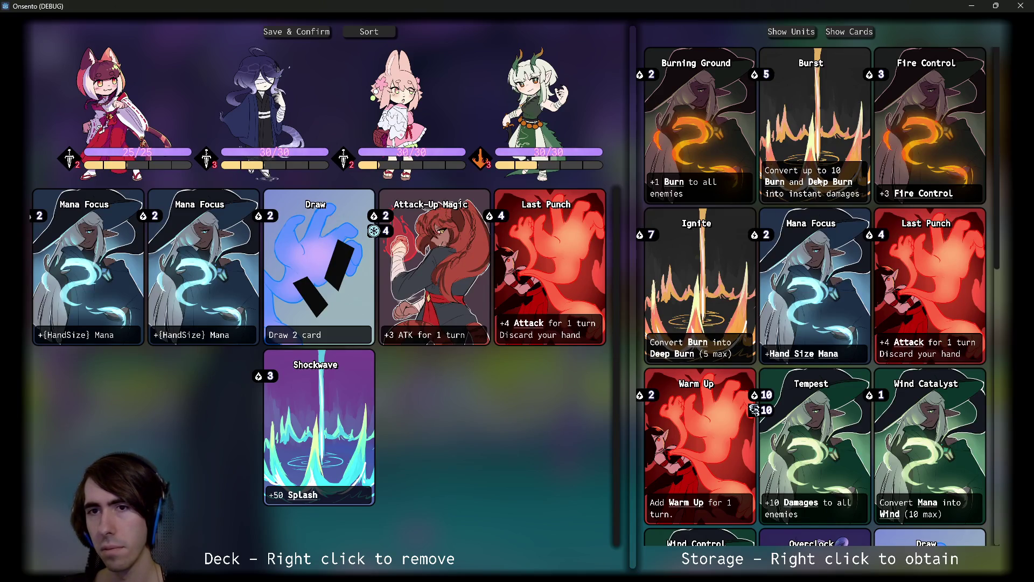
pyautogui.moveTo(681, 187)
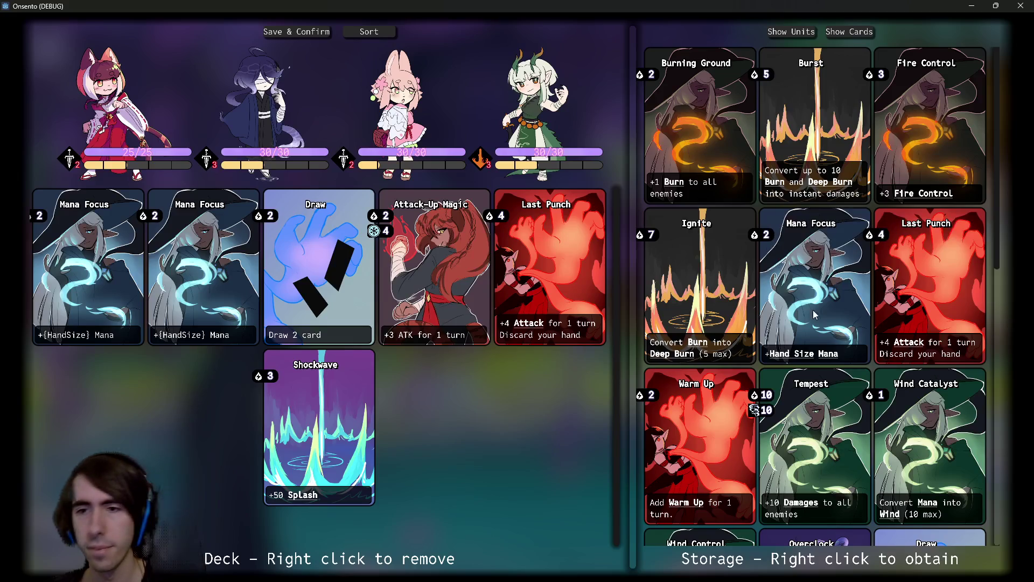
pyautogui.scroll(-3, 831, 324)
pyautogui.scroll(3, 833, 341)
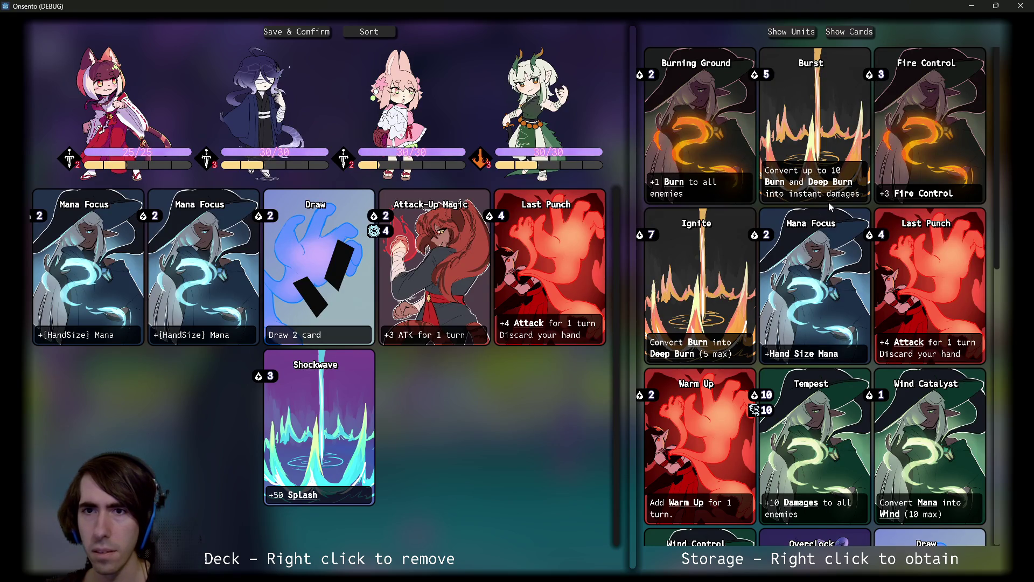
pyautogui.click(972, 5)
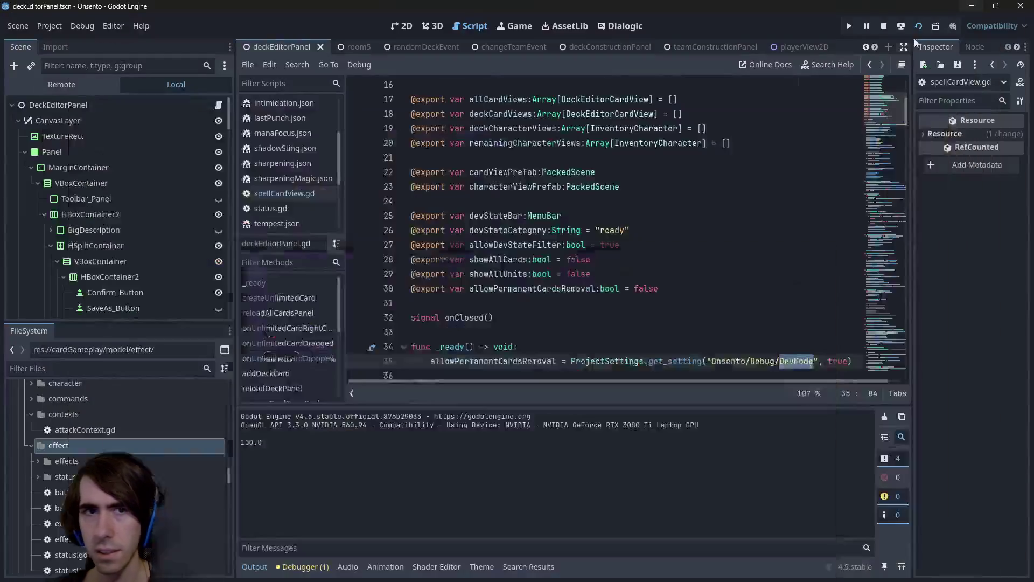
# - Find burst.json with the FileSystem filter 'burst' and open it
pyautogui.hotkey('alt', 'Tab')
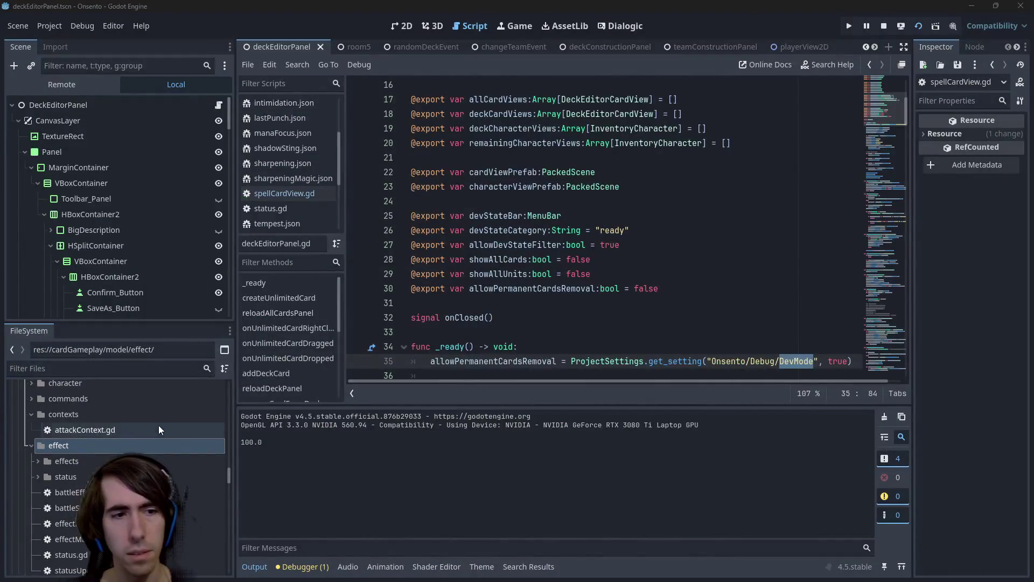
pyautogui.click(101, 368)
pyautogui.write('burst')
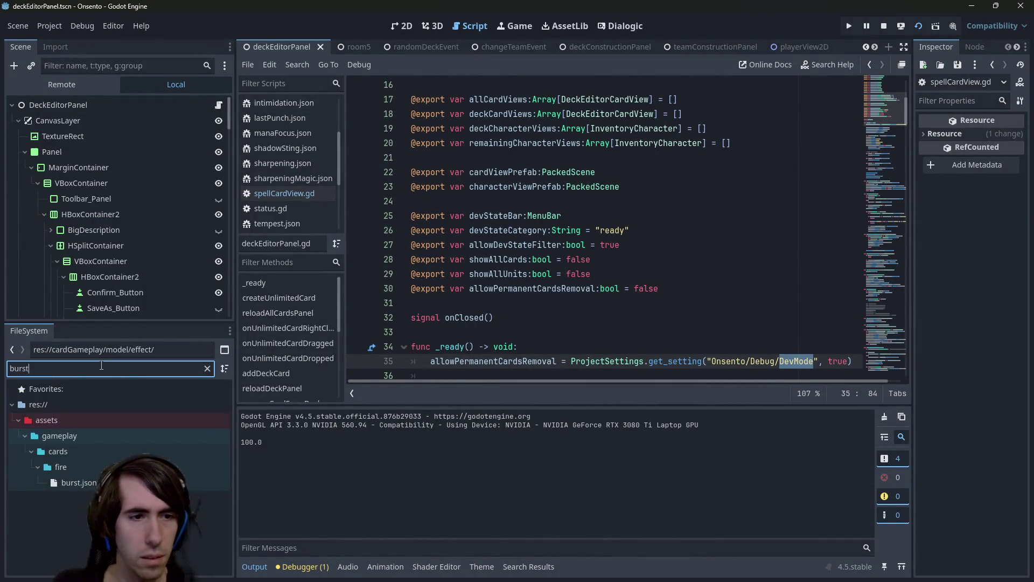
pyautogui.doubleClick(92, 483)
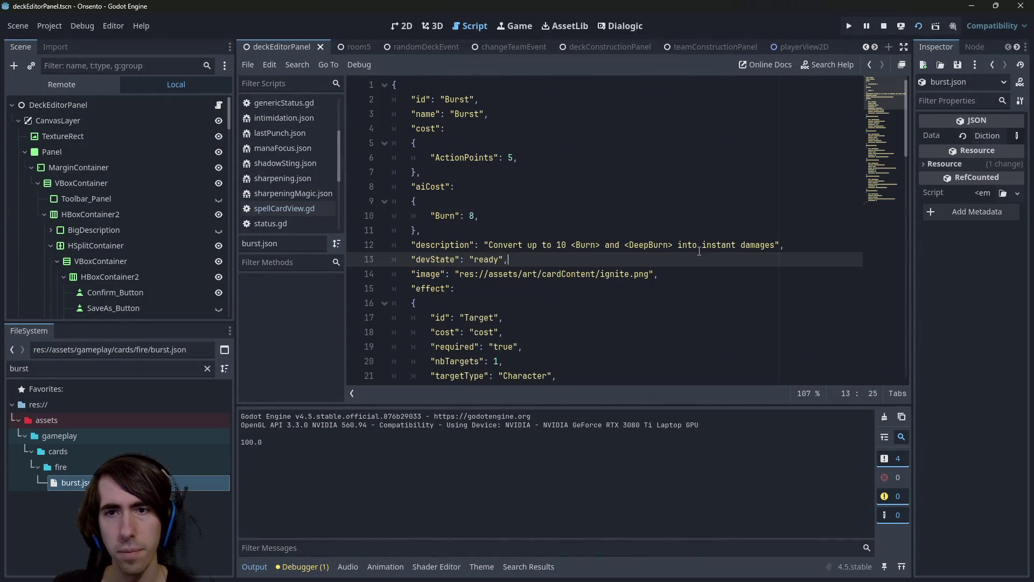
# - Change 'damages' to '<Damages>' in the Burst description, save, and run the game
pyautogui.click(722, 245)
pyautogui.hotkey('ctrl', 'Right')
pyautogui.press('Right')
pyautogui.write('<')
pyautogui.press('Delete')
pyautogui.write('D')
pyautogui.hotkey('ctrl', 'Right')
pyautogui.write('>')
pyautogui.hotkey('ctrl', 's')
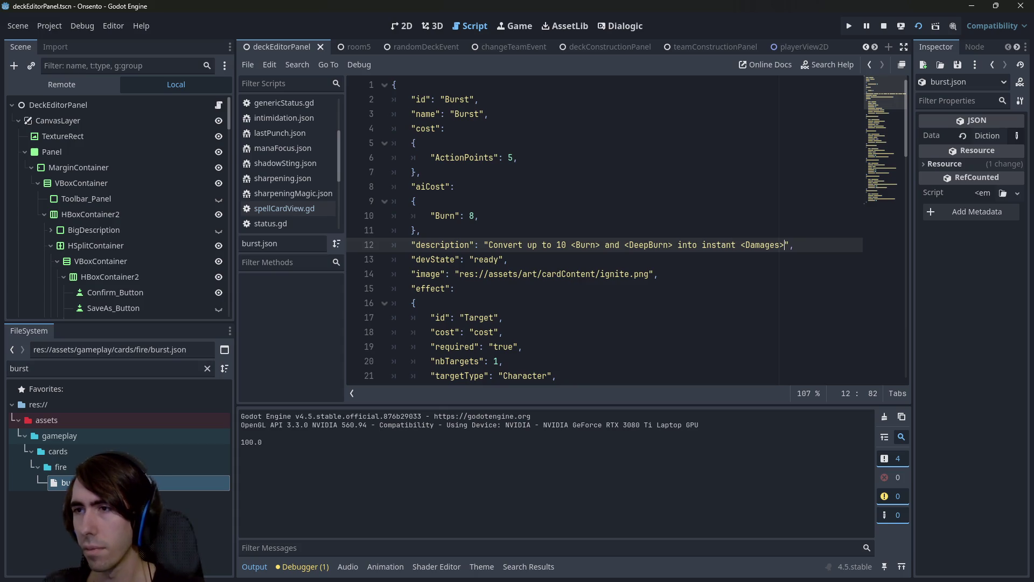
pyautogui.press('F5')
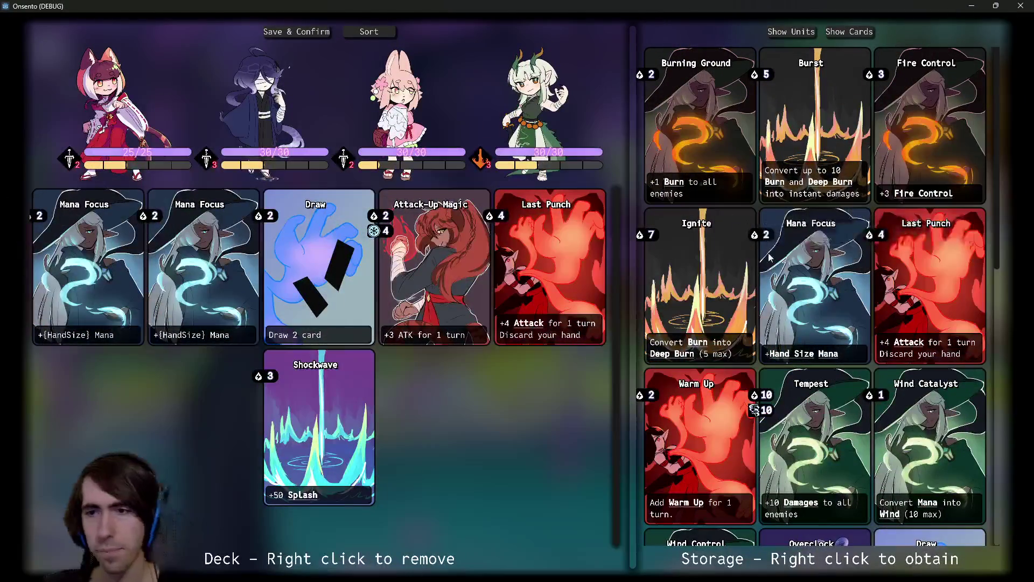
pyautogui.scroll(-1, 813, 345)
pyautogui.scroll(-1, 828, 319)
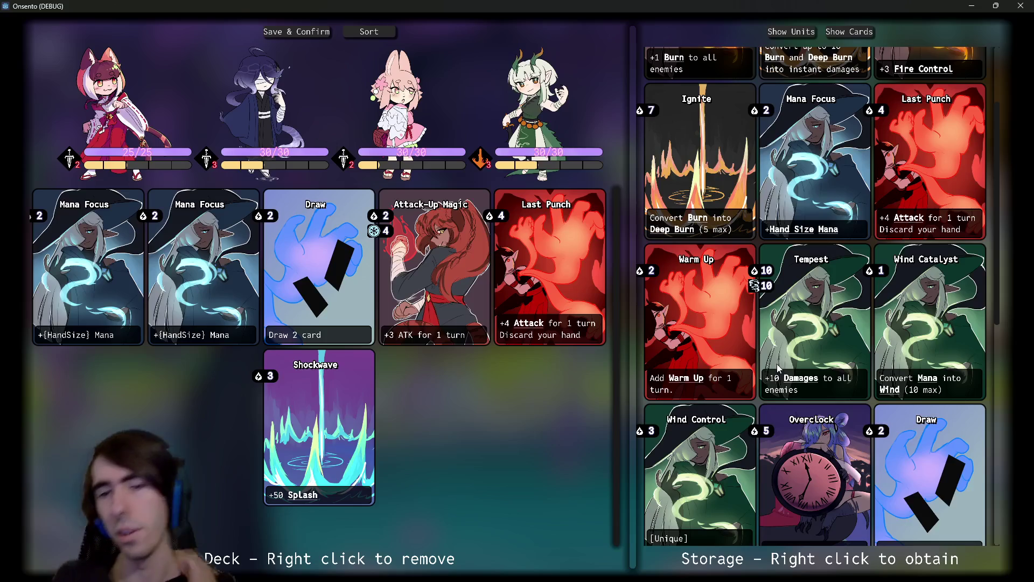
pyautogui.scroll(-1, 777, 363)
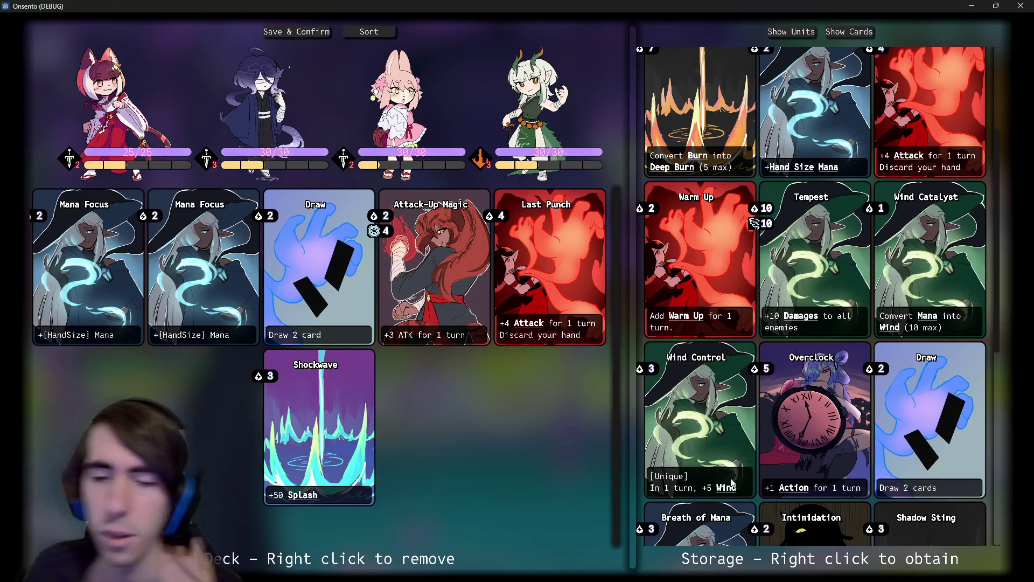
pyautogui.scroll(-1, 749, 388)
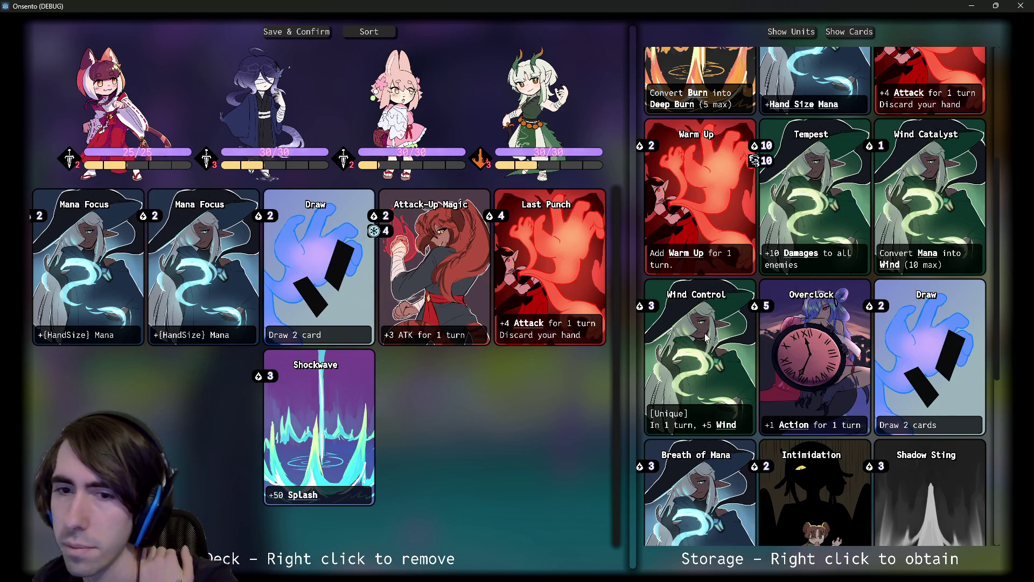
pyautogui.scroll(-3, 796, 253)
pyautogui.scroll(-3, 796, 254)
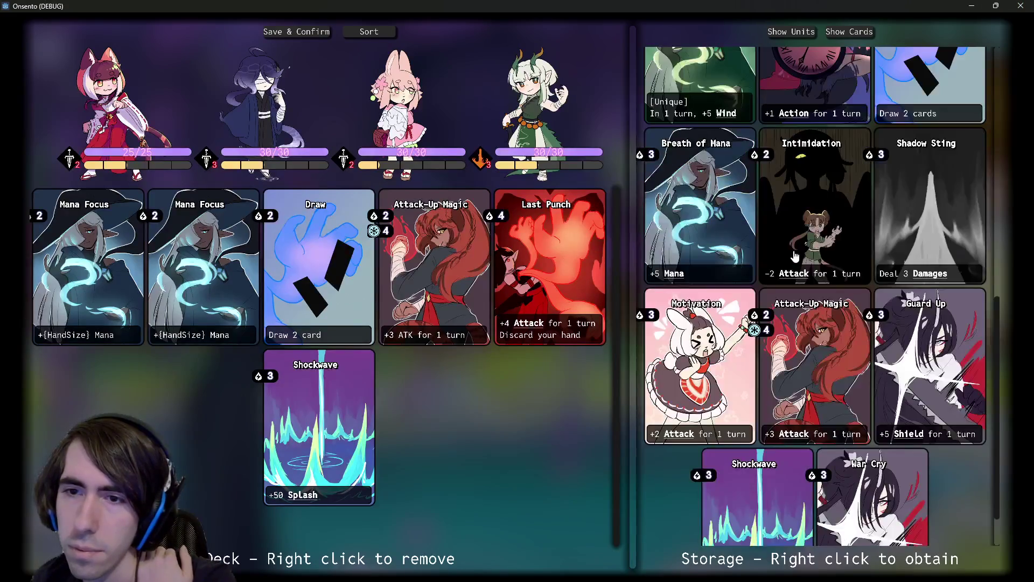
pyautogui.scroll(10, 796, 256)
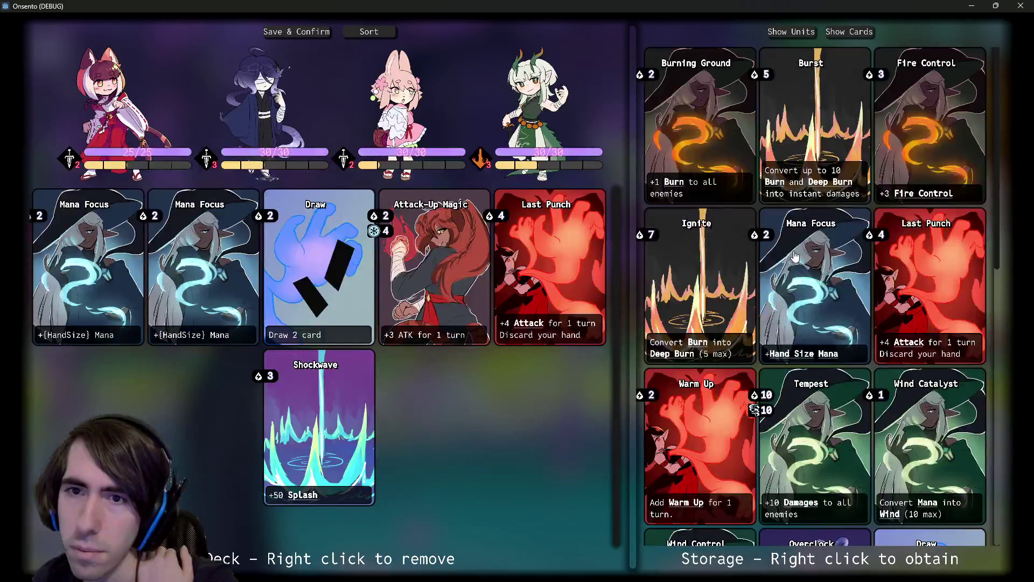
pyautogui.scroll(-6, 796, 256)
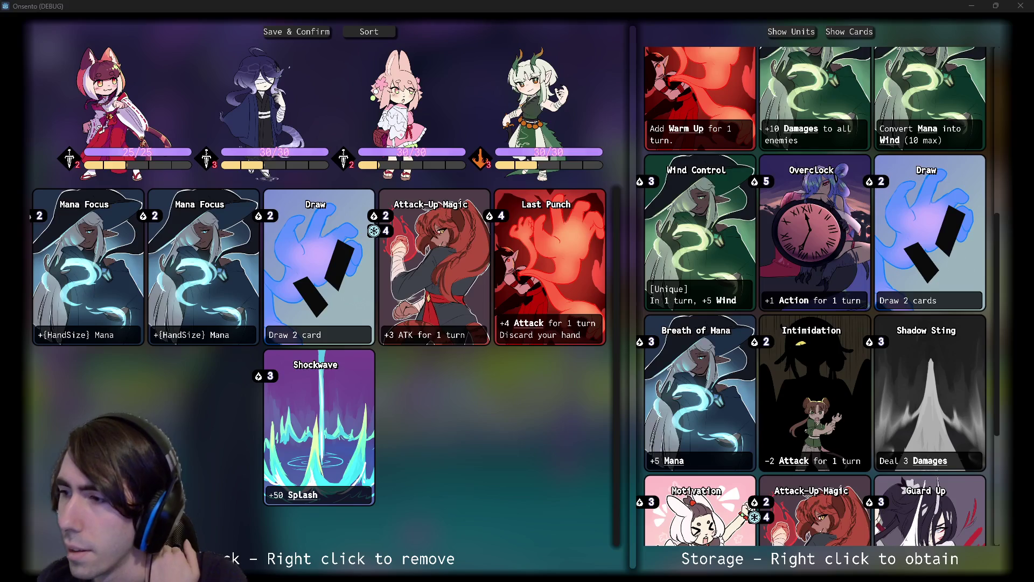
# - Open windControl.json by filtering the FileSystem for 'windcontr'
pyautogui.click(974, 5)
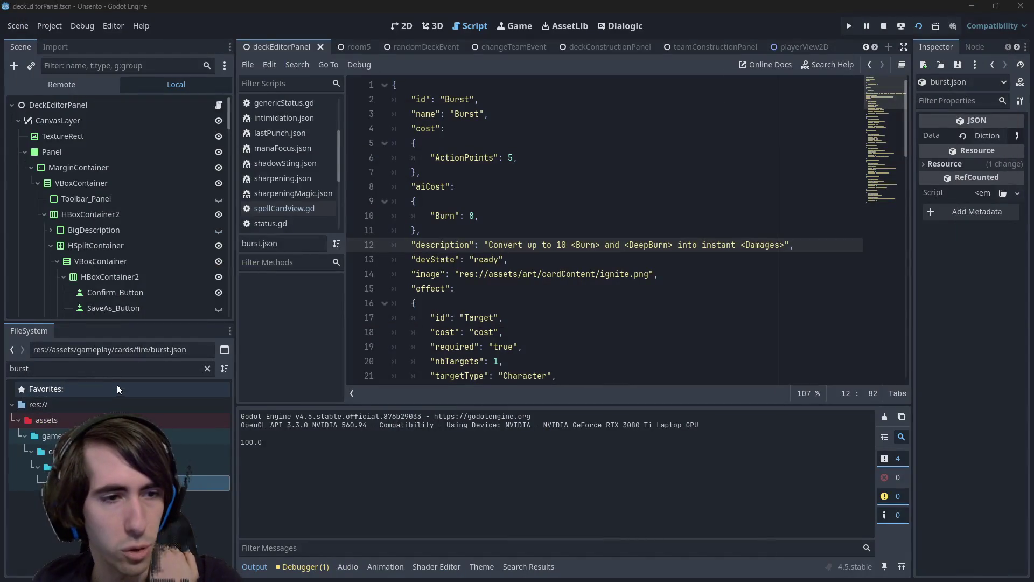
pyautogui.write('windcontr')
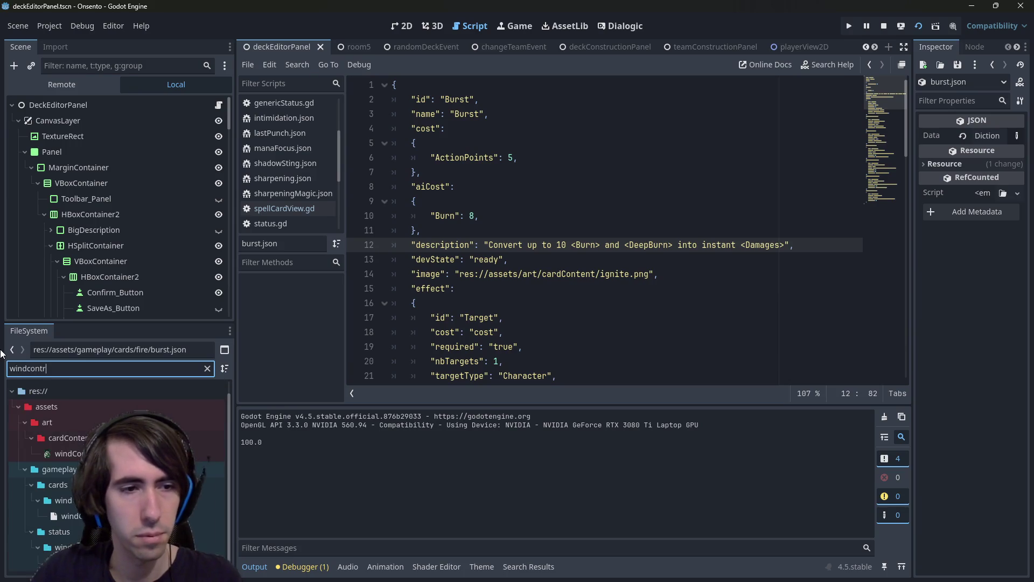
pyautogui.doubleClick(63, 516)
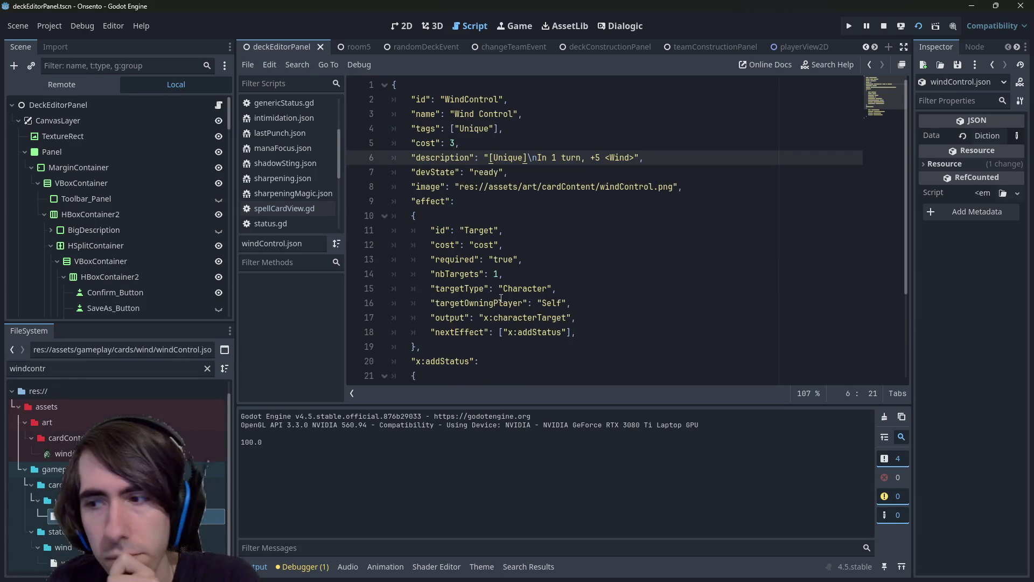
pyautogui.hotkey('alt', 'Tab')
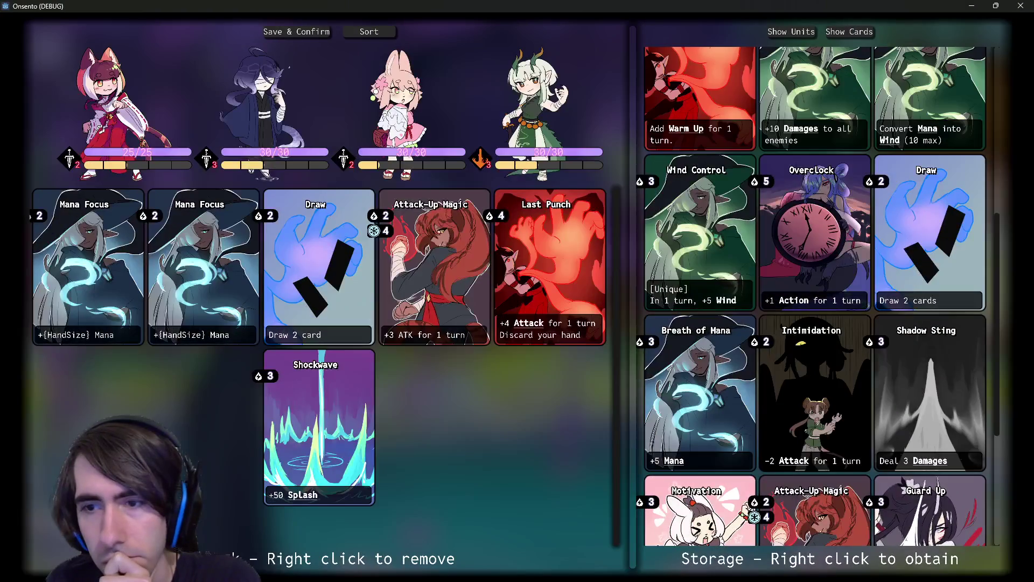
pyautogui.hotkey('alt', 'Tab')
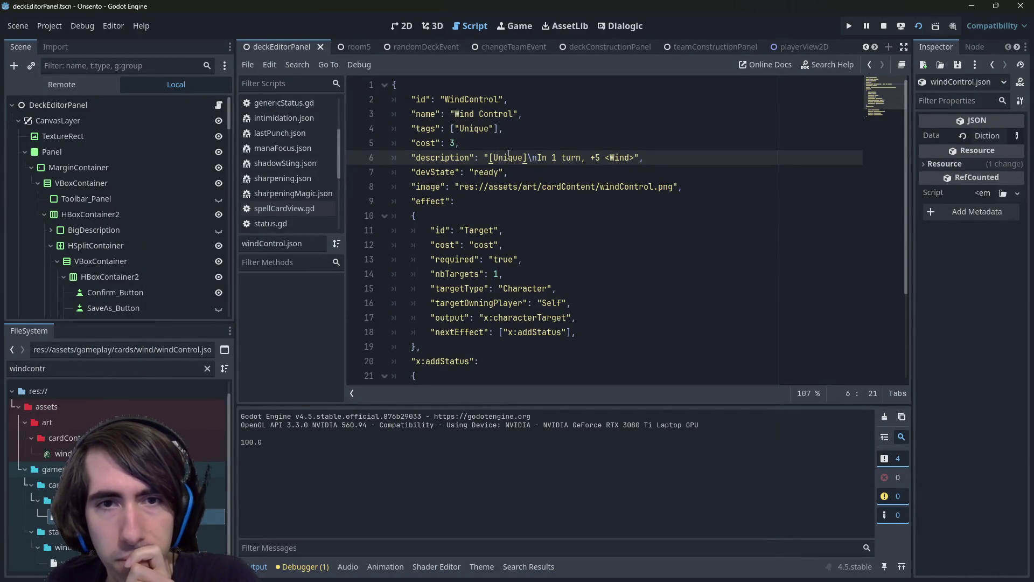
# - Wrap Unique in the card description with [center]…[/center] tags and save
pyautogui.click(494, 153)
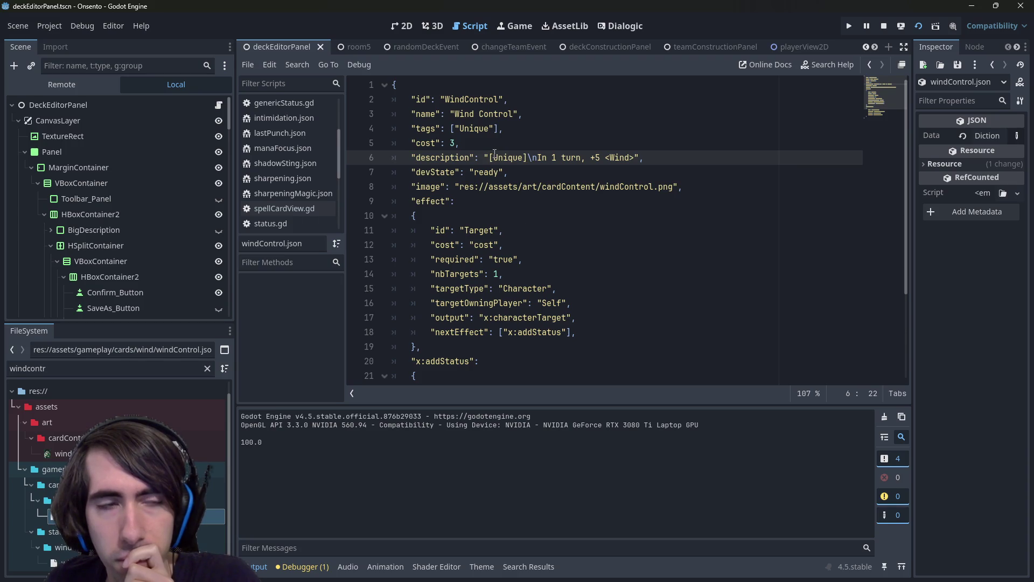
pyautogui.click(490, 155)
pyautogui.write('[center]')
pyautogui.hotkey('ctrl', 'Right')
pyautogui.write('][/center')
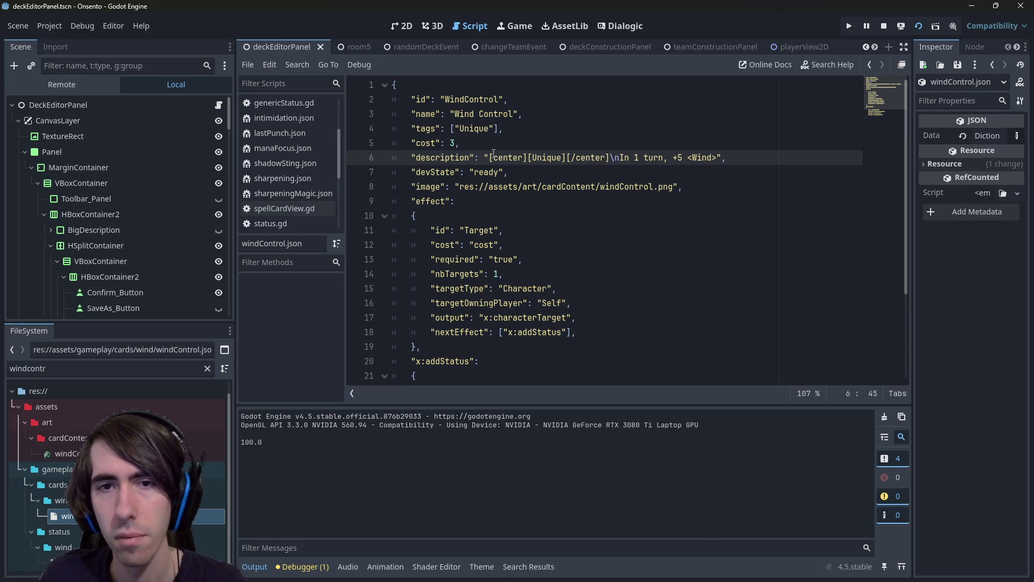
pyautogui.hotkey('ctrl', 's')
# - Stop the running game and search project resources for 'tagdatab'
pyautogui.click(883, 25)
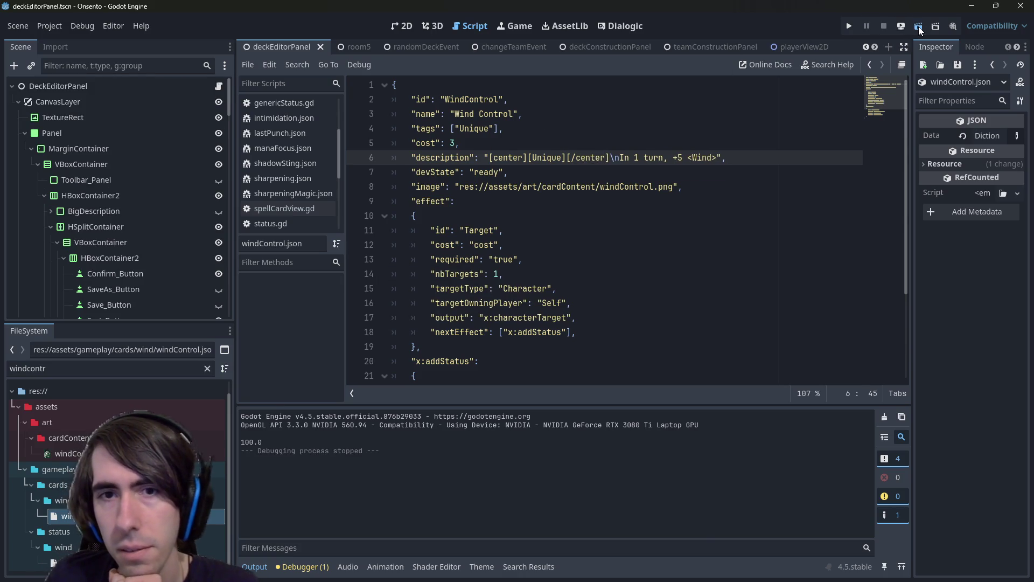
pyautogui.click(919, 26)
pyautogui.click(886, 25)
pyautogui.press('Down')
pyautogui.press('Down')
pyautogui.press('Down')
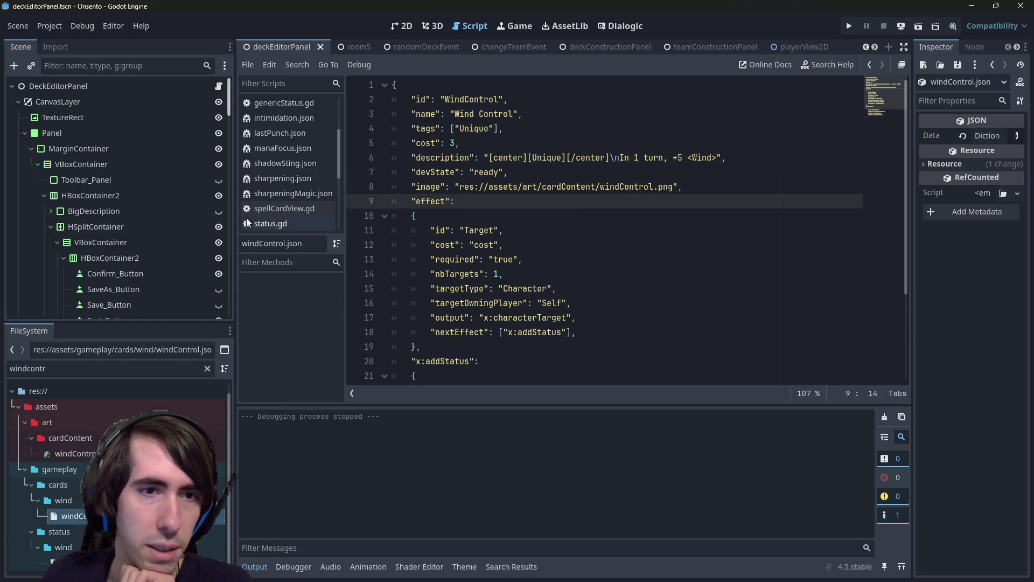
pyautogui.click(549, 266)
pyautogui.click(526, 186)
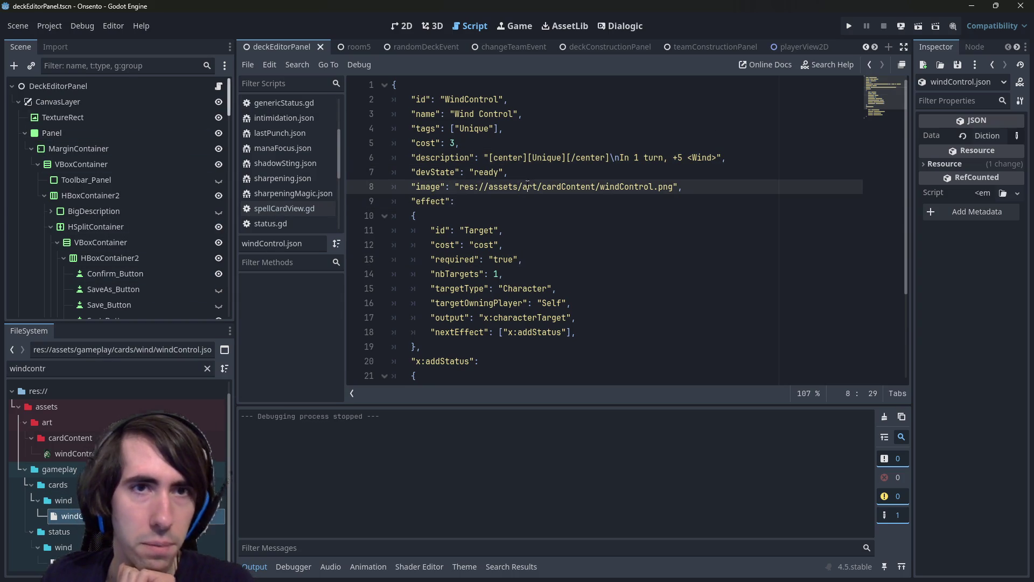
pyautogui.hotkey('shift', 'alt', 'o')
pyautogui.write('tagdatab')
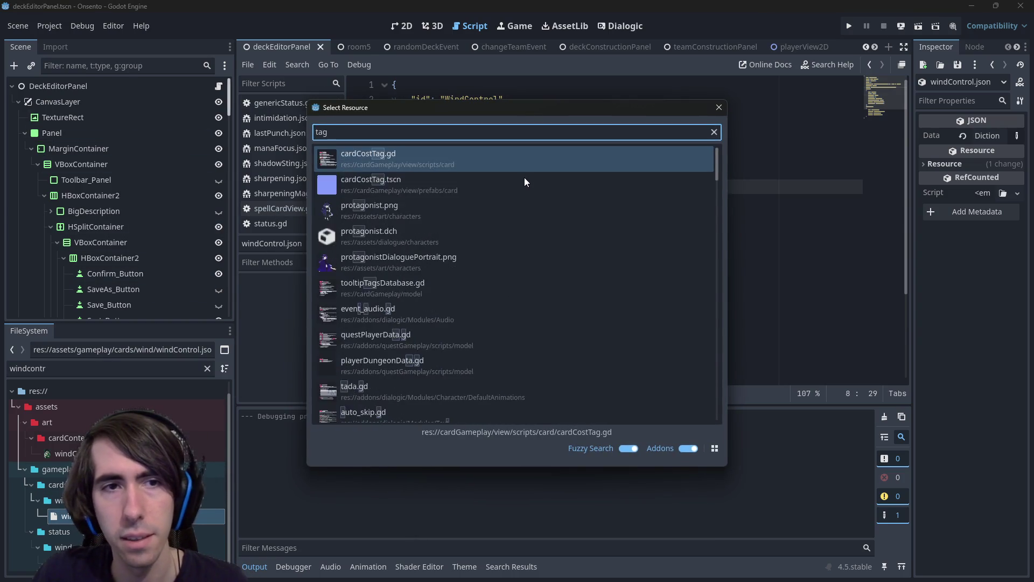
# - Open tooltipTagsDatabase.gd and duplicate the HandSize registerTag line with a new tag id
pyautogui.press('Return')
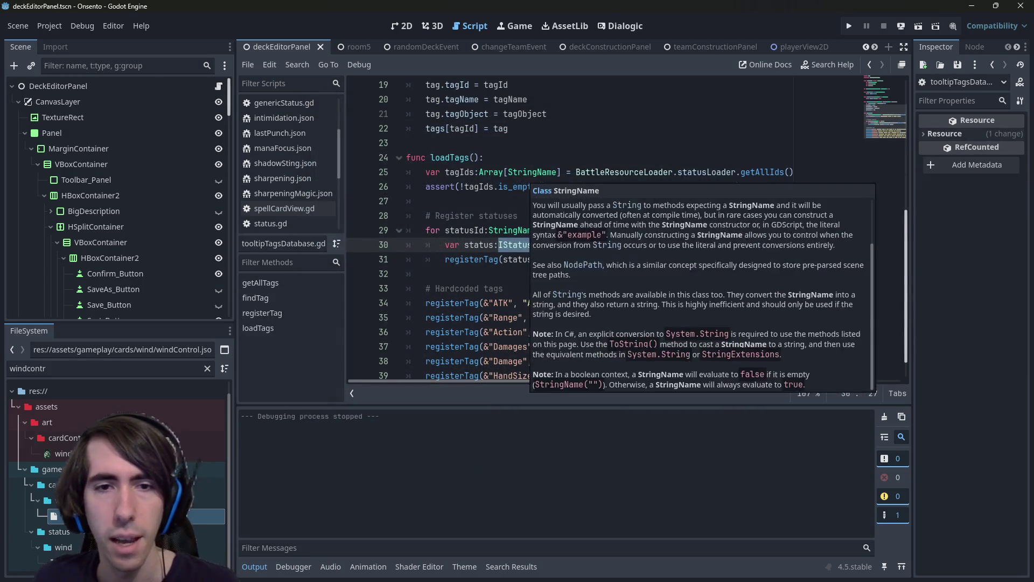
pyautogui.click(358, 350)
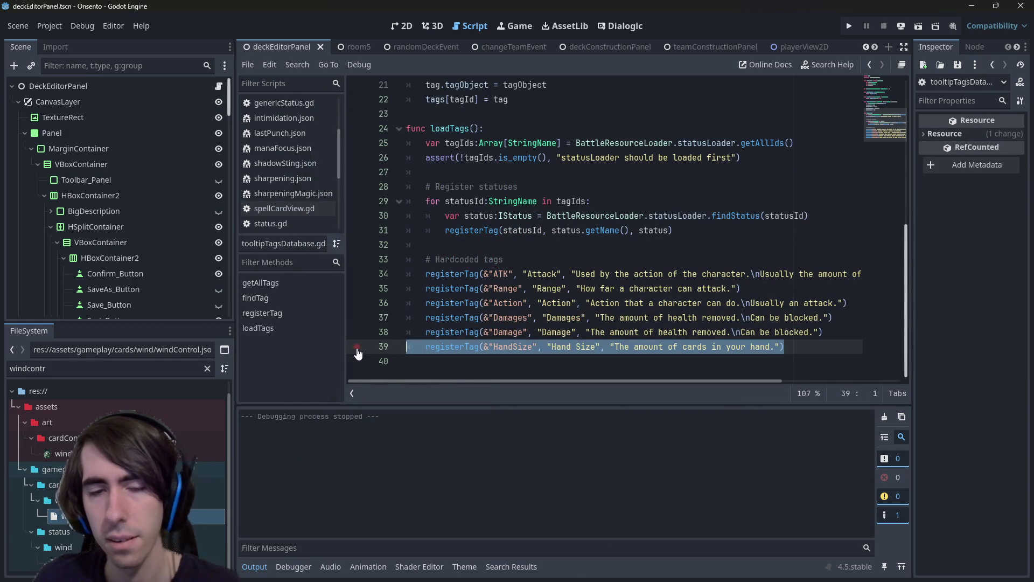
pyautogui.press('End')
pyautogui.press('Return')
pyautogui.press('Return')
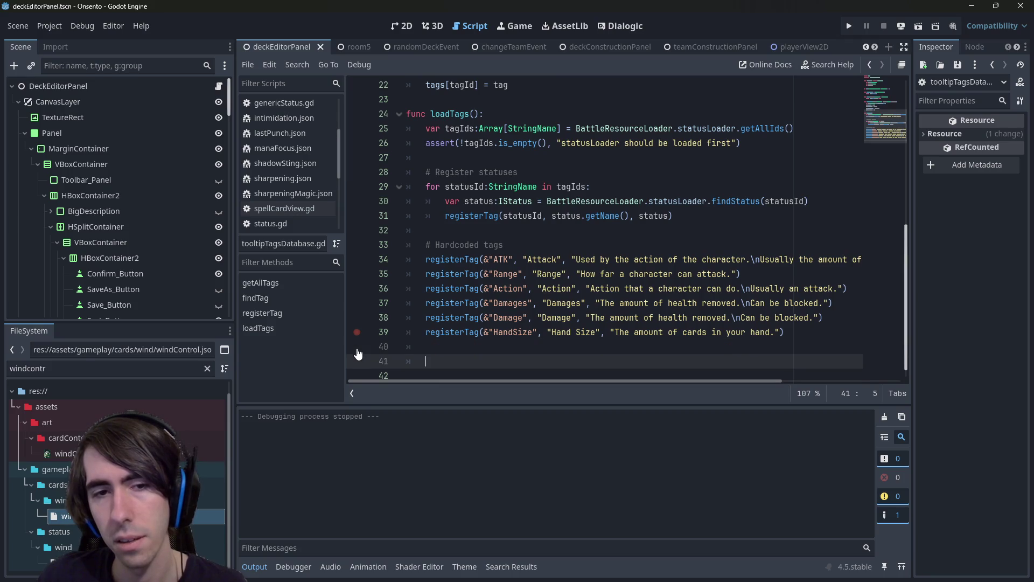
pyautogui.write('registerTag(&"HandSize", "Hand Size", "The amount of cards in your hand.")')
pyautogui.doubleClick(512, 361)
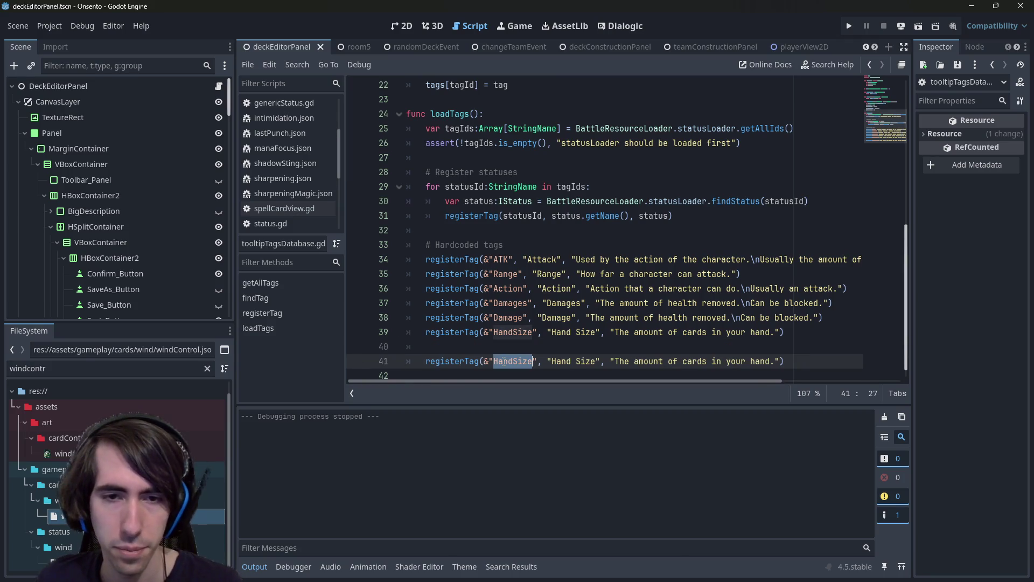
pyautogui.write('[Unque]')
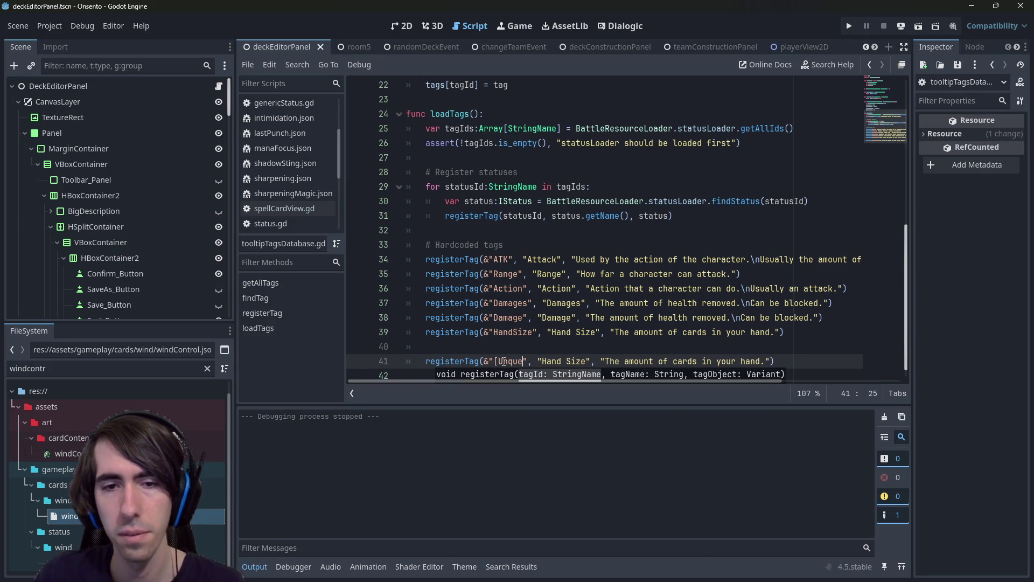
# - Add a '# TODO : register card tags' comment above it and correct the id to [Unique]
pyautogui.hotkey('ctrl', 'shift', 'Return')
pyautogui.write('# TODO : register')
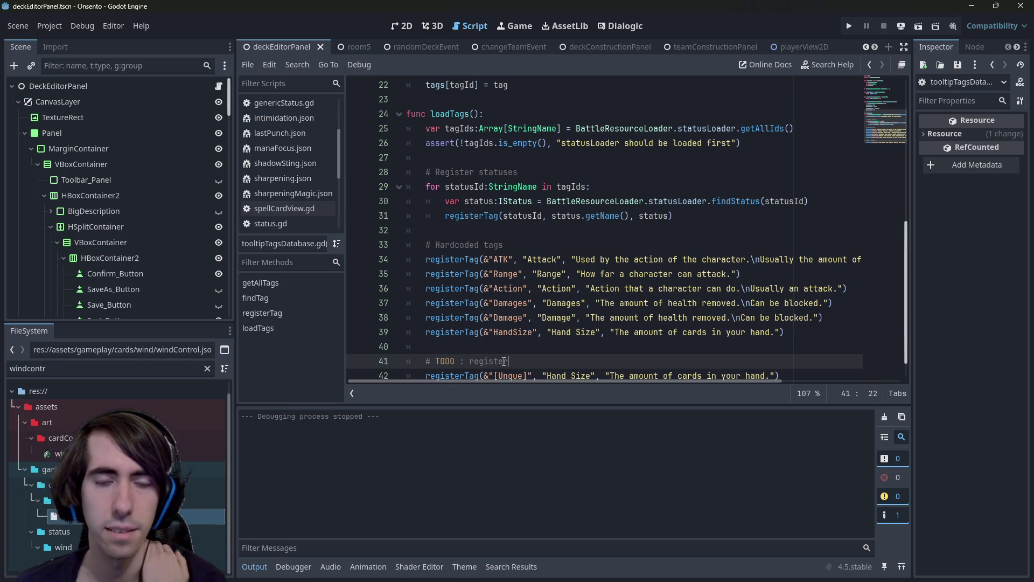
pyautogui.write(' card tags')
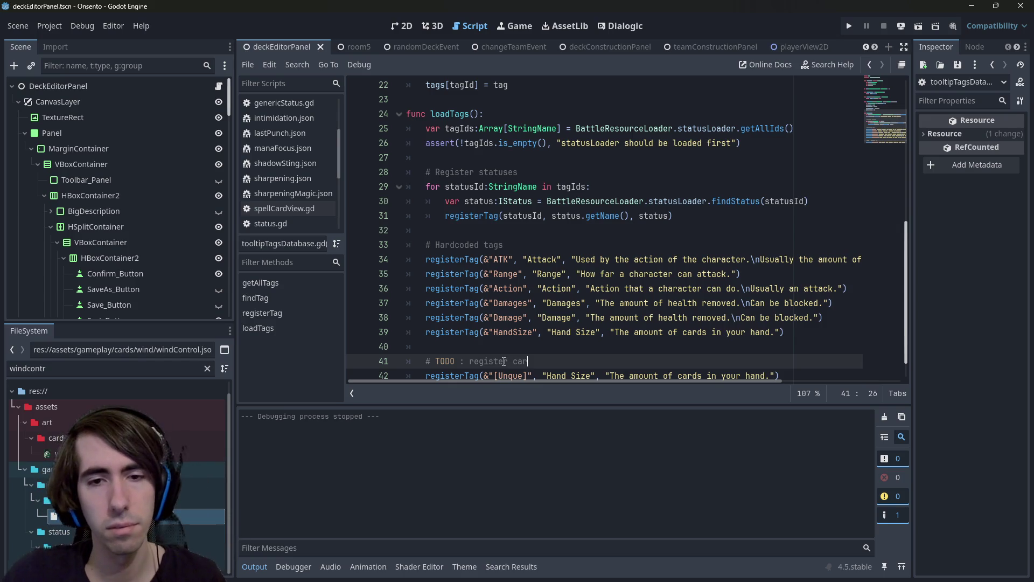
pyautogui.scroll(-1, 618, 316)
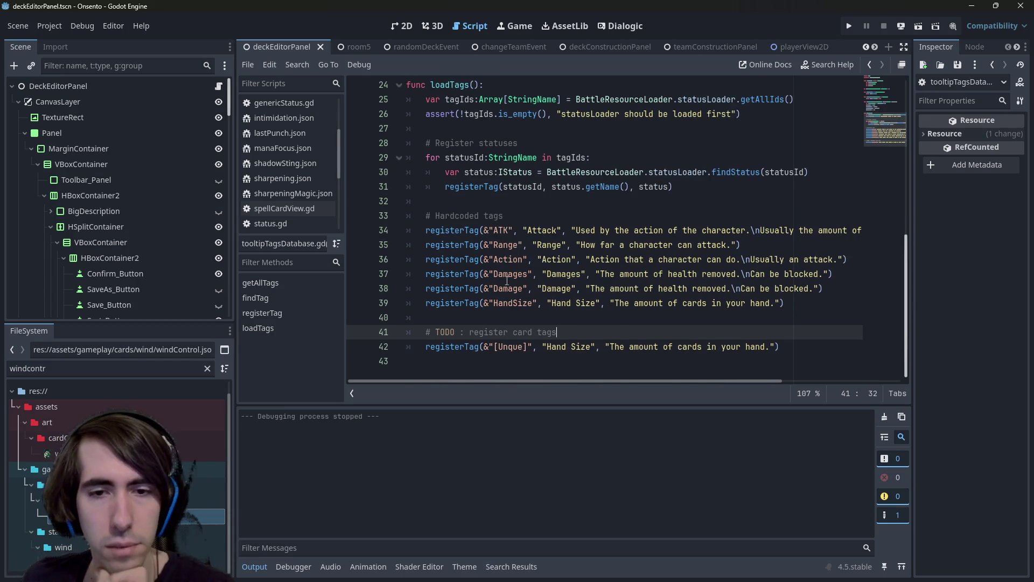
pyautogui.click(509, 345)
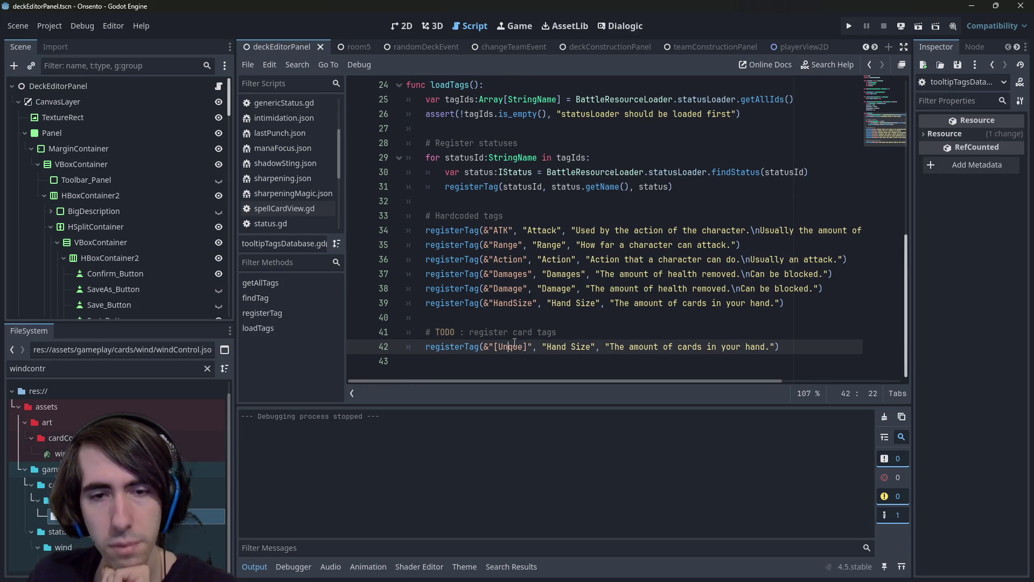
pyautogui.write('i')
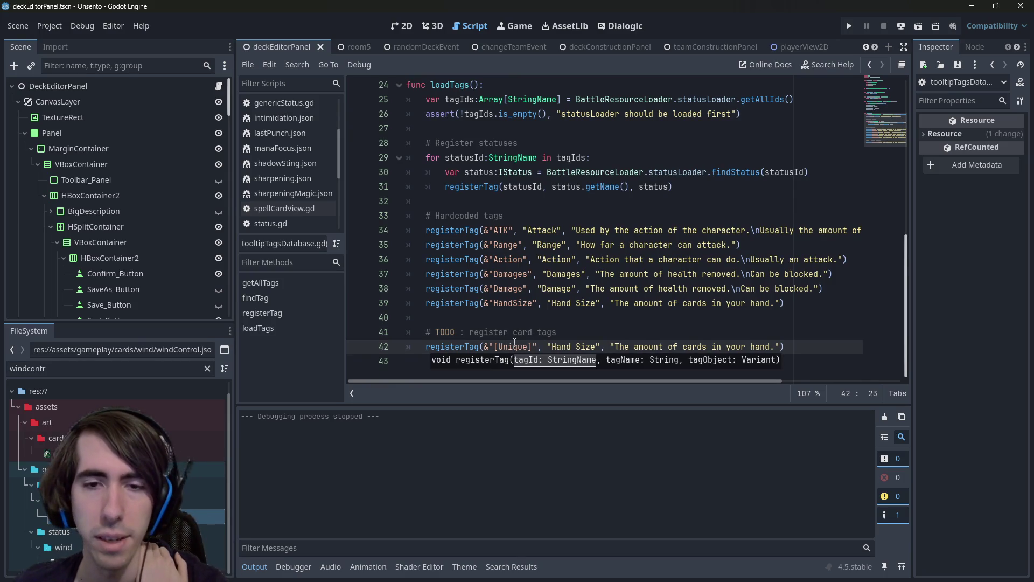
# - Rename the copied tag's display name from Hand Size to [Unique]
pyautogui.moveTo(552, 346); pyautogui.dragTo(593, 342)
pyautogui.click(597, 343)
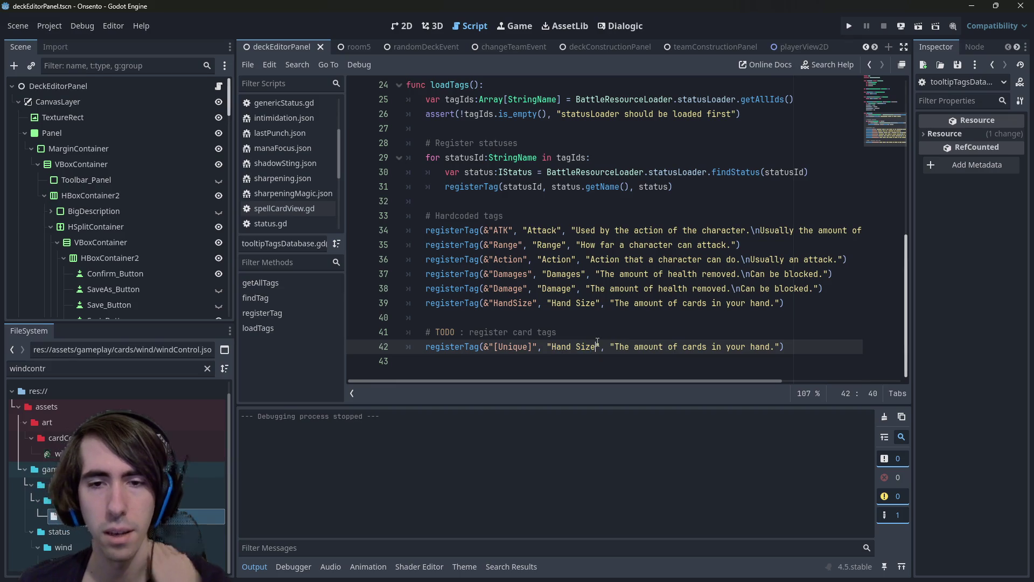
pyautogui.hotkey('ctrl', 'shift', 'Left')
pyautogui.hotkey('ctrl', 'shift', 'Left')
pyautogui.write('[')
pyautogui.hotkey('ctrl', 'BackSpace')
pyautogui.hotkey('ctrl', 'BackSpace')
pyautogui.write('Unique')
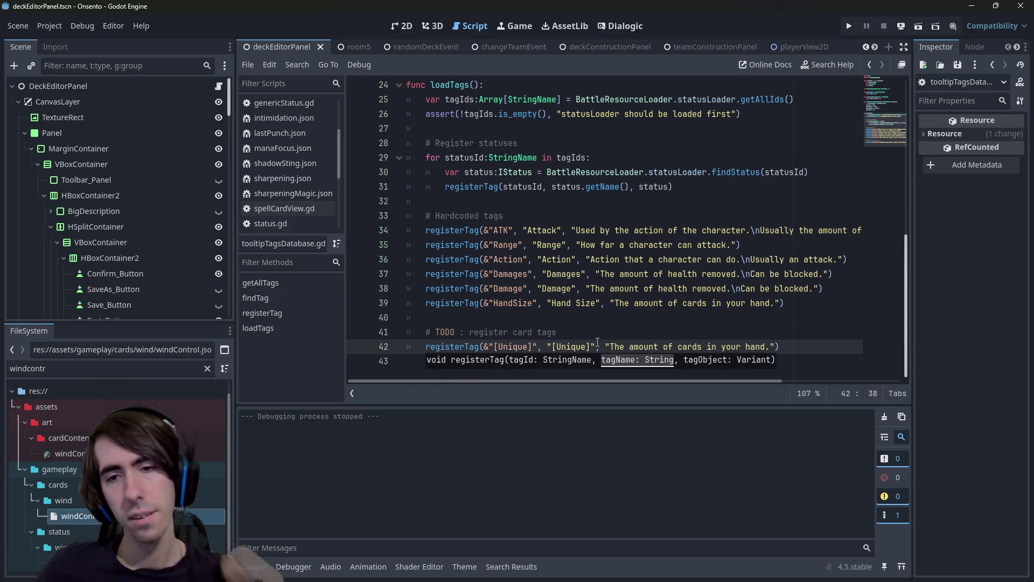
# - Describe Unique as a status that can only be applied once, then launch the game
pyautogui.moveTo(611, 347); pyautogui.dragTo(770, 349)
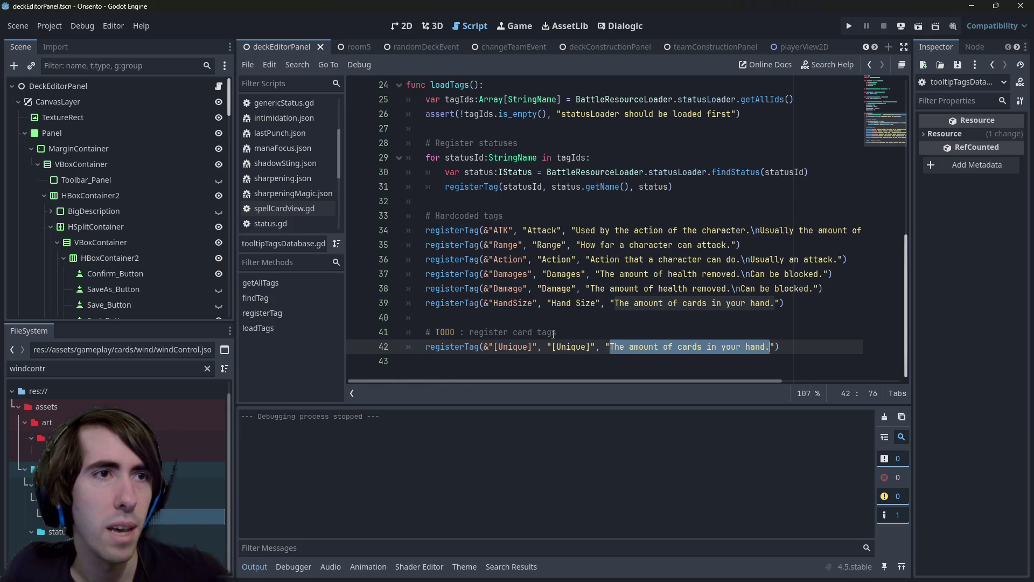
pyautogui.write('Can only be')
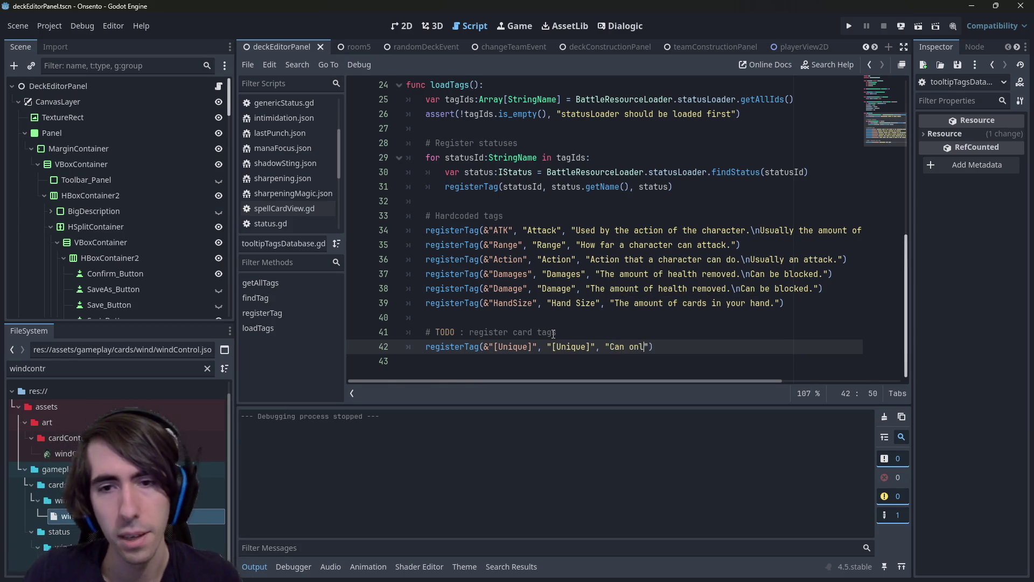
pyautogui.hotkey('ctrl', 'BackSpace')
pyautogui.hotkey('ctrl', 'BackSpace')
pyautogui.hotkey('ctrl', 'BackSpace')
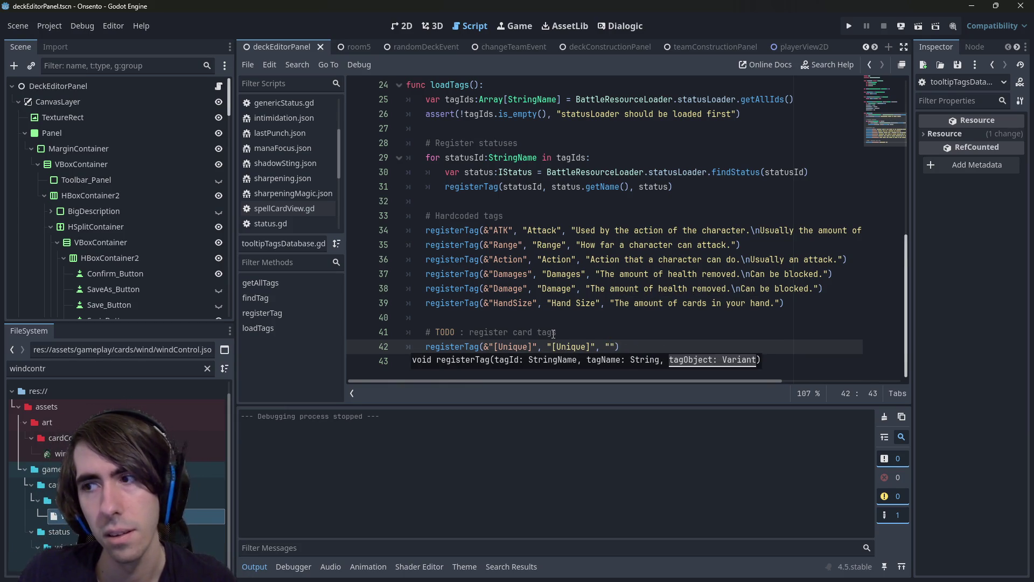
pyautogui.write('CStatus that can')
pyautogui.hotkey('ctrl', 'Left')
pyautogui.hotkey('ctrl', 'Left')
pyautogui.write('A unique')
pyautogui.press('Delete')
pyautogui.write('s')
pyautogui.hotkey('ctrl', 'Right')
pyautogui.hotkey('ctrl', 'Right')
pyautogui.hotkey('ctrl', 'Right')
pyautogui.hotkey('ctrl', 'BackSpace')
pyautogui.hotkey('ctrl', 'BackSpace')
pyautogui.write('is a status that can only be app')
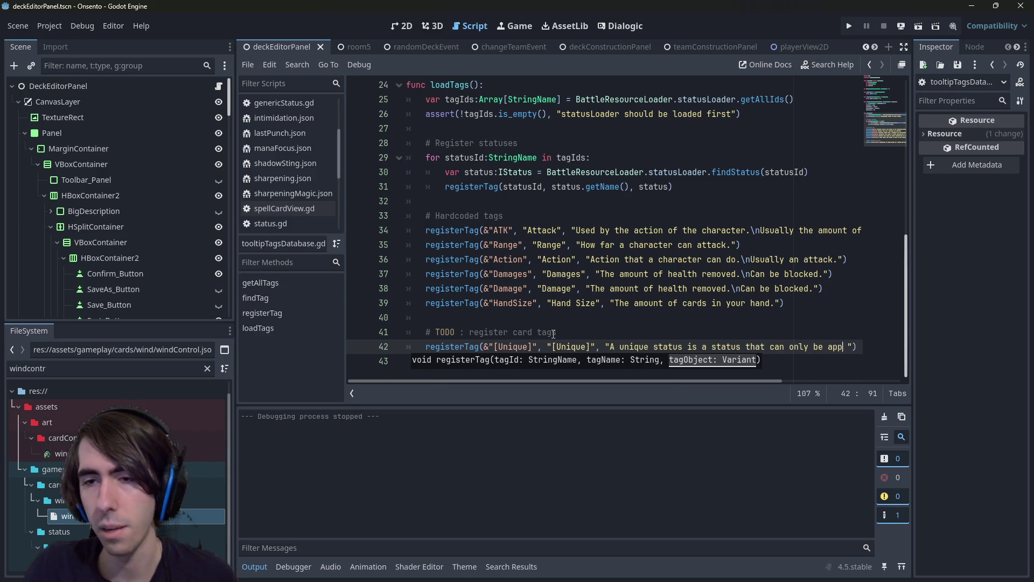
pyautogui.write('lied once.')
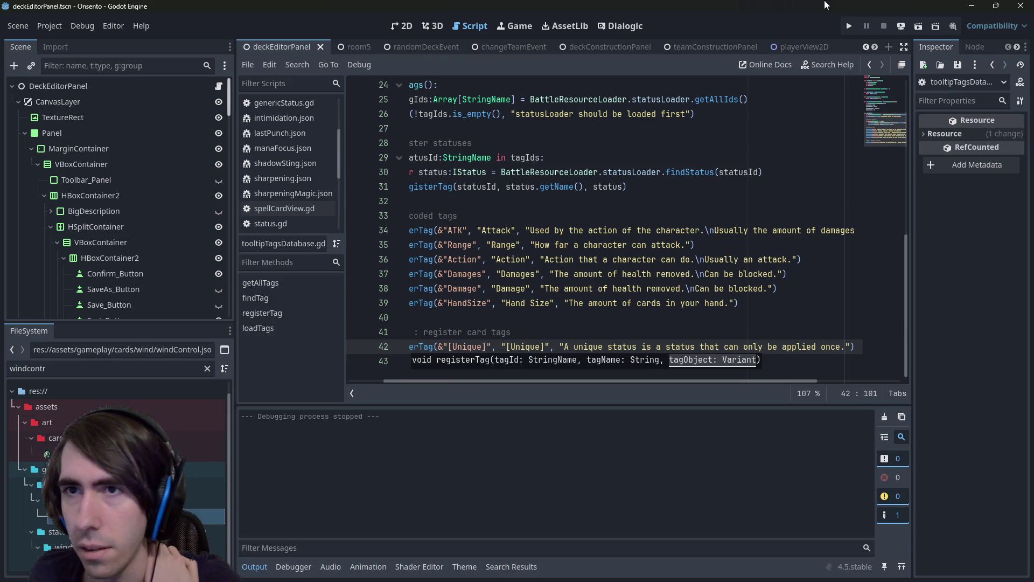
pyautogui.click(918, 25)
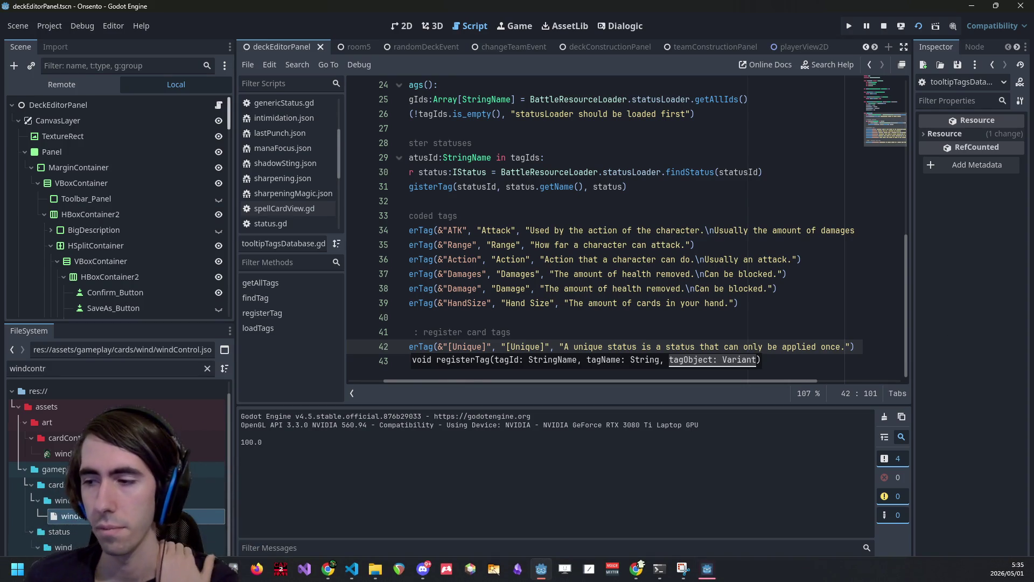
# - Scroll the Storage list to Wind Control and view its [Unique] and Wind keyword tooltips
pyautogui.scroll(-5, 706, 294)
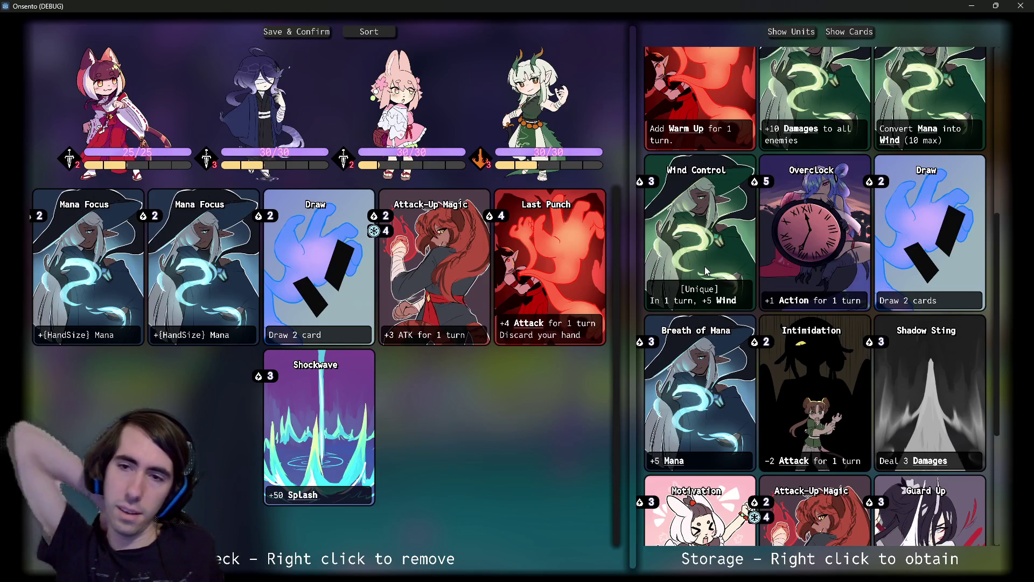
pyautogui.moveTo(729, 303)
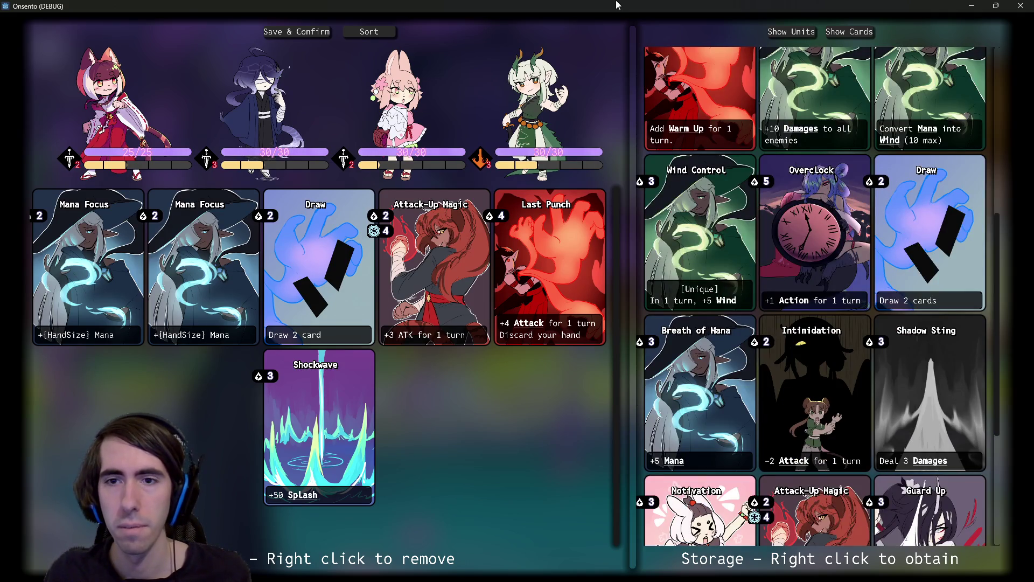
pyautogui.scroll(5, 819, 351)
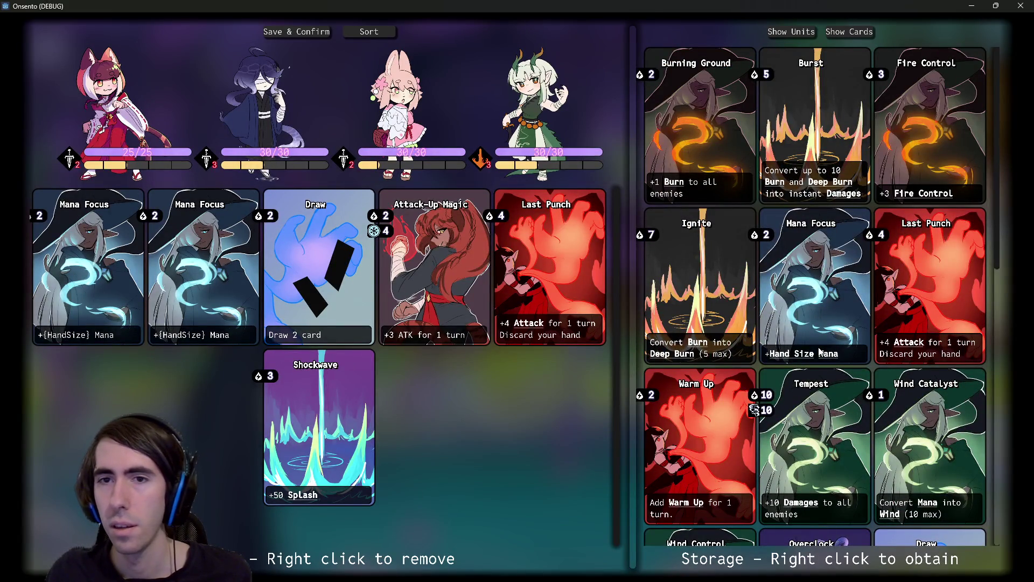
pyautogui.scroll(-6, 820, 352)
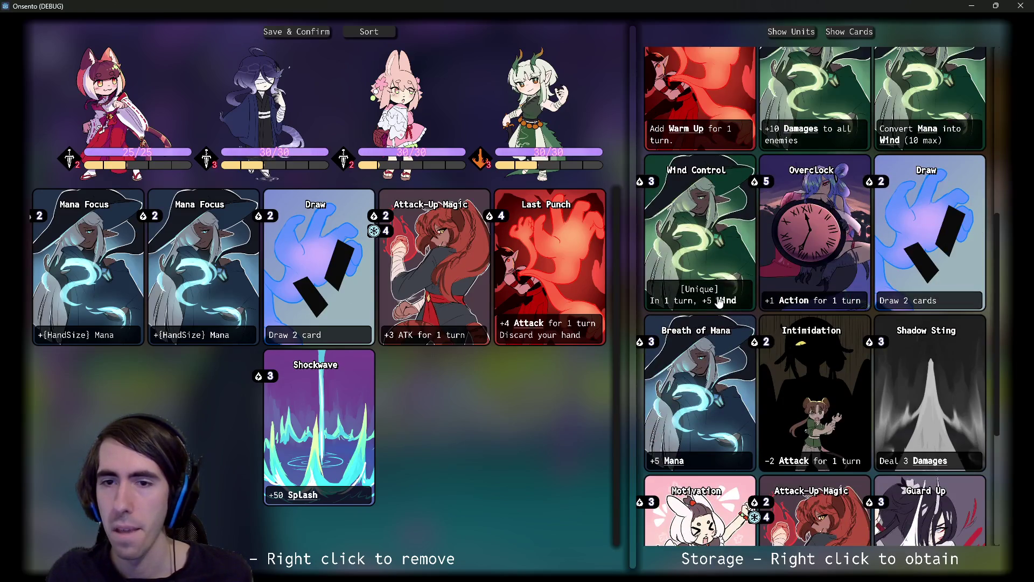
pyautogui.scroll(2, 732, 296)
pyautogui.scroll(-2, 725, 280)
pyautogui.scroll(1, 720, 271)
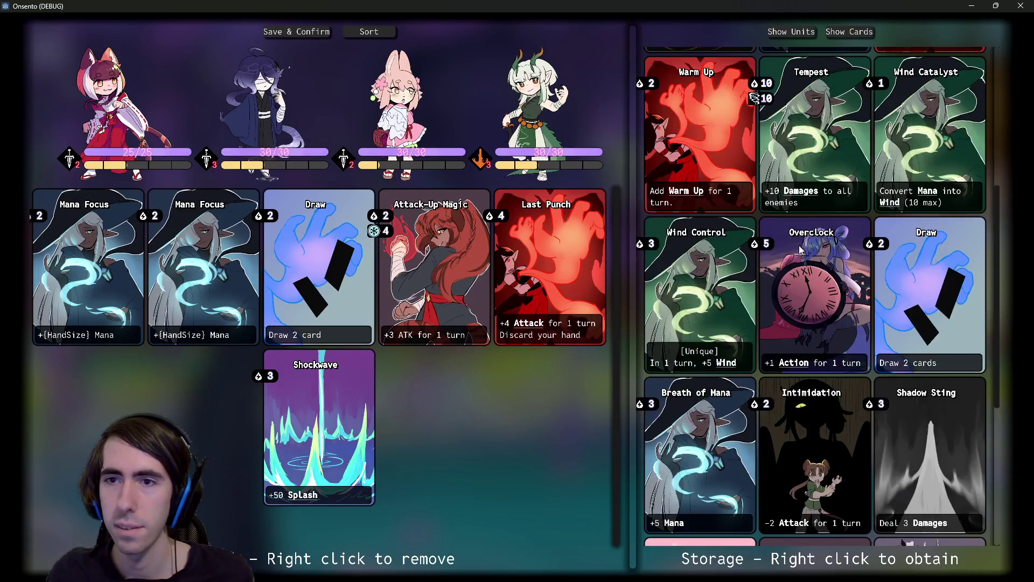
pyautogui.scroll(-5, 802, 251)
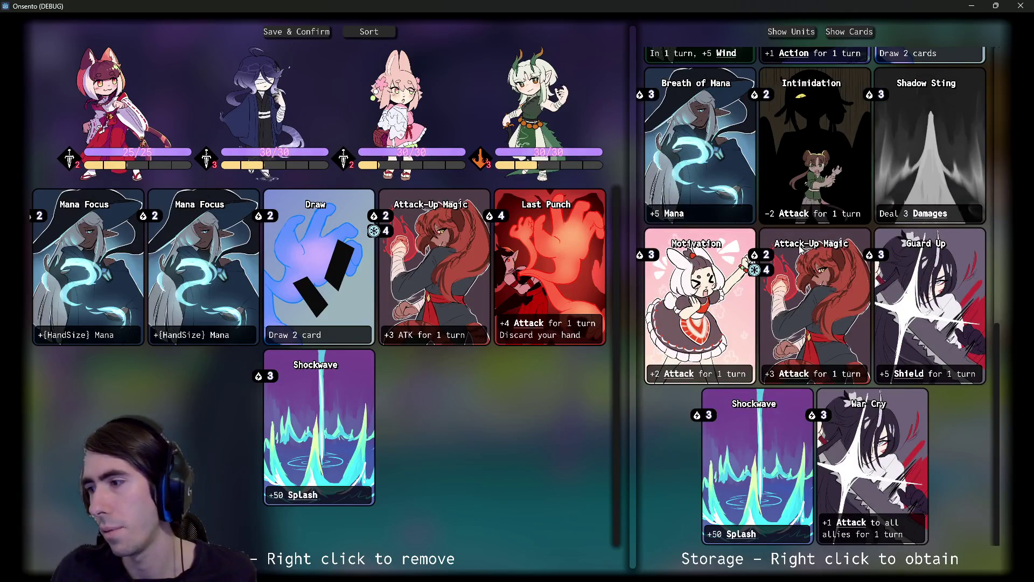
pyautogui.scroll(5, 754, 291)
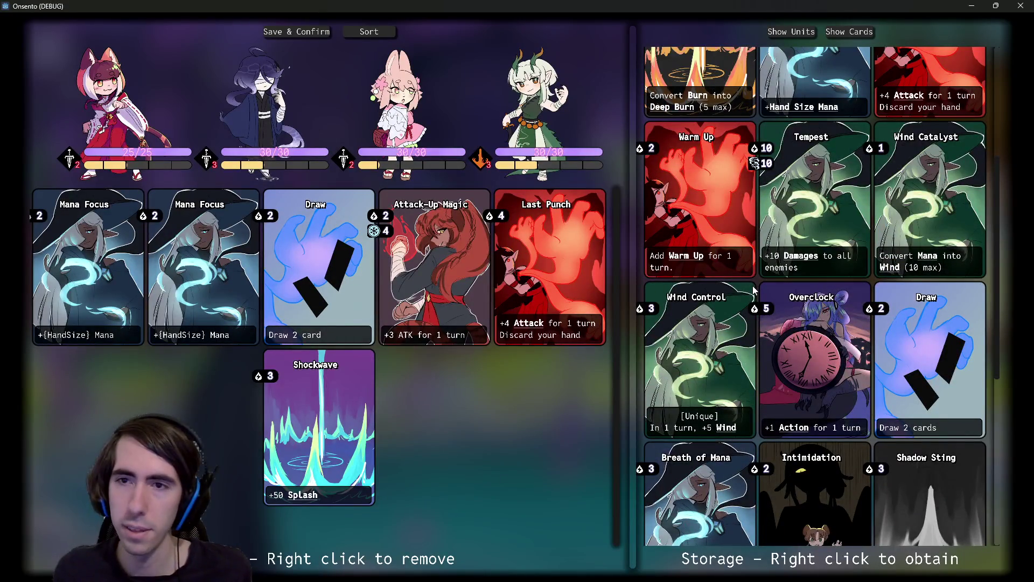
pyautogui.moveTo(719, 433)
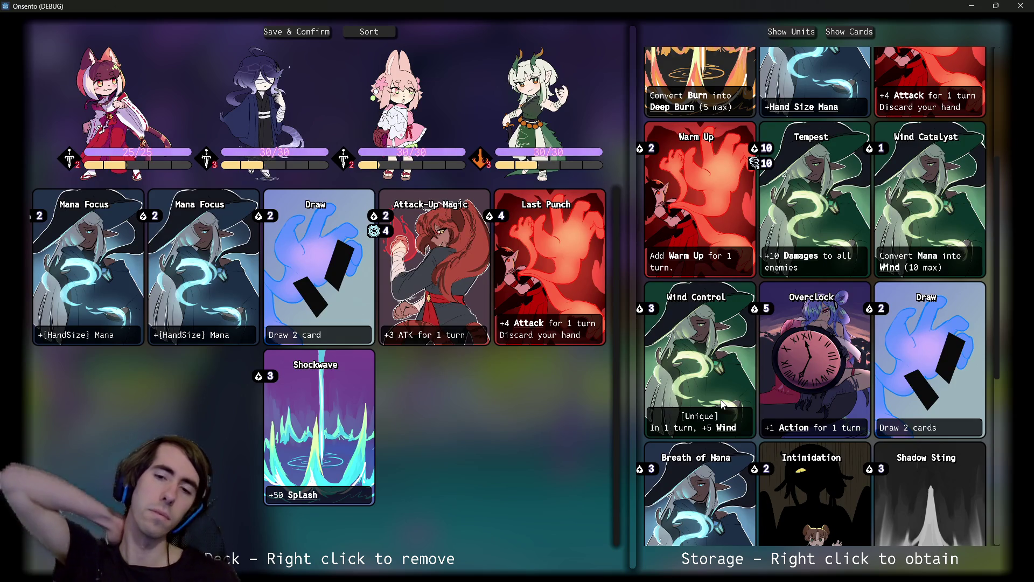
# - Close the game and review the [Unique] registerTag line in tooltipTagsDatabase.gd
pyautogui.click(1020, 6)
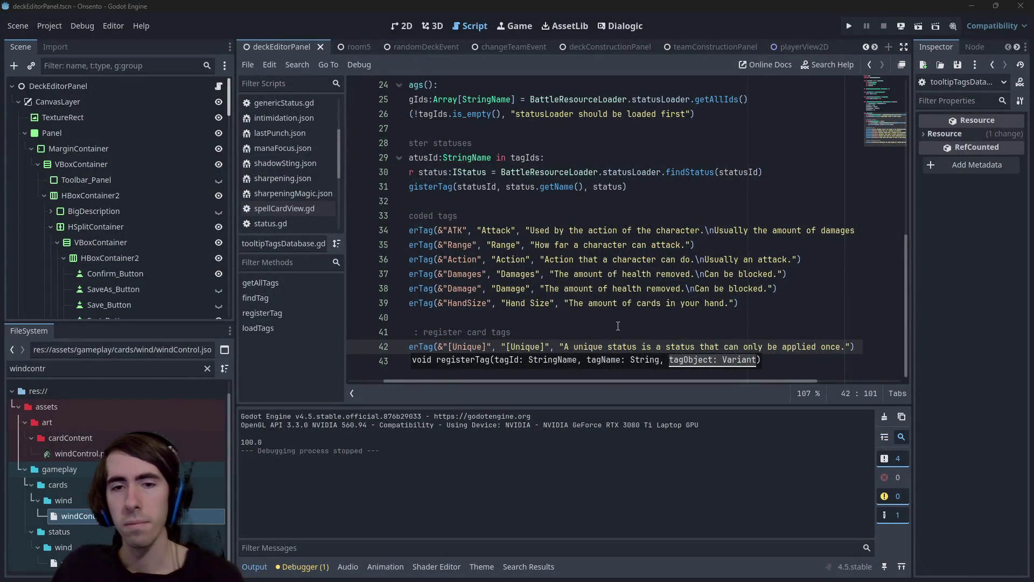
pyautogui.tripleClick(802, 346)
pyautogui.click(803, 346)
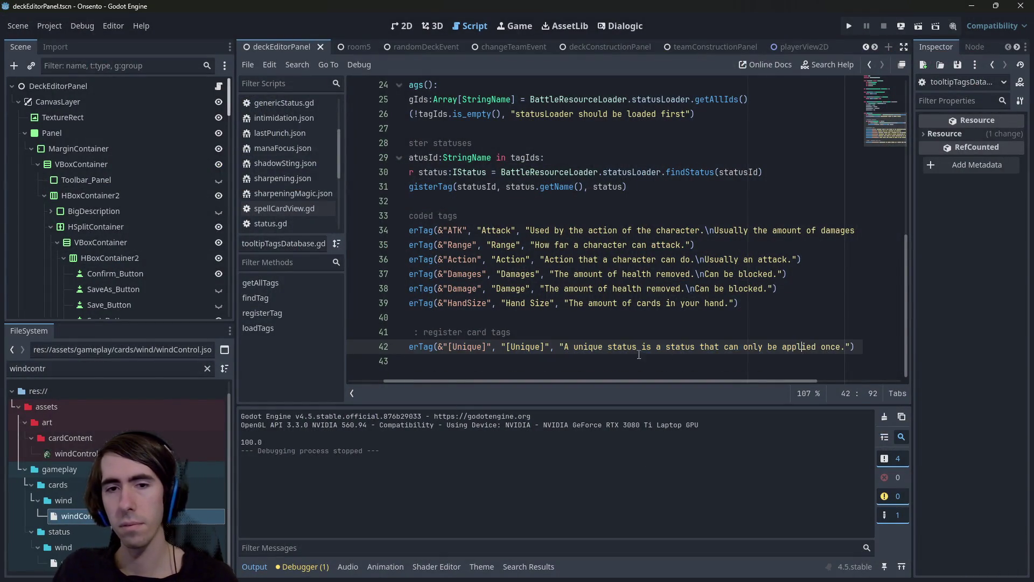
pyautogui.doubleClick(535, 347)
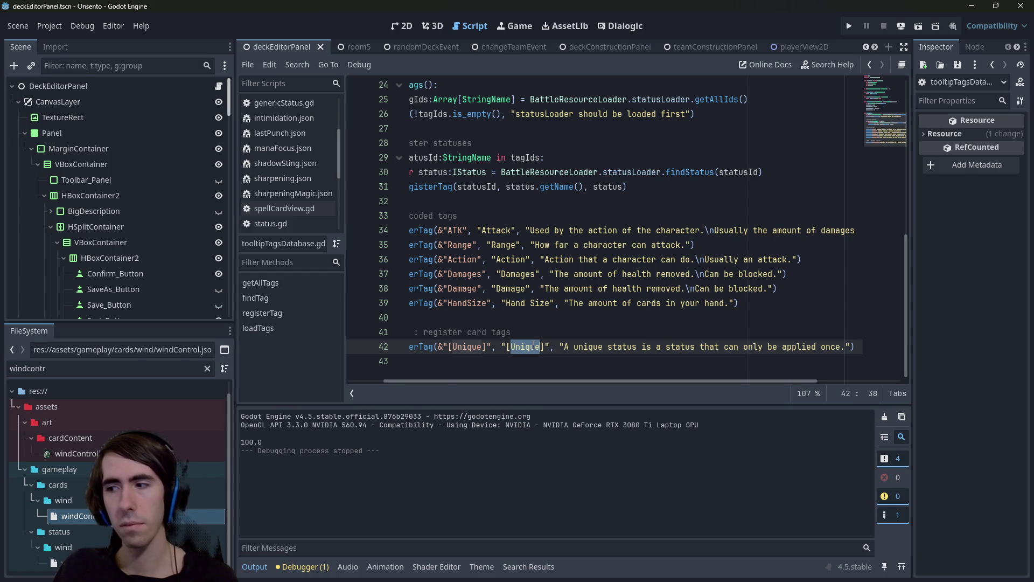
pyautogui.click(547, 350)
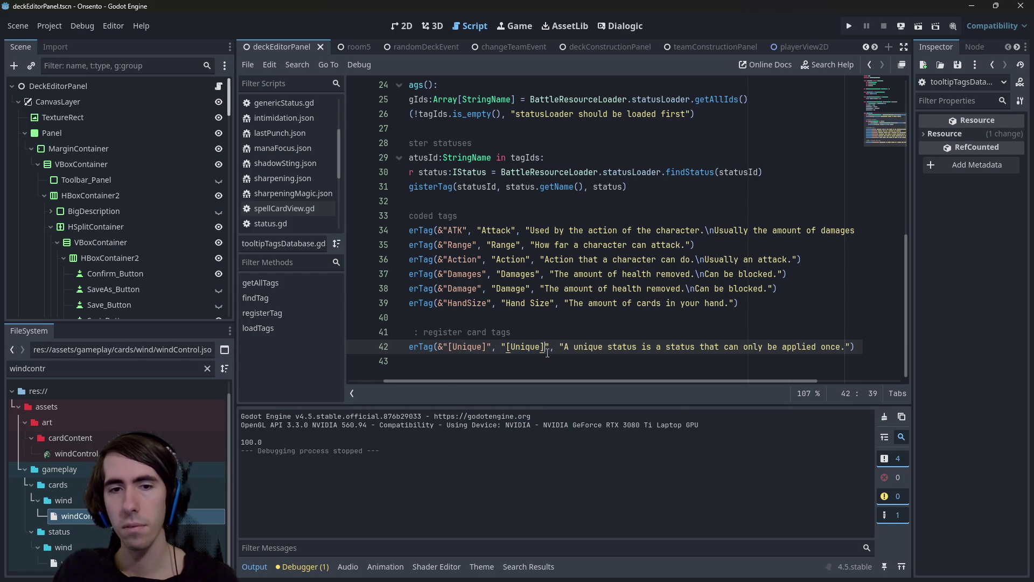
pyautogui.moveTo(448, 347); pyautogui.dragTo(553, 339)
pyautogui.tripleClick(488, 350)
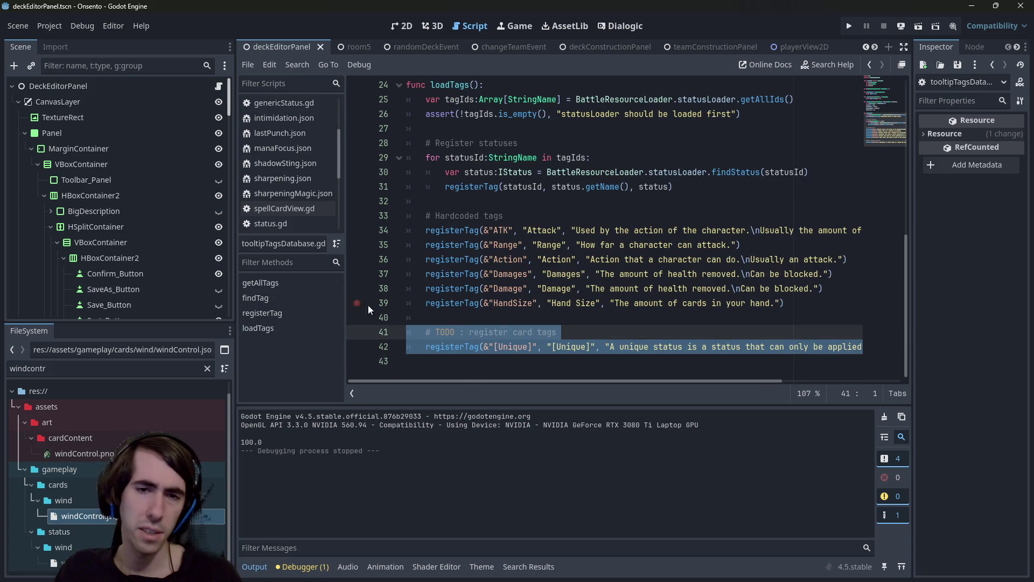
# - Open windControl.json, mark the description's [Unique] as <[Unique]>, and save
pyautogui.doubleClick(579, 351)
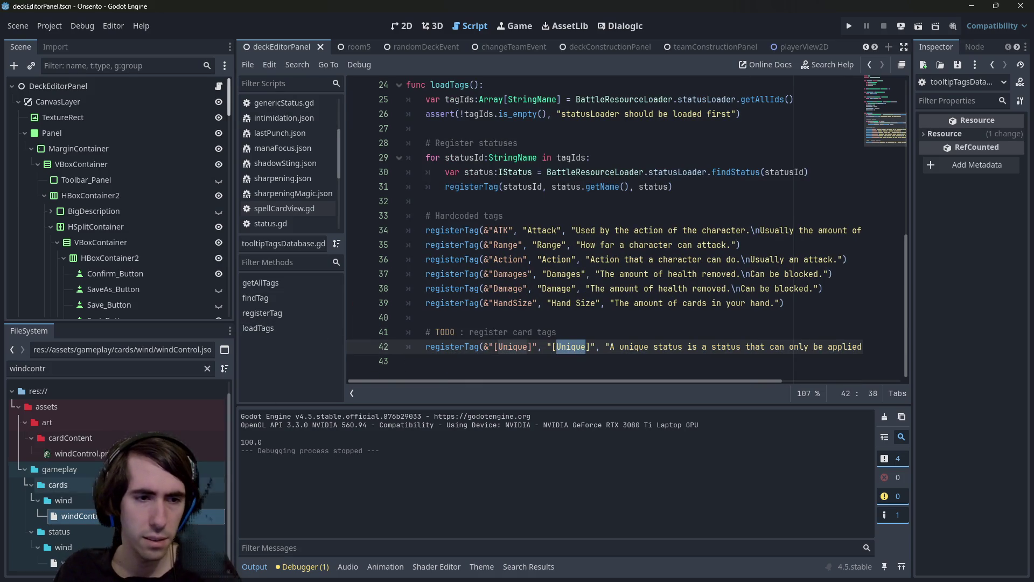
pyautogui.doubleClick(78, 516)
pyautogui.doubleClick(482, 129)
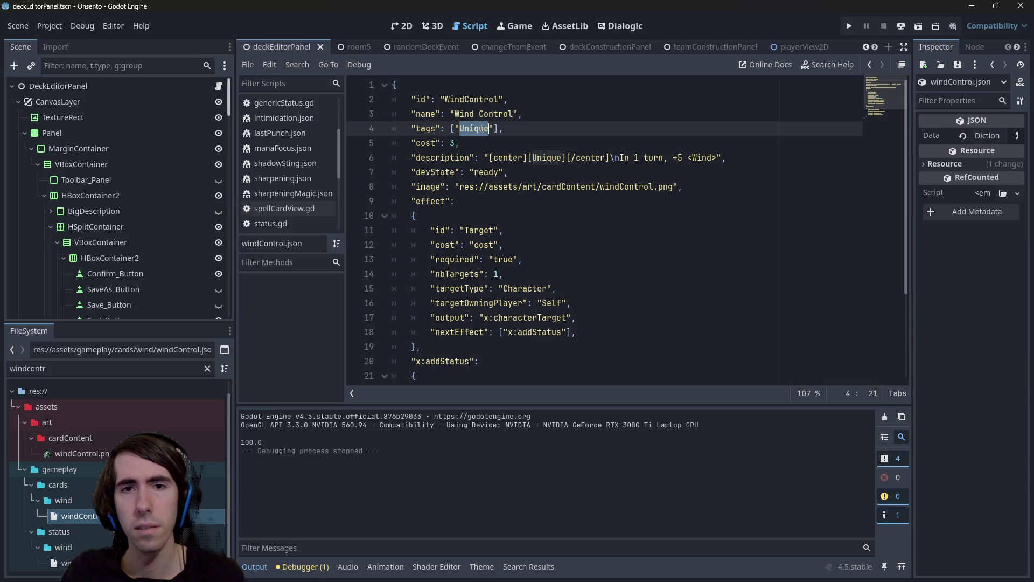
pyautogui.doubleClick(550, 158)
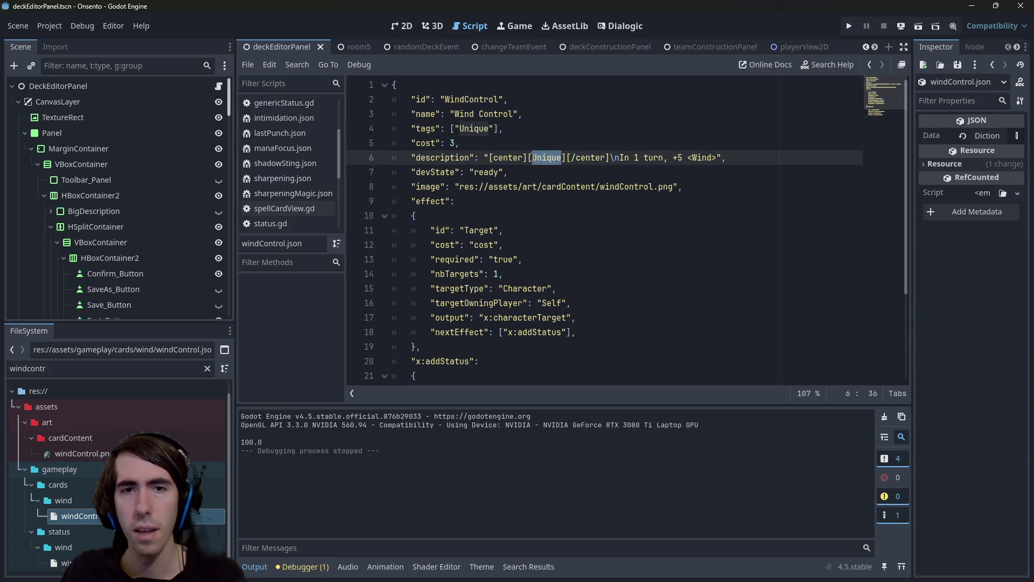
pyautogui.click(528, 157)
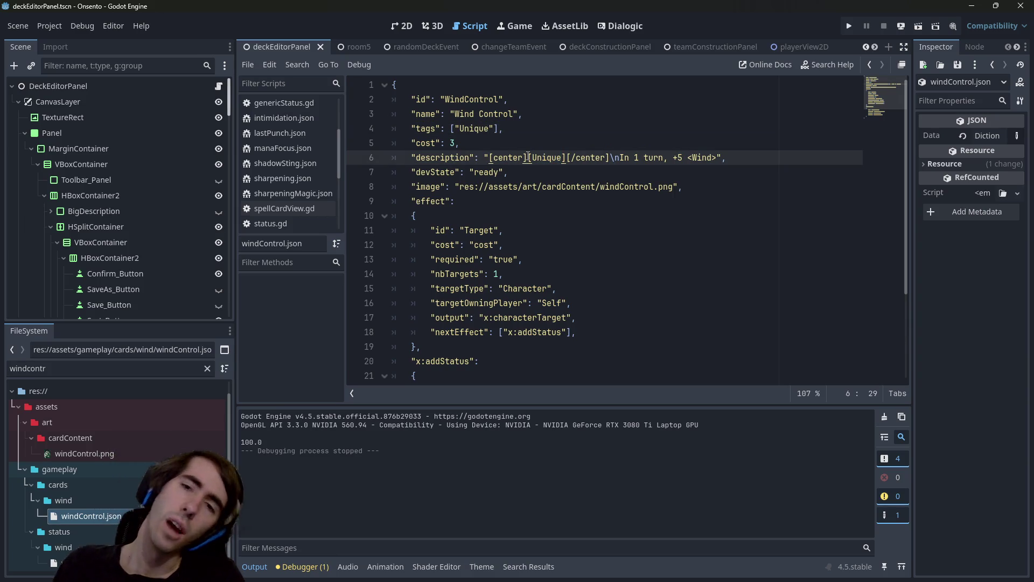
pyautogui.write('<')
pyautogui.click(572, 157)
pyautogui.write('>')
pyautogui.hotkey('ctrl', 's')
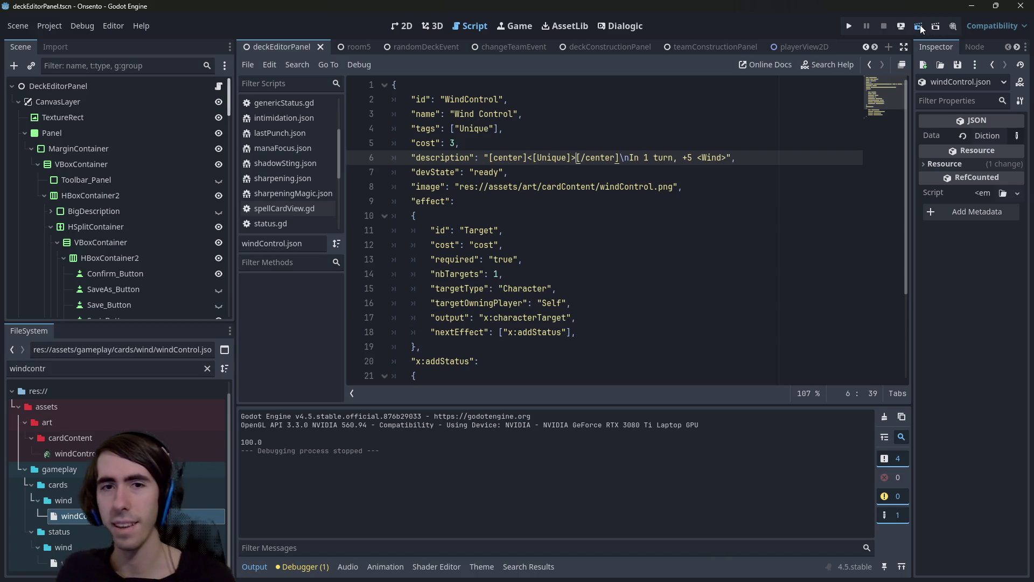
# - Run the scene and hover Wind Control's [Unique], triggering the null tagObject error at line 35
pyautogui.click(920, 25)
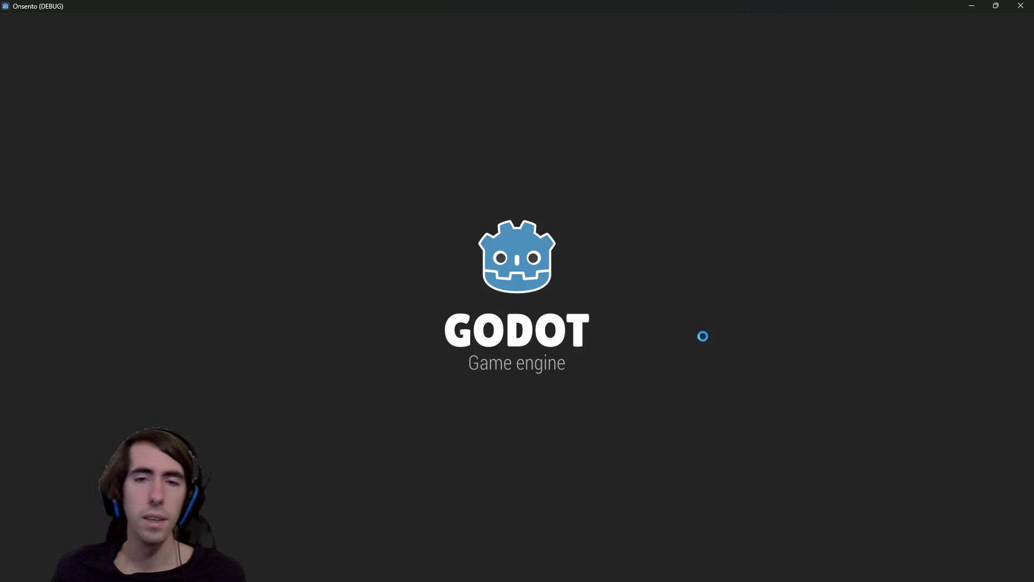
pyautogui.scroll(-5, 756, 414)
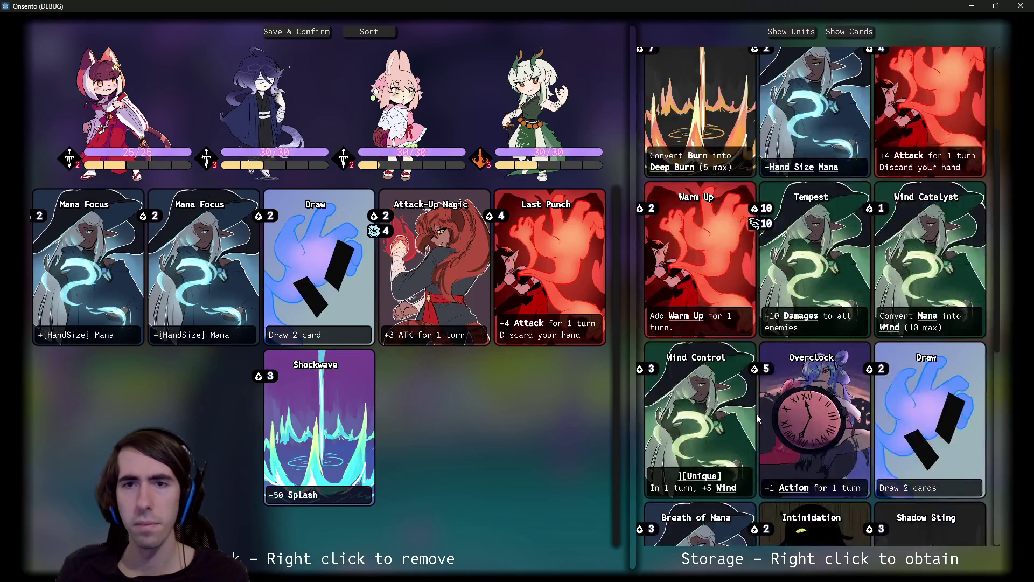
pyautogui.moveTo(690, 291)
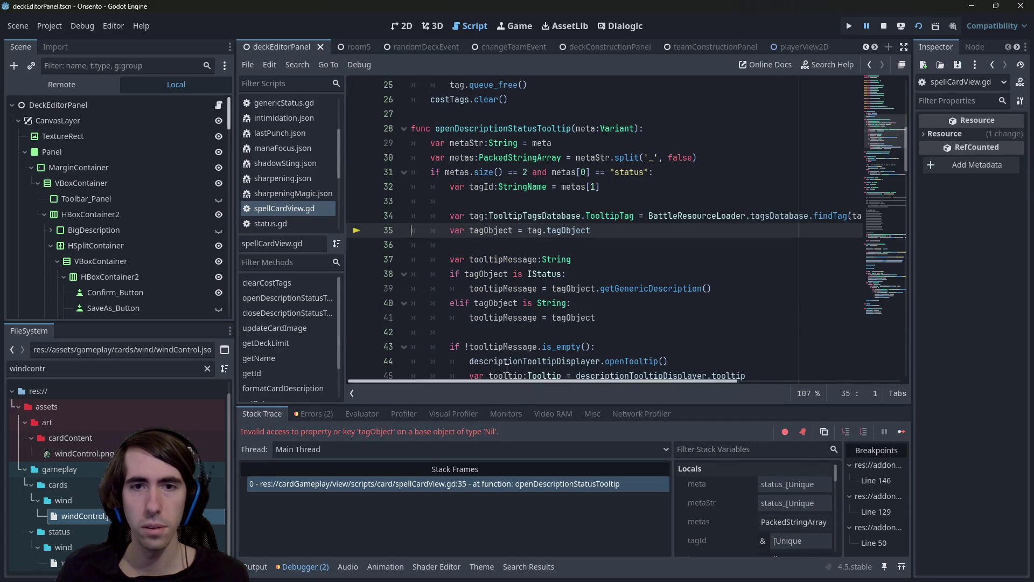
# - Inspect the null tagObject and tag variable at line 35 against the card's description
pyautogui.moveTo(573, 233)
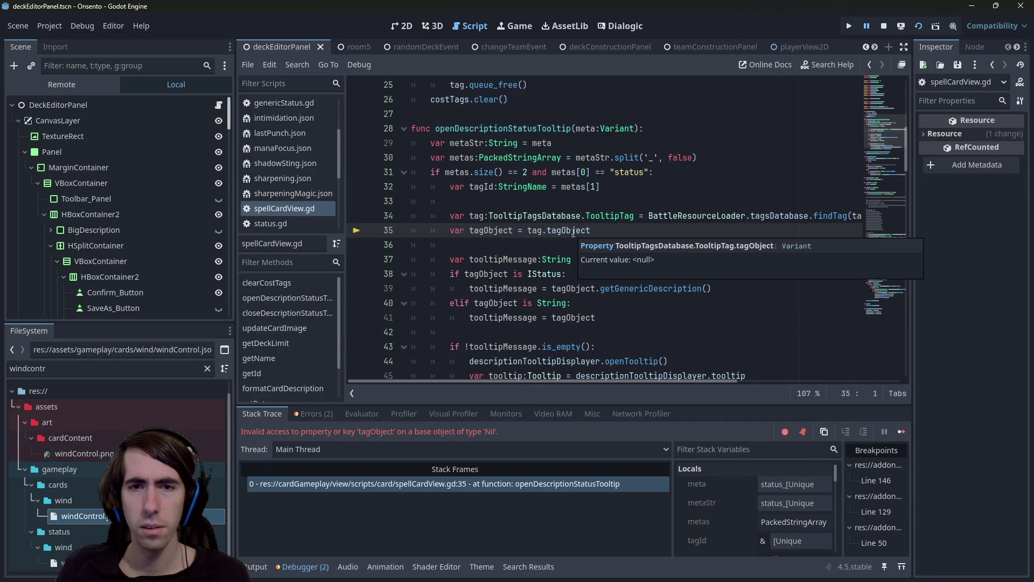
pyautogui.doubleClick(470, 217)
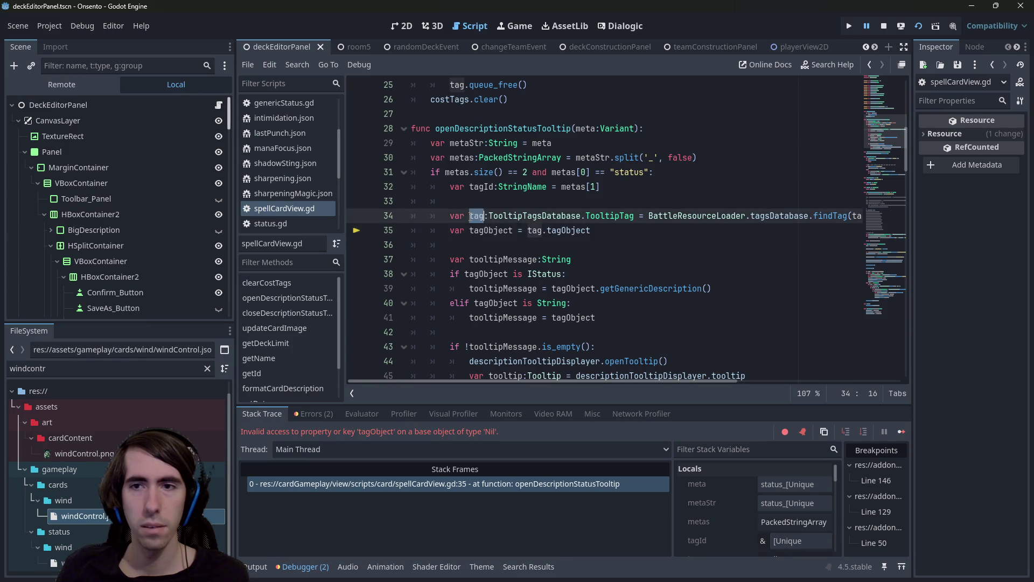
pyautogui.hotkey('alt', 'Left')
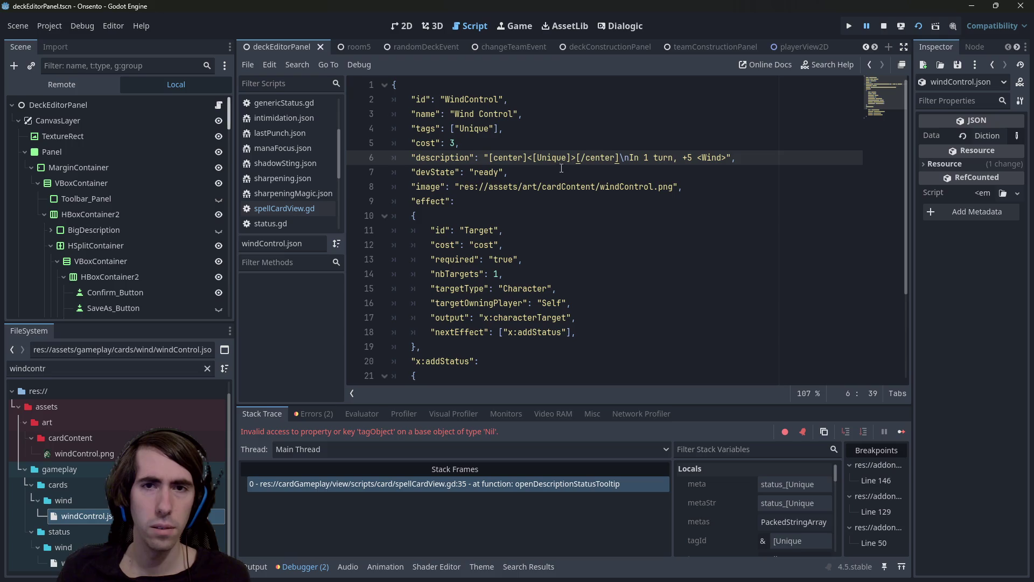
pyautogui.click(690, 157)
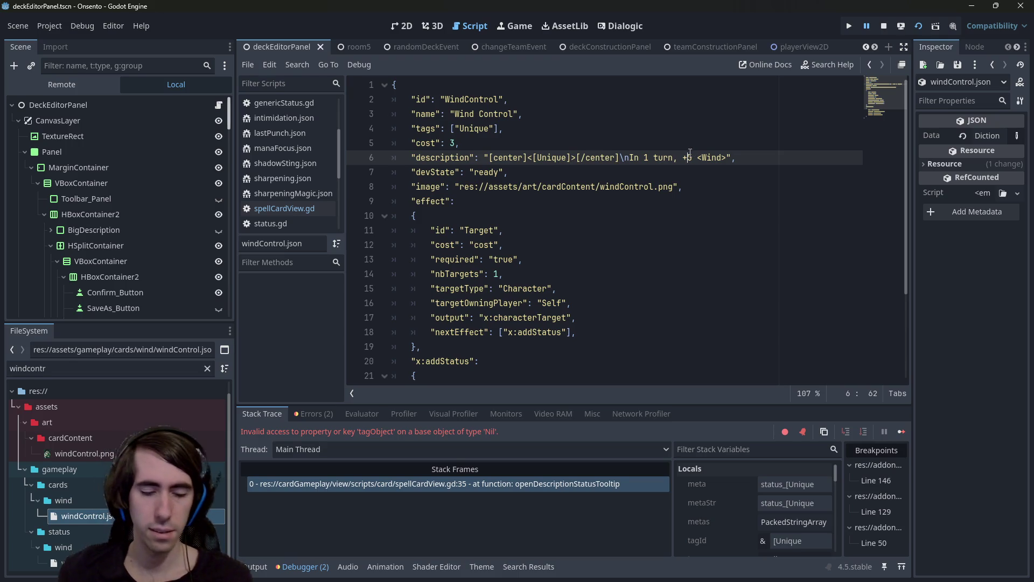
pyautogui.click(437, 483)
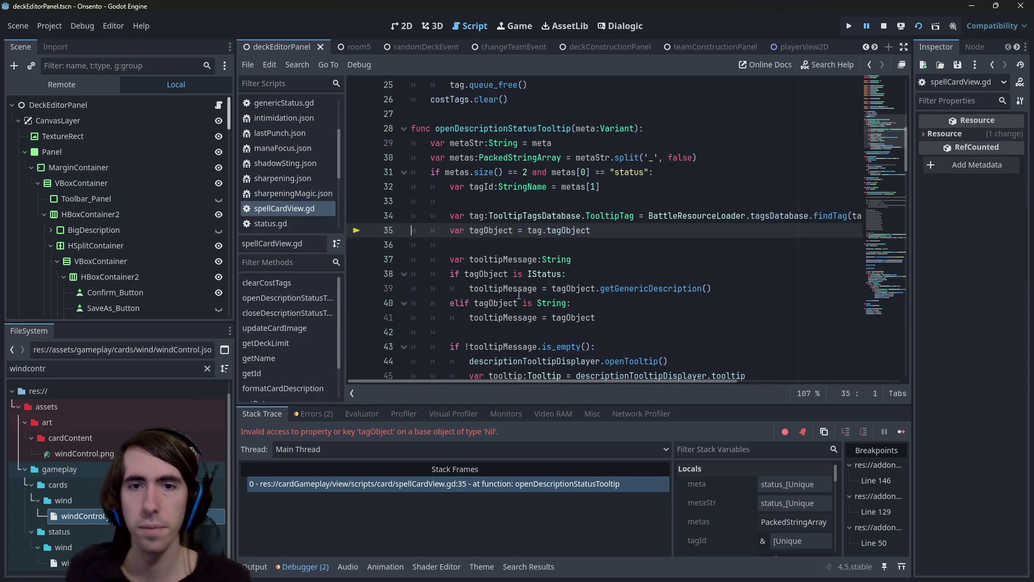
pyautogui.moveTo(577, 186)
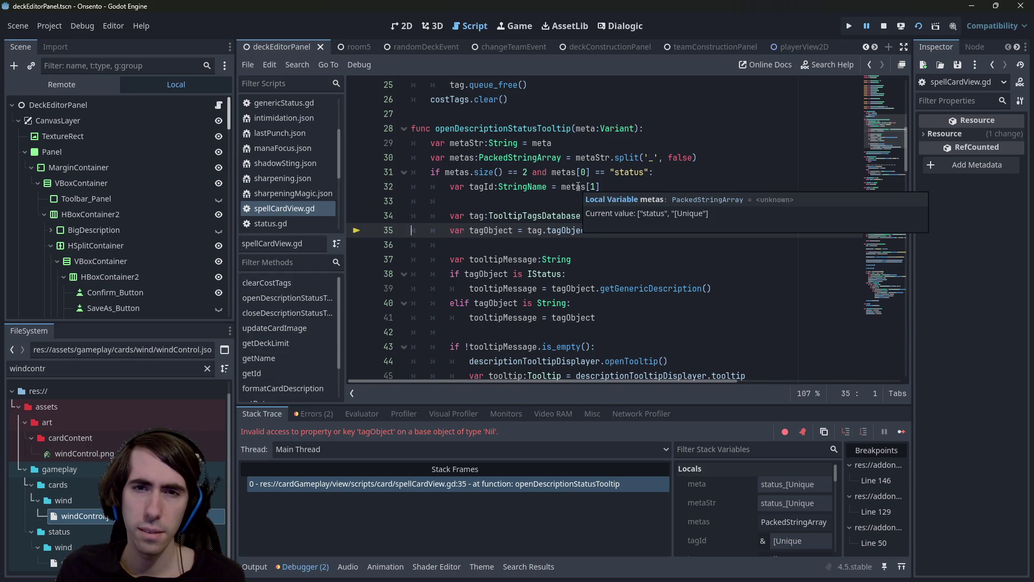
# - Compare windControl.json's description with the debugger values again, then stop and relaunch the scene
pyautogui.doubleClick(76, 515)
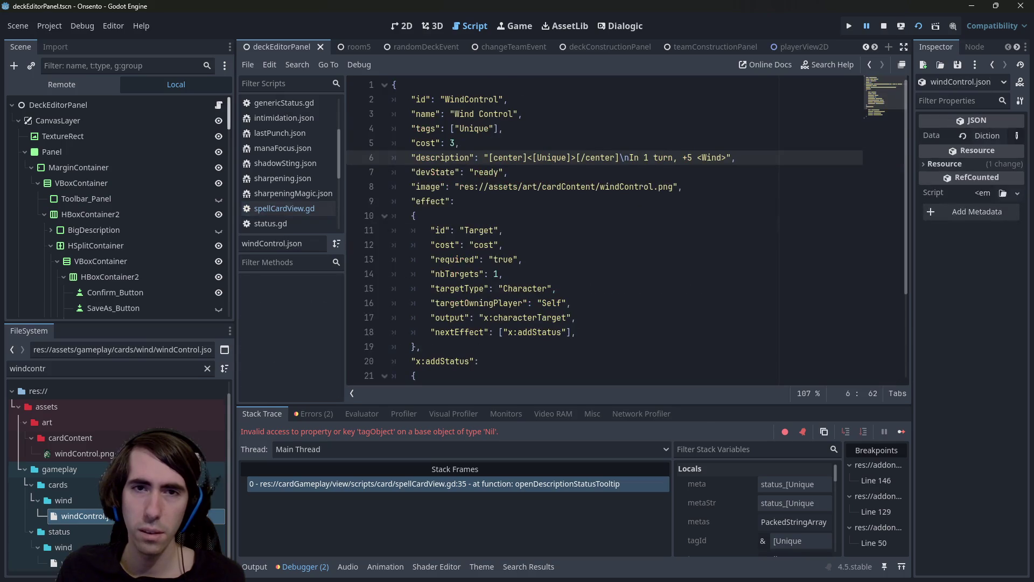
pyautogui.click(593, 174)
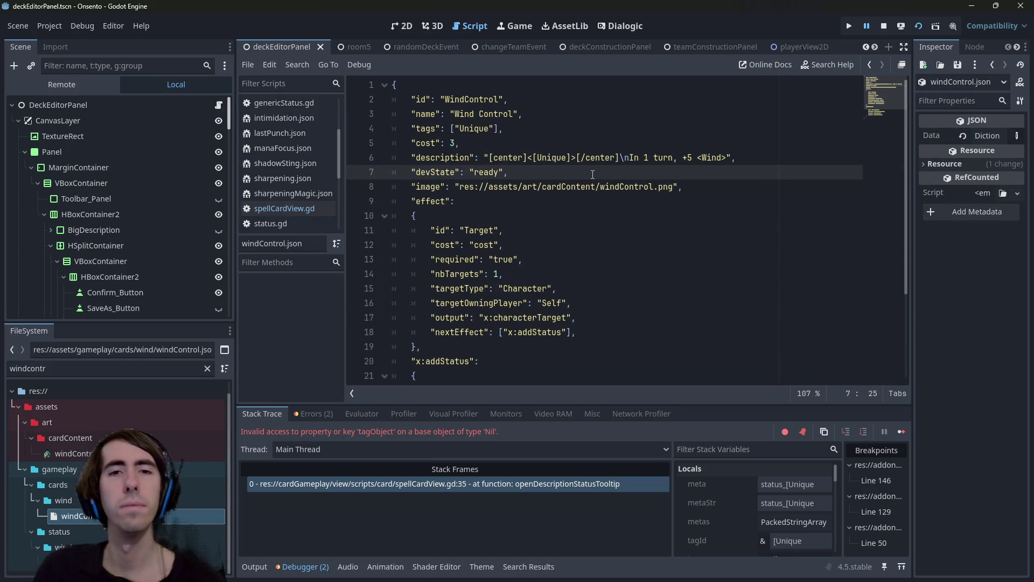
pyautogui.hotkey('alt', 'Left')
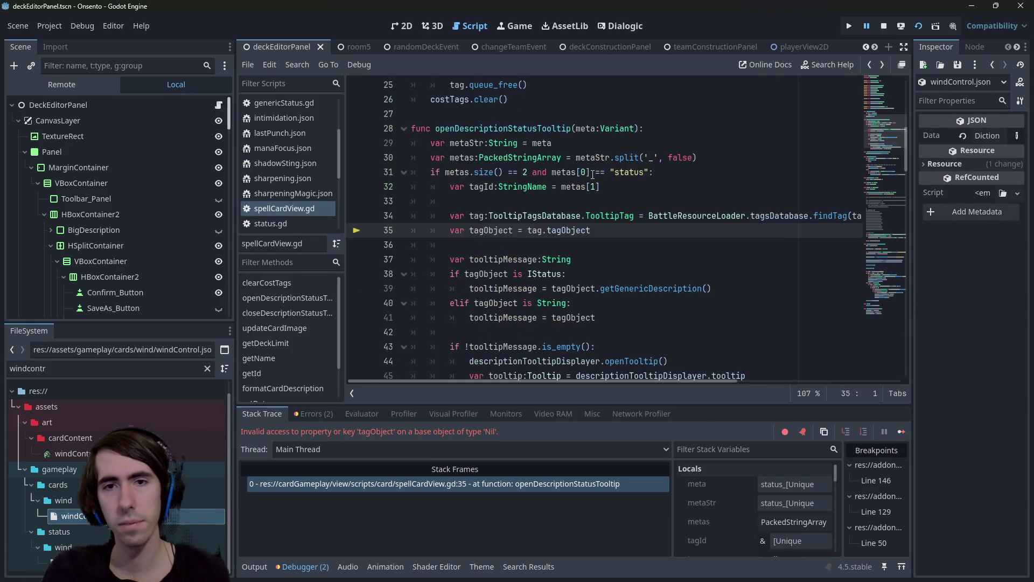
pyautogui.moveTo(575, 189)
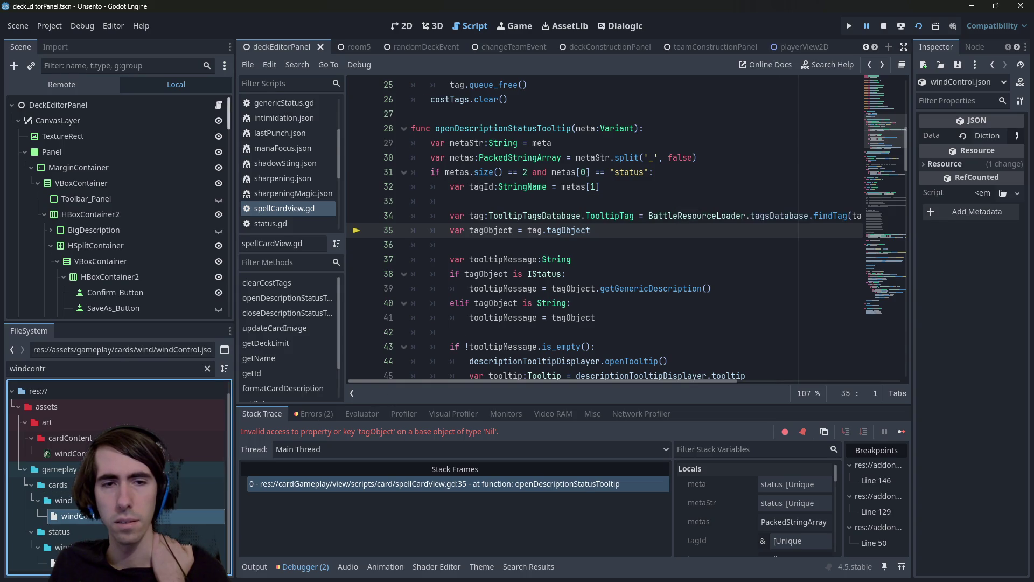
pyautogui.hotkey('alt', 'Left')
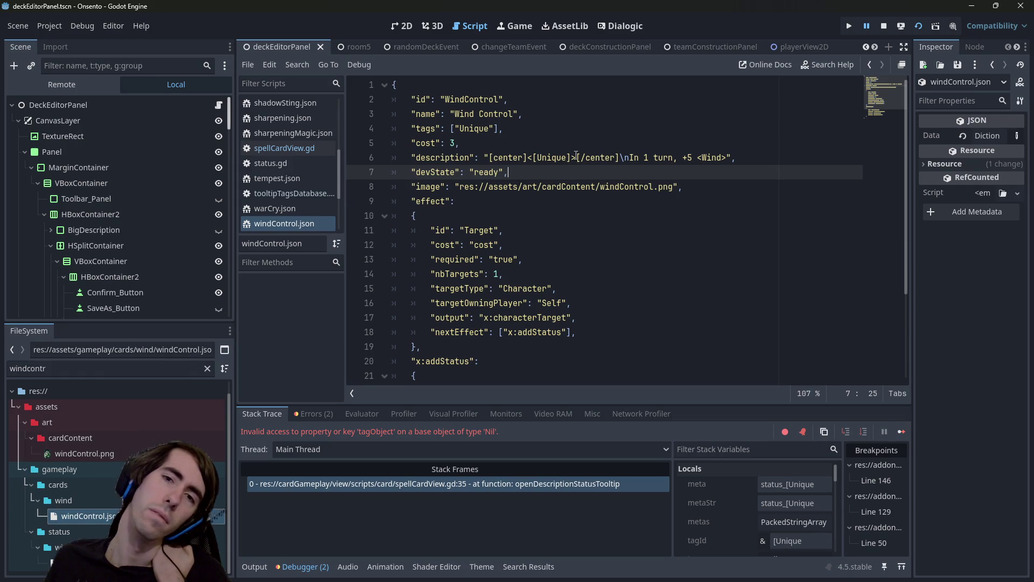
pyautogui.click(576, 157)
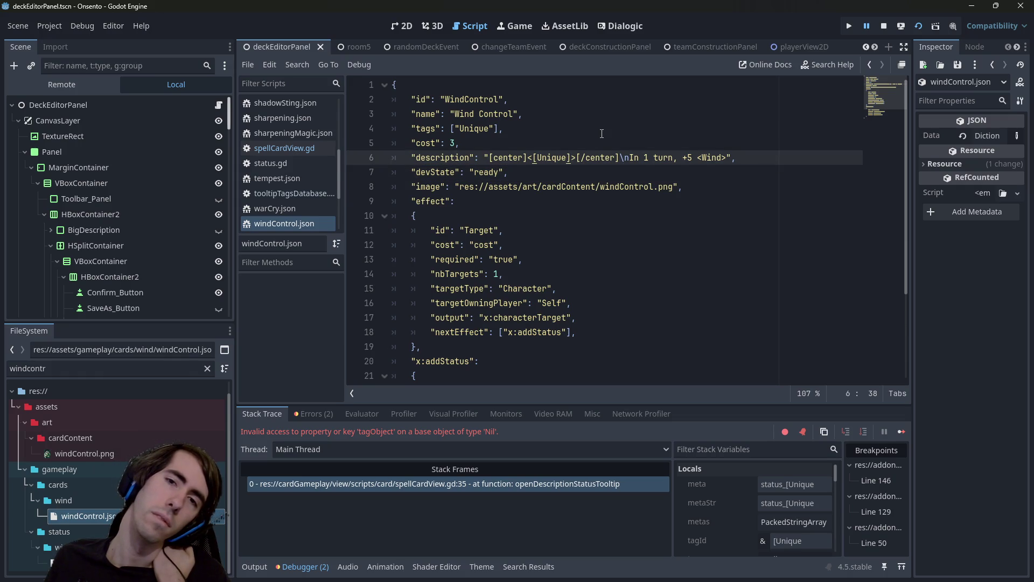
pyautogui.press('Down')
pyautogui.click(883, 31)
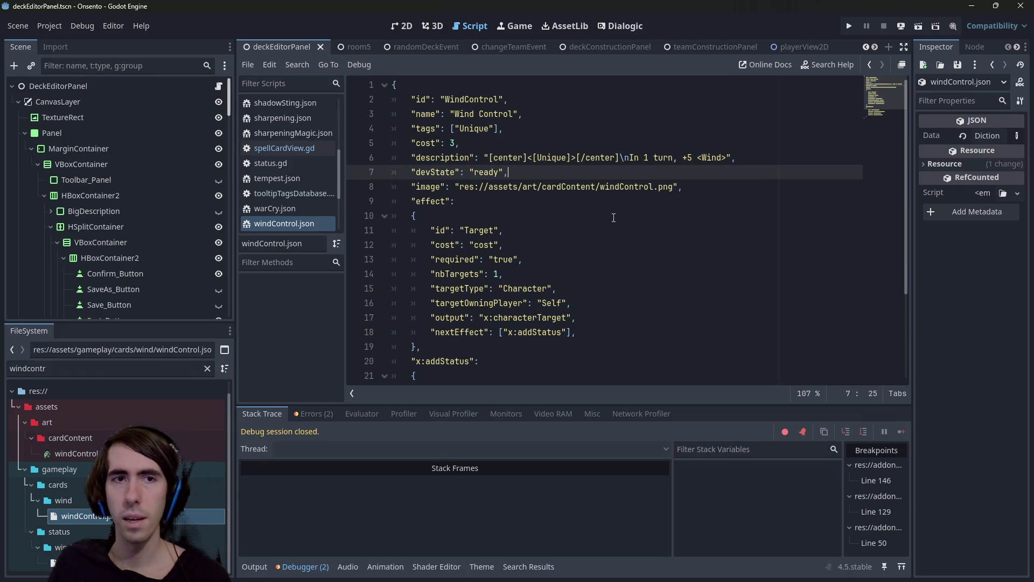
pyautogui.click(918, 27)
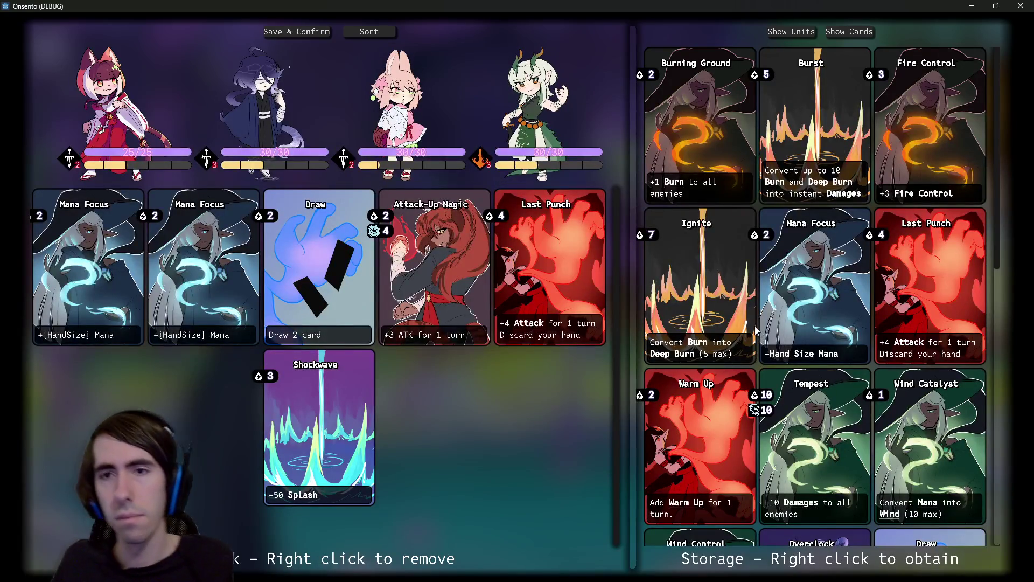
# - Hover Wind Control's [Unique] again, hit the same error, stop debugging, and reopen windControl.json
pyautogui.scroll(-5, 759, 331)
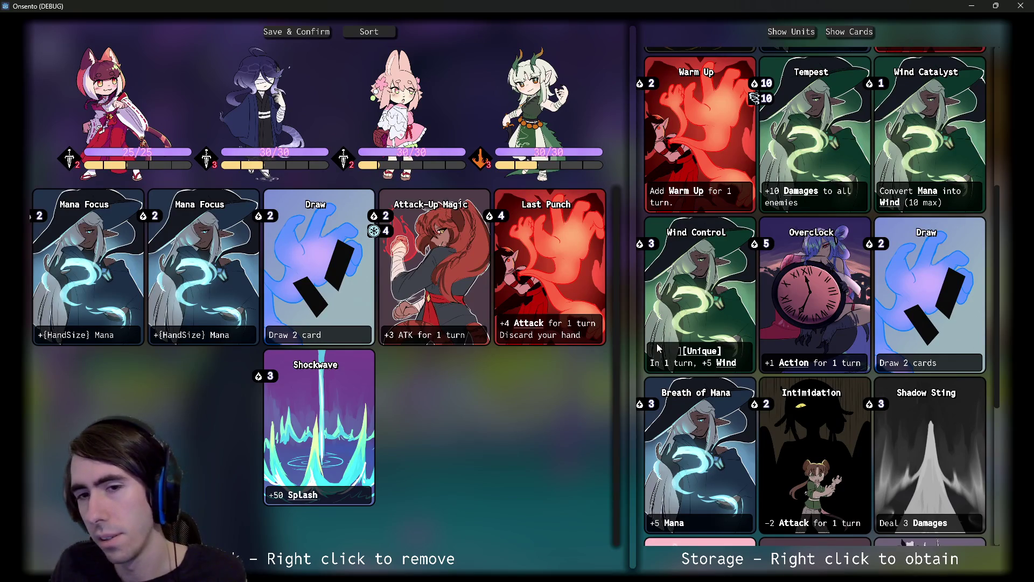
pyautogui.moveTo(676, 351)
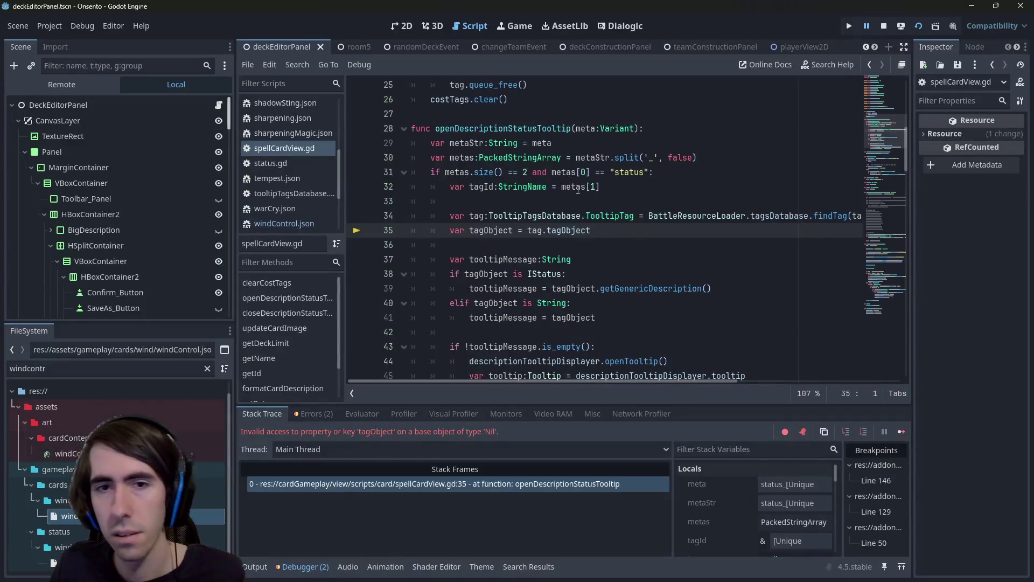
pyautogui.click(883, 26)
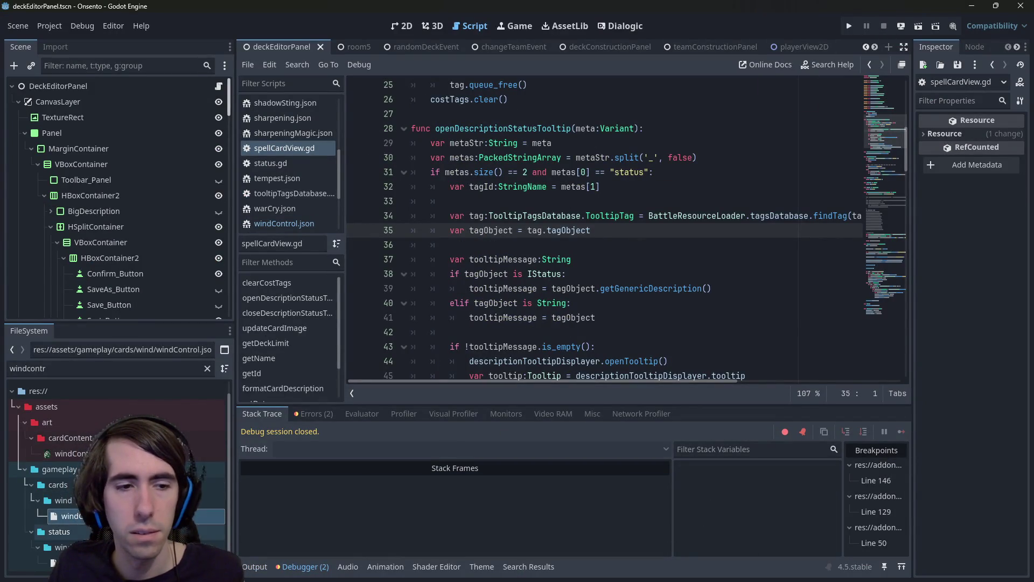
pyautogui.click(284, 223)
pyautogui.click(527, 157)
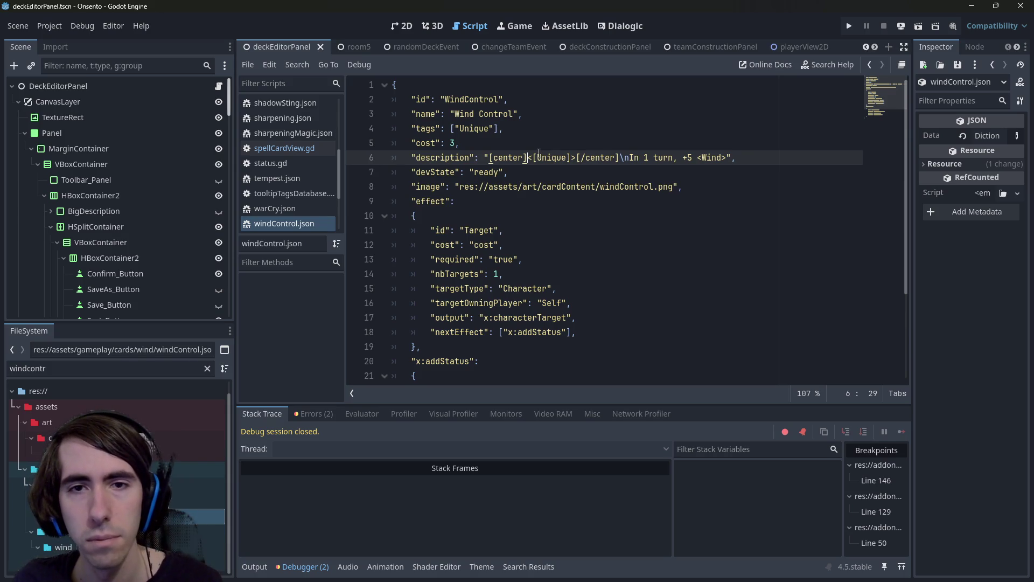
# - Strip the brackets from Unique and wrap the centered heading in an outer [ ] pair
pyautogui.press('Delete')
pyautogui.press('Right')
pyautogui.press('Right')
pyautogui.press('Right')
pyautogui.press('Delete')
pyautogui.press('Right')
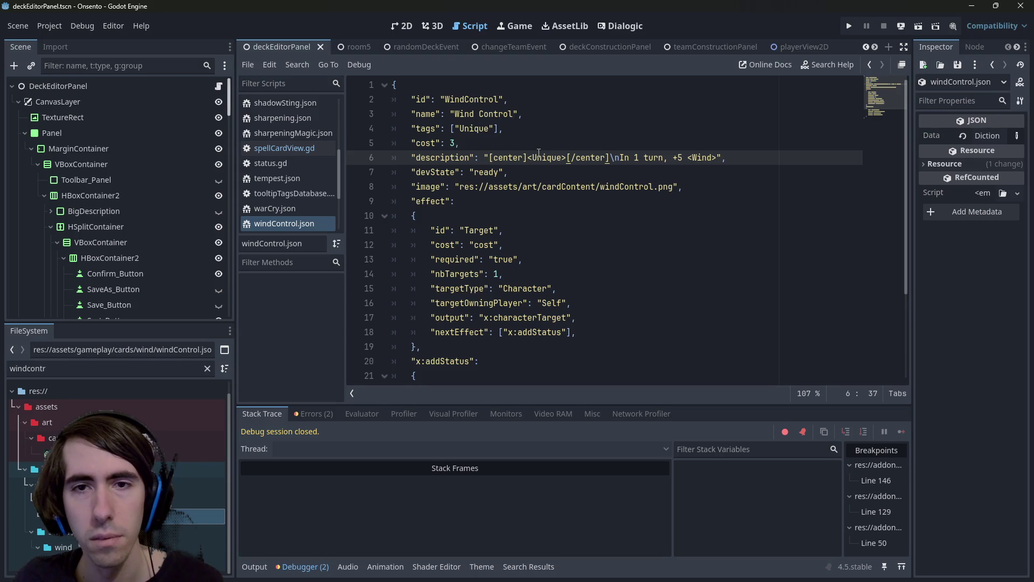
pyautogui.hotkey('ctrl', 'z')
pyautogui.hotkey('ctrl', 'z')
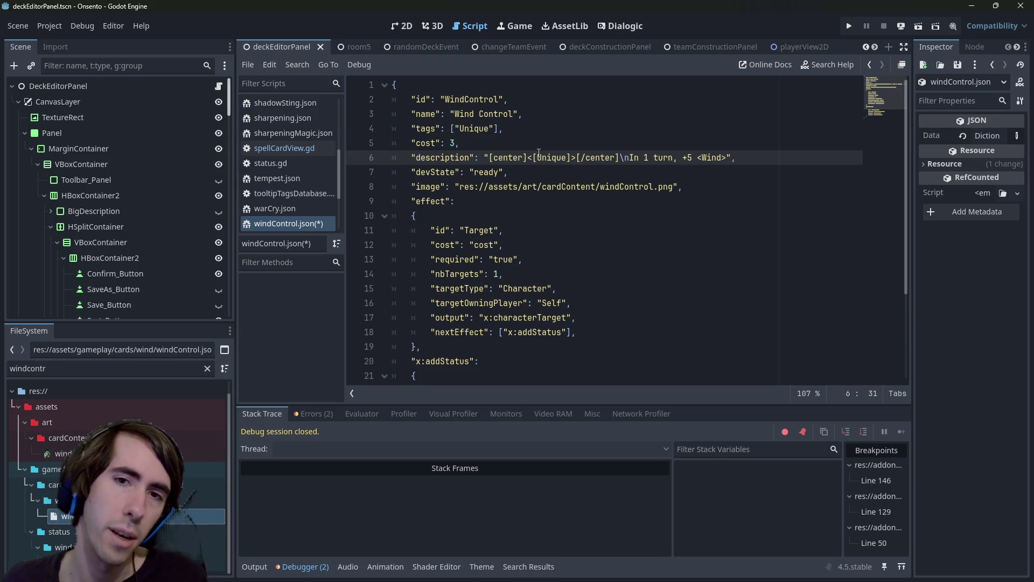
pyautogui.hotkey('ctrl', 'shift', 'z')
pyautogui.hotkey('ctrl', 'shift', 'z')
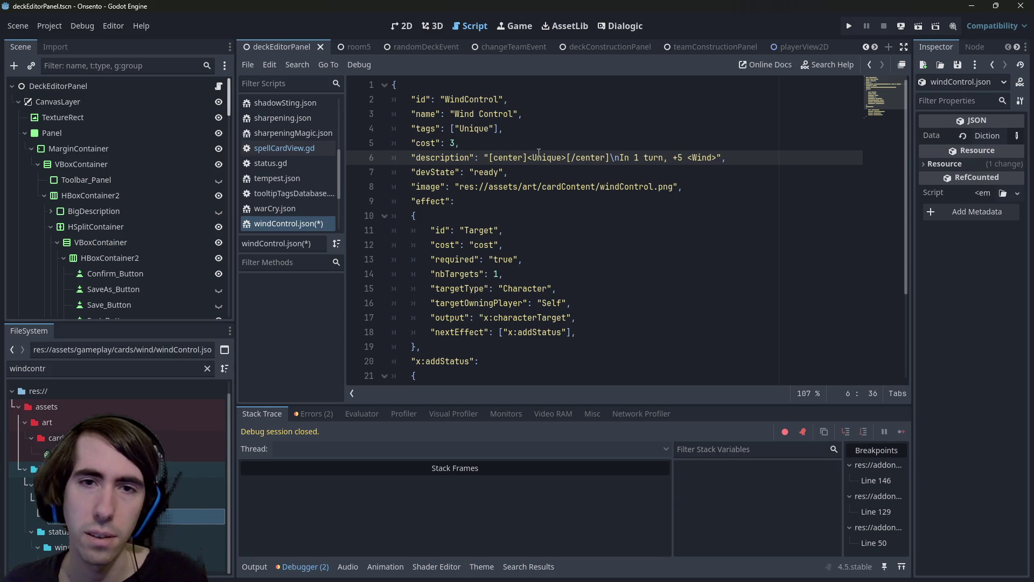
pyautogui.hotkey('ctrl', 'z')
pyautogui.hotkey('ctrl', 'z')
pyautogui.hotkey('ctrl', 'z')
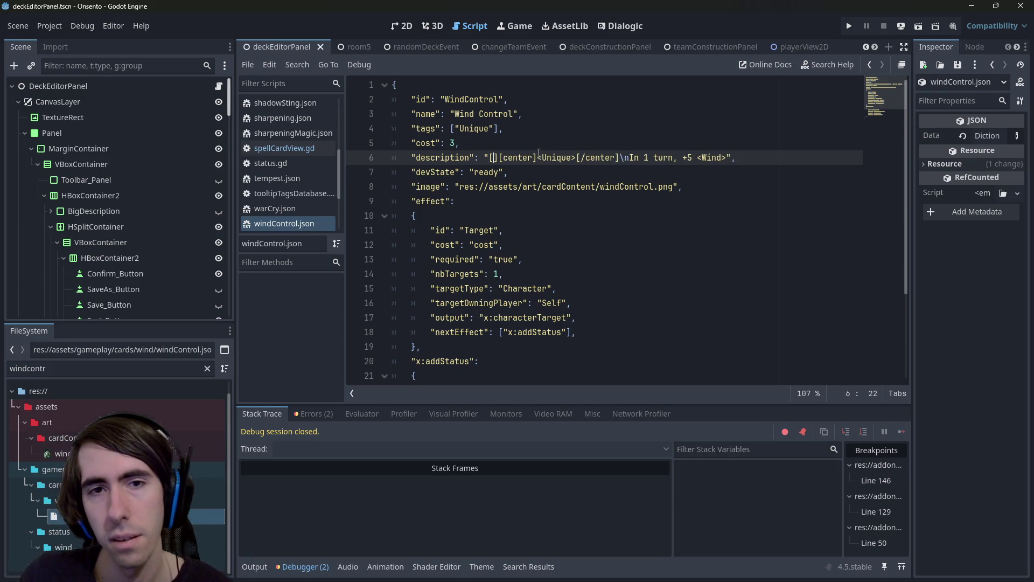
pyautogui.hotkey('ctrl', 'z')
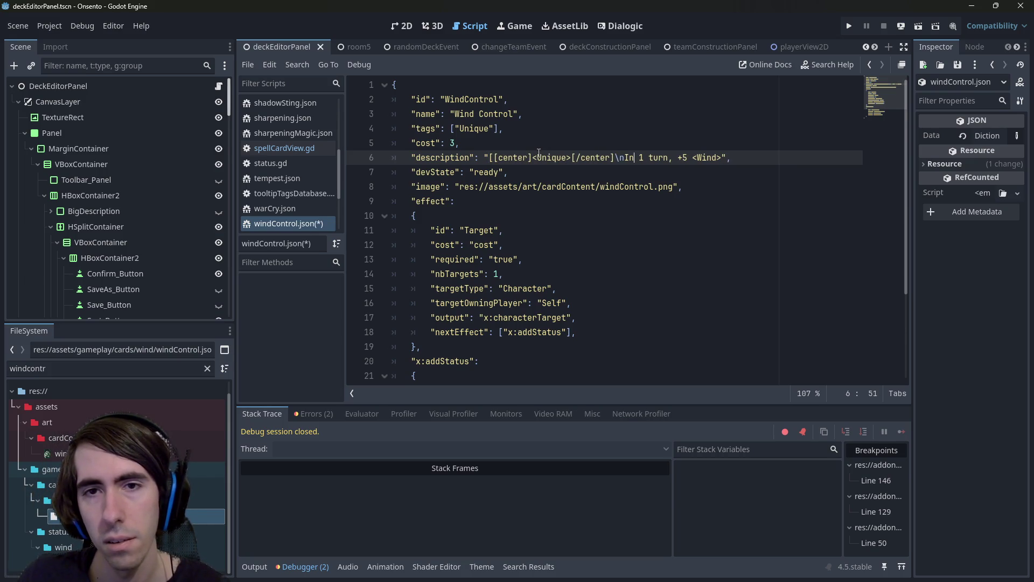
pyautogui.hotkey('ctrl', 'z')
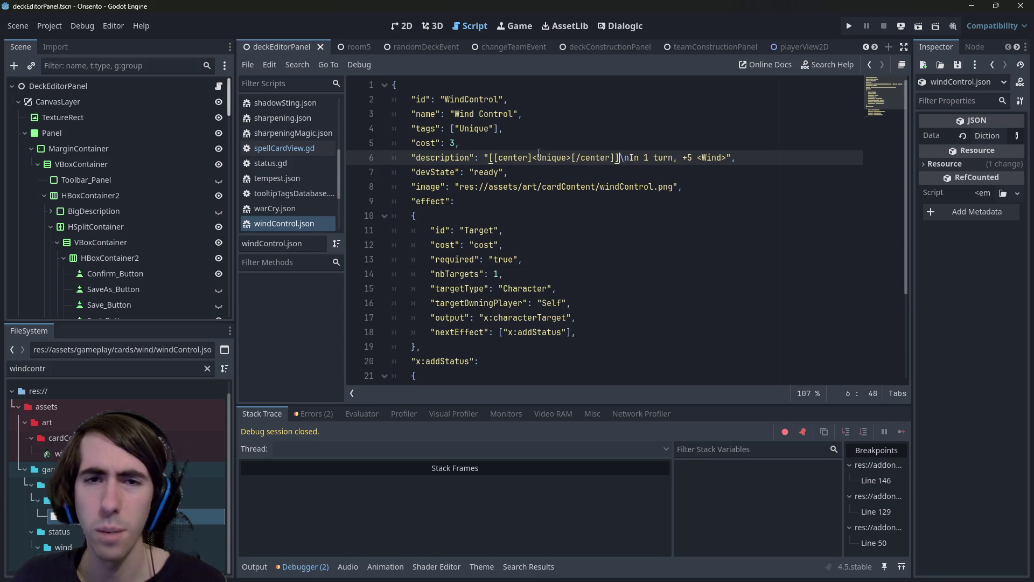
# - Run and stop the scene to test the revised description, then go to the web browser
pyautogui.click(918, 26)
pyautogui.click(884, 26)
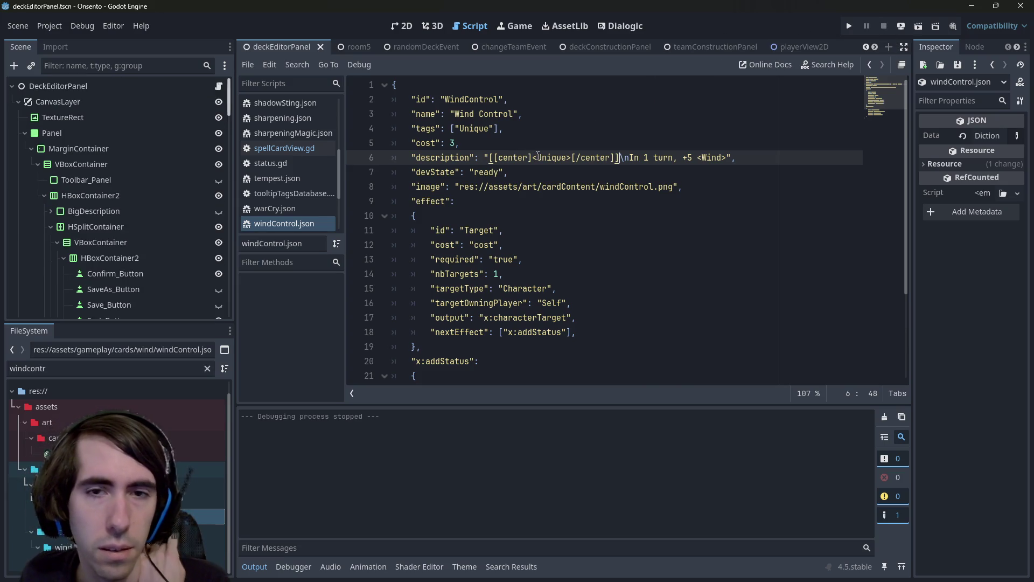
pyautogui.click(535, 156)
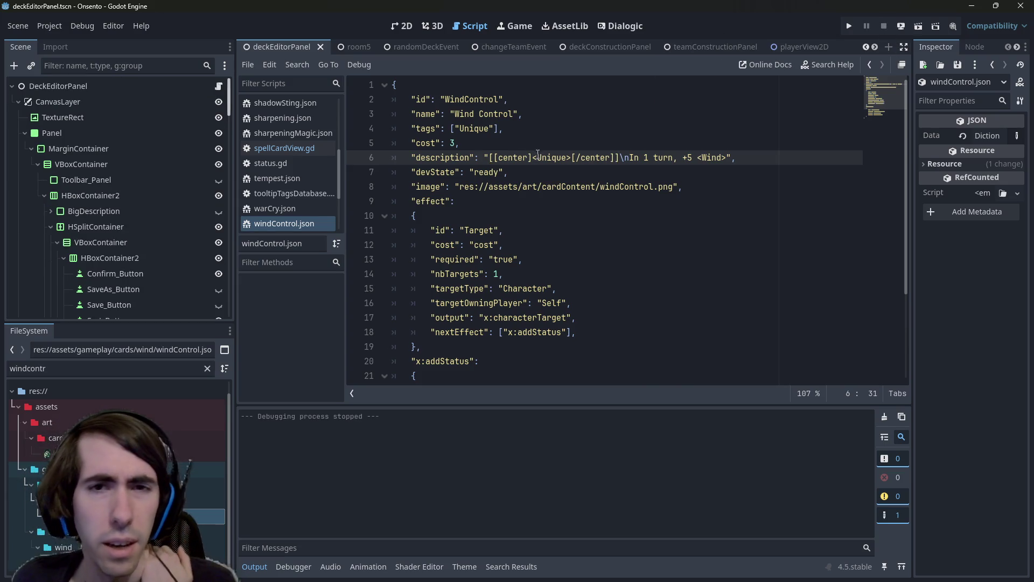
pyautogui.click(540, 143)
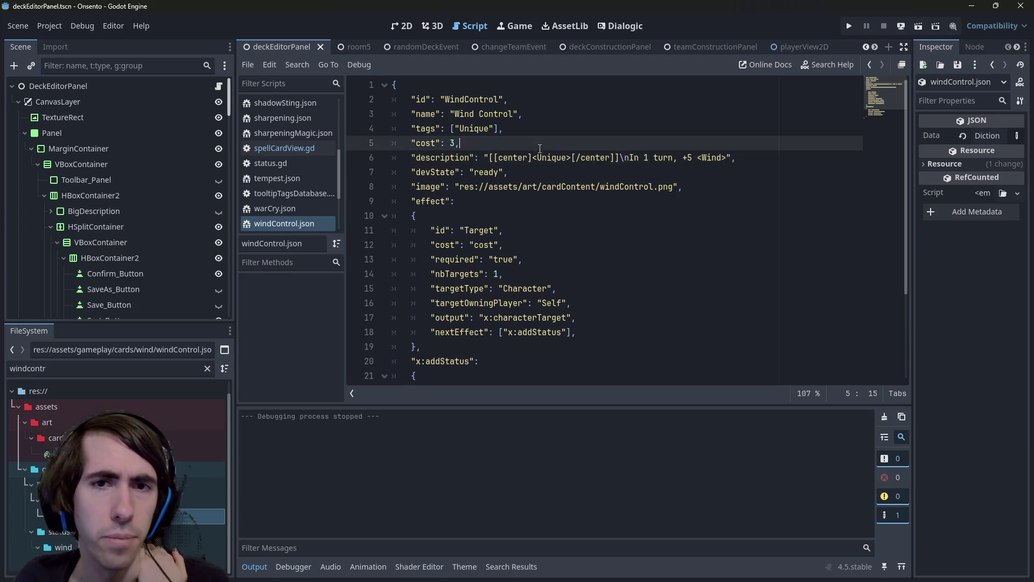
pyautogui.hotkey('alt', 'Tab')
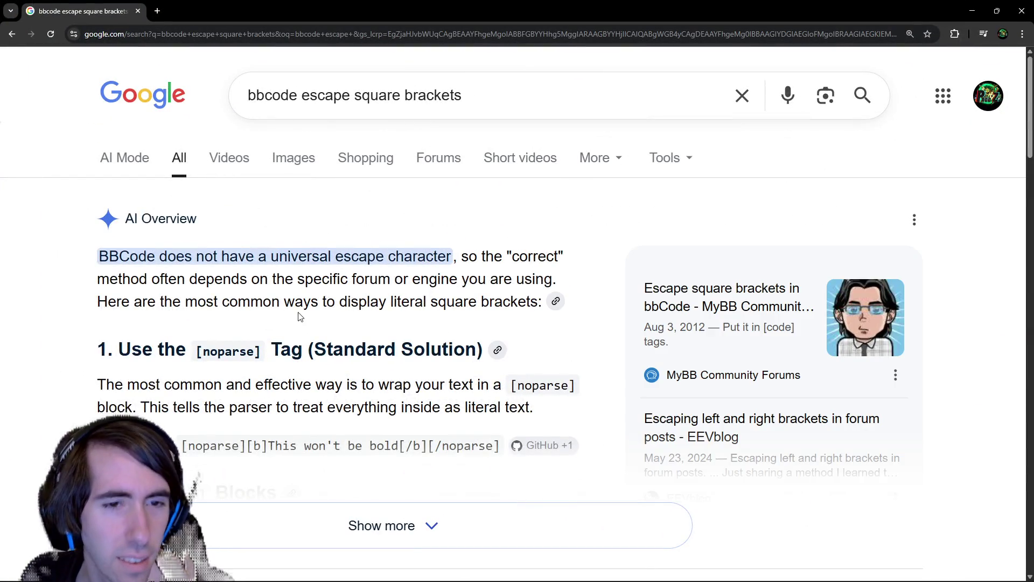
# - Expand the AI Overview on escaping BBCode square brackets and read its noparse suggestion
pyautogui.scroll(-1, 301, 319)
pyautogui.click(265, 432)
pyautogui.scroll(-2, 274, 398)
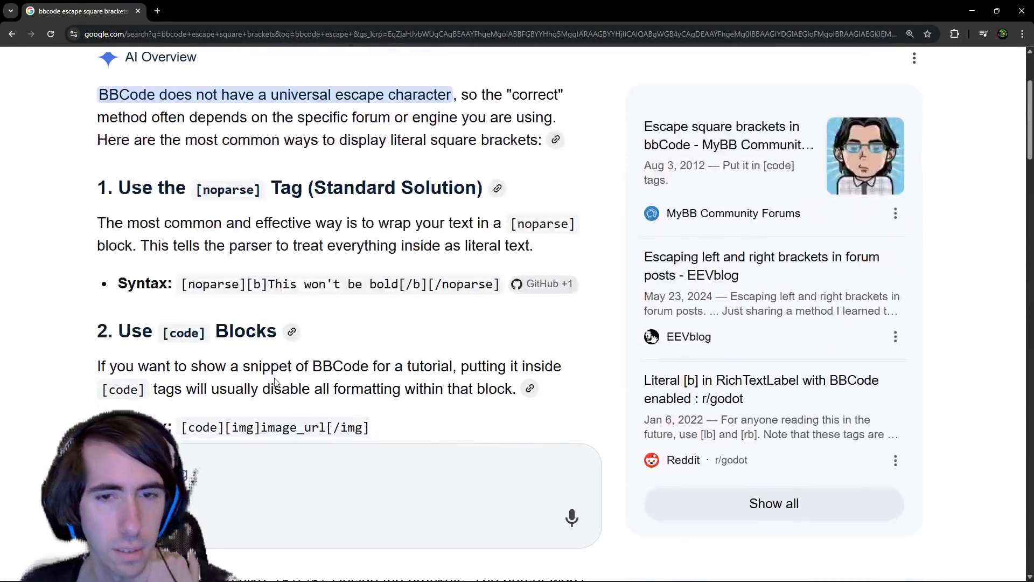
pyautogui.doubleClick(233, 282)
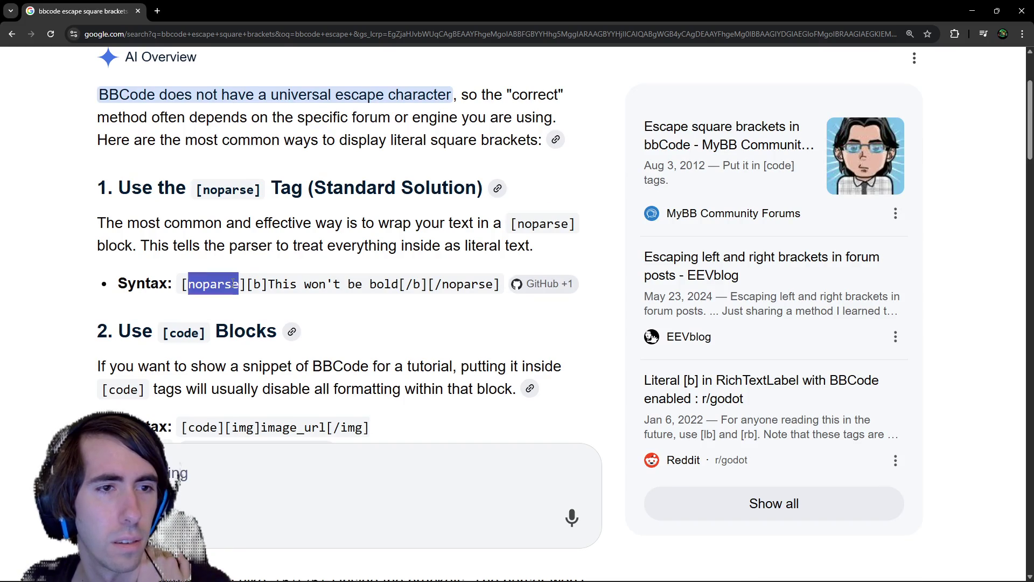
pyautogui.click(355, 218)
pyautogui.scroll(-2, 396, 241)
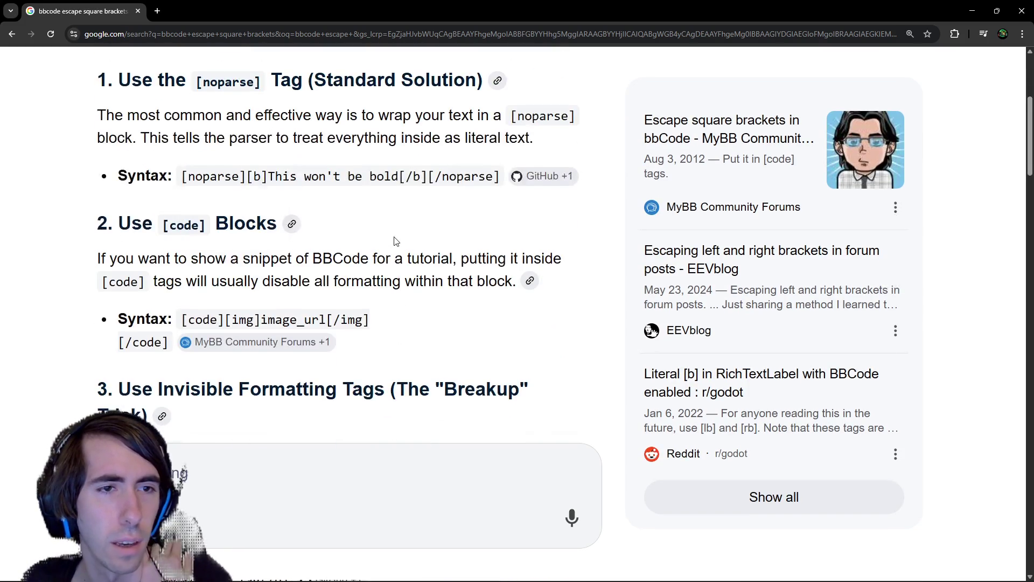
pyautogui.scroll(-4, 446, 198)
pyautogui.scroll(6, 448, 217)
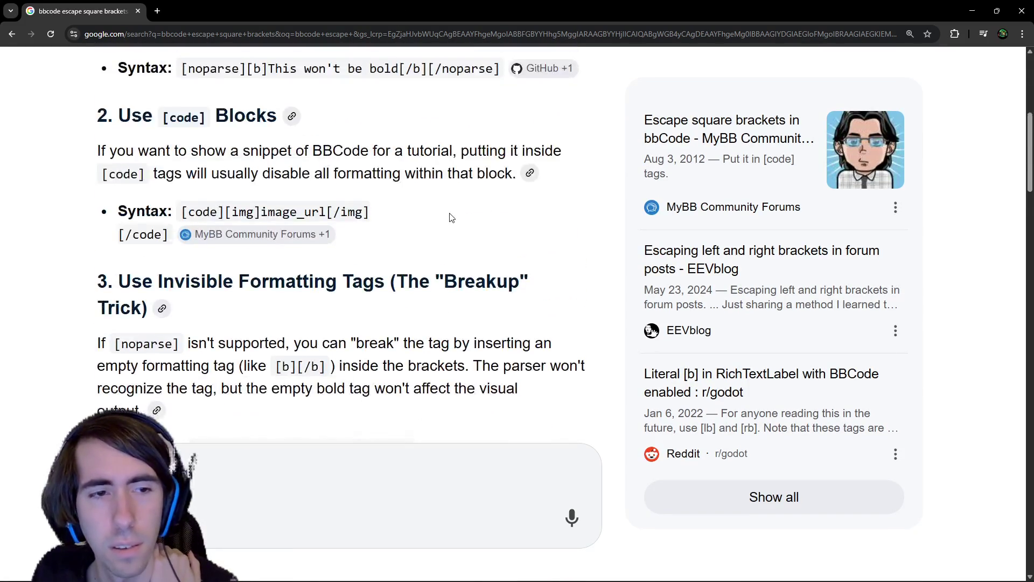
pyautogui.scroll(3, 216, 120)
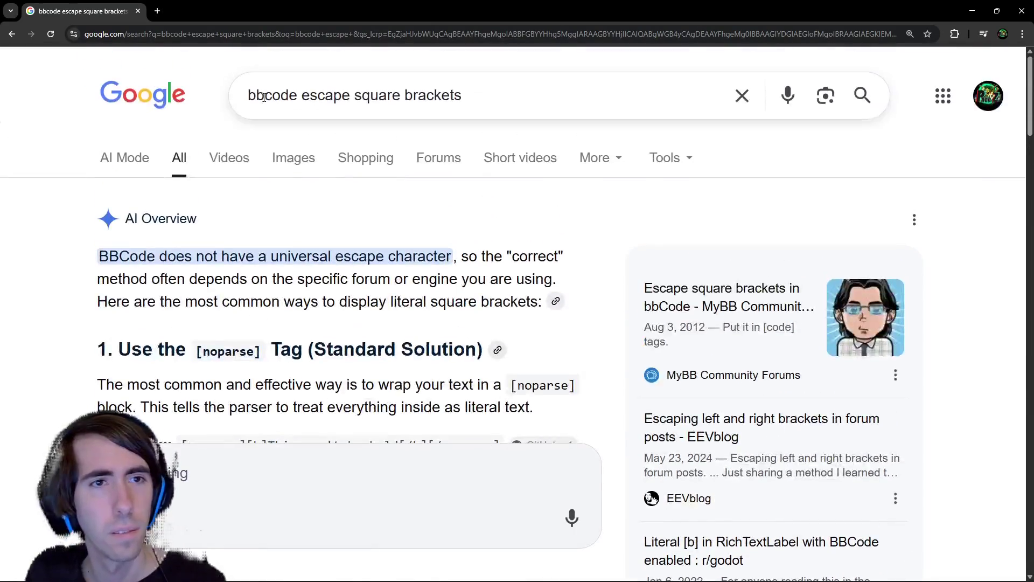
# - Re-search with 'godot' added, read the [lb]/[rb] tag answer, and return to Godot
pyautogui.click(294, 94)
pyautogui.write('godot')
pyautogui.press('Return')
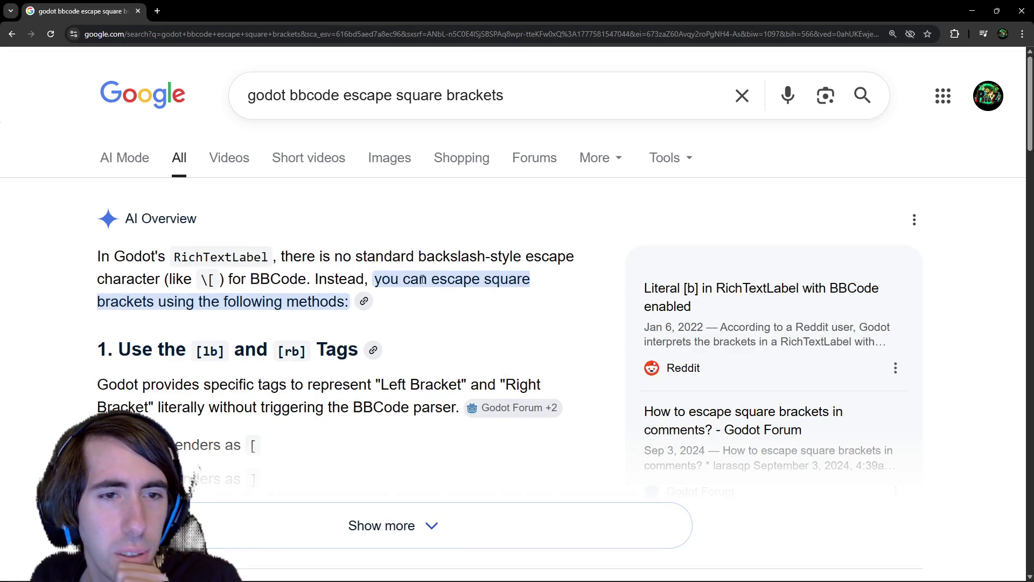
pyautogui.scroll(-2, 422, 279)
pyautogui.click(281, 417)
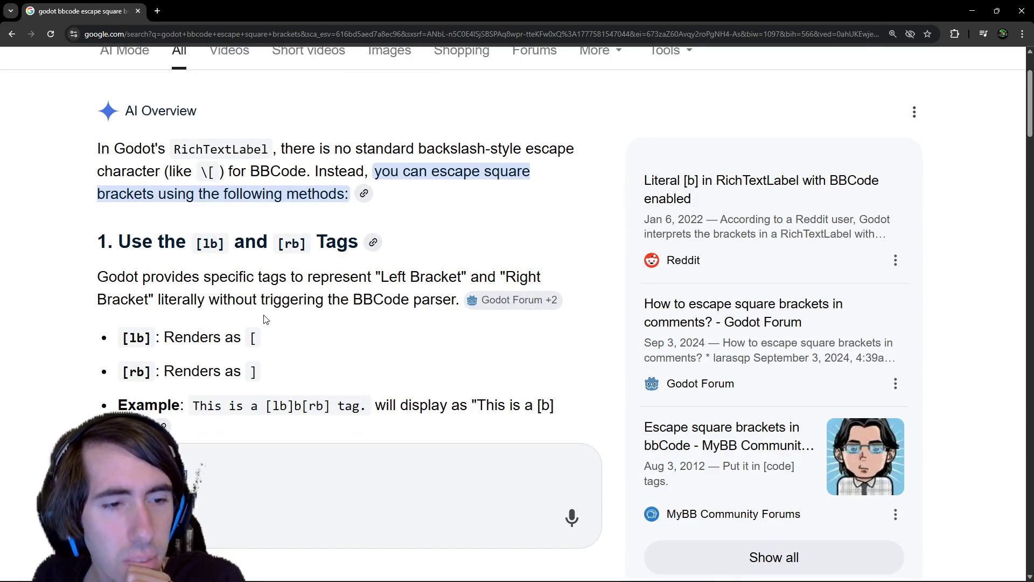
pyautogui.moveTo(199, 277); pyautogui.dragTo(437, 277)
pyautogui.click(362, 295)
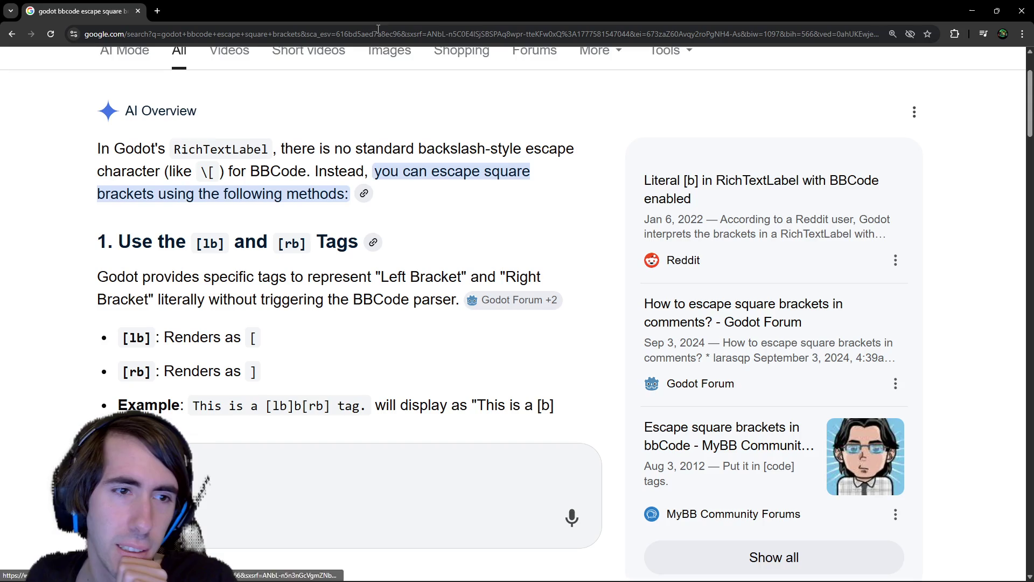
pyautogui.hotkey('alt', 'Tab')
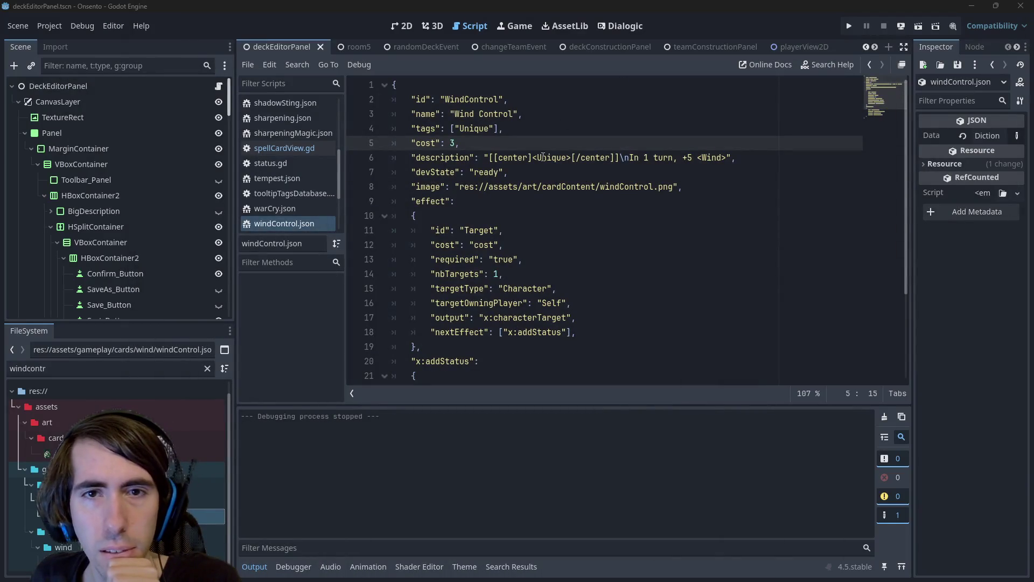
# - Escape the line 6 brackets as [lb]<Unique>[rb] in windControl.json and save
pyautogui.click(500, 158)
pyautogui.hotkey('ctrl', 'z')
pyautogui.press('Left')
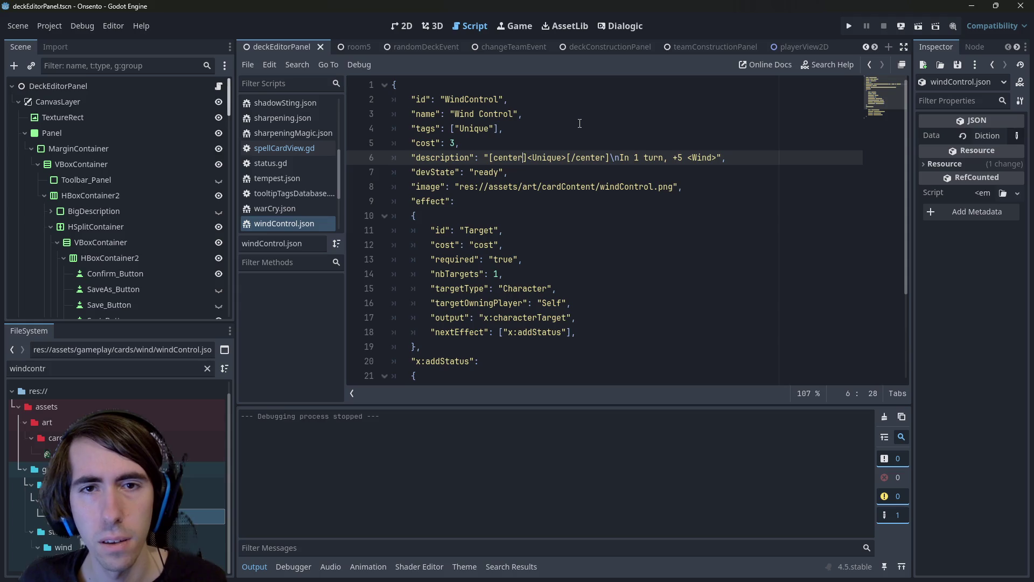
pyautogui.write('[lb]')
pyautogui.press('Right')
pyautogui.press('Right')
pyautogui.press('Right')
pyautogui.write('[rb')
pyautogui.hotkey('ctrl', 's')
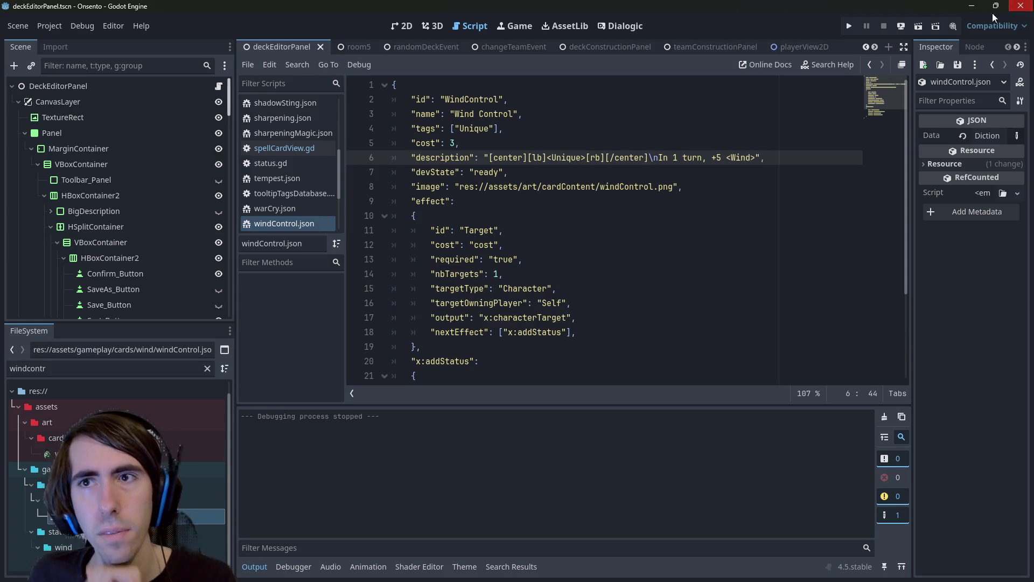
# - Check the [rb] tag placement, then switch to the spellCardView.gd script
pyautogui.press('Left')
pyautogui.press('Left')
pyautogui.press('Left')
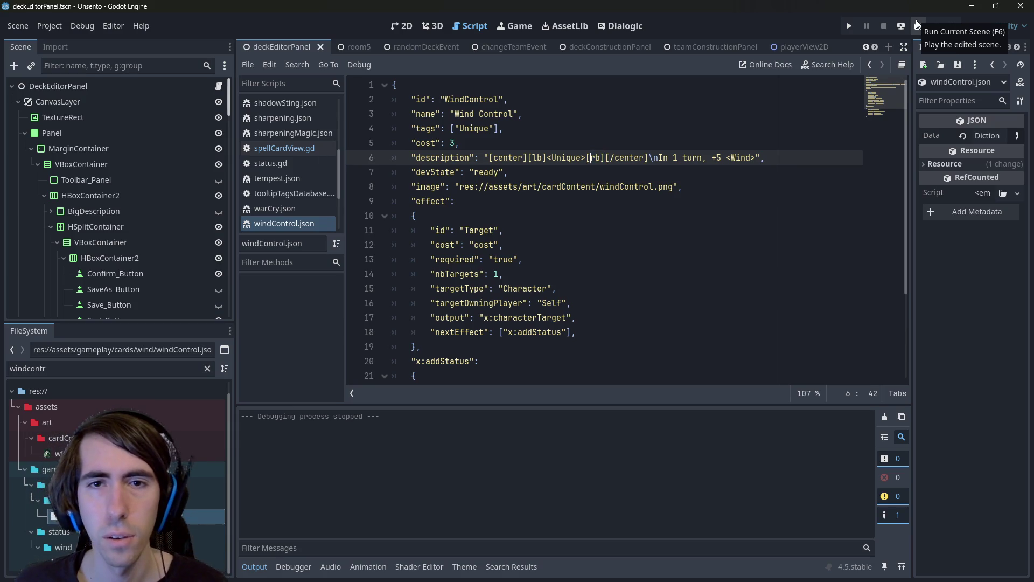
pyautogui.hotkey('shift', 'Right')
pyautogui.hotkey('shift', 'Right')
pyautogui.hotkey('shift', 'Right')
pyautogui.press('Right')
pyautogui.press('Right')
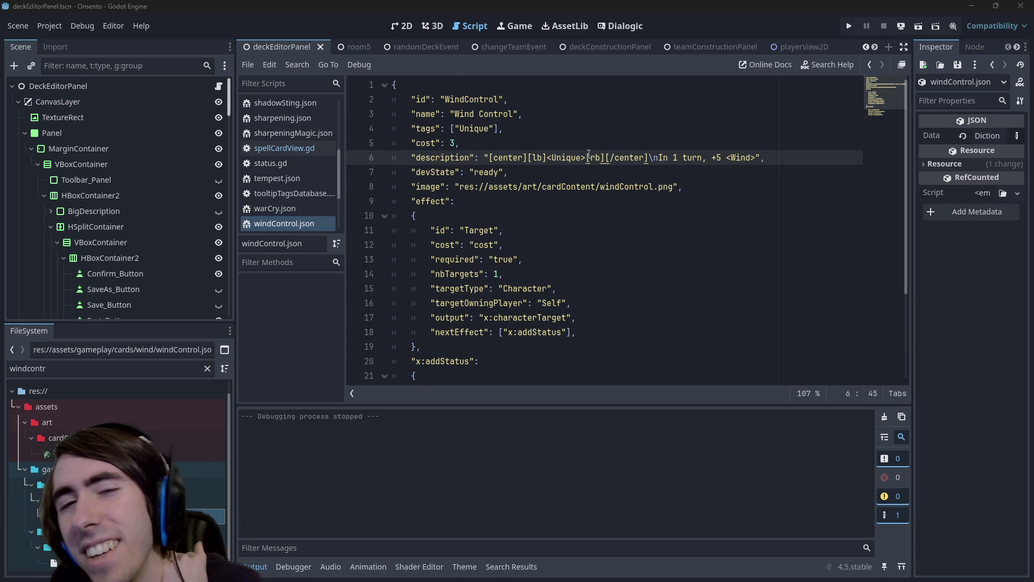
pyautogui.click(550, 157)
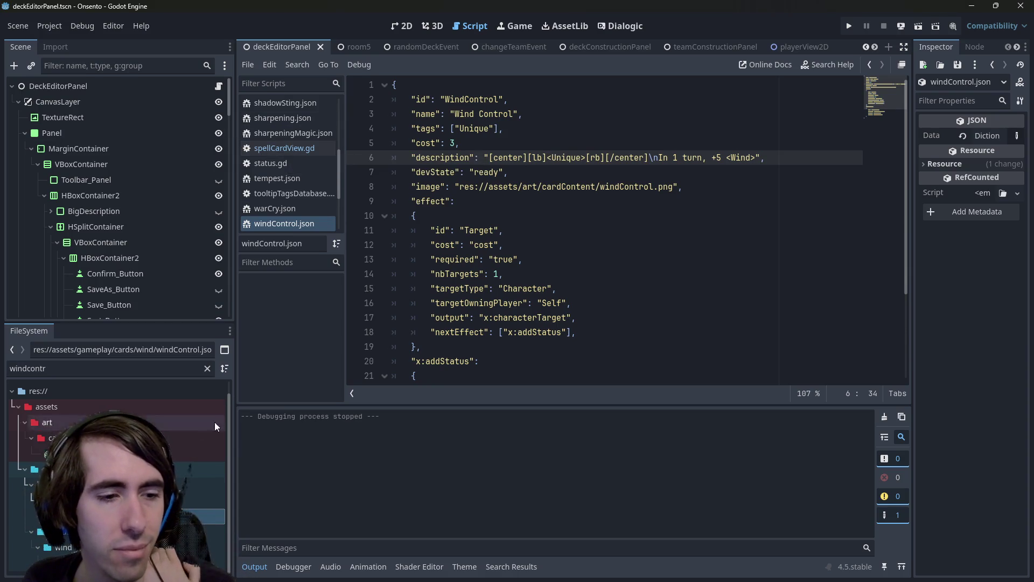
pyautogui.click(277, 155)
# - Open tooltipTagsDatabase.gd via the 'tagdata' quick search and strip the brackets around Unique
pyautogui.click(274, 222)
pyautogui.click(282, 148)
pyautogui.scroll(-13, 639, 260)
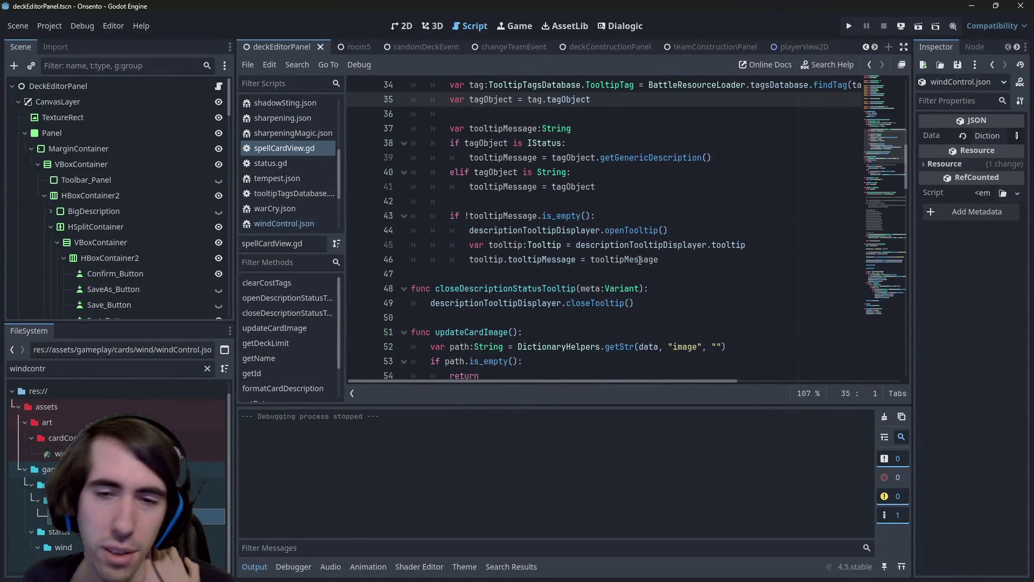
pyautogui.scroll(-1, 628, 250)
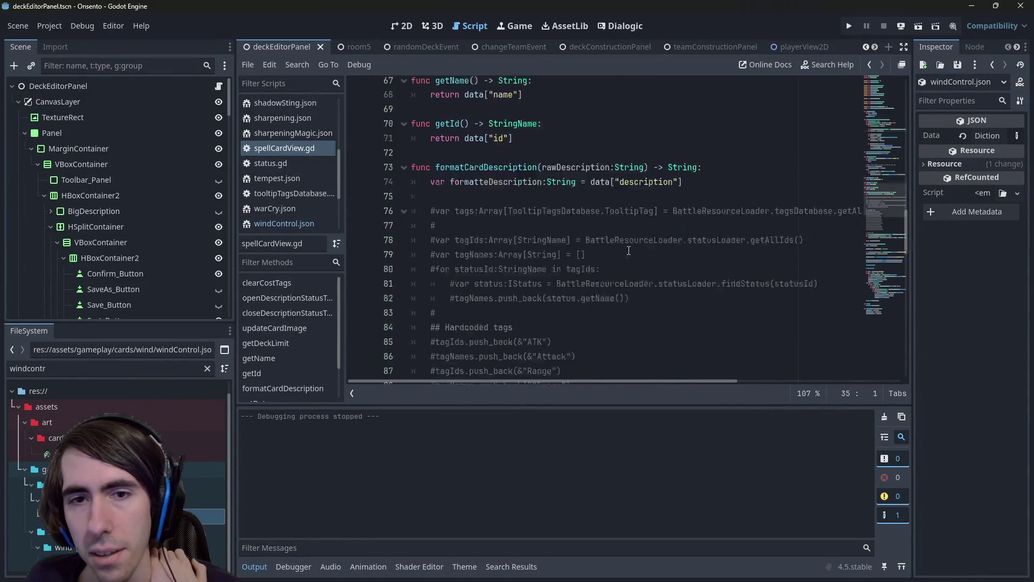
pyautogui.hotkey('alt', 'shift', 'o')
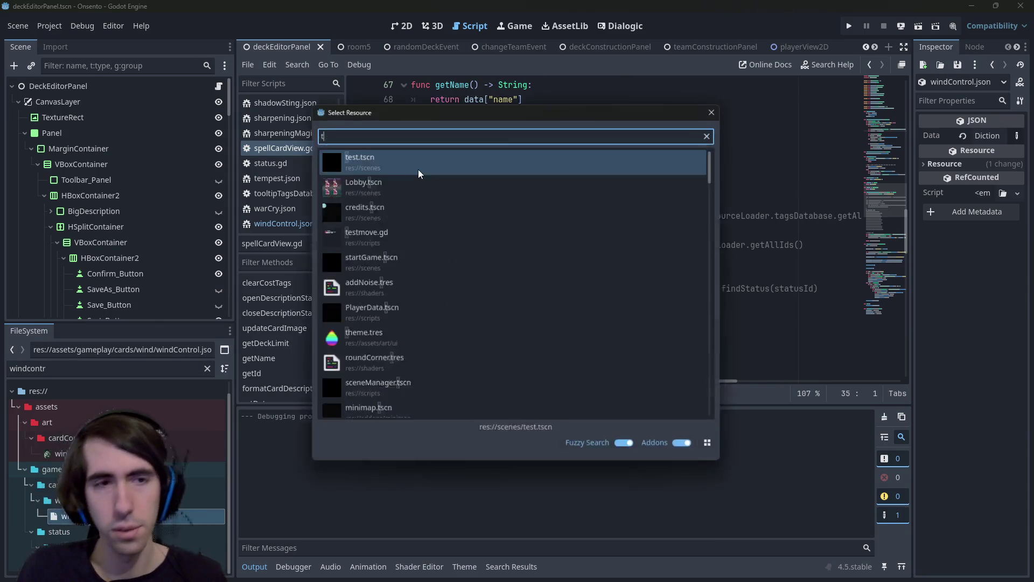
pyautogui.write('tagdata')
pyautogui.press('Return')
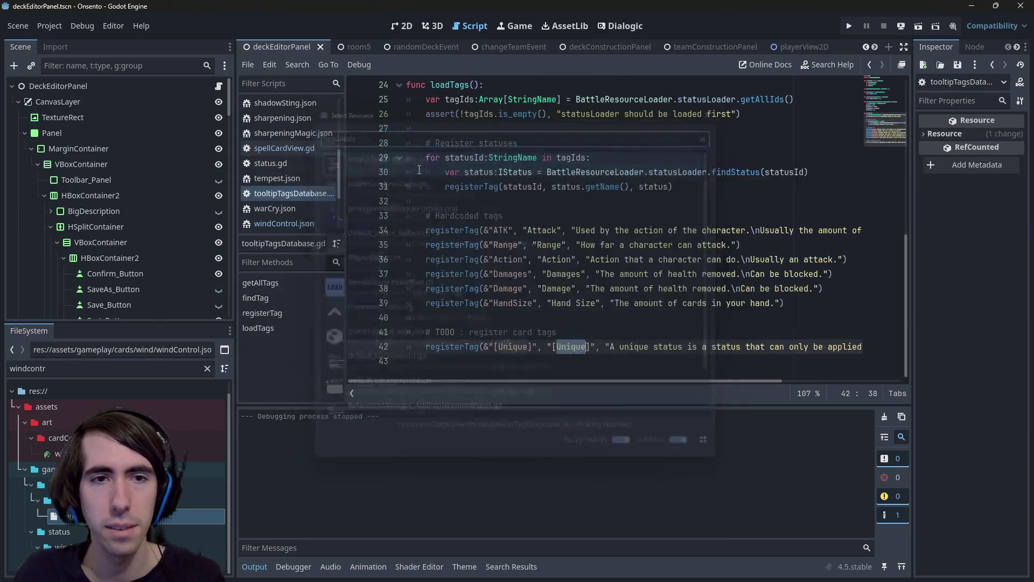
pyautogui.click(531, 345)
pyautogui.press('BackSpace')
pyautogui.hotkey('ctrl', 'Left')
pyautogui.press('BackSpace')
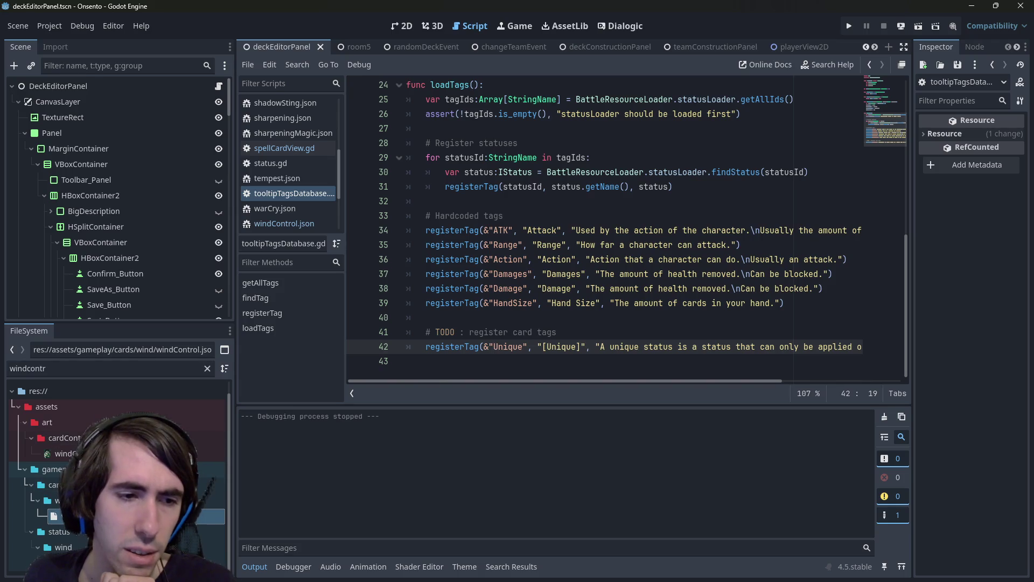
# - Remove the [lb] and [rb] codes from Wind Control's JSON description and save it
pyautogui.doubleClick(134, 515)
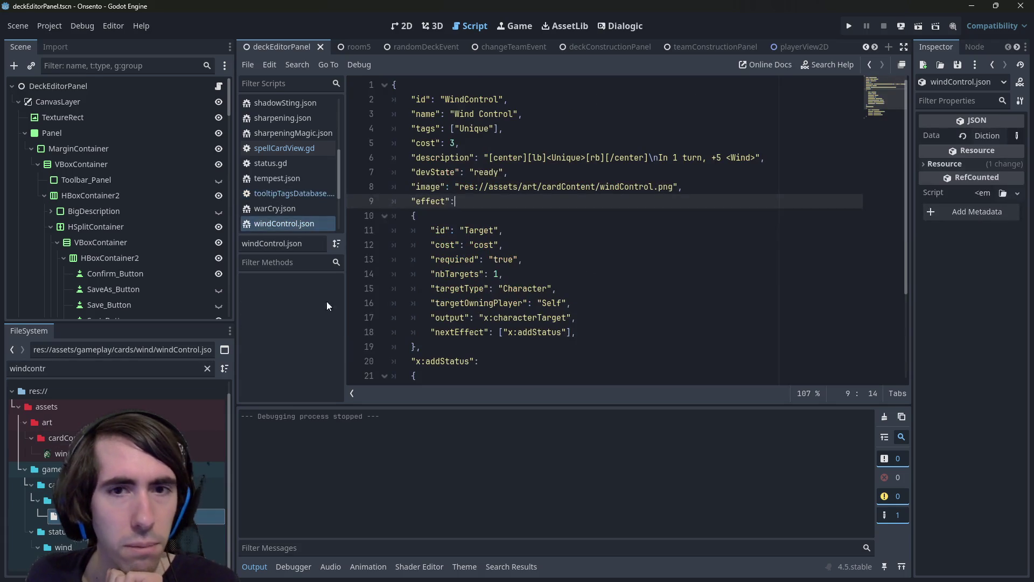
pyautogui.moveTo(545, 157); pyautogui.dragTo(527, 156)
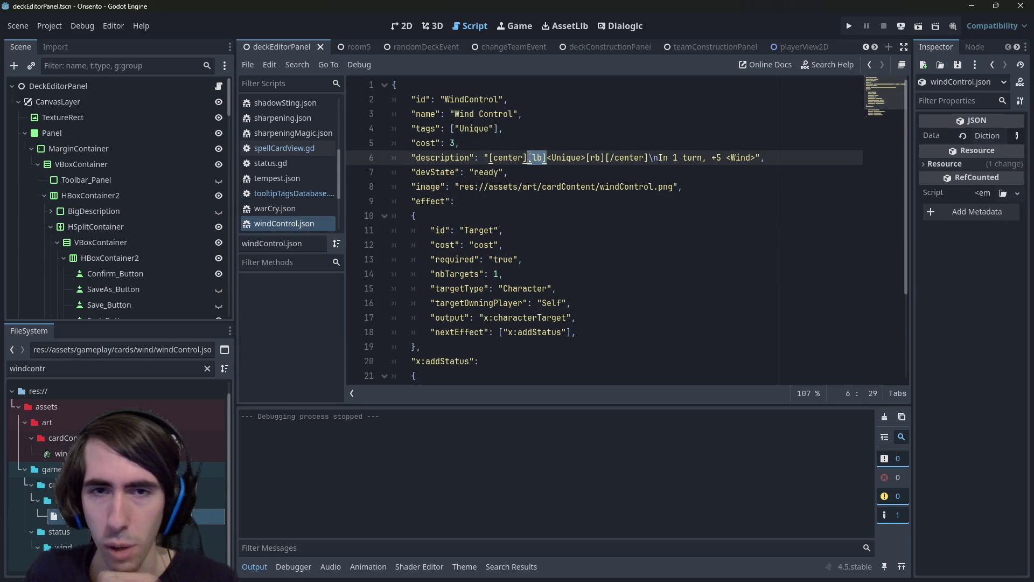
pyautogui.press('BackSpace')
pyautogui.press('Left')
pyautogui.press('Left')
pyautogui.press('Left')
pyautogui.press('BackSpace')
pyautogui.press('BackSpace')
pyautogui.press('BackSpace')
pyautogui.hotkey('ctrl', 's')
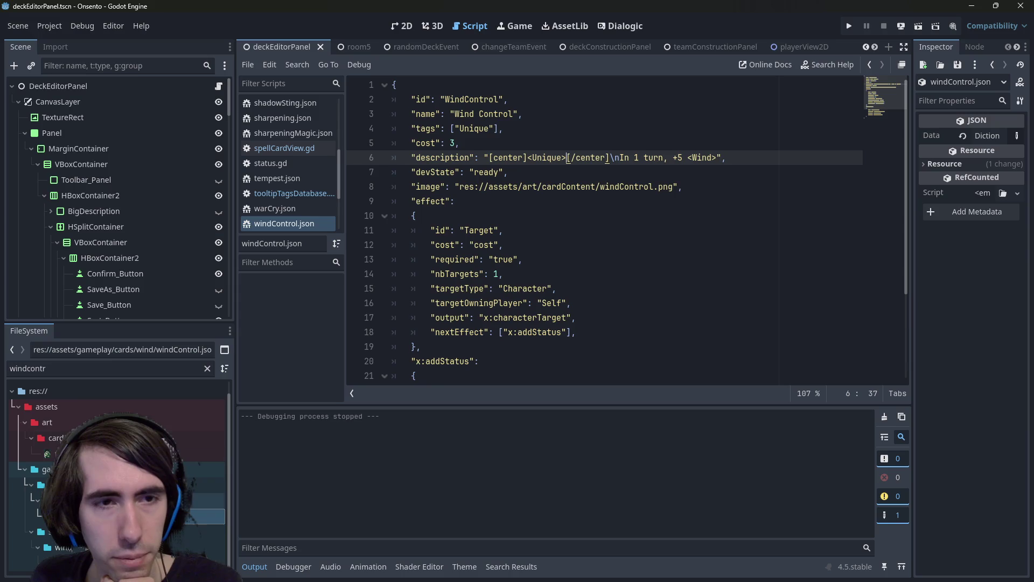
# - Rename the Unique tag to [lb]Unique[rb] in tooltipTagsDatabase.gd and run the game
pyautogui.click(317, 197)
pyautogui.click(564, 347)
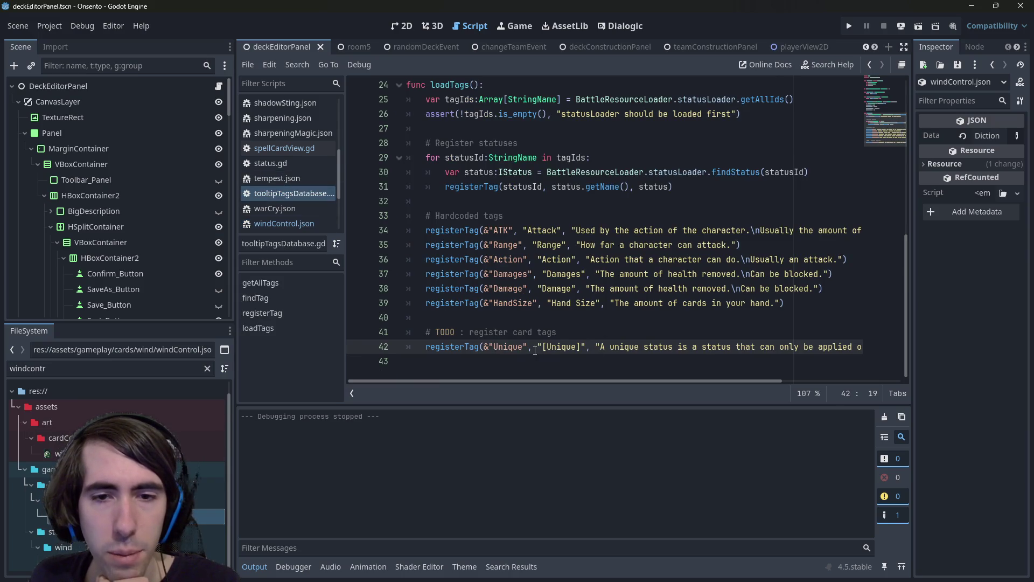
pyautogui.write('[')
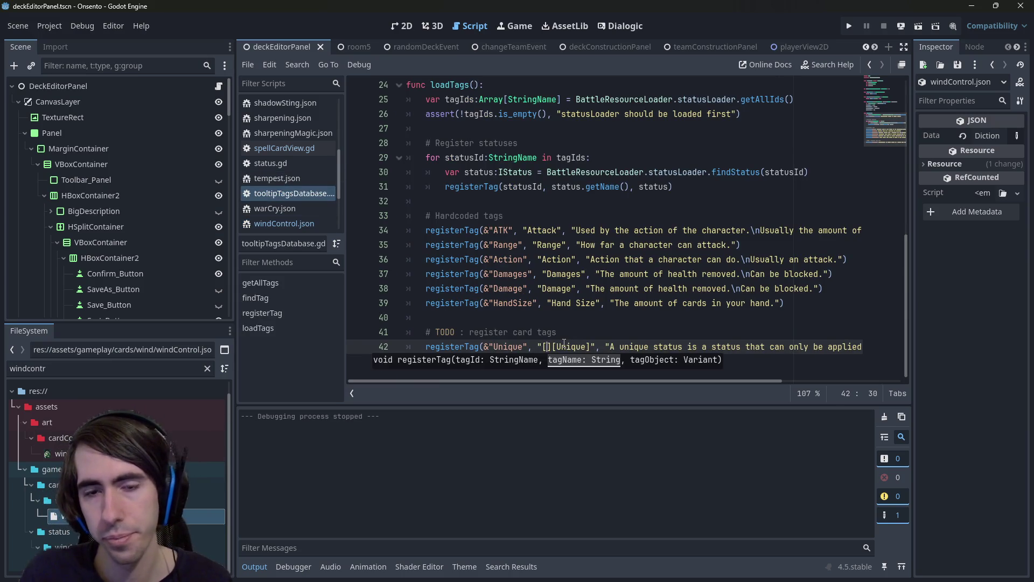
pyautogui.write('lb')
pyautogui.write('][rb')
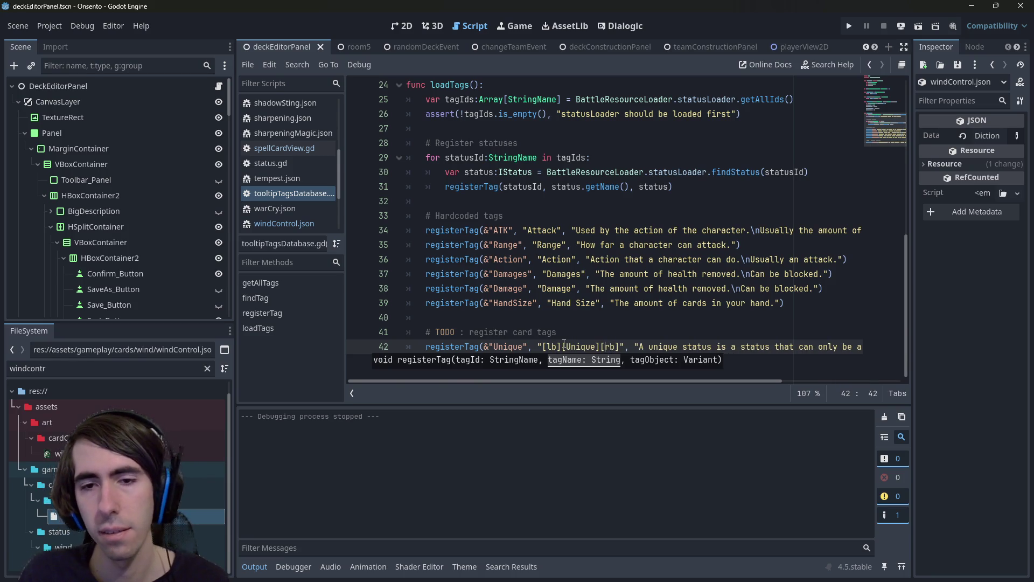
pyautogui.press('Left')
pyautogui.press('BackSpace')
pyautogui.press('BackSpace')
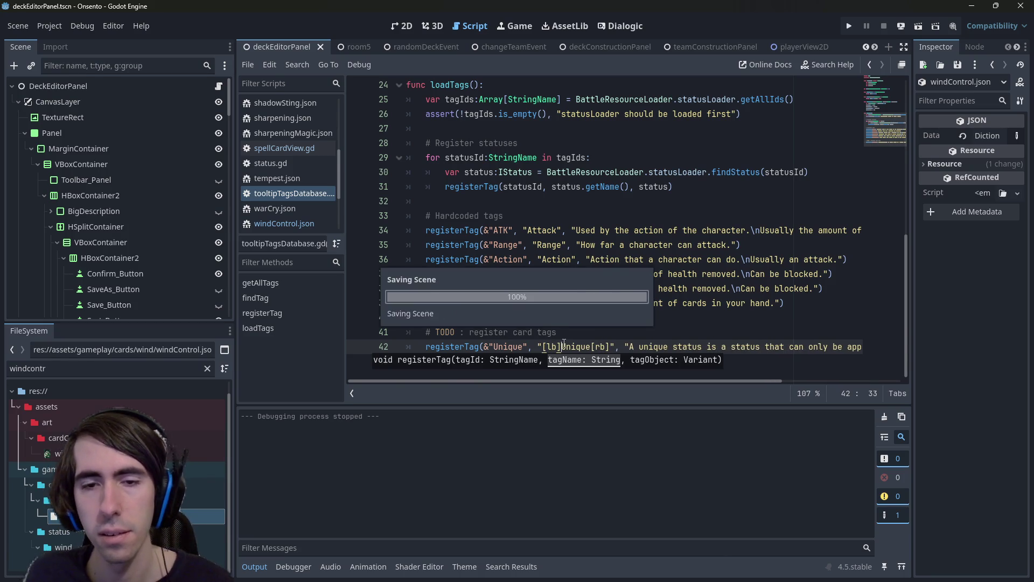
pyautogui.click(918, 25)
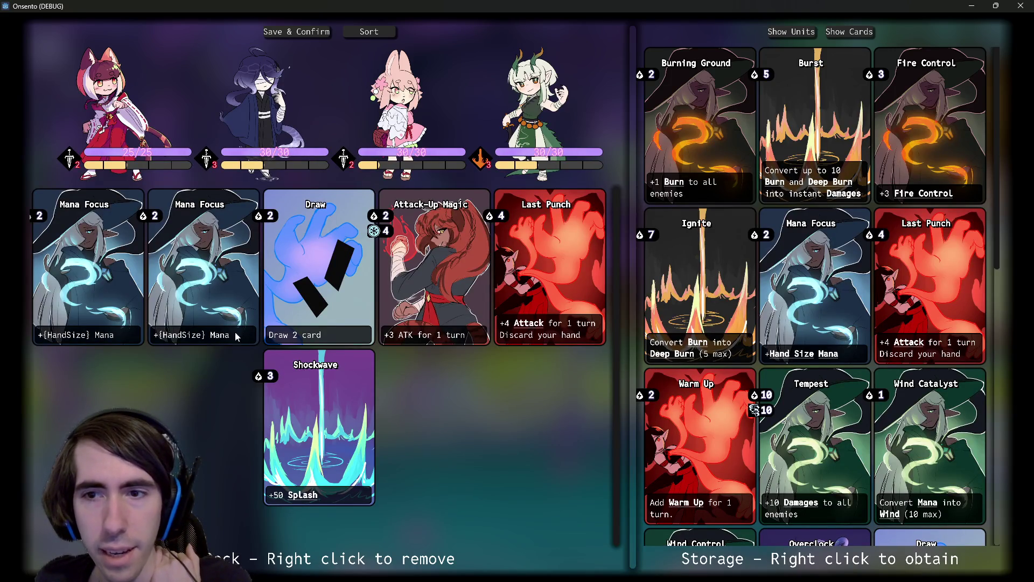
# - Add then remove two Mana Focus cards, view Wind Control's [Unique] tooltip, and close the game
pyautogui.rightClick(794, 304)
pyautogui.rightClick(794, 303)
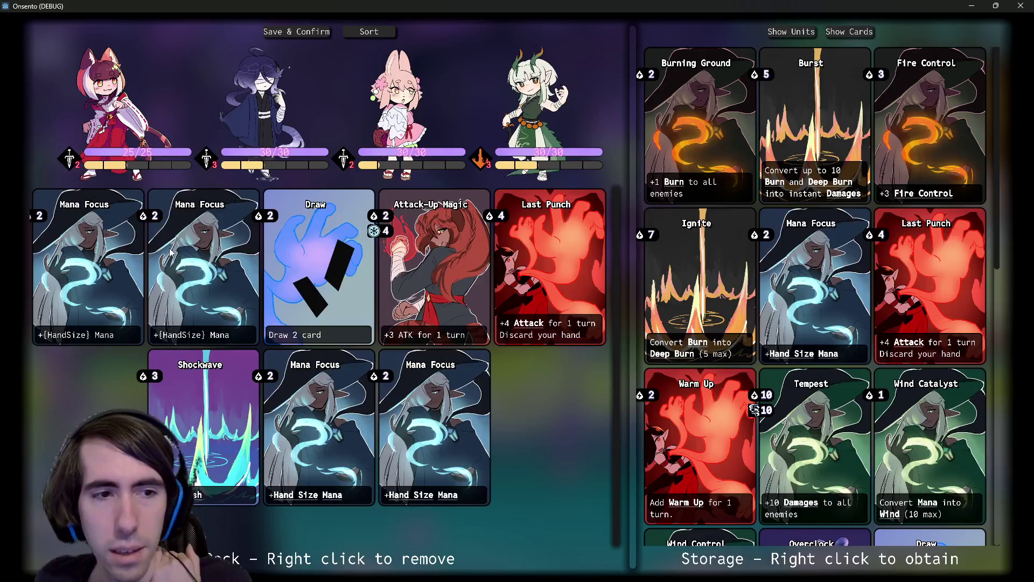
pyautogui.rightClick(170, 253)
pyautogui.rightClick(141, 246)
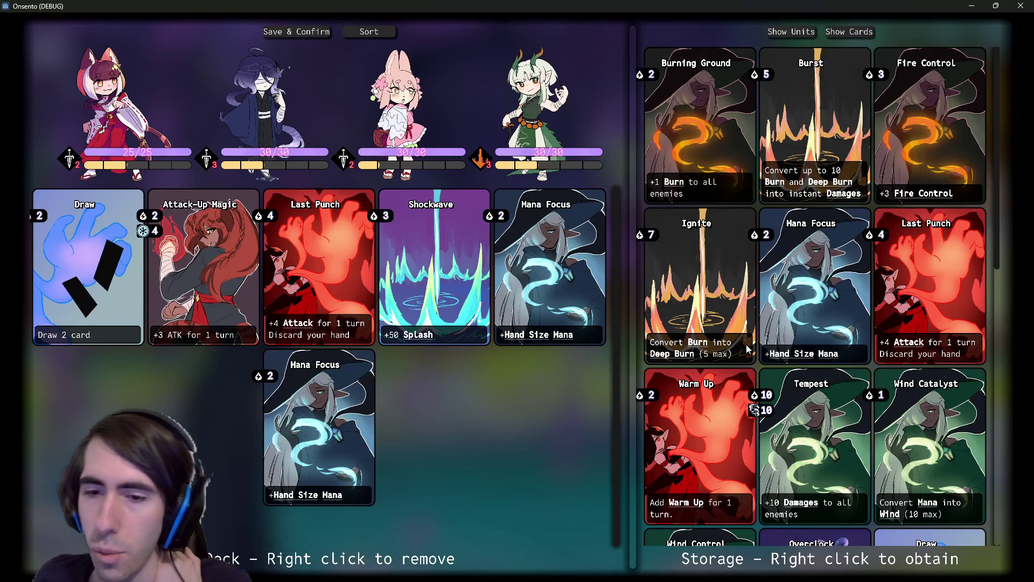
pyautogui.scroll(-5, 747, 349)
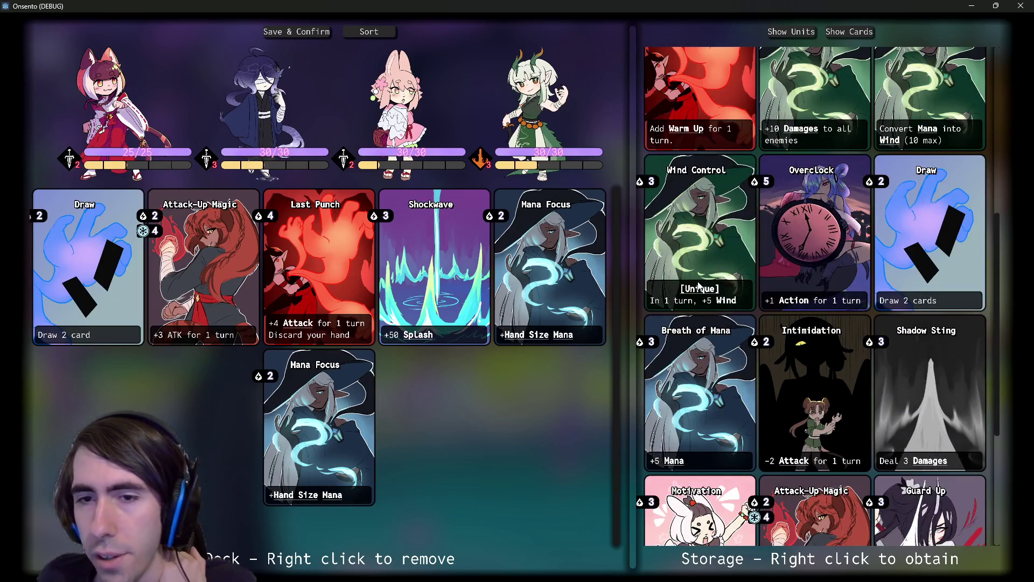
pyautogui.moveTo(702, 293)
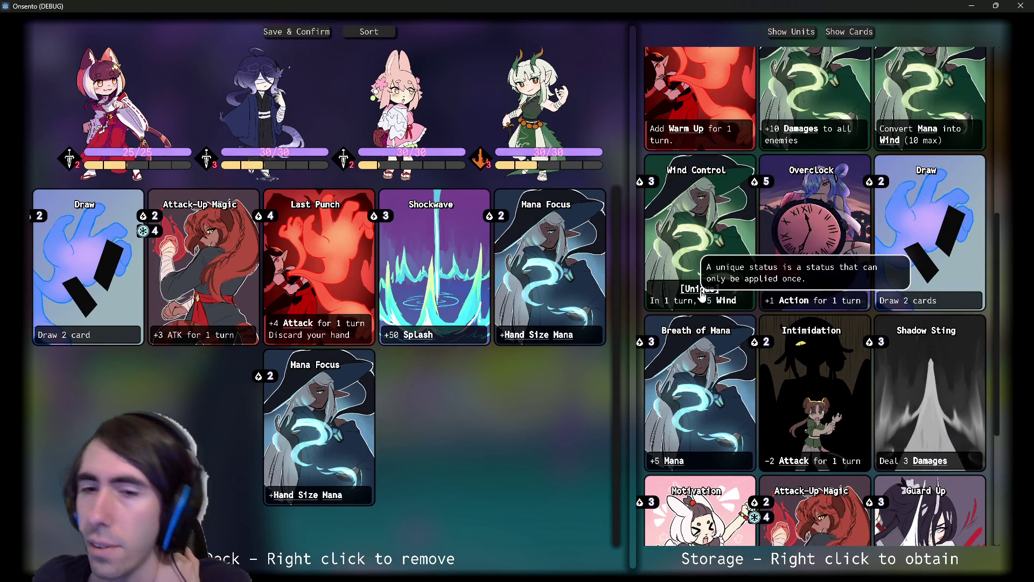
pyautogui.click(1014, 8)
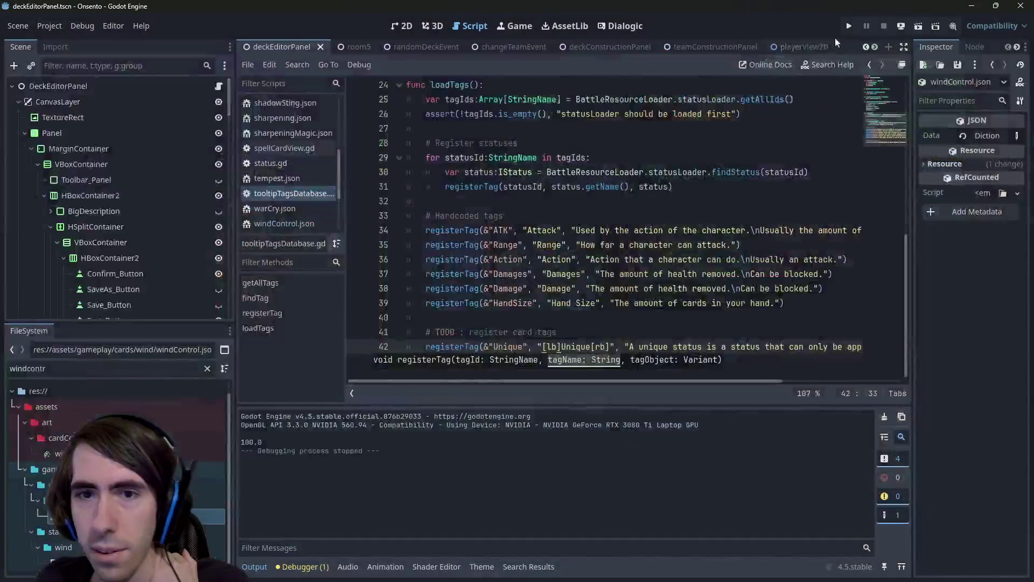
# - Reword the Unique description to 'A character can only have the same Unique status once' and run
pyautogui.moveTo(705, 341); pyautogui.dragTo(889, 338)
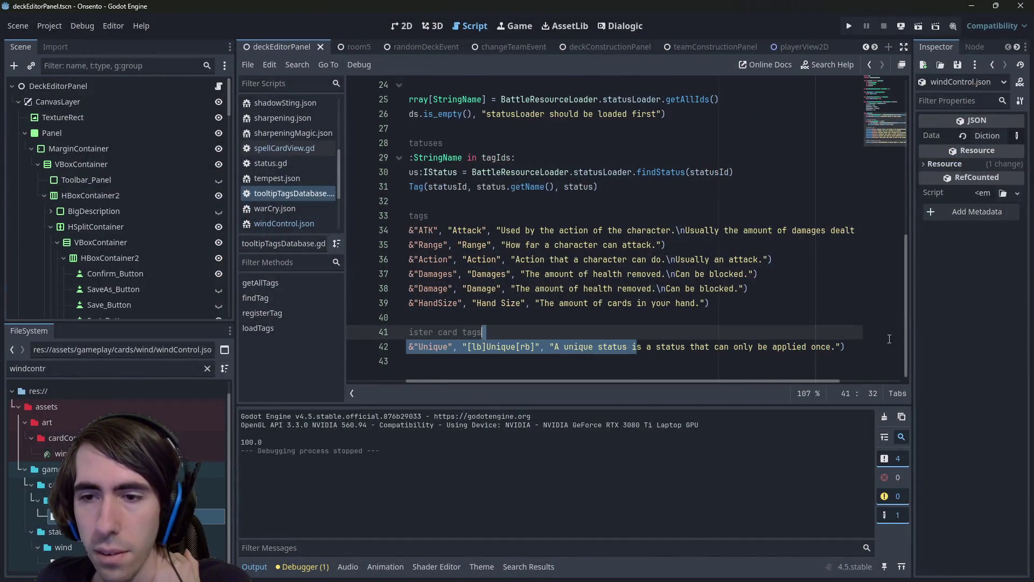
pyautogui.click(839, 346)
pyautogui.write('the same character')
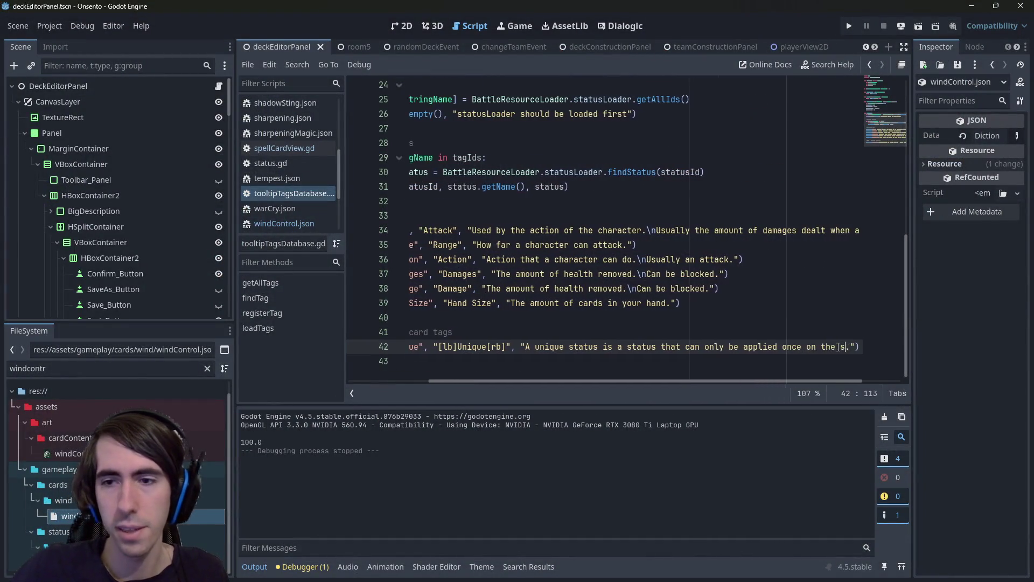
pyautogui.hotkey('ctrl', 's')
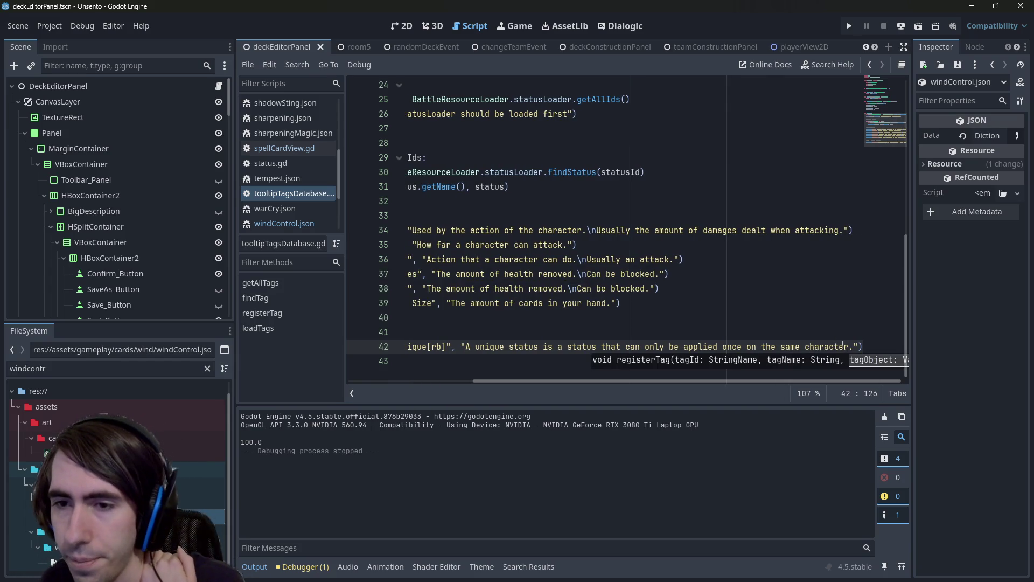
pyautogui.press('Escape')
pyautogui.moveTo(850, 346)
pyautogui.mouseDown()
pyautogui.moveTo(409, 347)
pyautogui.moveTo(629, 346)
pyautogui.mouseUp()
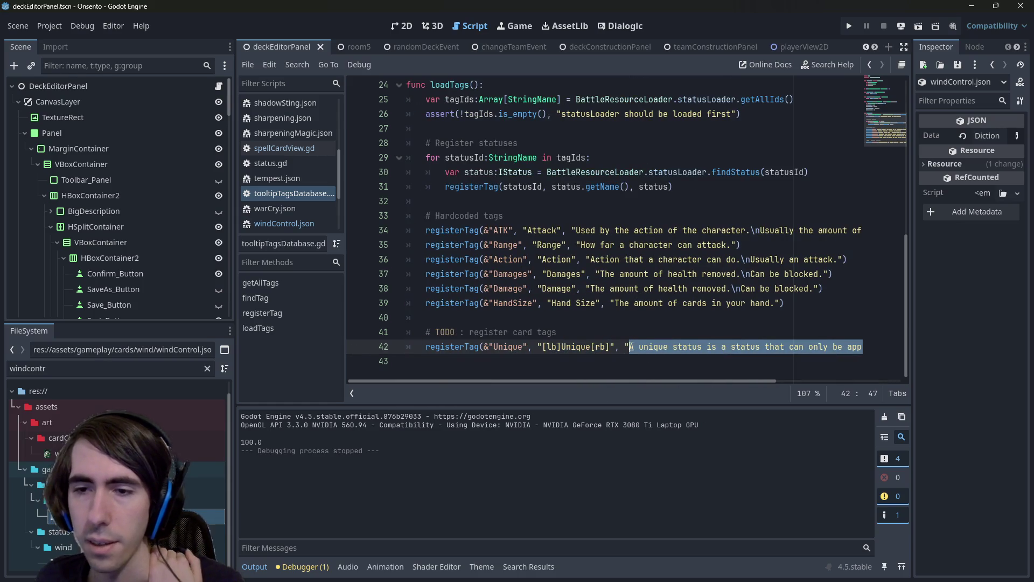
pyautogui.write('A character can only h')
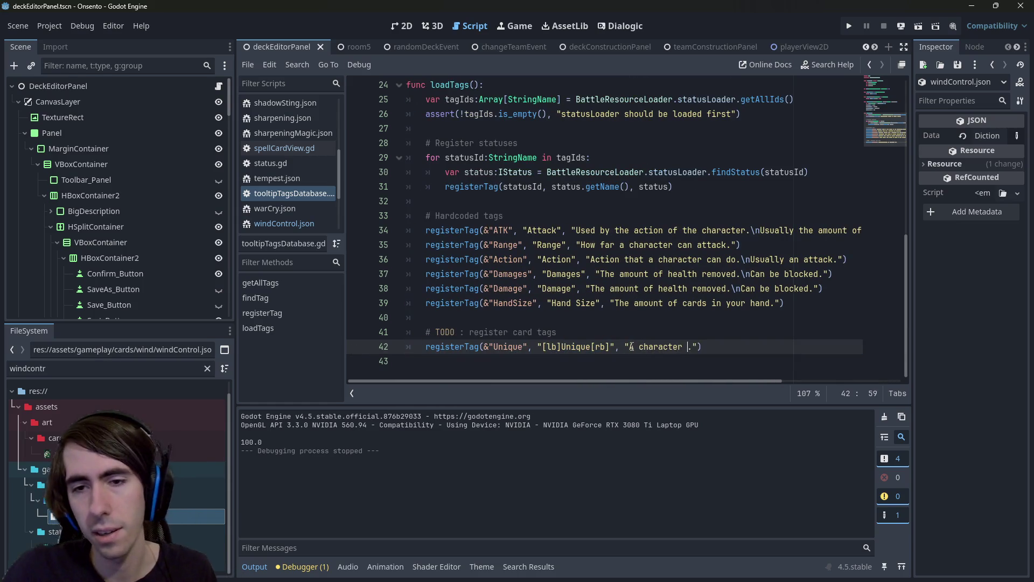
pyautogui.write('ave the same Unique s')
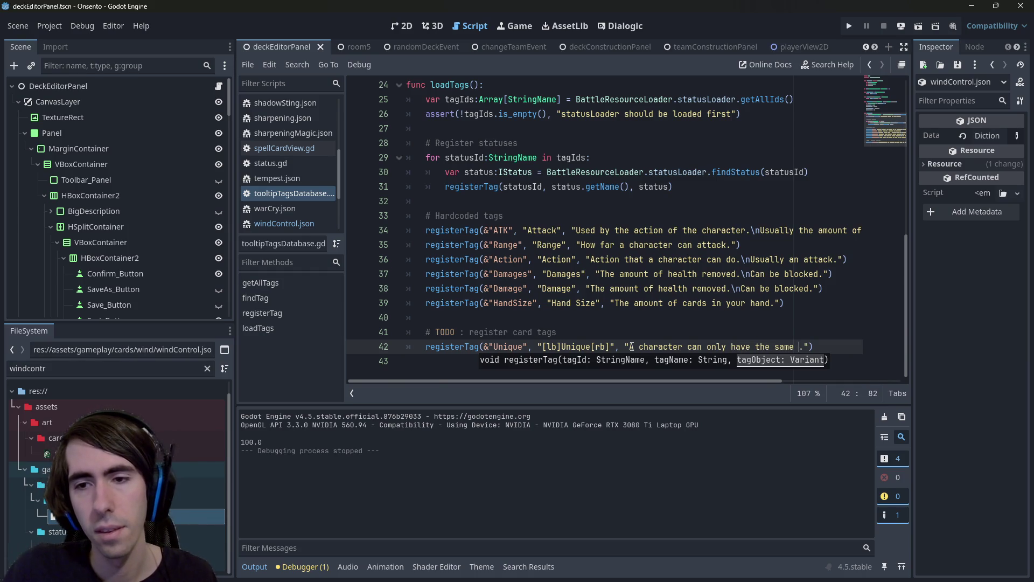
pyautogui.write('tatus once')
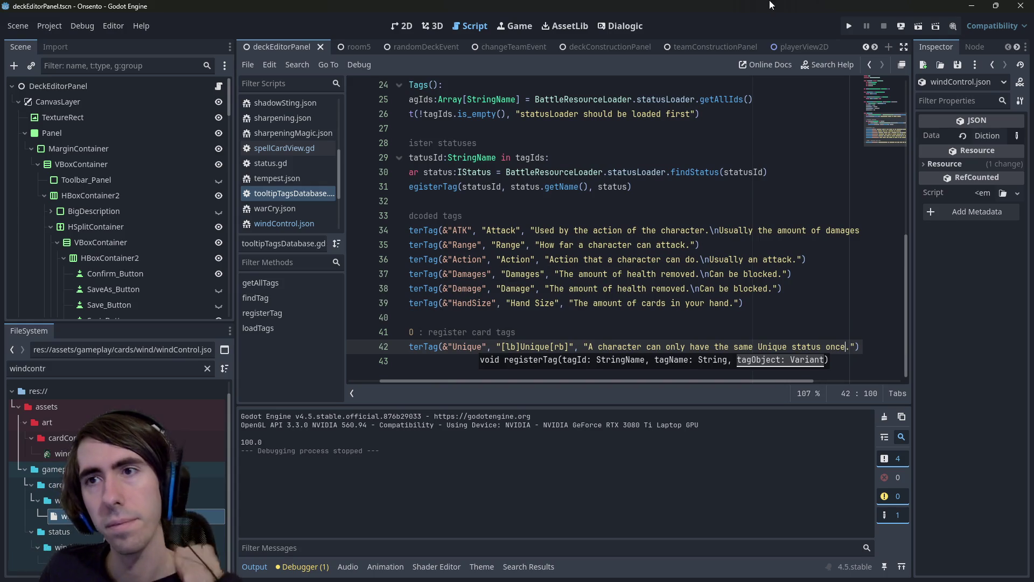
pyautogui.click(919, 27)
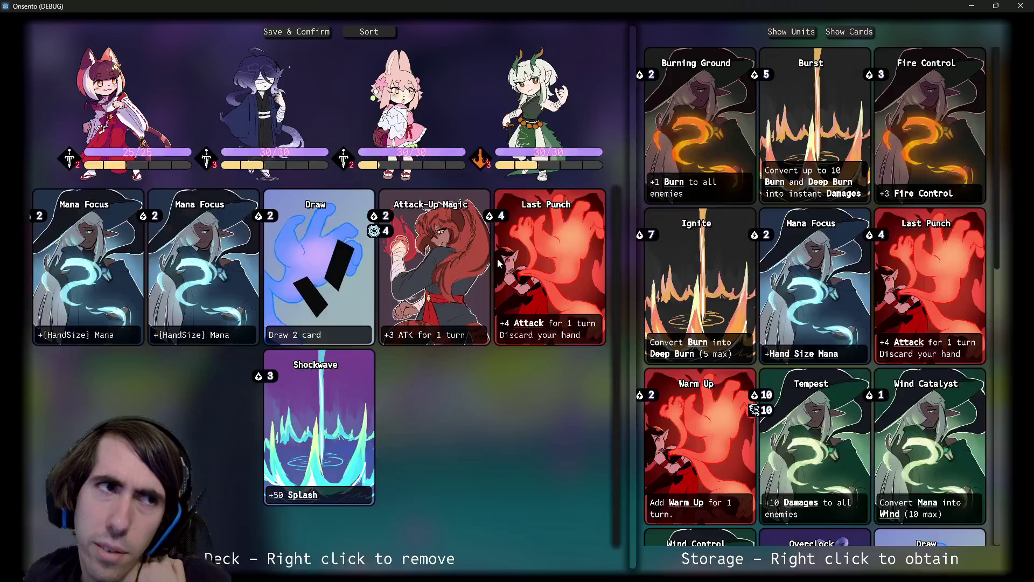
# - Scroll the Storage list to Wind Control's [Unique] tooltip, then close Onsento
pyautogui.scroll(-3, 808, 368)
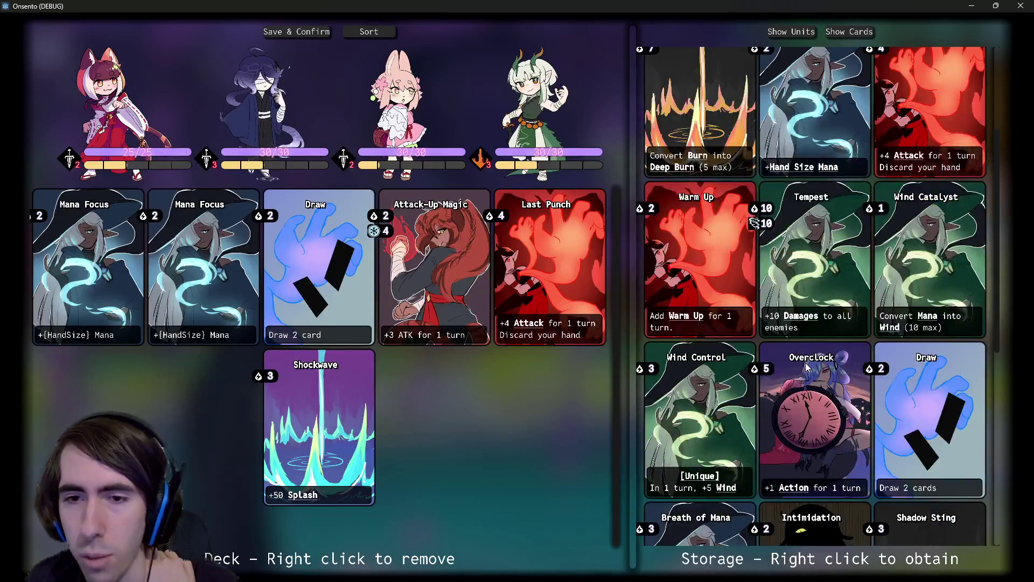
pyautogui.scroll(-2, 798, 365)
pyautogui.scroll(-1, 700, 291)
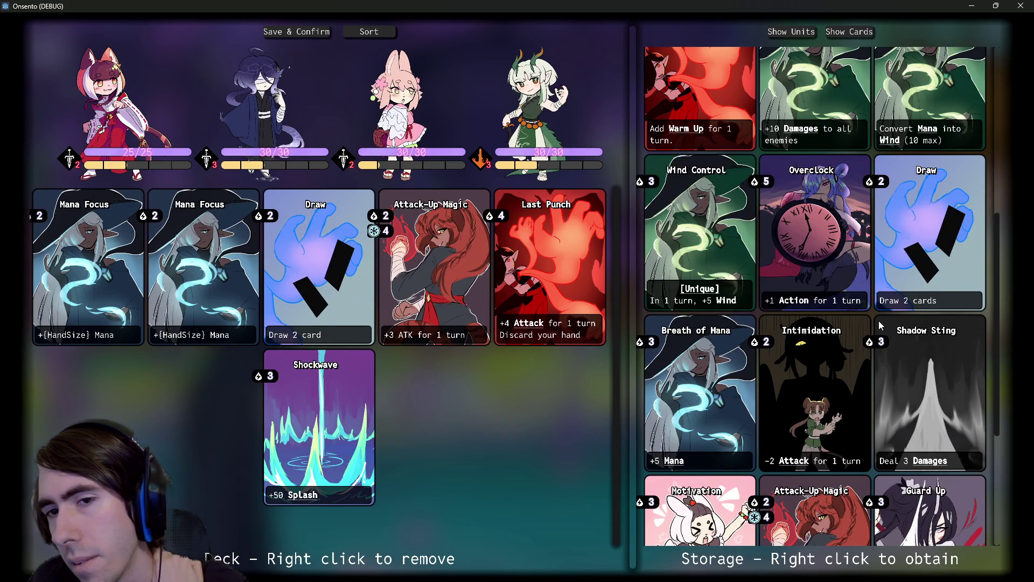
pyautogui.scroll(-4, 761, 346)
pyautogui.scroll(3, 762, 346)
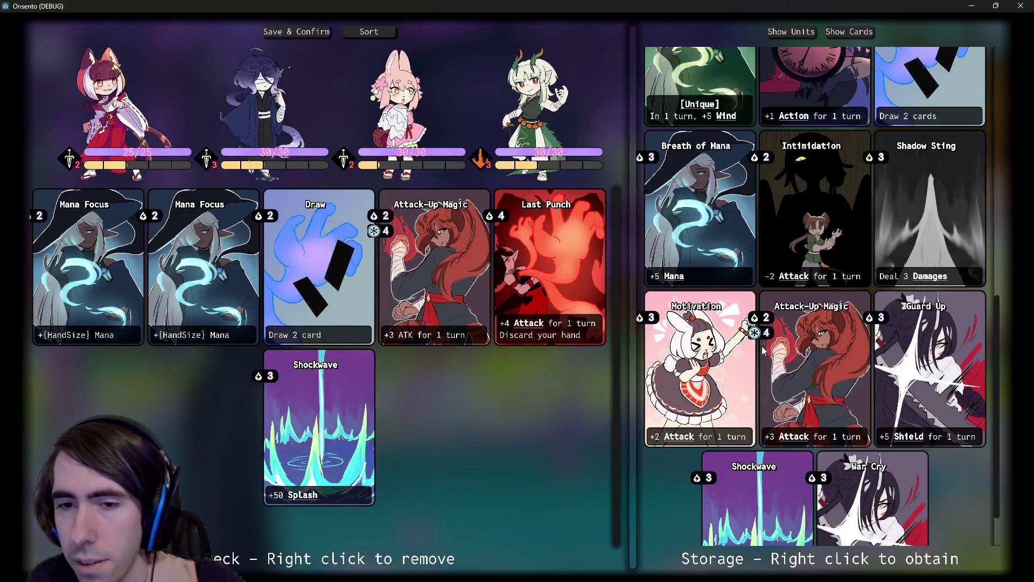
pyautogui.scroll(5, 762, 347)
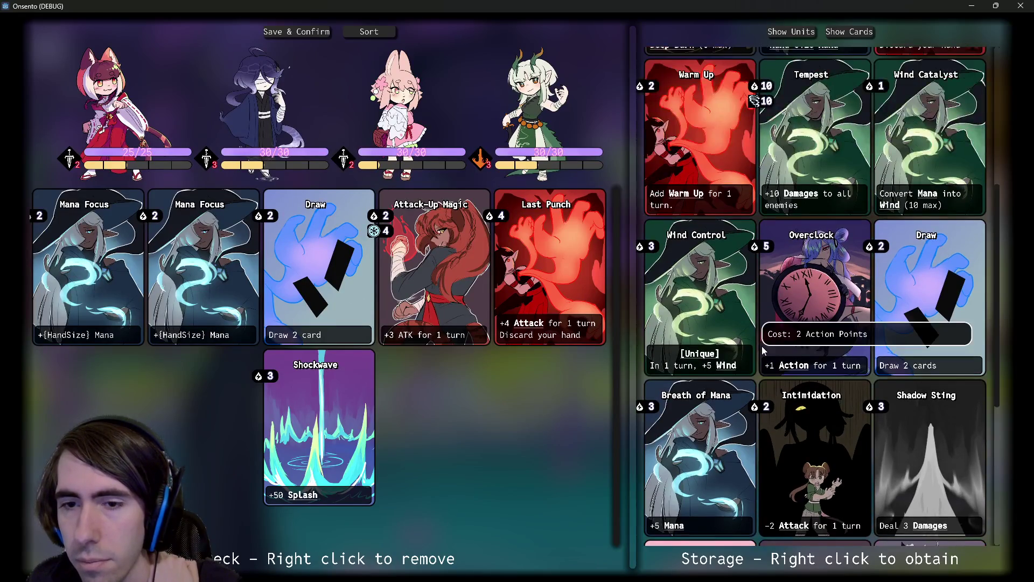
pyautogui.scroll(1, 762, 350)
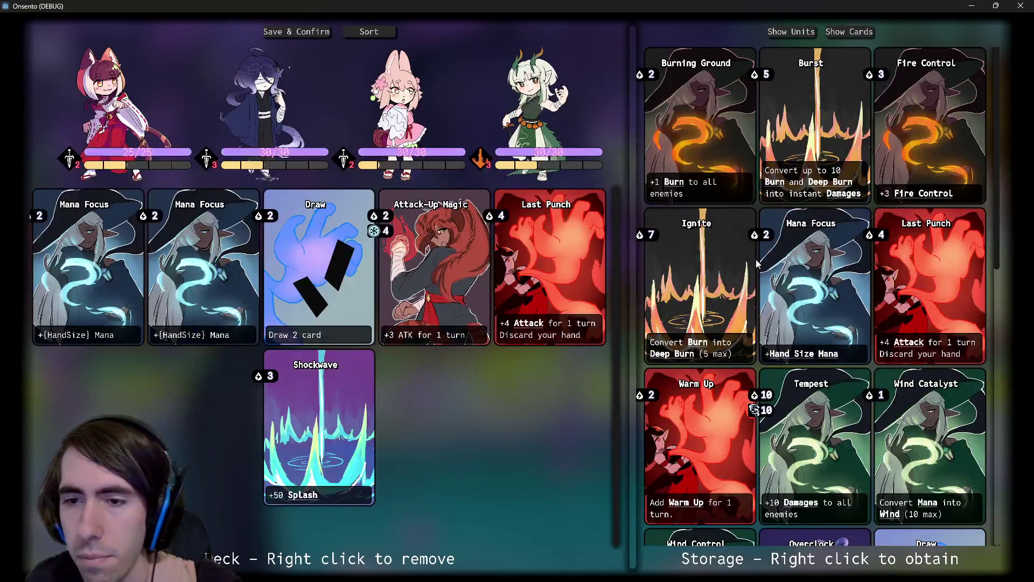
pyautogui.click(1020, 7)
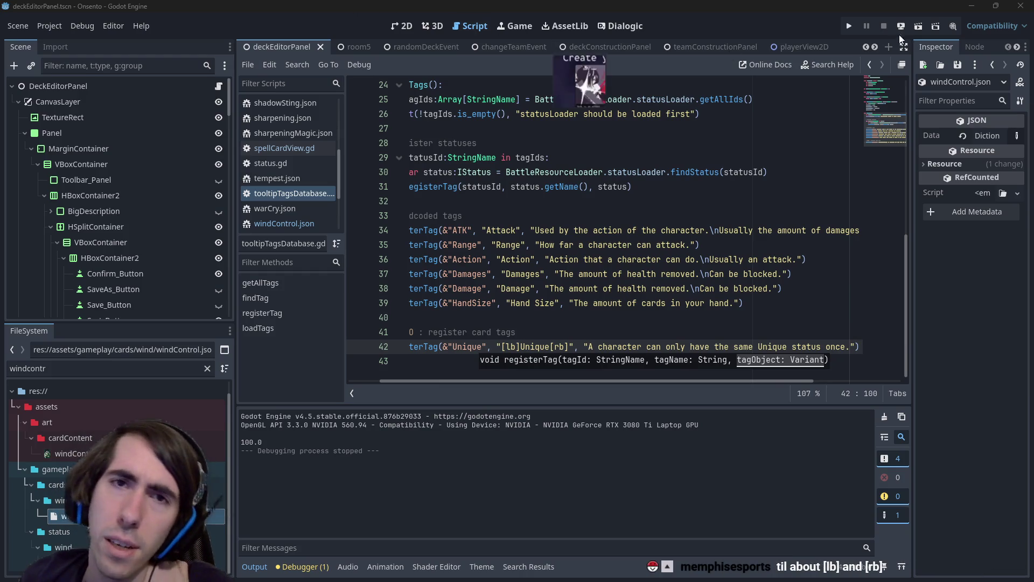
# - Open the miniboss1 battle scene through the 'miniboss' quick search and run it
pyautogui.click(916, 29)
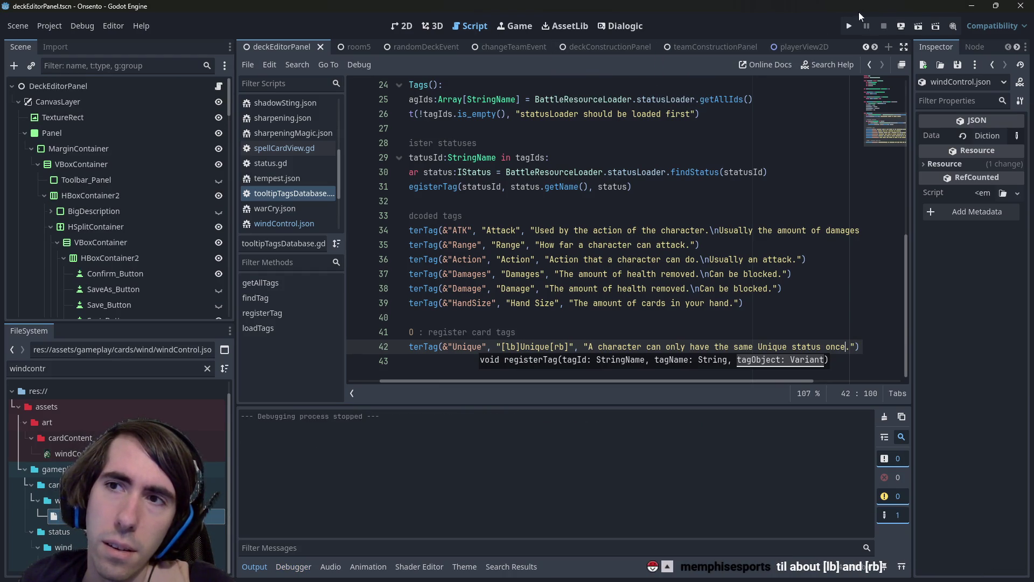
pyautogui.click(640, 230)
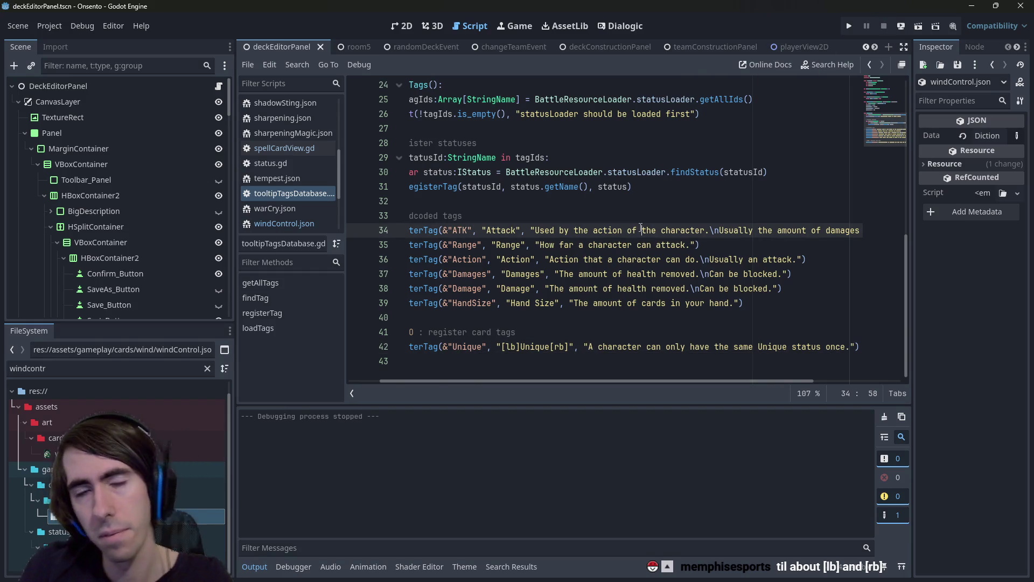
pyautogui.hotkey('shift', 'alt', 'o')
pyautogui.write('miniboss')
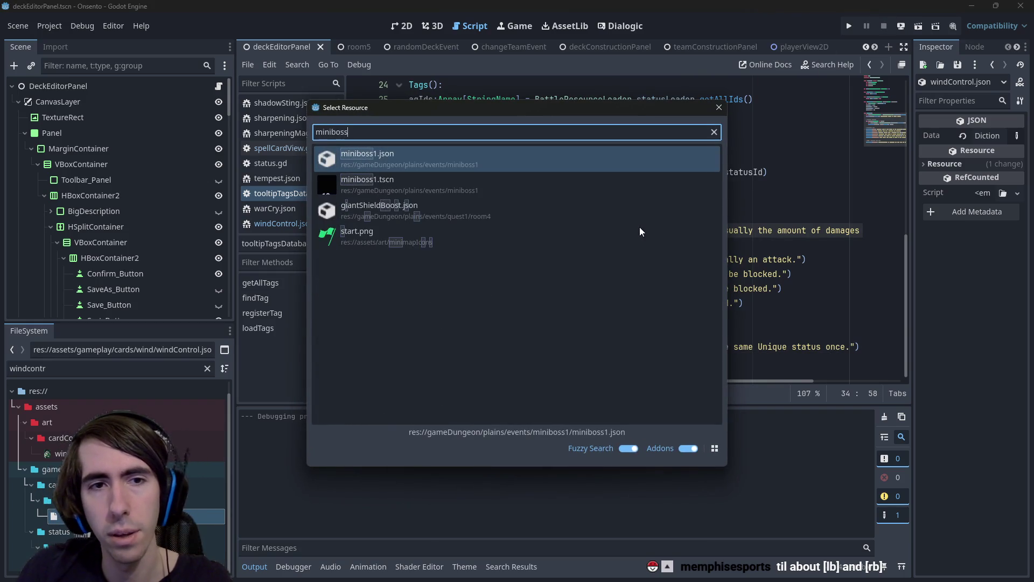
pyautogui.press('Down')
pyautogui.press('Return')
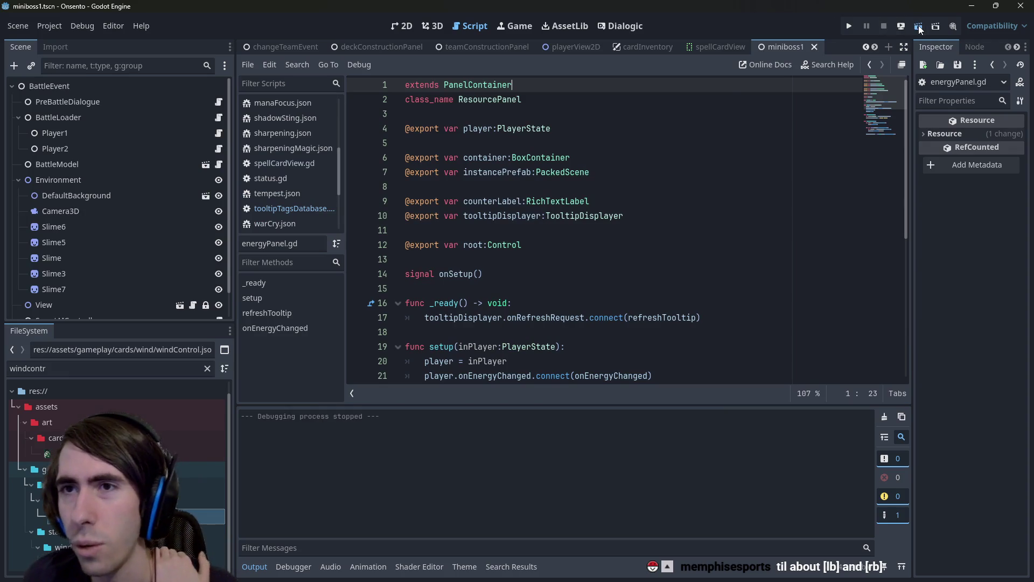
pyautogui.click(918, 27)
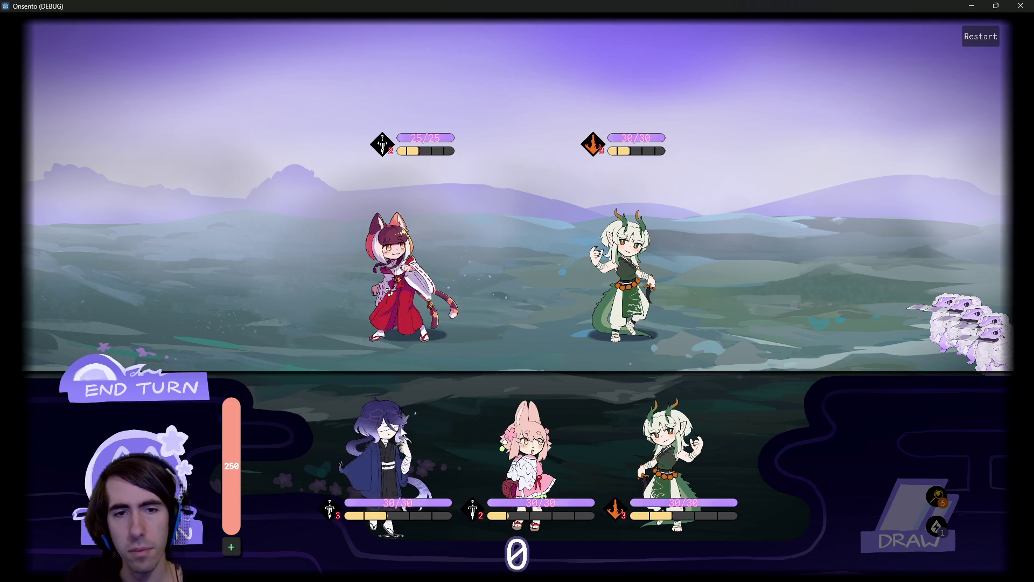
# - Place the dragon girl into the first party slot to start the battle
pyautogui.moveTo(116, 235); pyautogui.dragTo(116, 237)
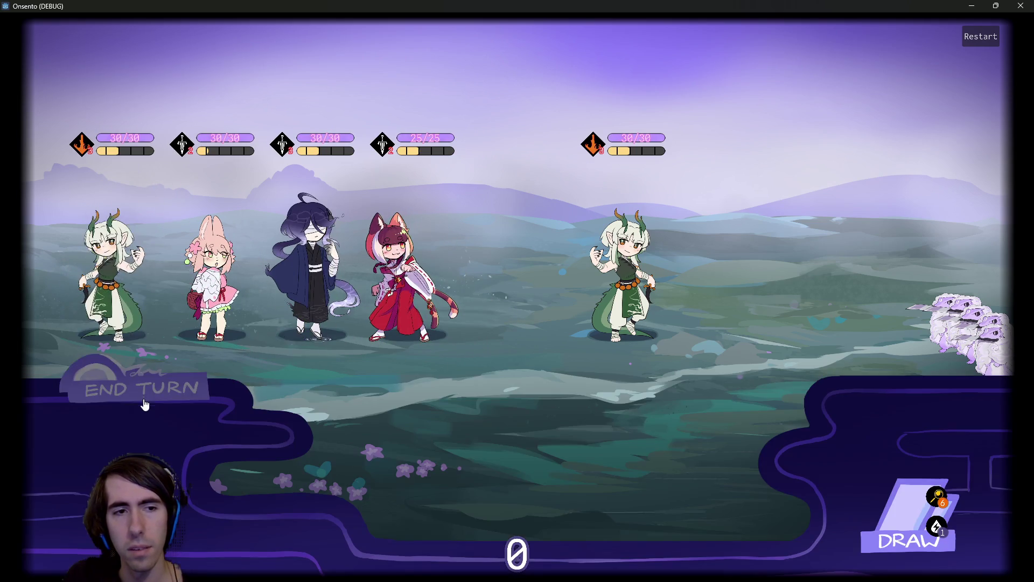
pyautogui.click(143, 398)
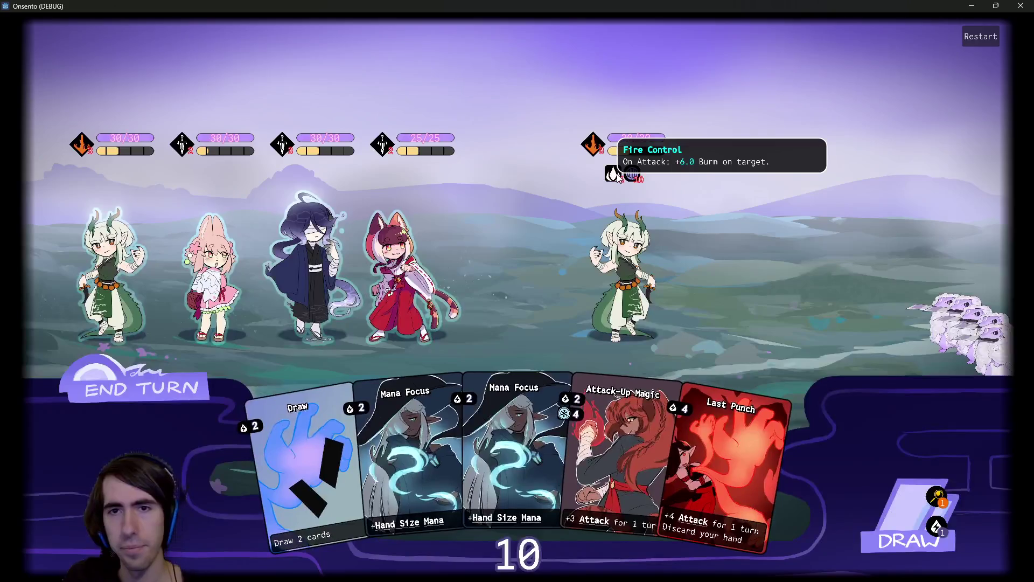
pyautogui.moveTo(634, 179)
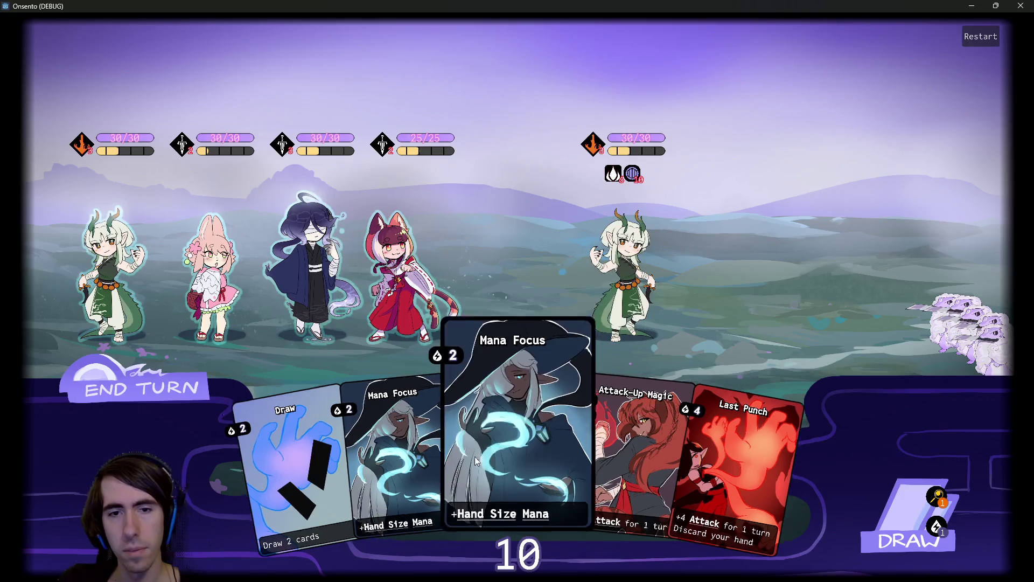
pyautogui.moveTo(531, 511)
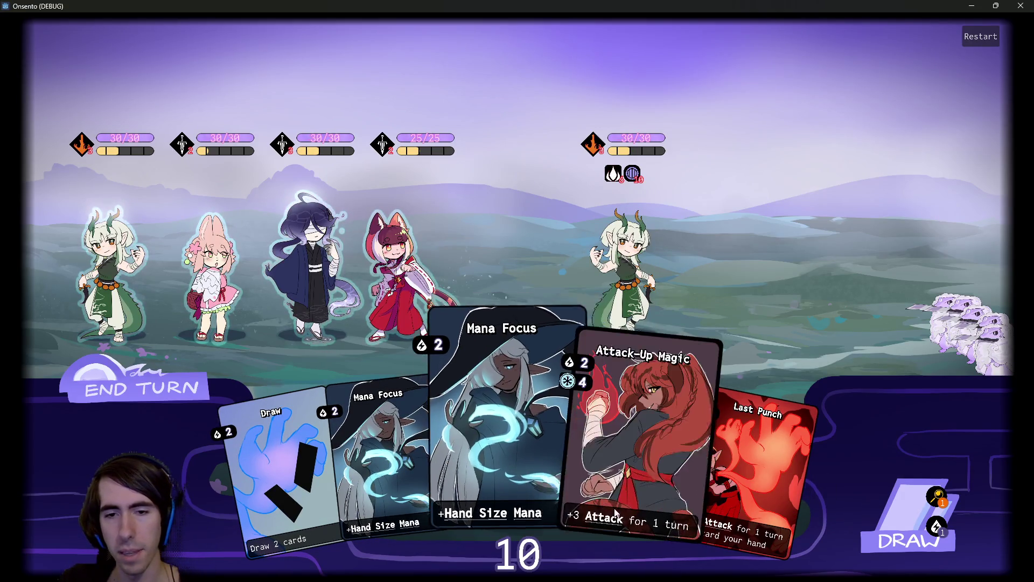
pyautogui.moveTo(592, 521)
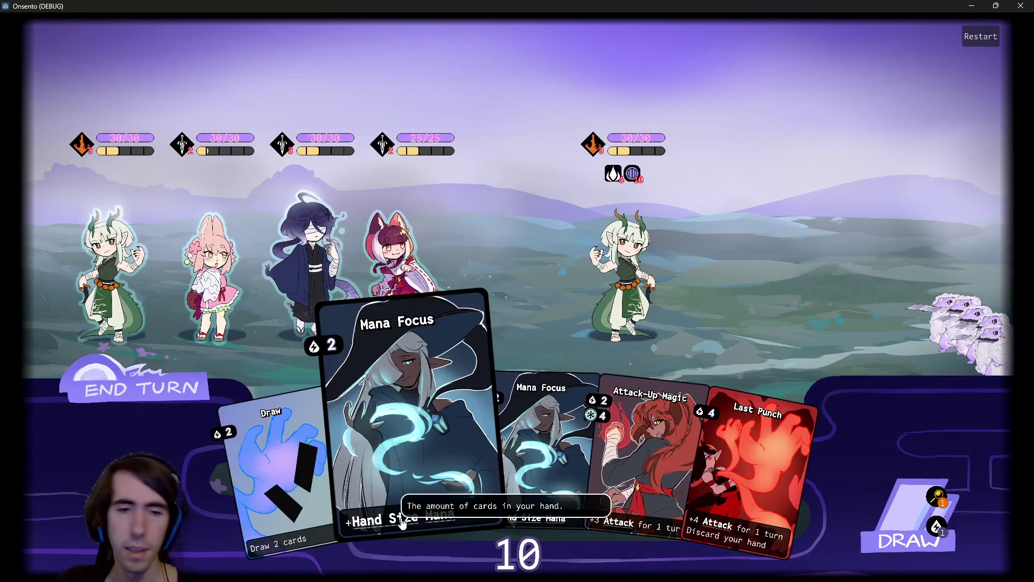
# - Play Draw, Mana Focus on the cat-girl and dark-haired allies, and Shockwave on the pink ally
pyautogui.press('1')
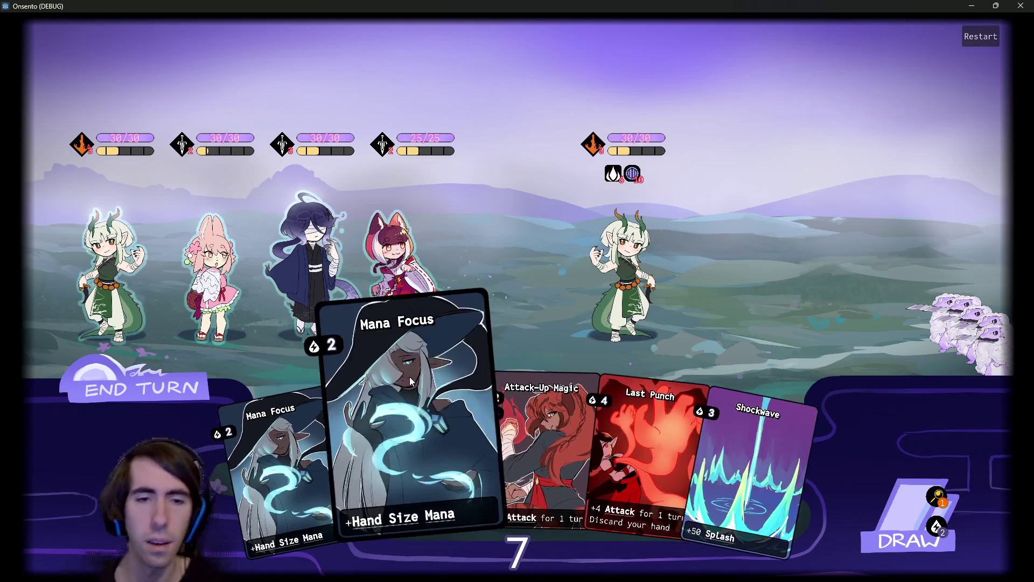
pyautogui.moveTo(409, 441); pyautogui.dragTo(404, 269)
pyautogui.moveTo(411, 175)
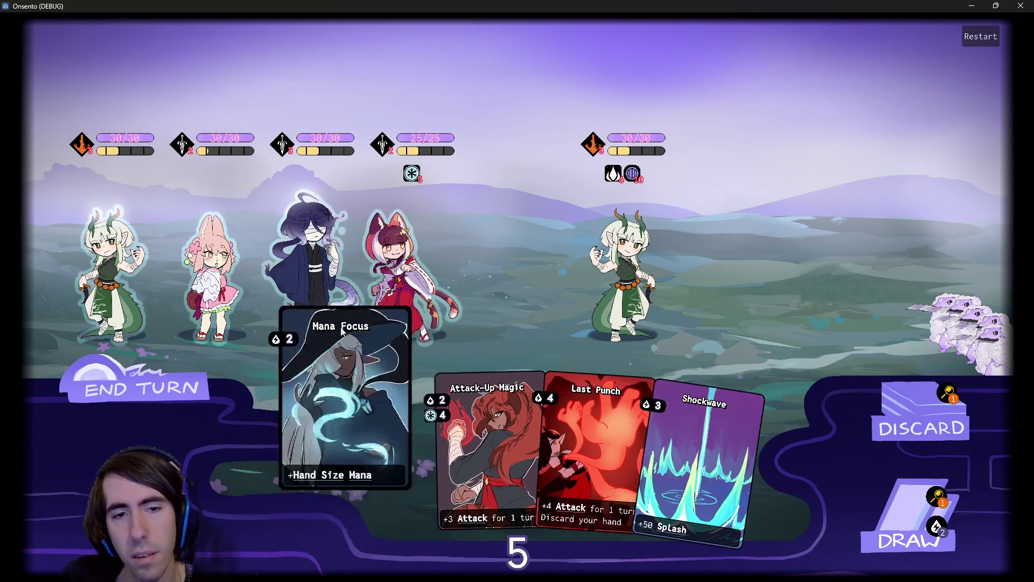
pyautogui.moveTo(361, 442); pyautogui.dragTo(317, 258)
pyautogui.moveTo(324, 182)
pyautogui.moveTo(622, 458)
pyautogui.mouseDown()
pyautogui.moveTo(377, 301)
pyautogui.moveTo(212, 258)
pyautogui.mouseUp()
pyautogui.moveTo(216, 175)
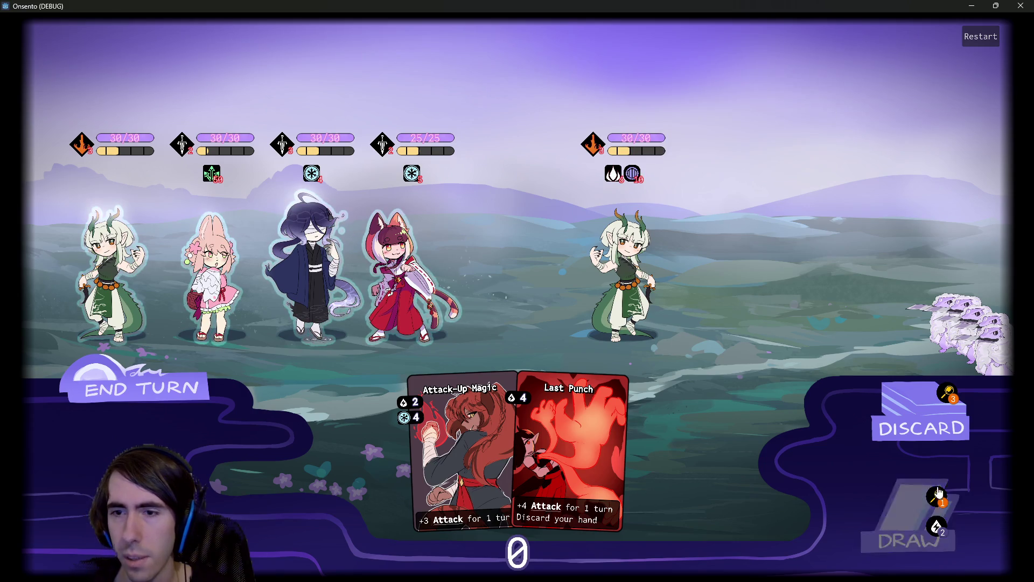
# - Check the remaining draw pile, then close the game window
pyautogui.click(937, 493)
pyautogui.click(981, 545)
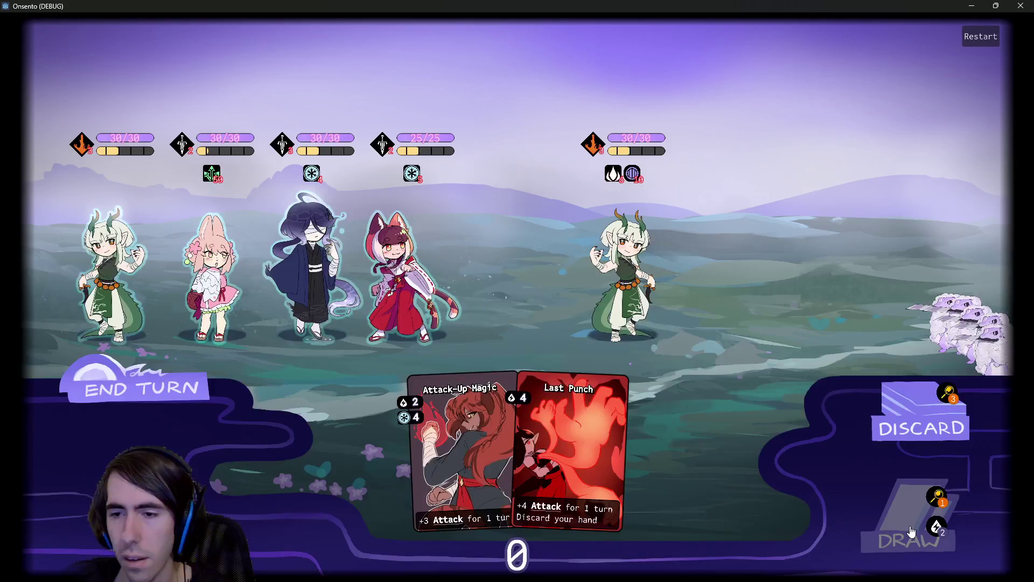
pyautogui.click(1020, 6)
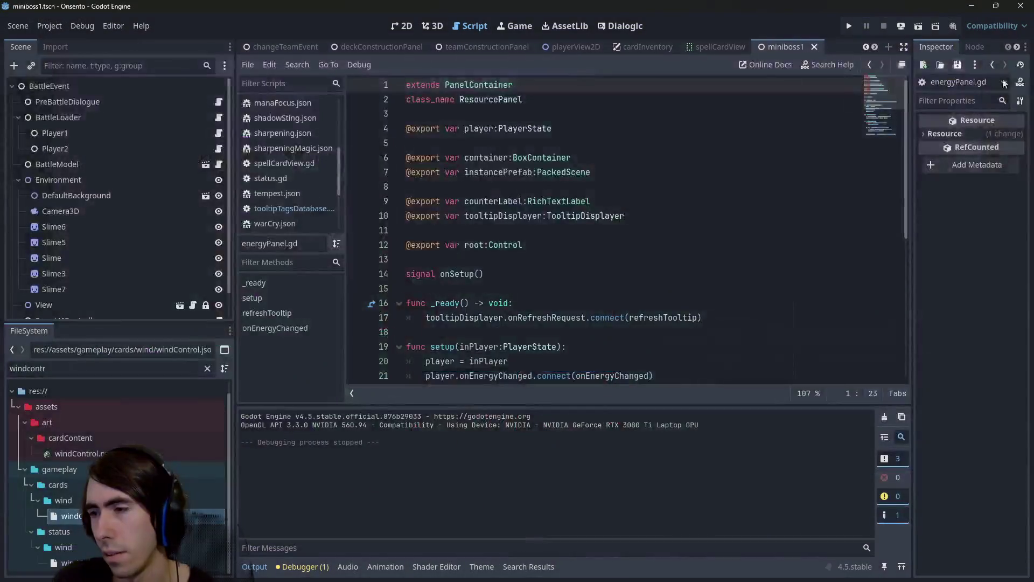
# - Run git status in the terminal and stage the assets/gameplay/cards folder
pyautogui.hotkey('alt', 'Tab')
pyautogui.write('git status')
pyautogui.press('Return')
pyautogui.write('git add')
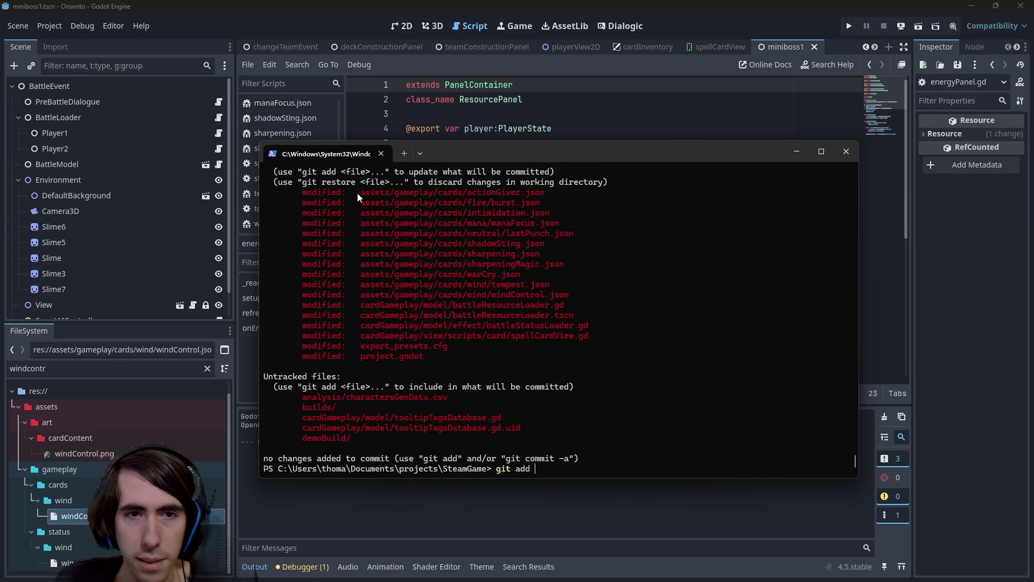
pyautogui.moveTo(357, 194); pyautogui.dragTo(541, 196)
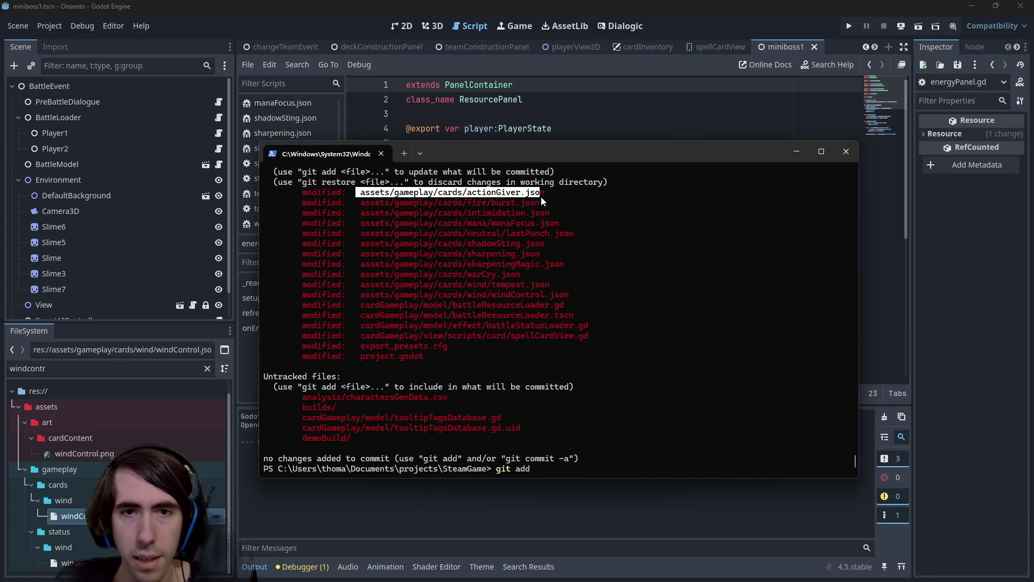
pyautogui.hotkey('ctrl', 'c')
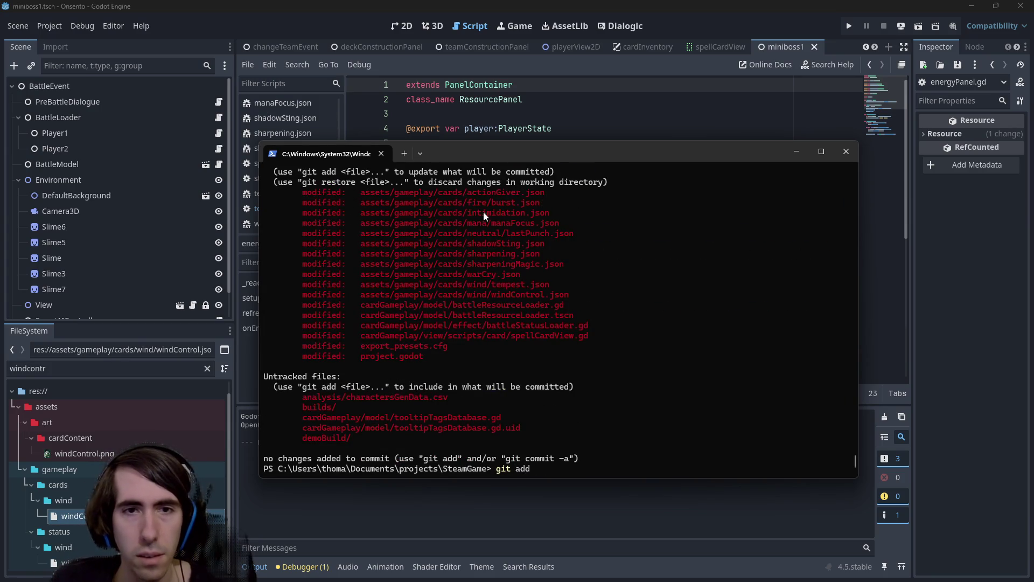
pyautogui.moveTo(357, 193); pyautogui.dragTo(453, 194)
pyautogui.hotkey('ctrl', 'c')
pyautogui.hotkey('ctrl', 'v')
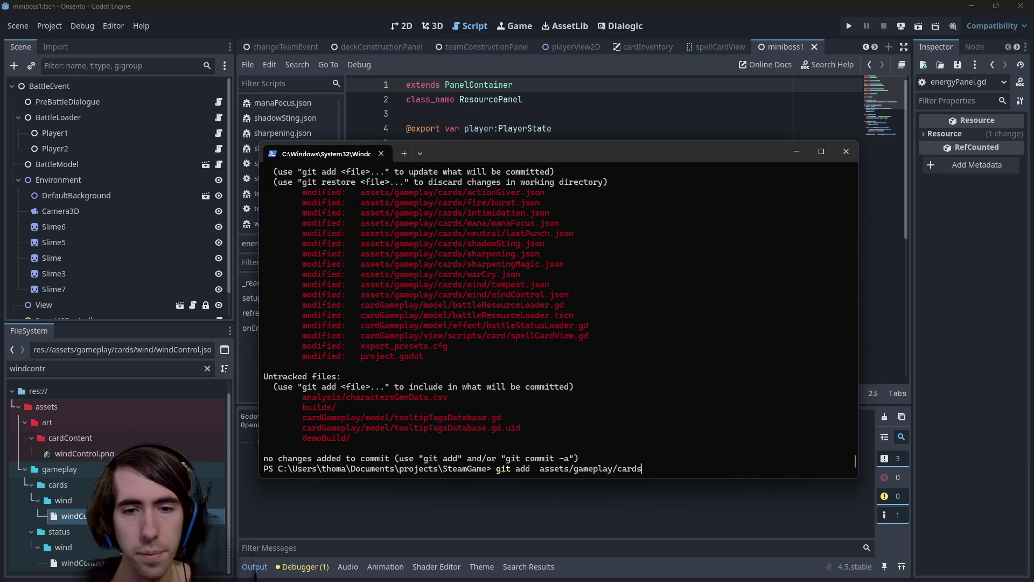
pyautogui.press('Return')
# - Stage all *.gd scripts and their *.gd.uid files
pyautogui.write('git ')
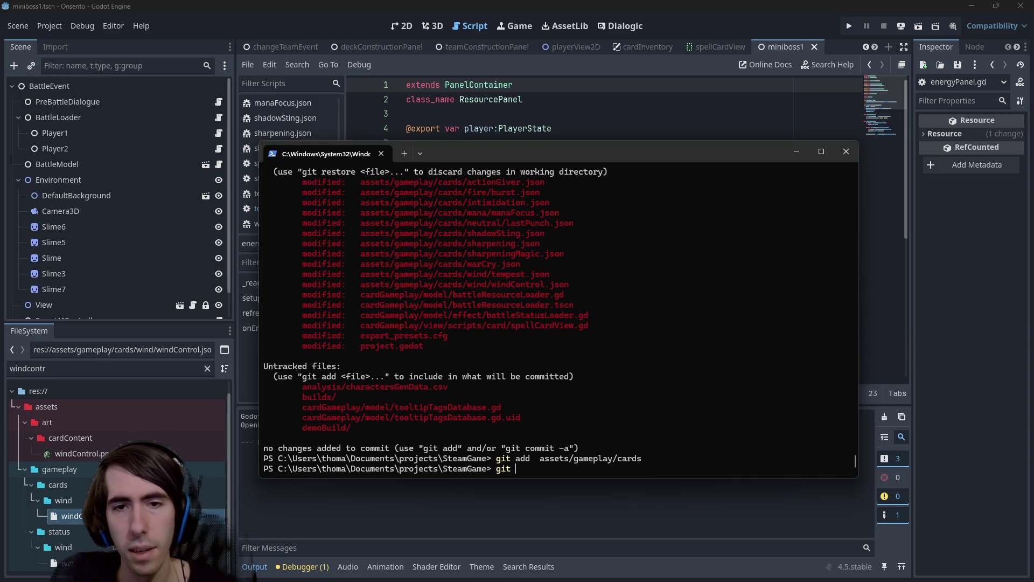
pyautogui.write('add *.gd')
pyautogui.press('Return')
pyautogui.write('git add *')
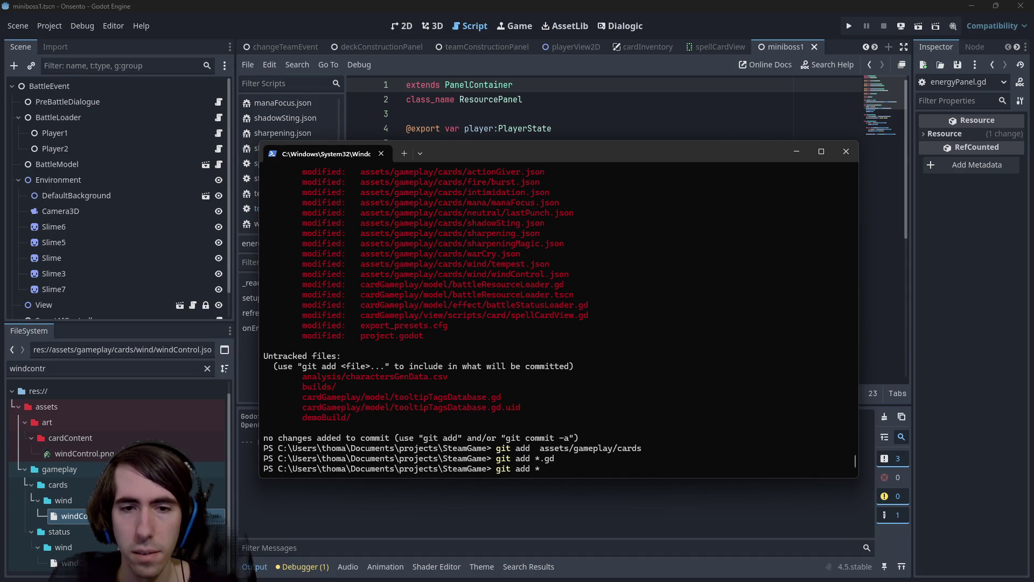
pyautogui.write('.uid')
pyautogui.press('Left')
pyautogui.press('Left')
pyautogui.press('Left')
pyautogui.write('gd.')
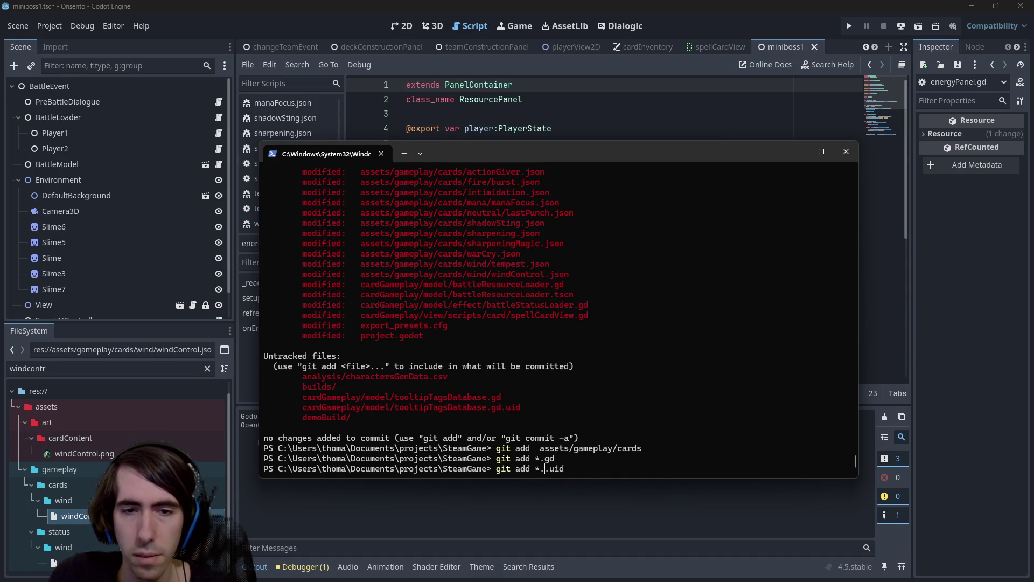
pyautogui.press('Return')
# - Recheck git status and stage battleResourceLoader.tscn
pyautogui.write('git st')
pyautogui.press('BackSpace')
pyautogui.press('BackSpace')
pyautogui.press('BackSpace')
pyautogui.write('git status')
pyautogui.press('Return')
pyautogui.write('git add')
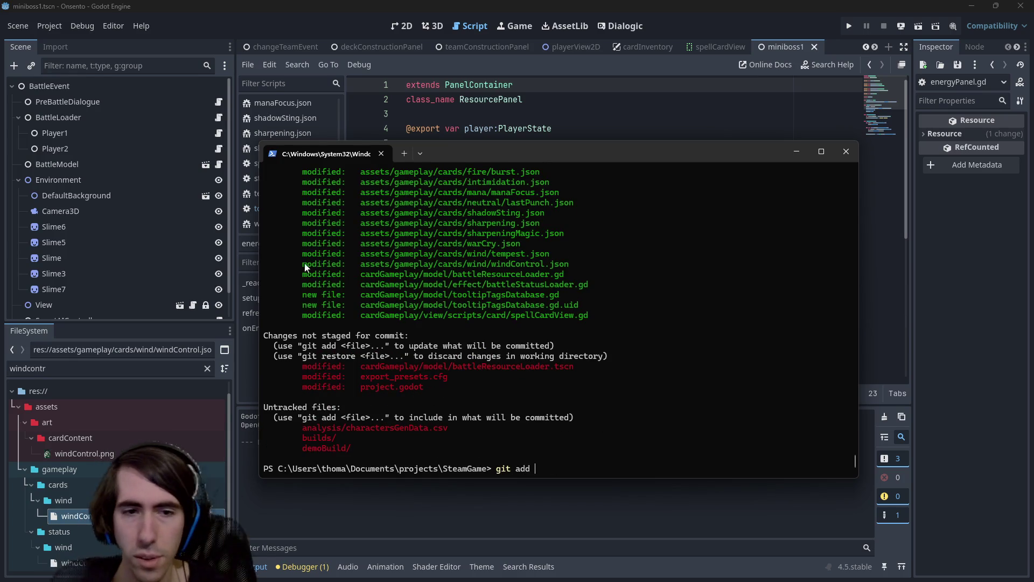
pyautogui.moveTo(361, 368); pyautogui.dragTo(579, 371)
pyautogui.hotkey('ctrl', 'c')
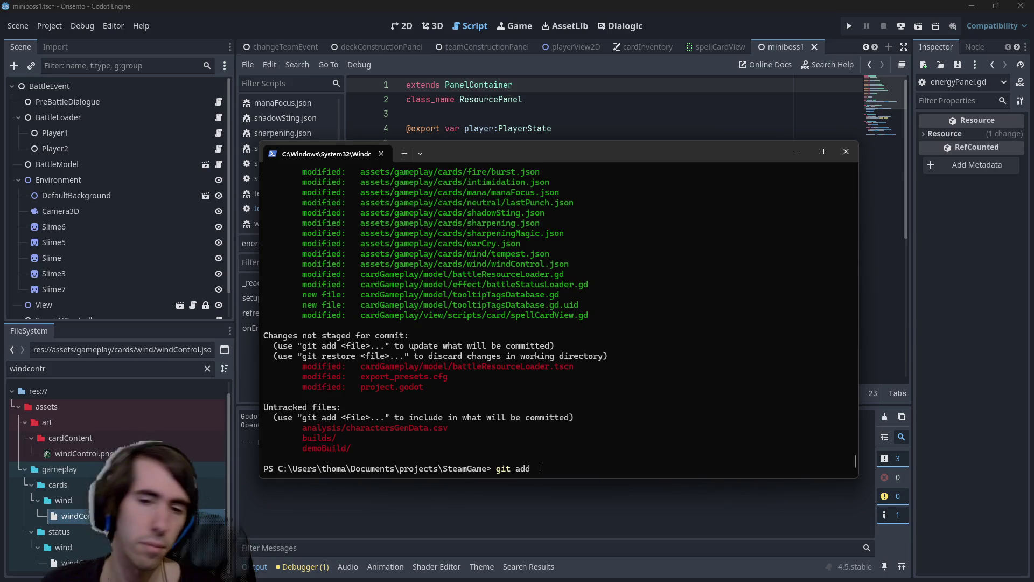
pyautogui.hotkey('ctrl', 'v')
pyautogui.press('Return')
# - Write a git commit command with the message "[MAD-227]"
pyautogui.write('git commit -m ""')
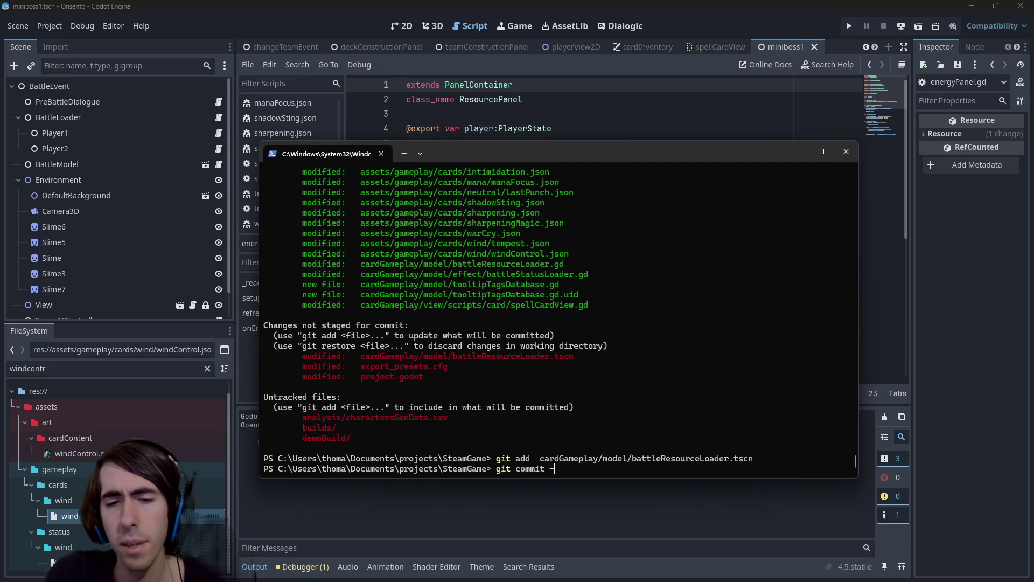
pyautogui.press('Left')
pyautogui.write('MAD-')
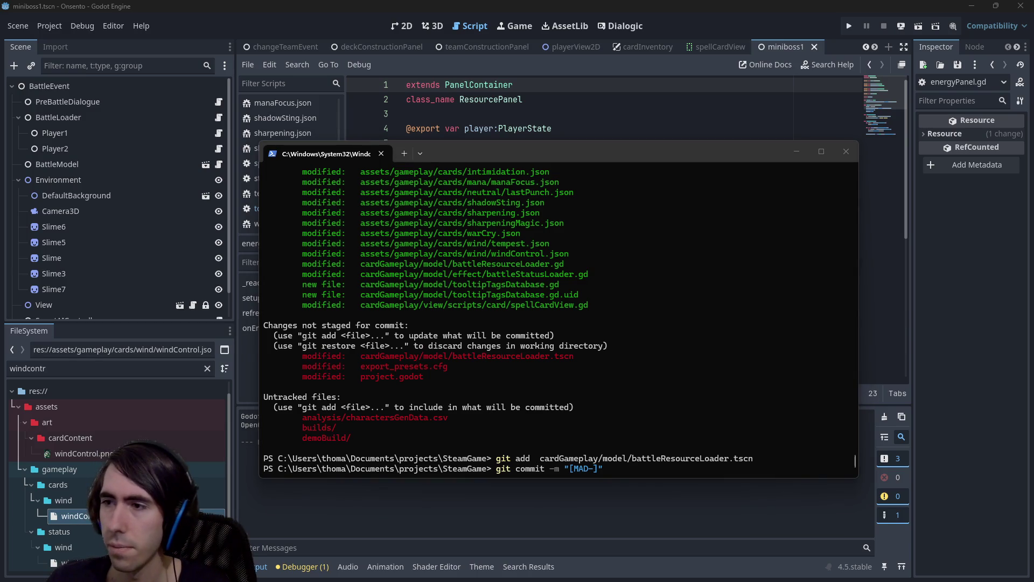
pyautogui.click(728, 244)
pyautogui.write('227')
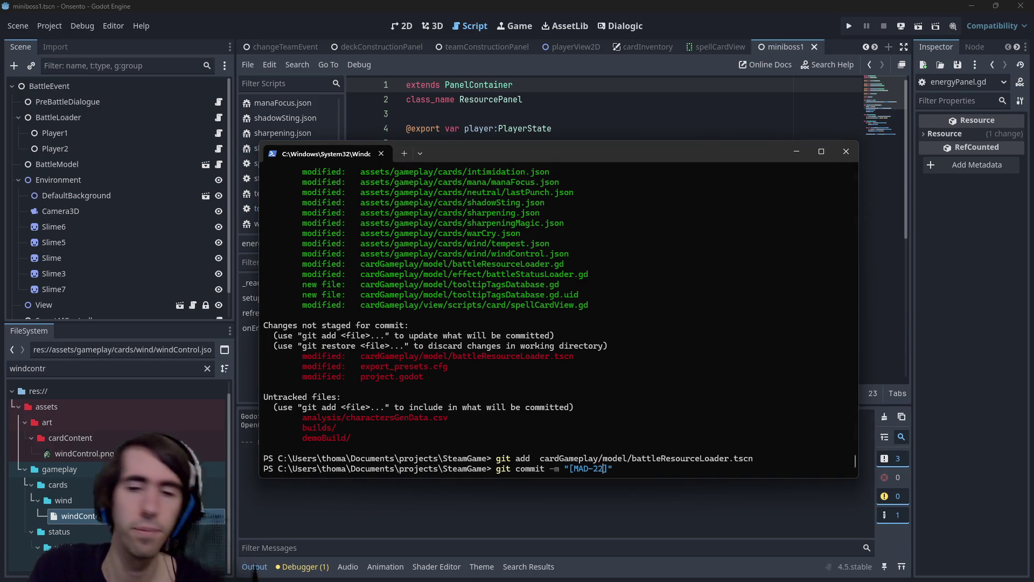
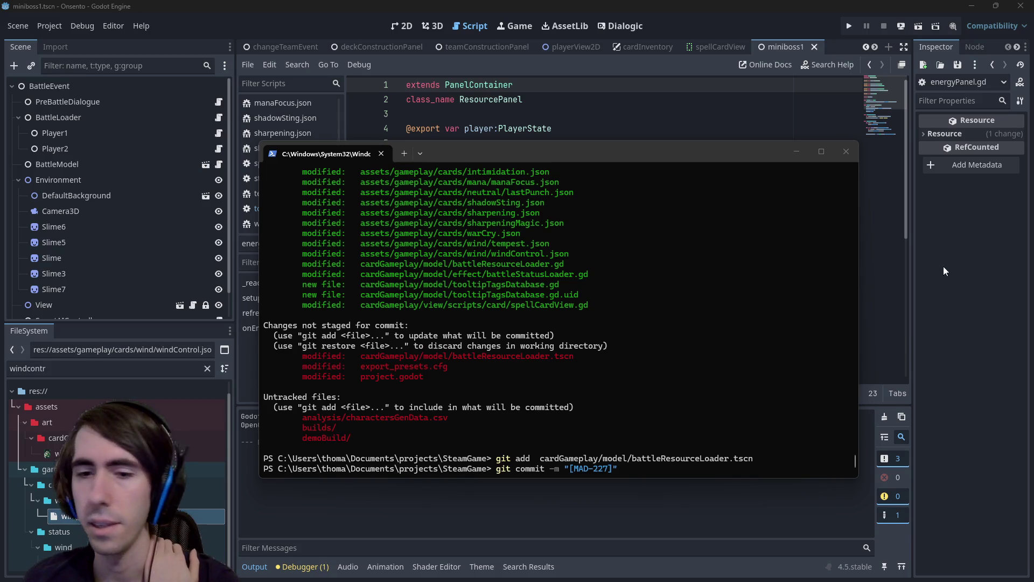
# - Commit the staged changes with the message "[MAD-227] Card tooltips improved"
pyautogui.write('Status')
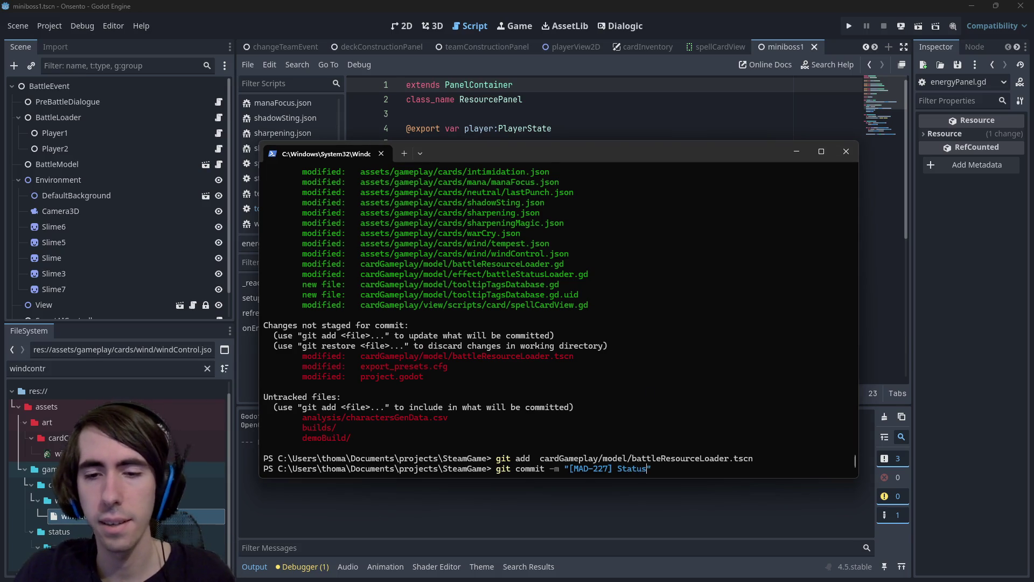
pyautogui.press('BackSpace')
pyautogui.press('BackSpace')
pyautogui.press('BackSpace')
pyautogui.write('Status')
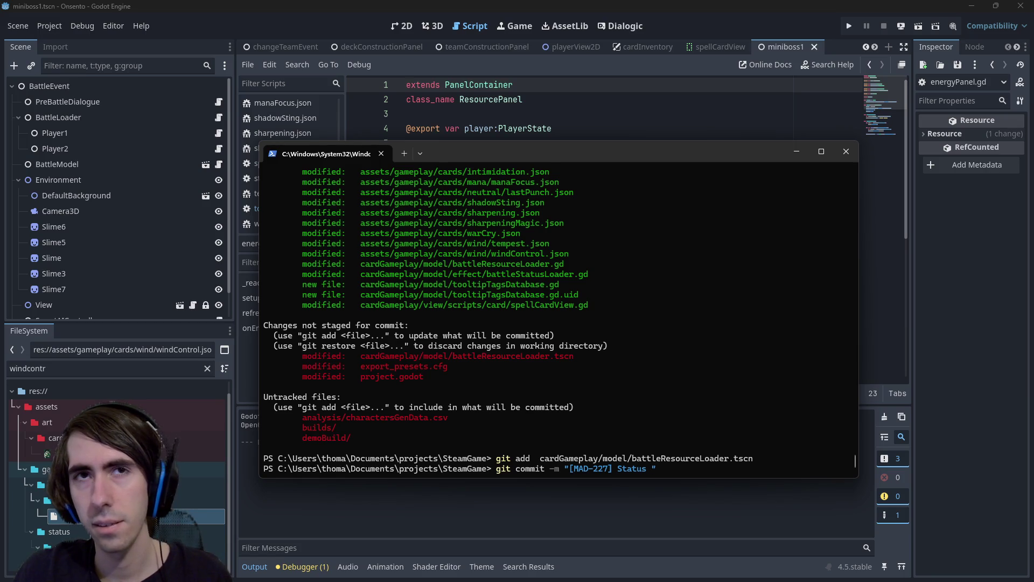
pyautogui.press('BackSpace')
pyautogui.press('BackSpace')
pyautogui.press('BackSpace')
pyautogui.write('card')
pyautogui.press('BackSpace')
pyautogui.press('BackSpace')
pyautogui.press('BackSpace')
pyautogui.press('BackSpace')
pyautogui.write('Card descr')
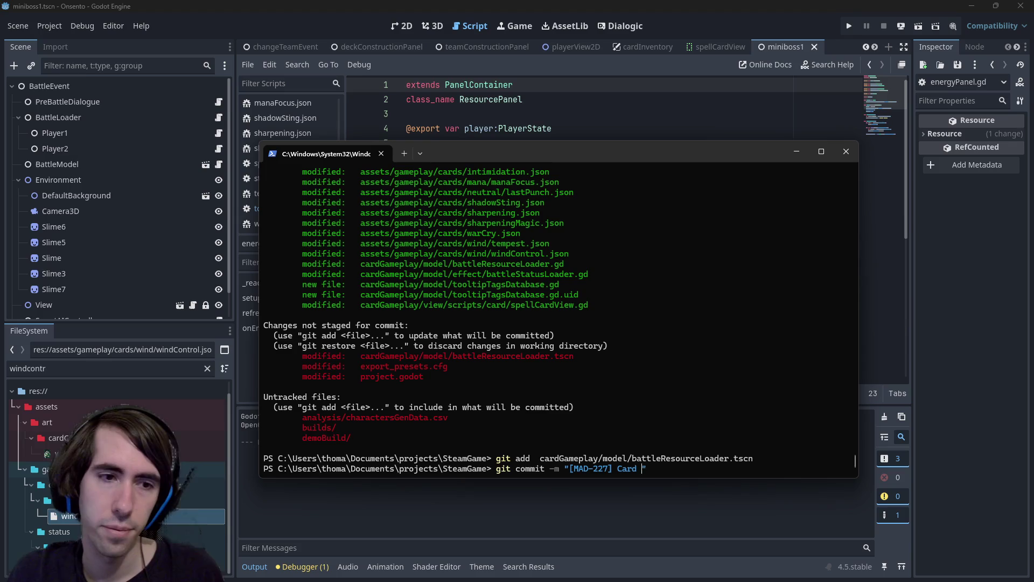
pyautogui.press('BackSpace')
pyautogui.press('BackSpace')
pyautogui.press('BackSpace')
pyautogui.write('tooltips im')
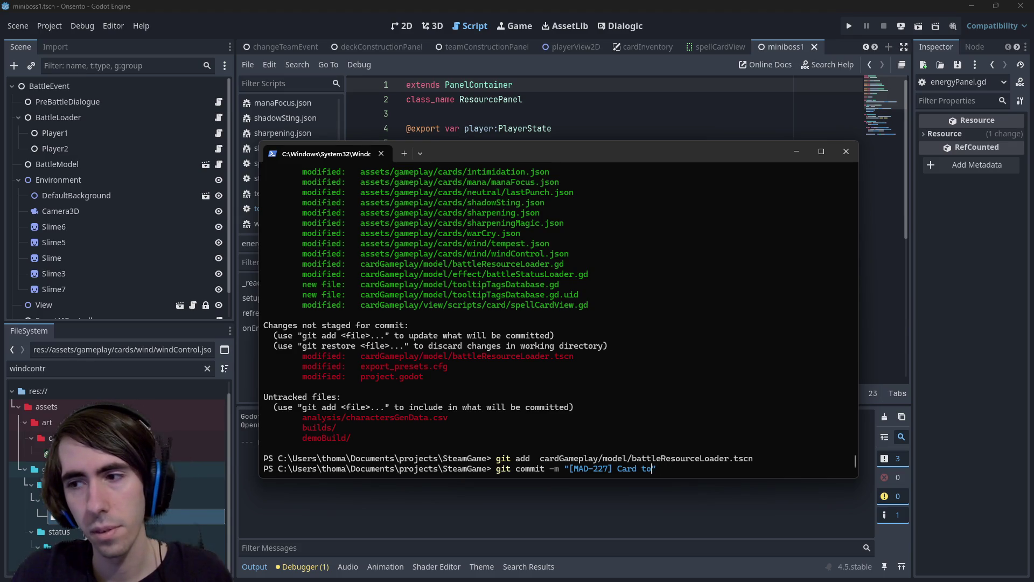
pyautogui.write('proved')
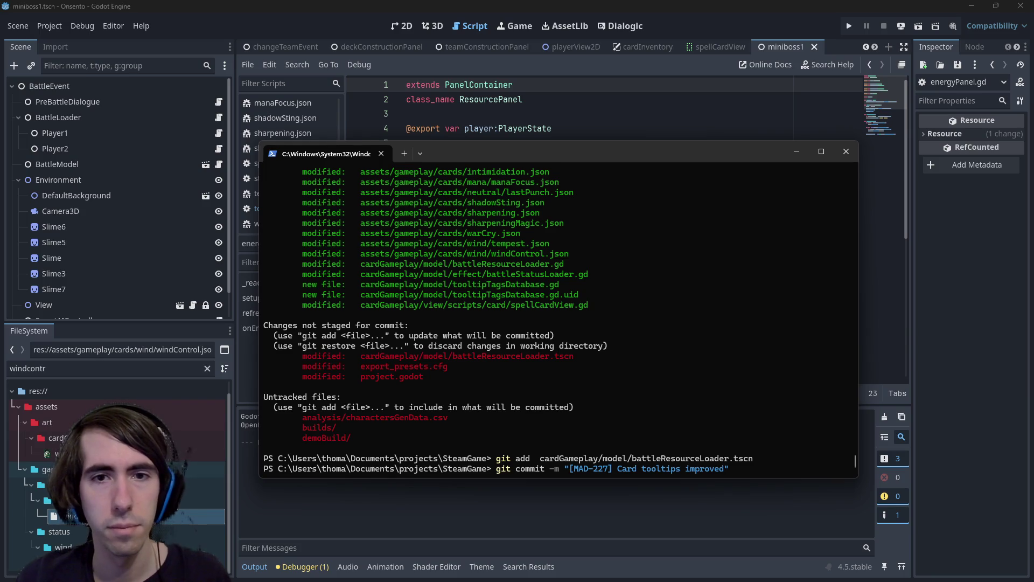
pyautogui.press('Return')
# - Push the commit to master with git push and return to Godot
pyautogui.write('git push')
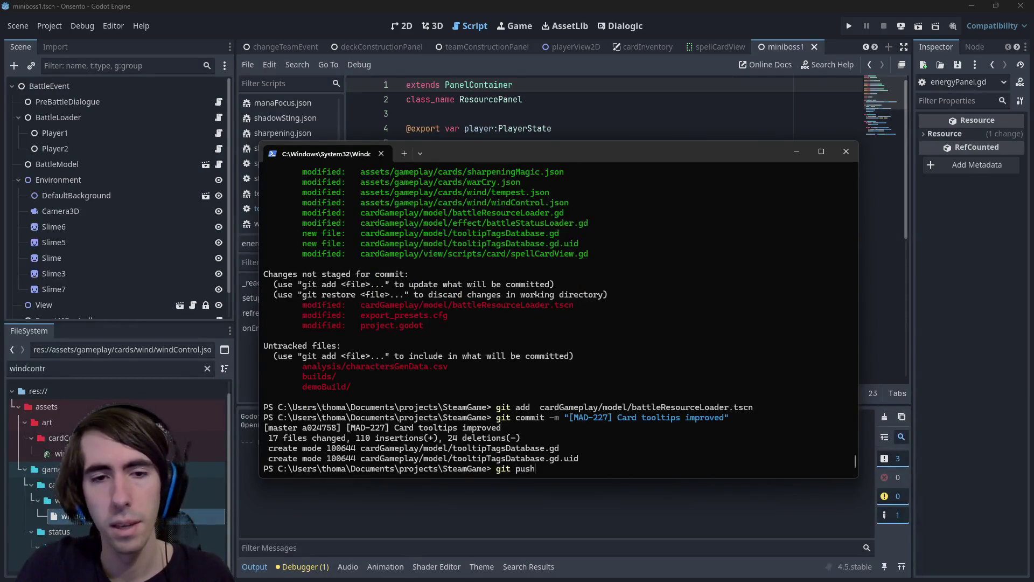
pyautogui.press('Return')
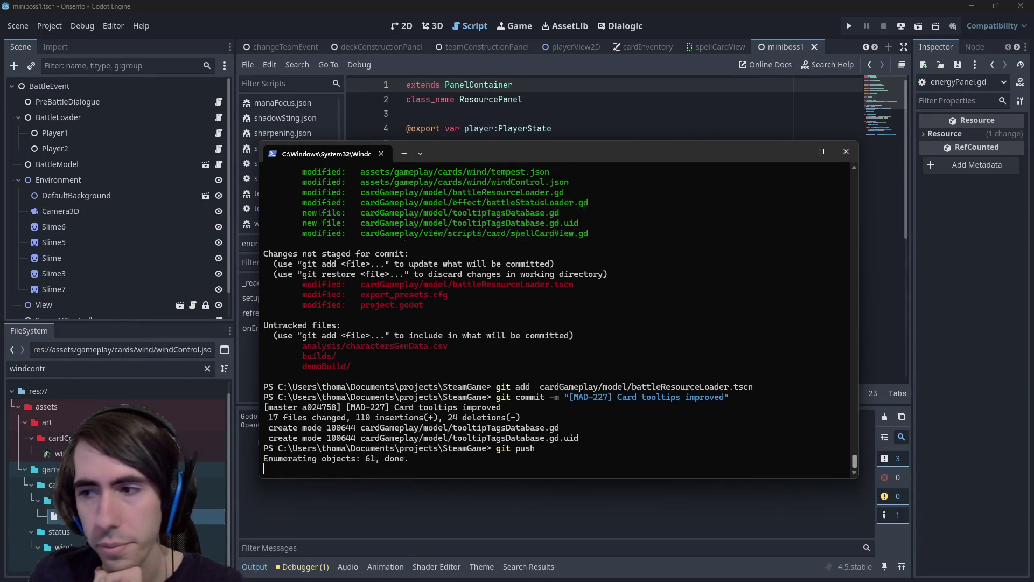
pyautogui.click(616, 5)
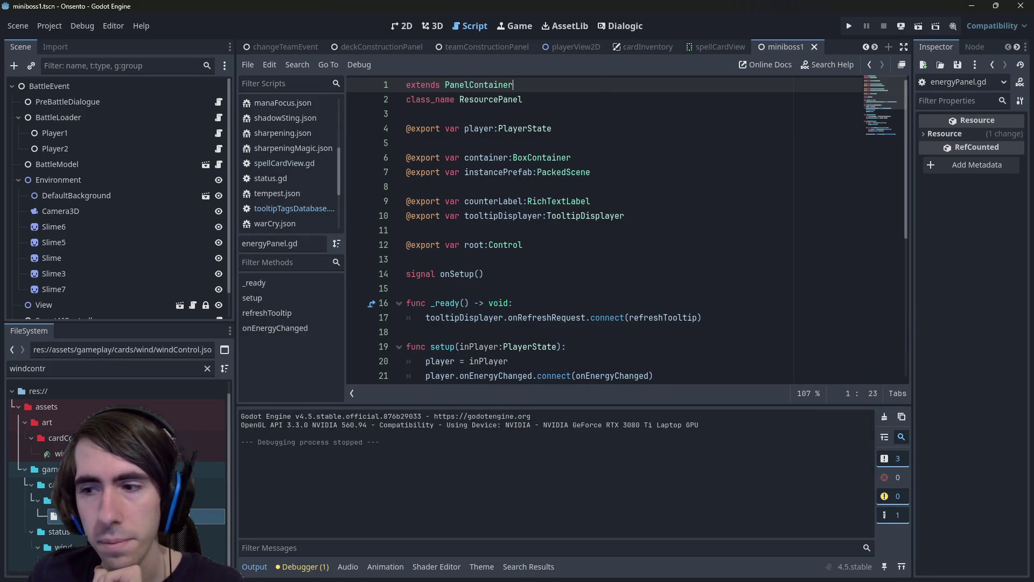
pyautogui.hotkey('alt', 'Tab')
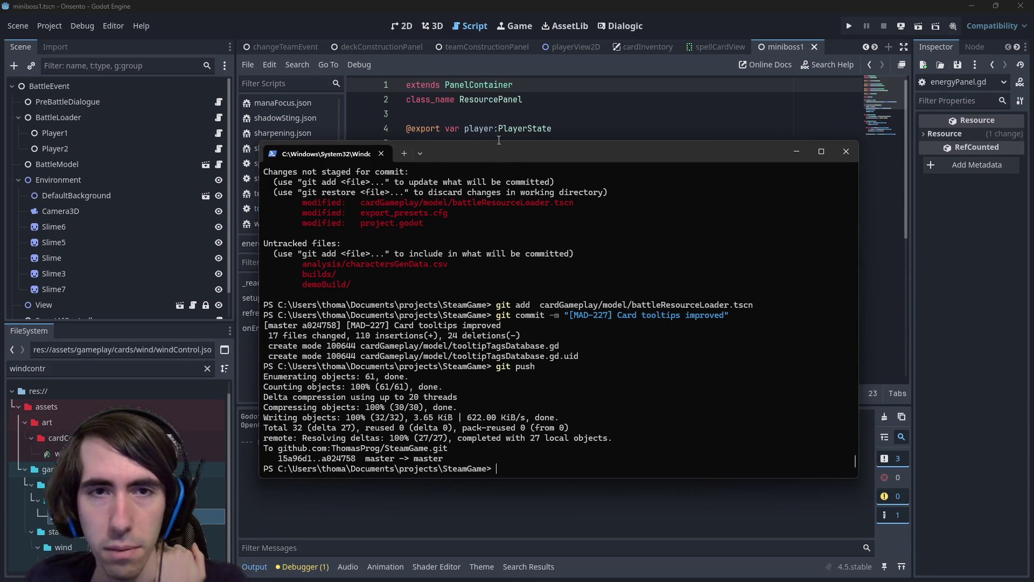
pyautogui.hotkey('alt', 'Tab')
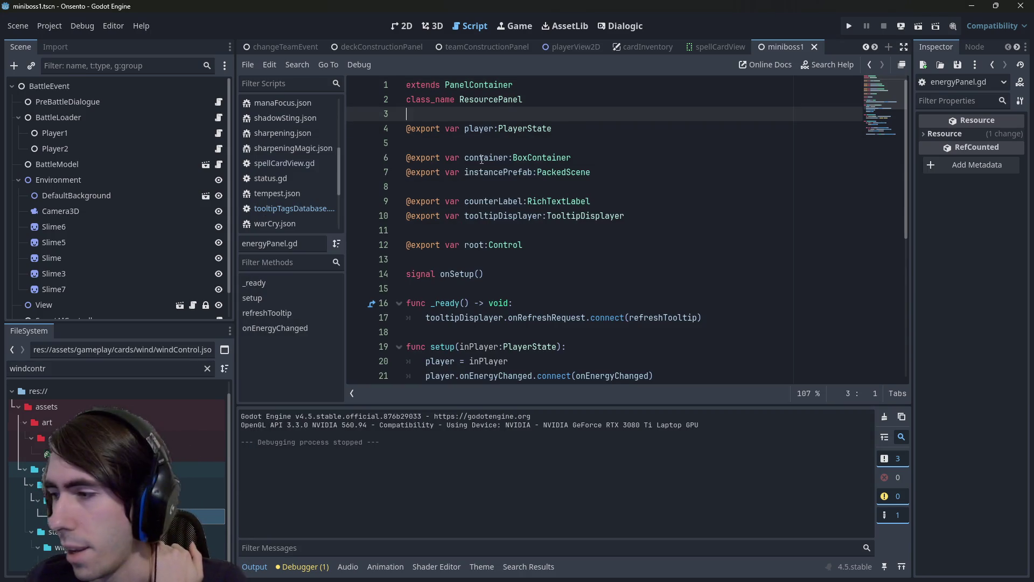
# - Open the shadowing warning from the Debugger's Errors list to reach its code
pyautogui.scroll(-6, 560, 220)
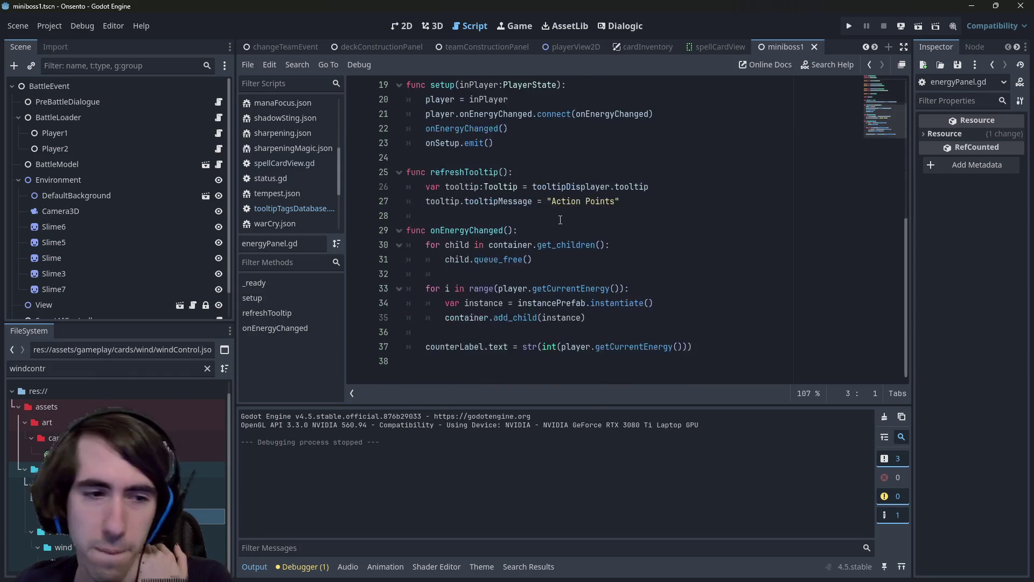
pyautogui.click(310, 567)
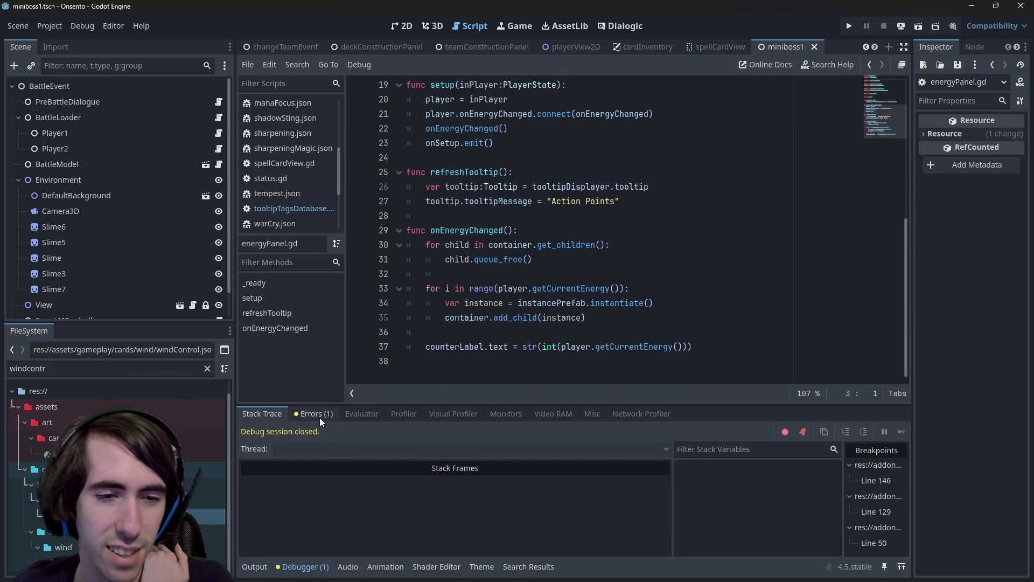
pyautogui.click(293, 414)
pyautogui.click(287, 414)
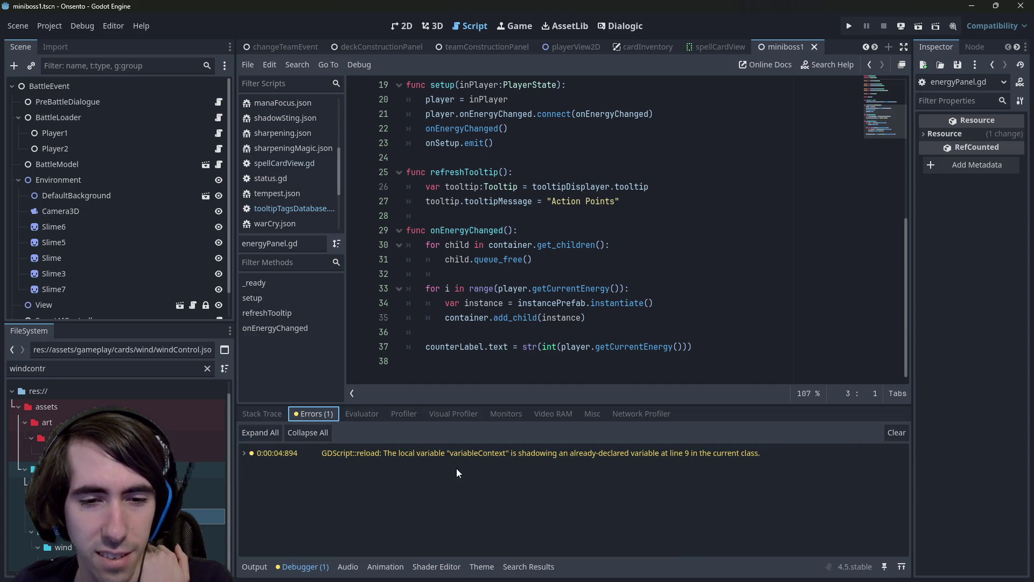
pyautogui.click(463, 453)
# - Rename every variableContext occurrence to variableContext2 and save the script
pyautogui.doubleClick(525, 216)
pyautogui.scroll(-1, 527, 224)
pyautogui.scroll(1, 527, 224)
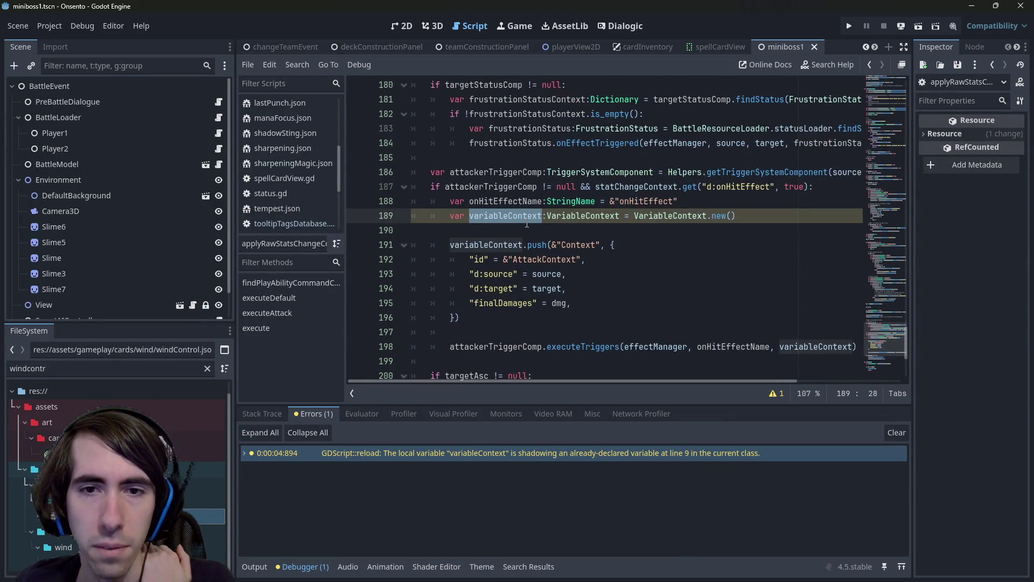
pyautogui.scroll(5, 527, 224)
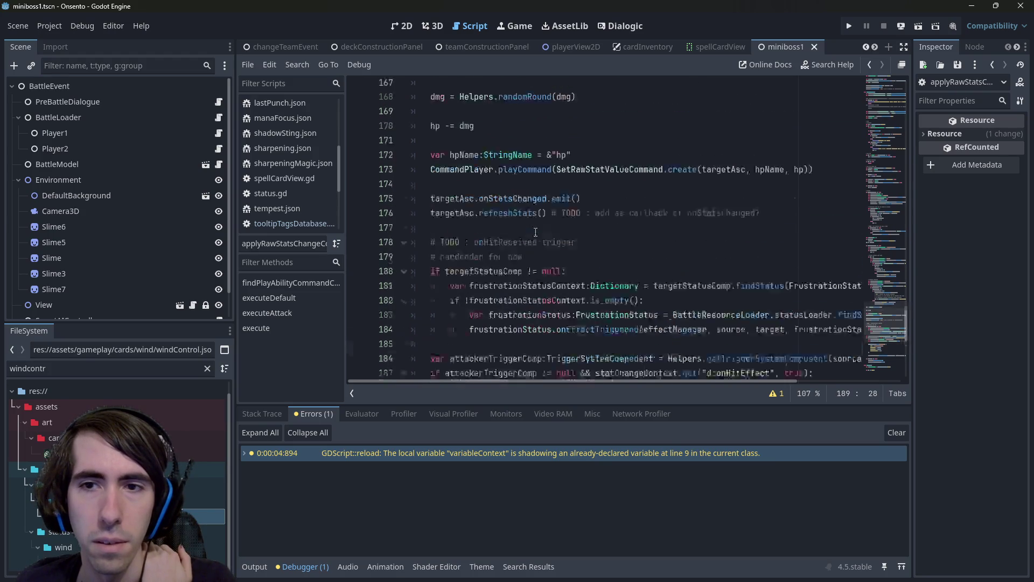
pyautogui.scroll(-5, 535, 232)
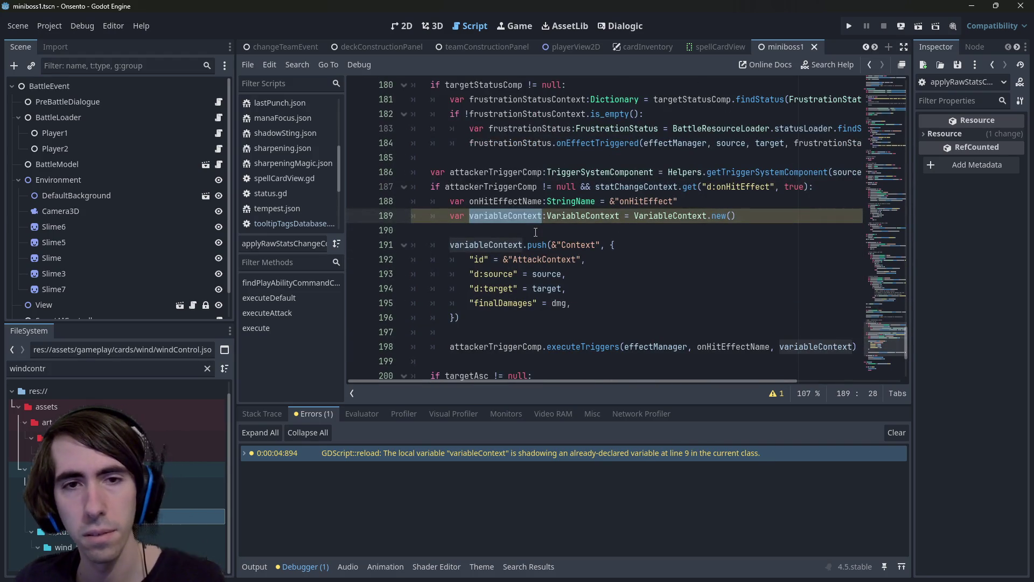
pyautogui.hotkey('ctrl', 'd')
pyautogui.hotkey('ctrl', 'd')
pyautogui.press('Right')
pyautogui.write('2')
pyautogui.hotkey('ctrl', 's')
pyautogui.click(535, 232)
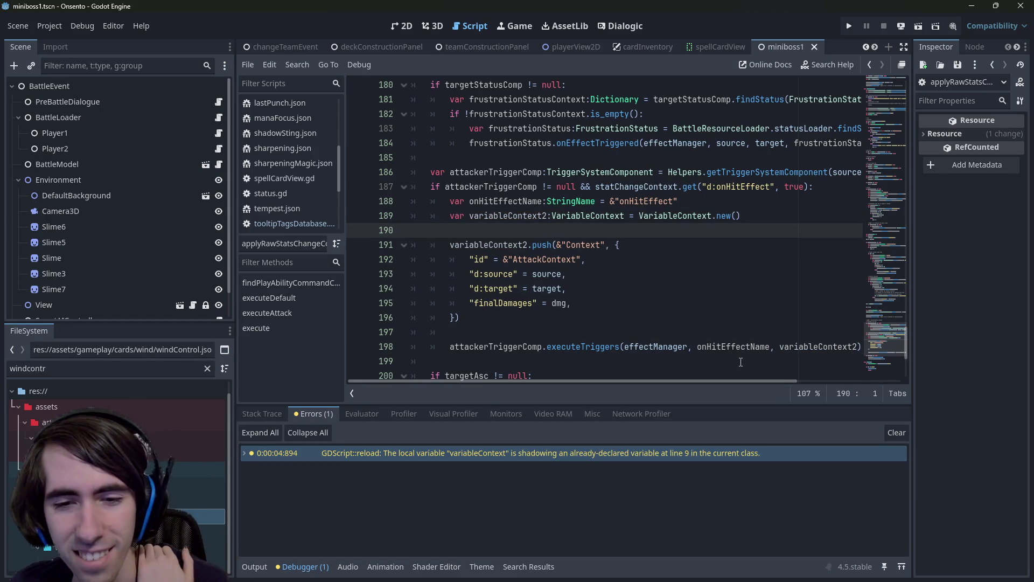
# - Return to line 189 in applyRawStatsChange and check the variableContext2 rename
pyautogui.click(709, 459)
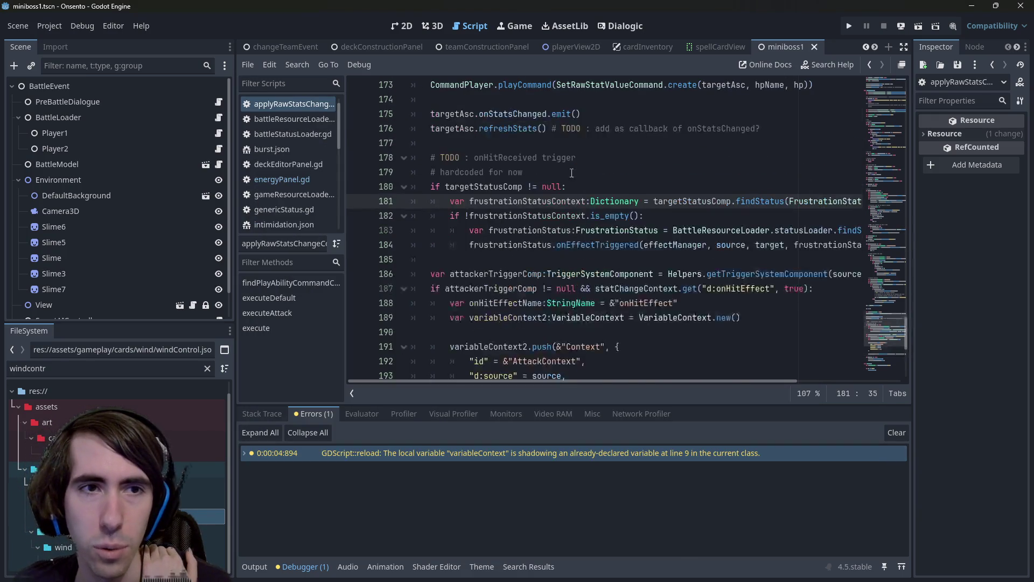
pyautogui.scroll(-4, 597, 248)
pyautogui.scroll(2, 560, 215)
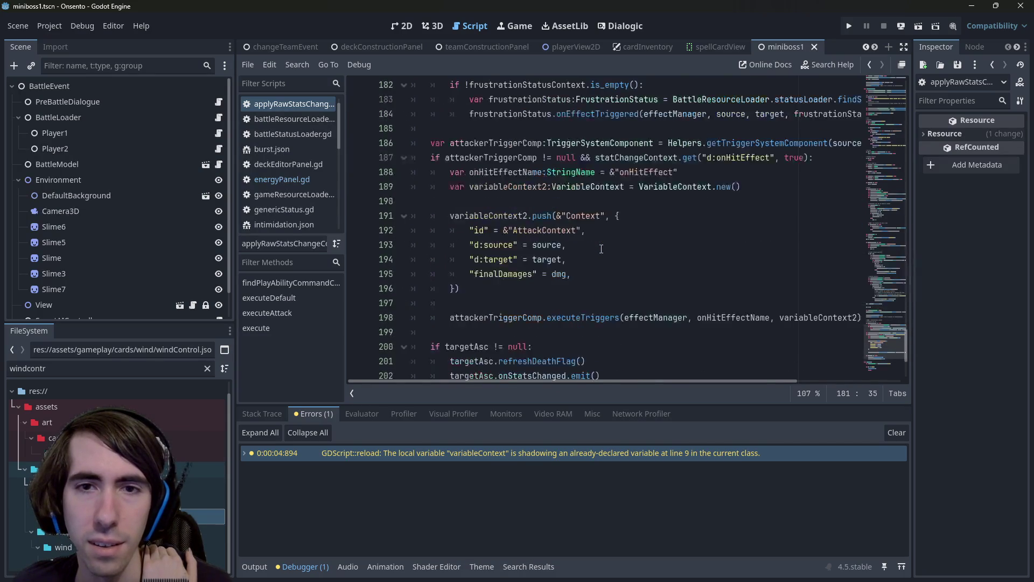
pyautogui.doubleClick(517, 231)
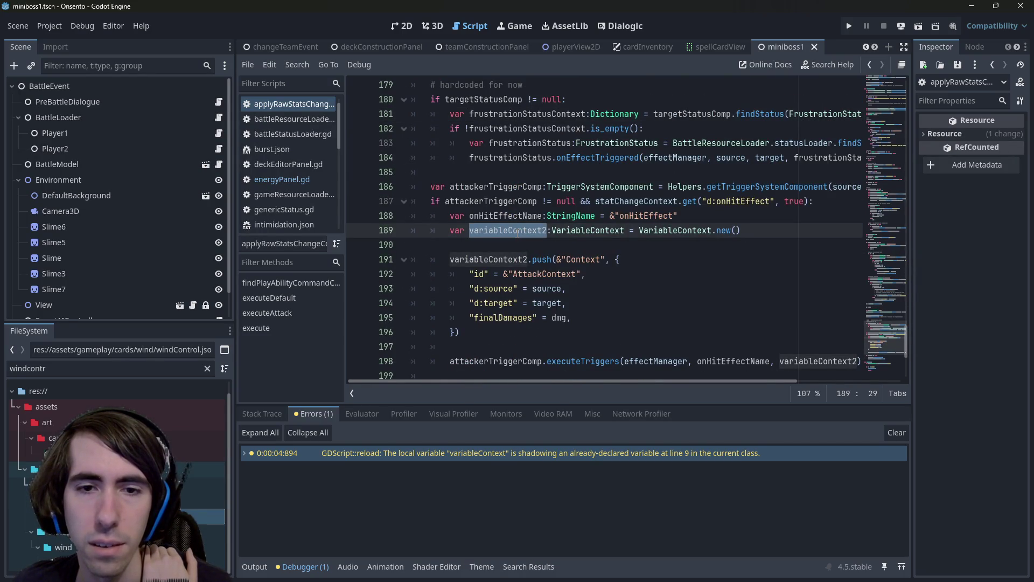
pyautogui.scroll(-1, 516, 231)
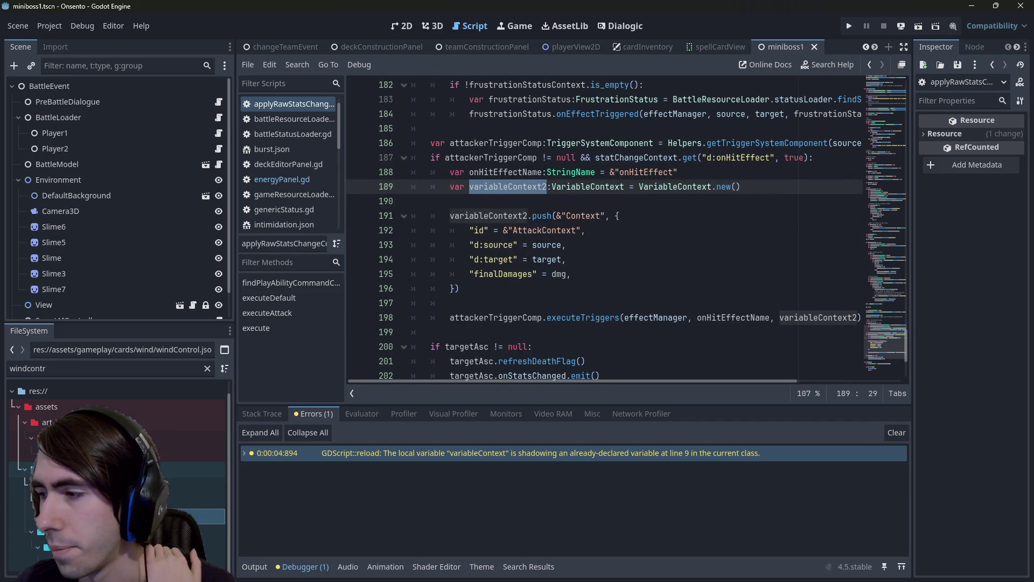
pyautogui.hotkey('alt', 'Tab')
# - Check git status and stage the modified .gd files with git add *.gd
pyautogui.write('git st')
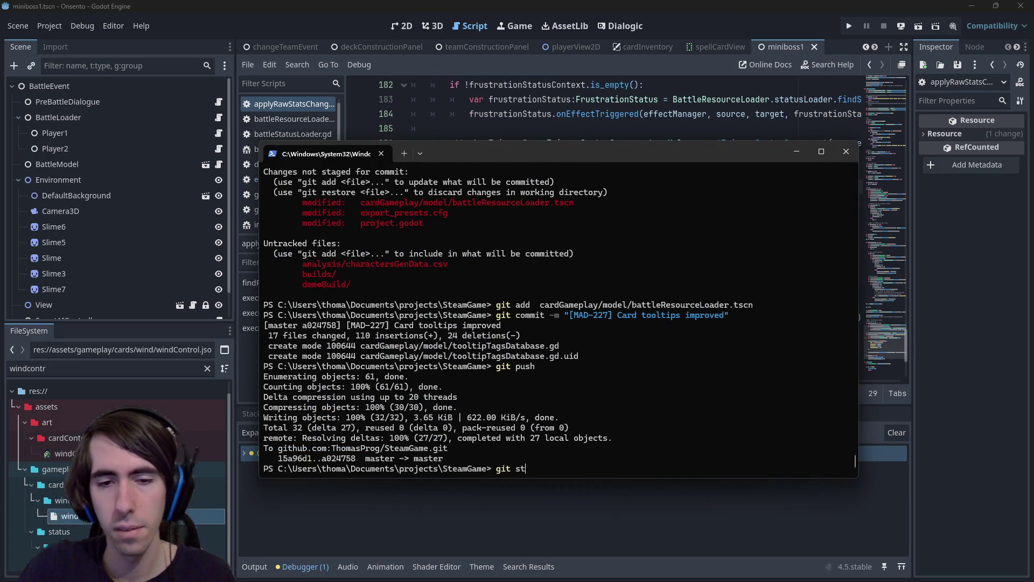
pyautogui.write('atus')
pyautogui.press('Return')
pyautogui.write('git add *.gd')
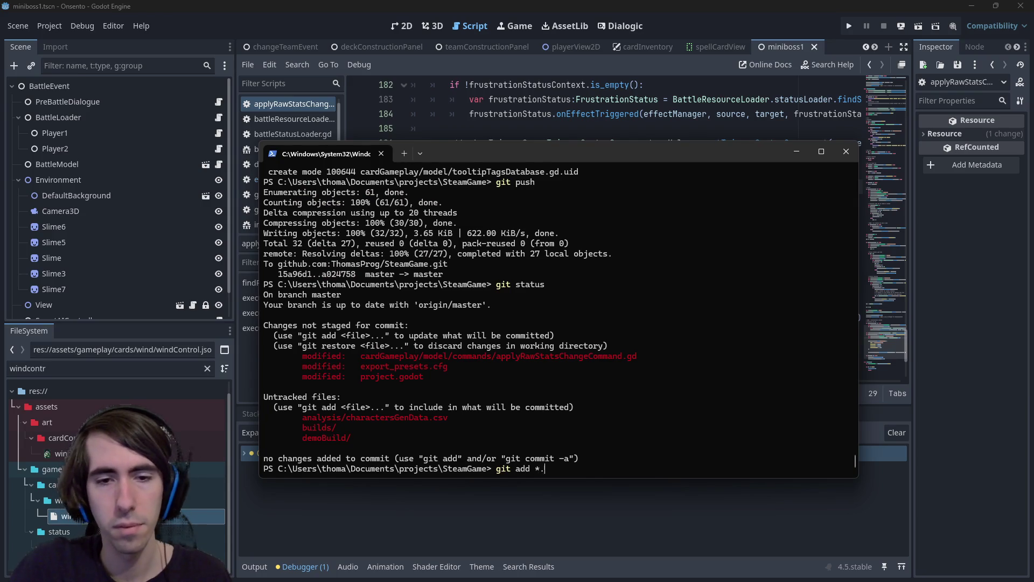
pyautogui.press('Return')
# - Commit the staged script with the message "[hotfix] warning fixed"
pyautogui.write('git ocmmi')
pyautogui.press('BackSpace')
pyautogui.press('BackSpace')
pyautogui.press('BackSpace')
pyautogui.write('commit -m')
pyautogui.write(' "[h]"')
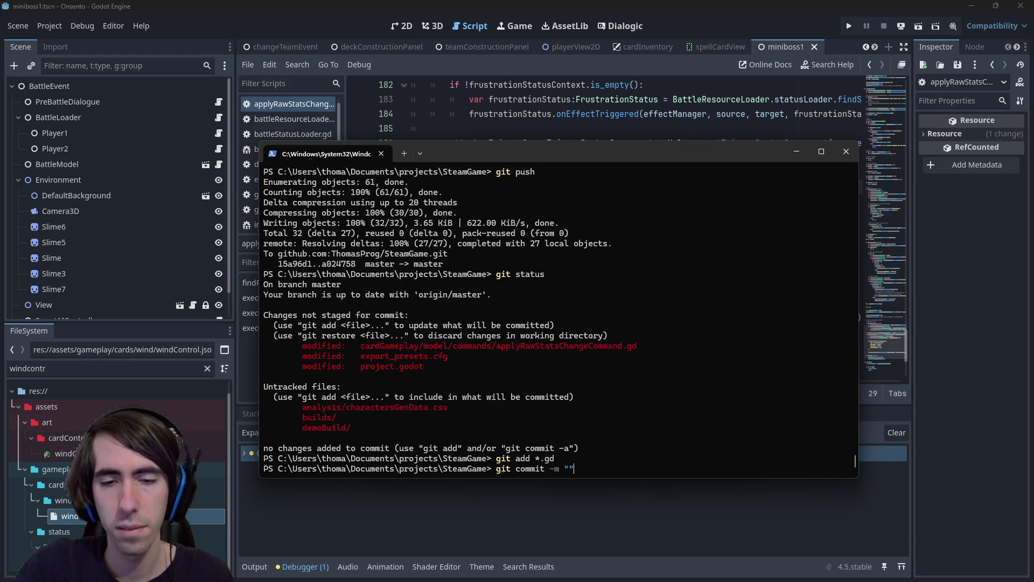
pyautogui.press('Left')
pyautogui.press('Left')
pyautogui.write('hotfix')
pyautogui.press('Right')
pyautogui.write('warning fixed')
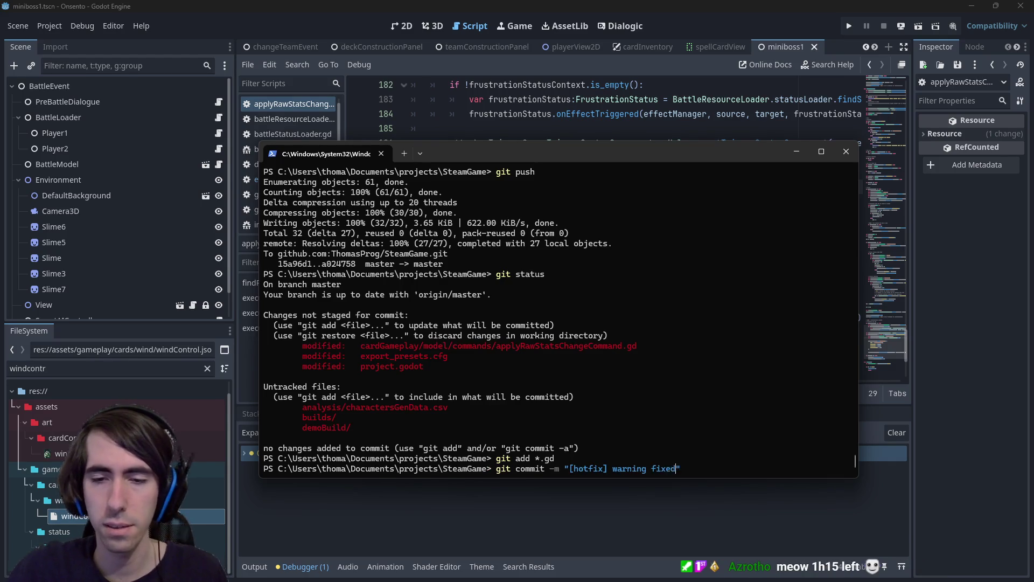
pyautogui.press('Return')
# - Push the hotfix commit to master and leave the terminal
pyautogui.write('git pushj')
pyautogui.press('Return')
pyautogui.write('git push')
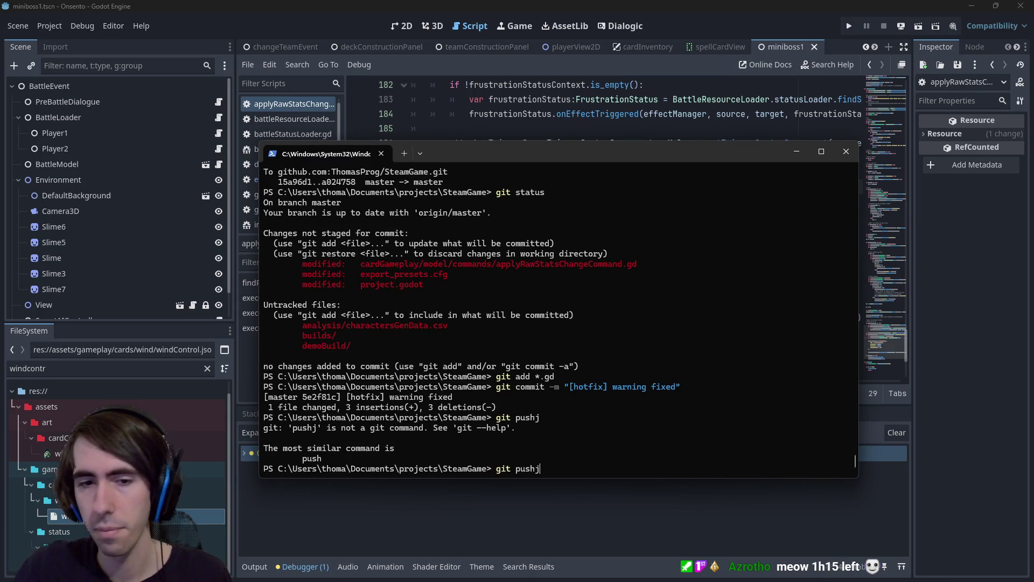
pyautogui.press('Return')
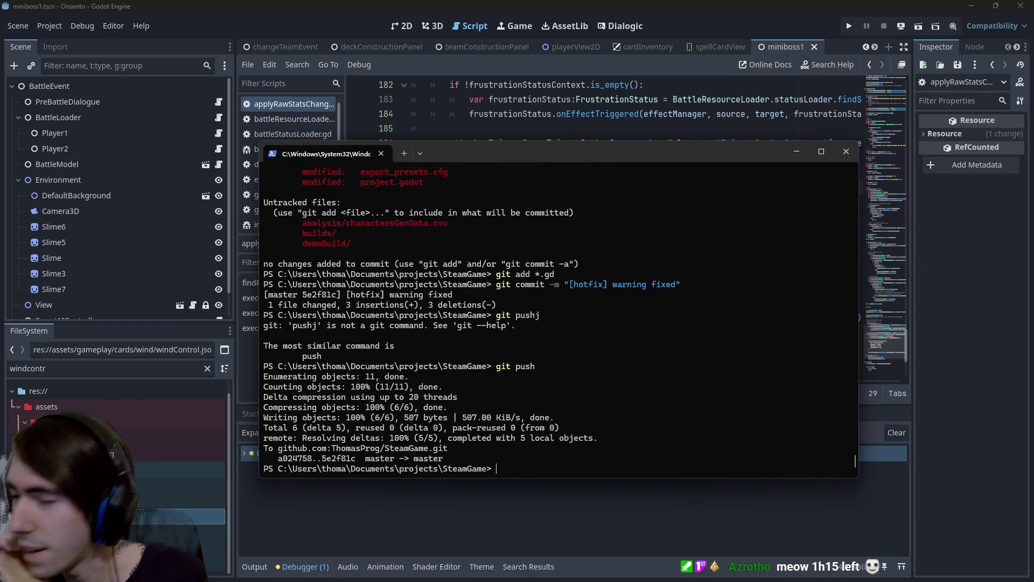
pyautogui.hotkey('alt', 'Tab')
pyautogui.hotkey('ctrl', 'z')
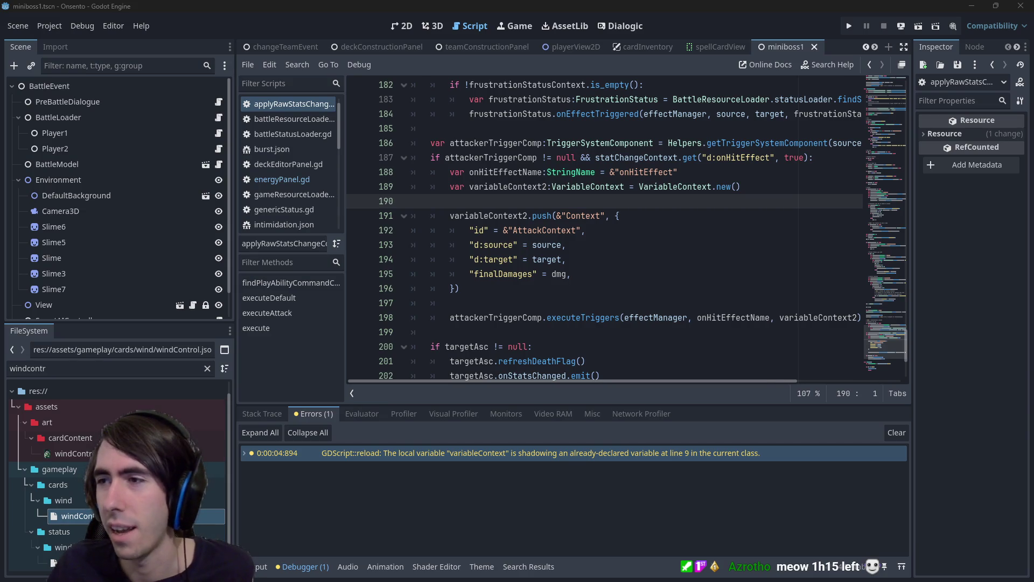
pyautogui.hotkey('alt', 'Tab')
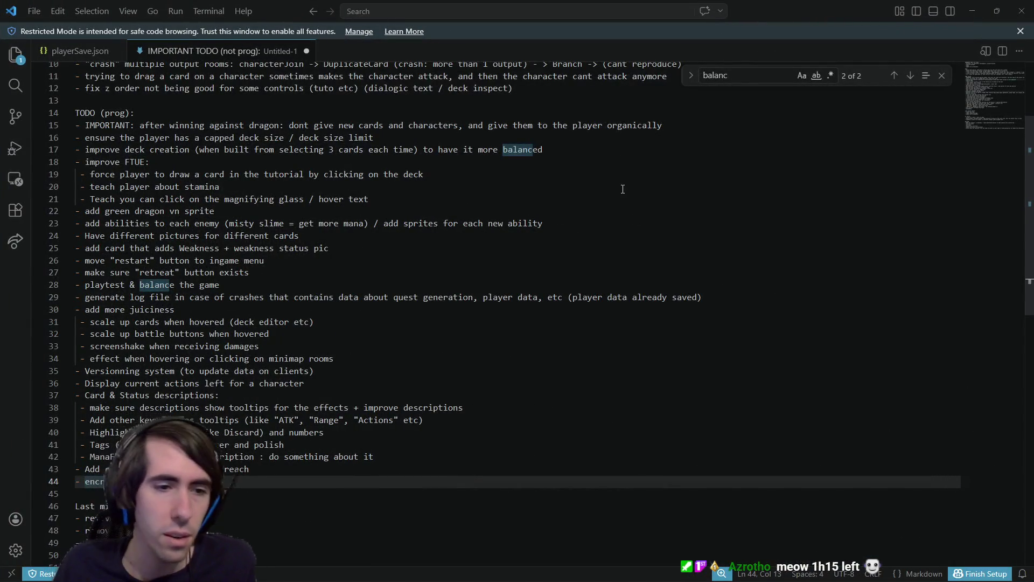
# - Delete the Card & Status descriptions items on lines 37–42 of the TODO notes
pyautogui.moveTo(422, 460)
pyautogui.mouseDown()
pyautogui.moveTo(87, 408)
pyautogui.moveTo(32, 371)
pyautogui.moveTo(2, 403)
pyautogui.mouseUp()
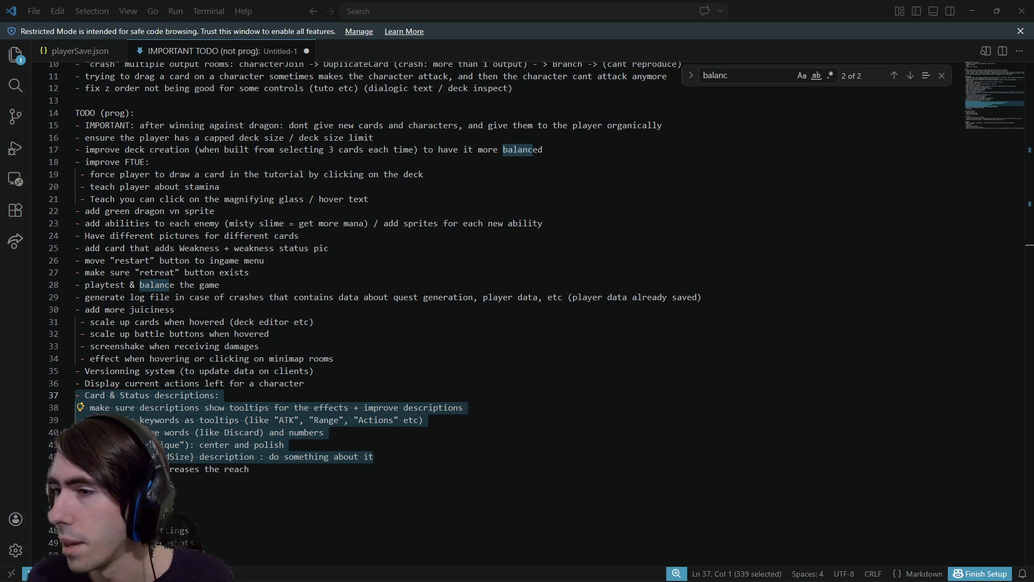
pyautogui.moveTo(373, 456)
pyautogui.mouseDown()
pyautogui.moveTo(76, 399)
pyautogui.moveTo(0, 403)
pyautogui.mouseUp()
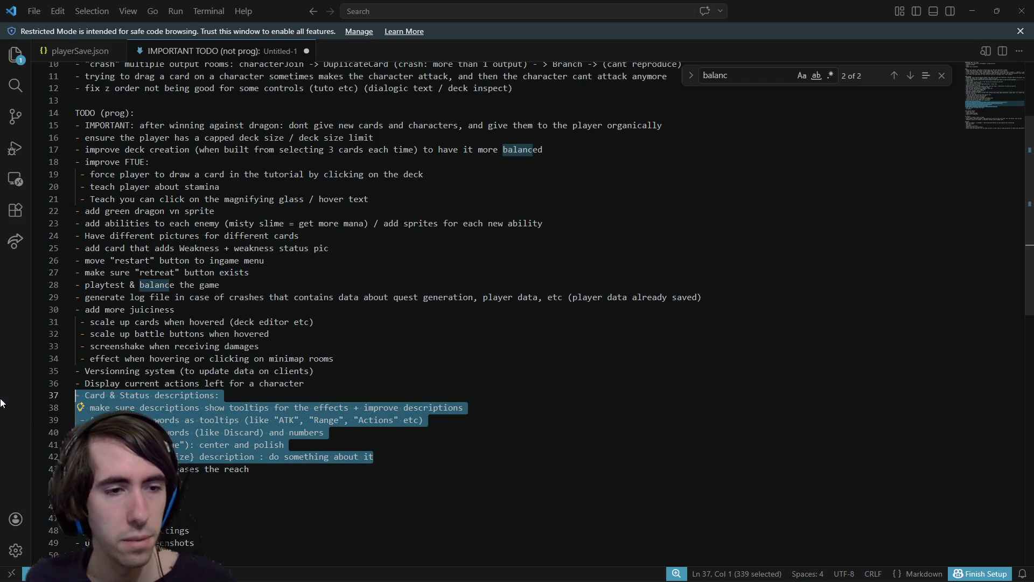
pyautogui.press('BackSpace')
pyautogui.press('BackSpace')
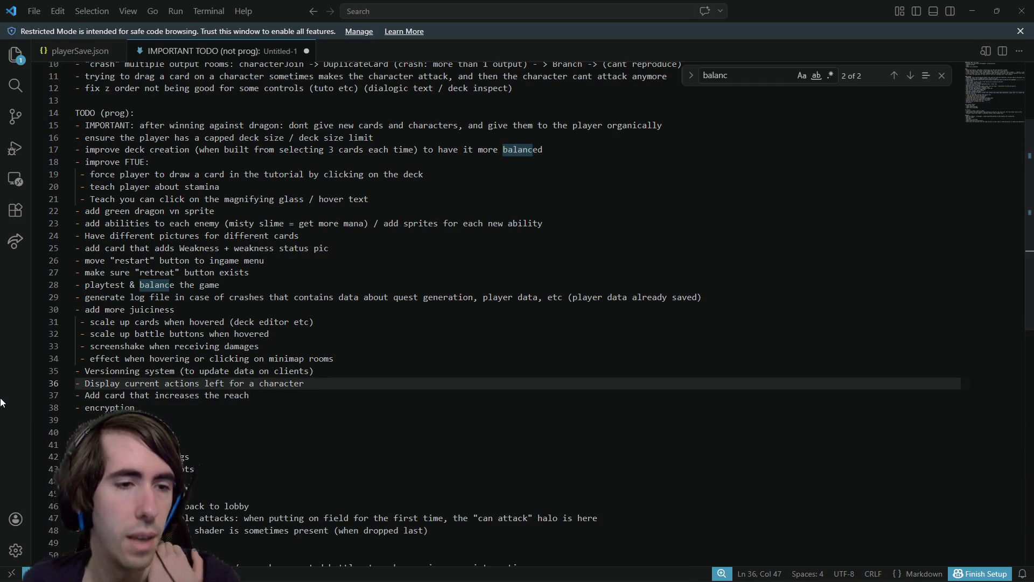
pyautogui.click(264, 396)
pyautogui.scroll(3, 262, 395)
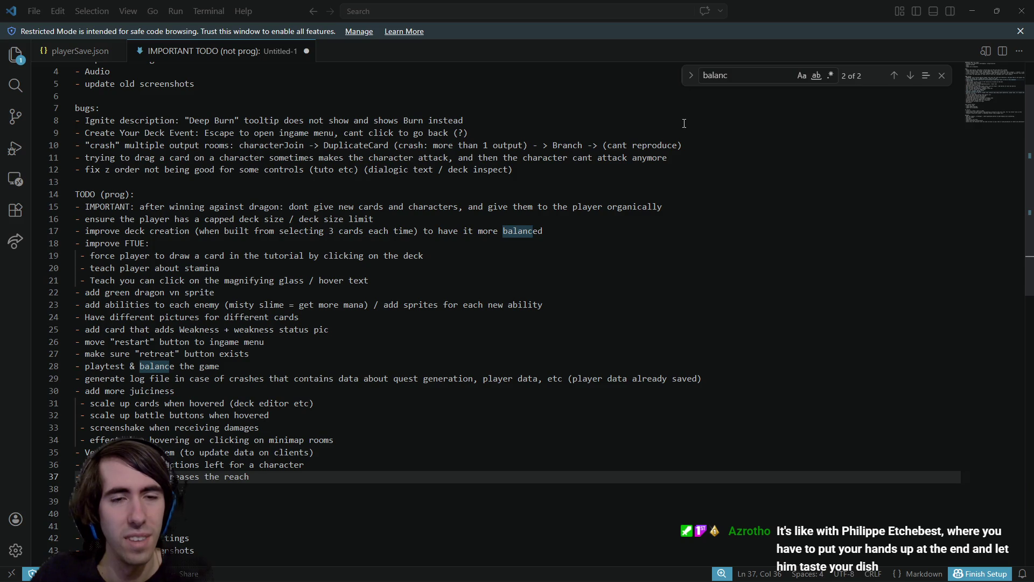
pyautogui.moveTo(219, 267)
pyautogui.mouseDown()
pyautogui.moveTo(78, 255)
pyautogui.moveTo(75, 243)
pyautogui.mouseUp()
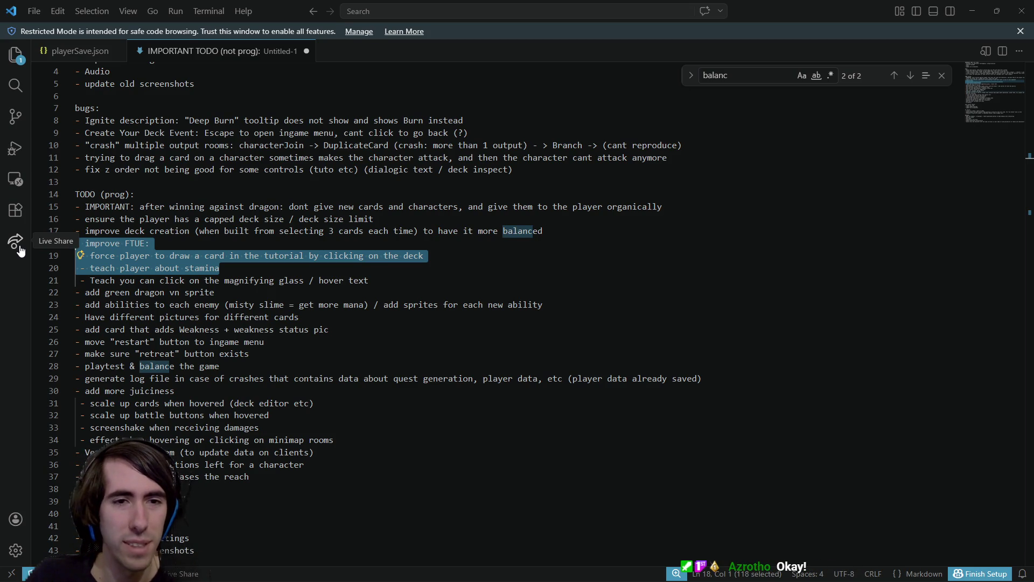
pyautogui.moveTo(542, 231)
pyautogui.mouseDown()
pyautogui.moveTo(76, 219)
pyautogui.moveTo(4, 237)
pyautogui.mouseUp()
pyautogui.click(234, 219)
pyautogui.moveTo(409, 227)
pyautogui.mouseDown()
pyautogui.moveTo(79, 231)
pyautogui.moveTo(78, 193)
pyautogui.moveTo(78, 218)
pyautogui.moveTo(415, 231)
pyautogui.moveTo(403, 219)
pyautogui.mouseUp()
pyautogui.click(130, 219)
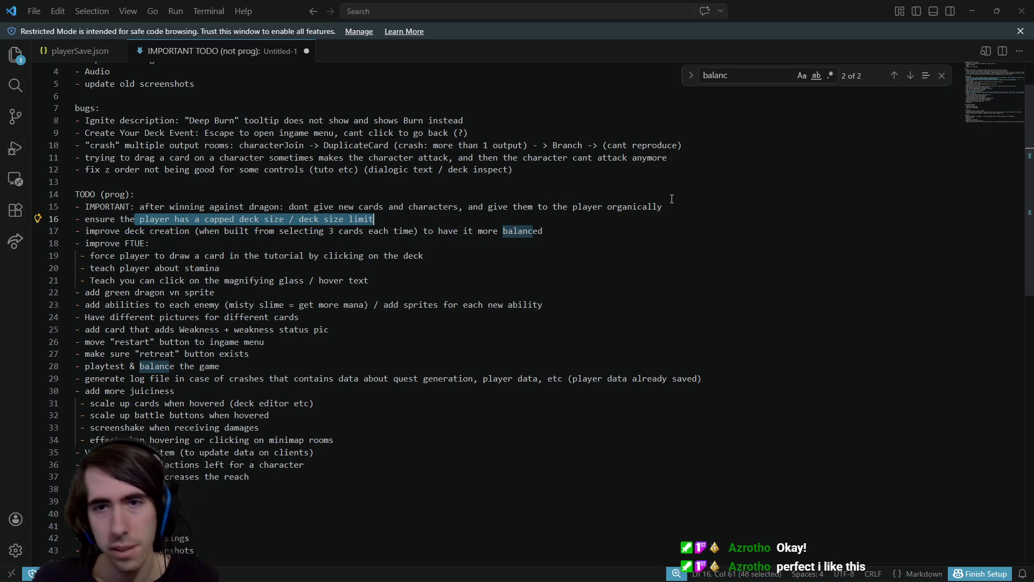
pyautogui.moveTo(678, 210); pyautogui.dragTo(29, 211)
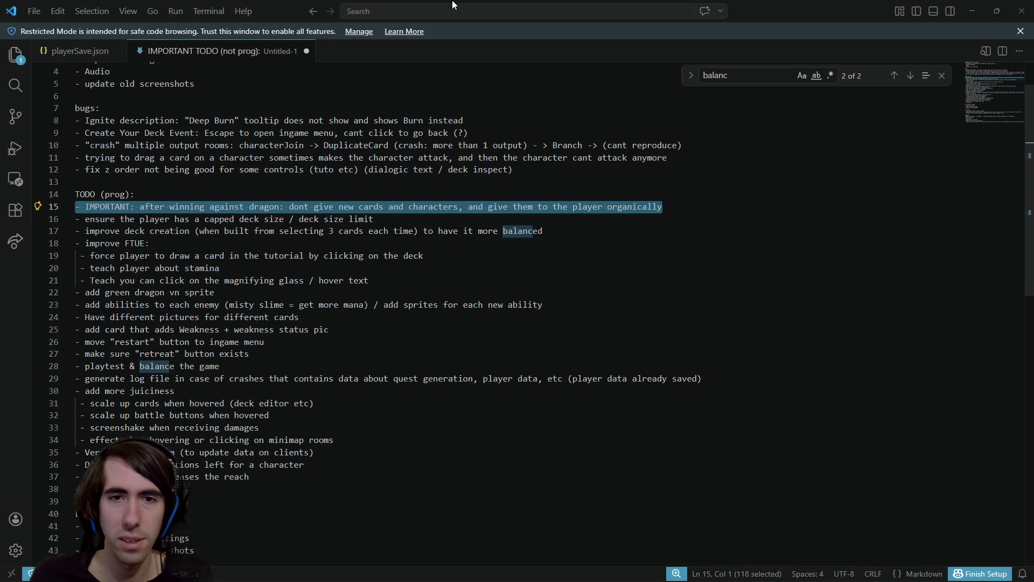
pyautogui.hotkey('alt', 'Tab')
# - Open playerDataScript.gd through Quick Open by searching "playerdatasc"
pyautogui.click(690, 248)
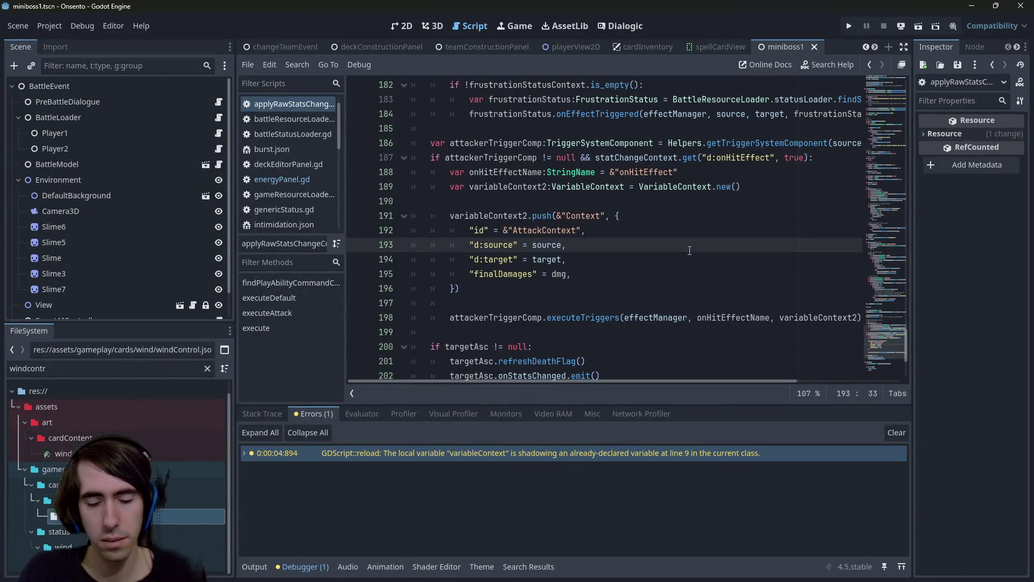
pyautogui.hotkey('shift', 'alt', 'o')
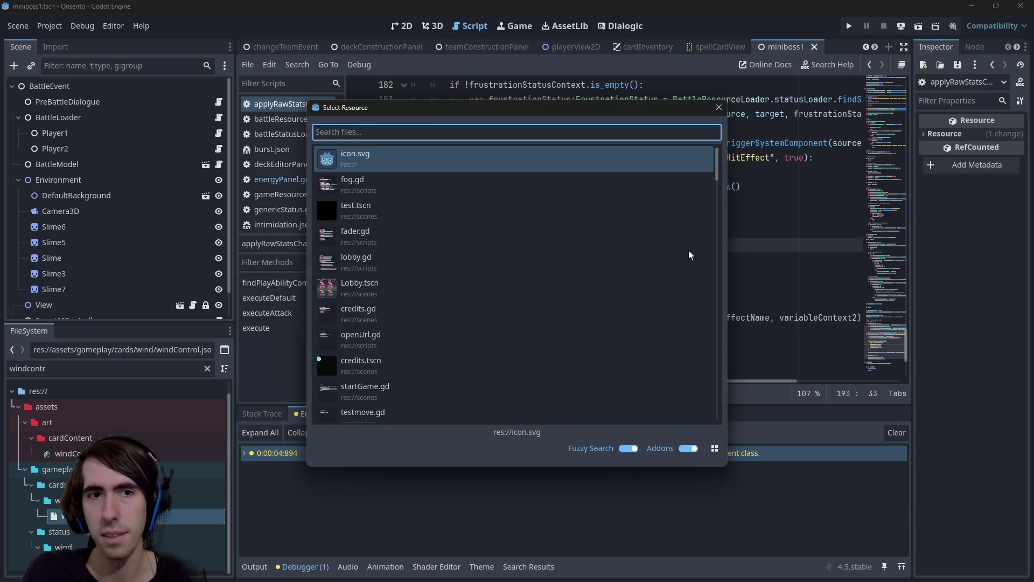
pyautogui.write('playerdatasc')
pyautogui.press('Return')
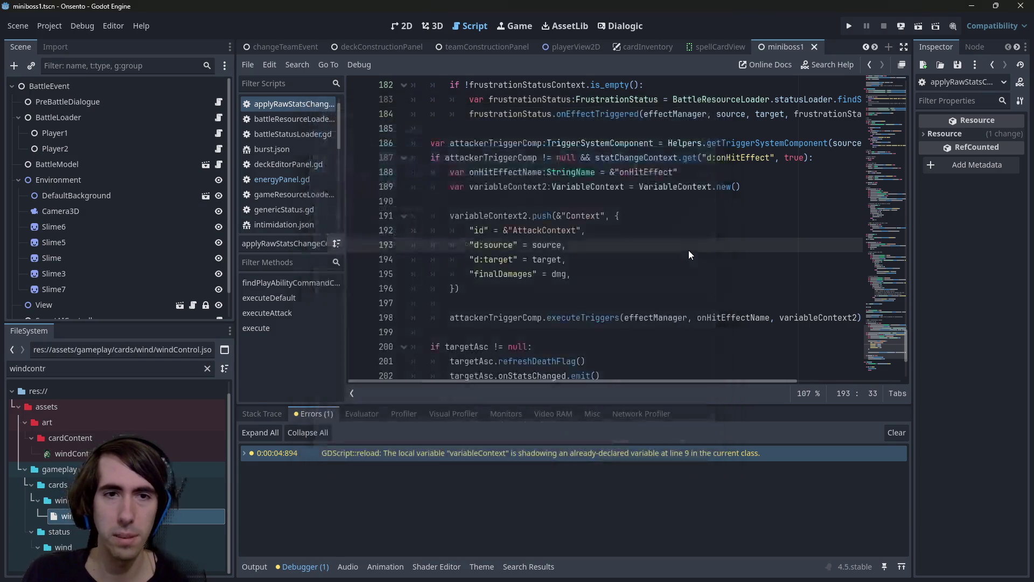
pyautogui.scroll(10, 690, 250)
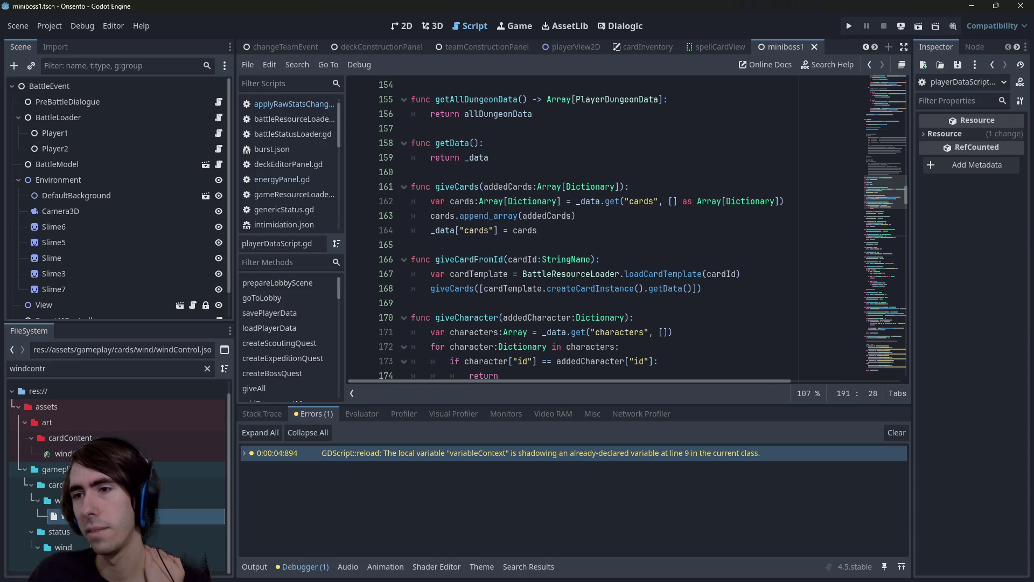
pyautogui.scroll(7, 485, 233)
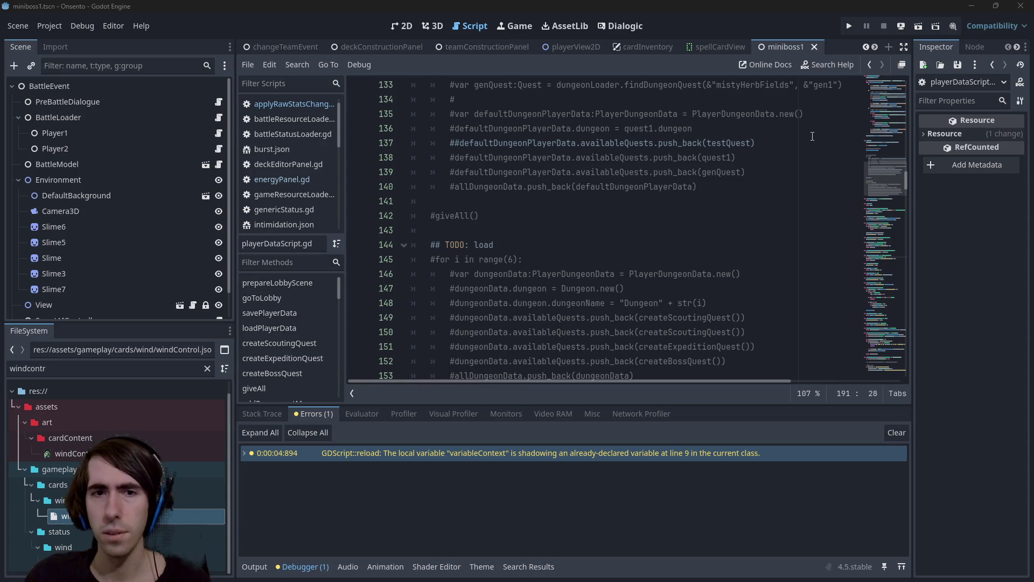
# - Review the commented quest setup code on lines 122–144, then search Quick Open for "cardview"
pyautogui.click(683, 224)
pyautogui.scroll(-3, 683, 224)
pyautogui.moveTo(733, 230)
pyautogui.mouseDown()
pyautogui.moveTo(512, 157)
pyautogui.moveTo(380, 231)
pyautogui.moveTo(381, 245)
pyautogui.moveTo(380, 234)
pyautogui.mouseUp()
pyautogui.click(479, 252)
pyautogui.moveTo(480, 246)
pyautogui.mouseDown()
pyautogui.moveTo(485, 334)
pyautogui.moveTo(474, 280)
pyautogui.moveTo(506, 324)
pyautogui.moveTo(511, 297)
pyautogui.mouseUp()
pyautogui.moveTo(889, 139)
pyautogui.mouseDown()
pyautogui.moveTo(887, 70)
pyautogui.moveTo(874, 173)
pyautogui.moveTo(863, 170)
pyautogui.mouseUp()
pyautogui.click(625, 205)
pyautogui.scroll(2, 625, 203)
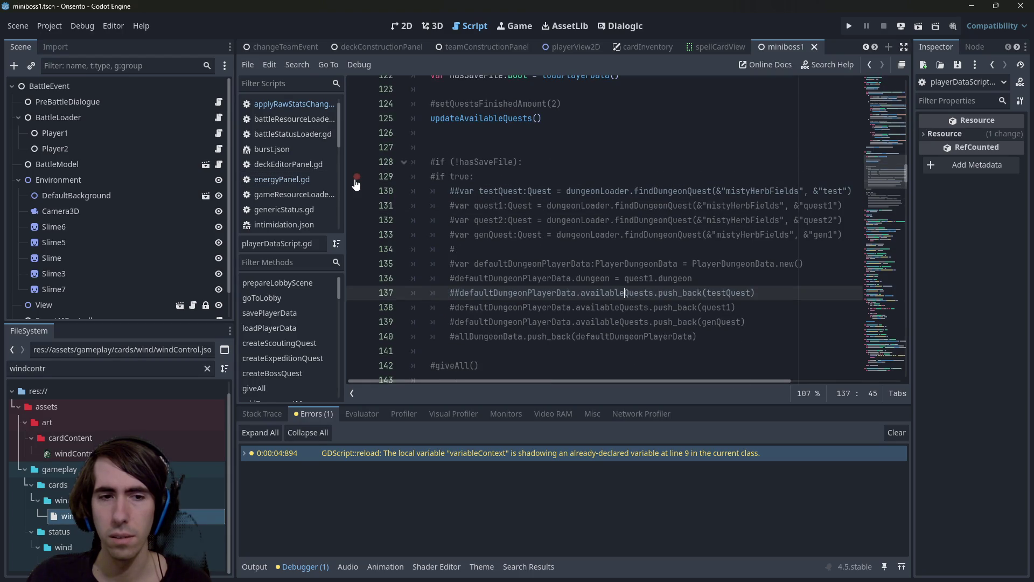
pyautogui.hotkey('shift', 'alt', 'o')
pyautogui.write('c')
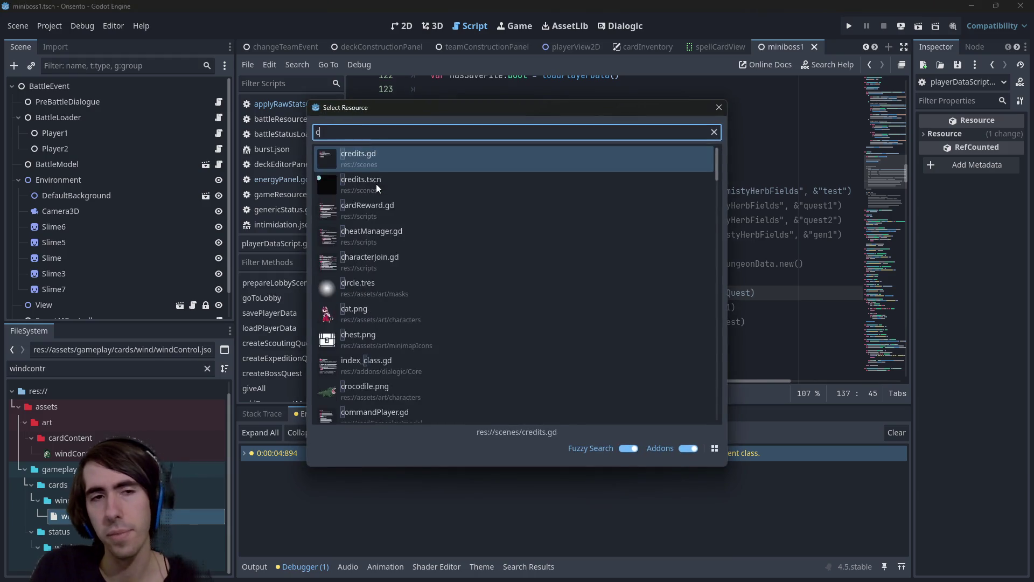
pyautogui.write('ardview')
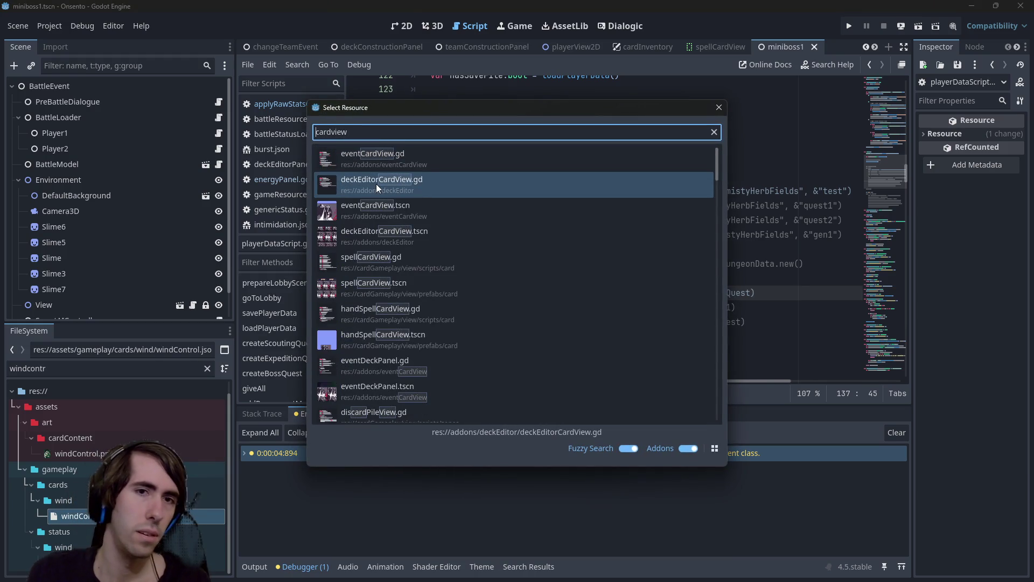
# - Open the spellCardView scene and its spellCardView.gd script
pyautogui.press('Home')
pyautogui.write('spel')
pyautogui.doubleClick(376, 183)
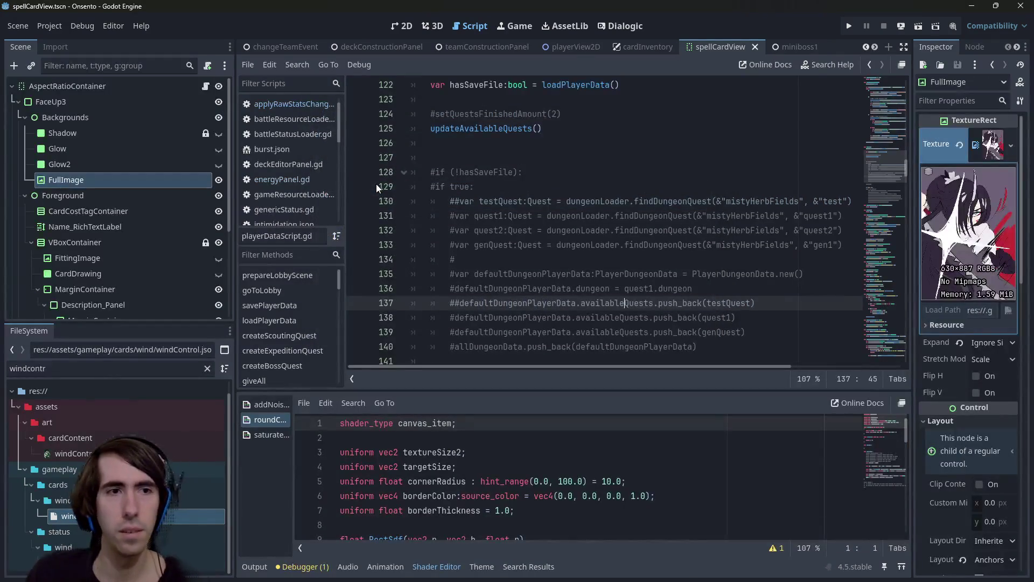
pyautogui.click(204, 86)
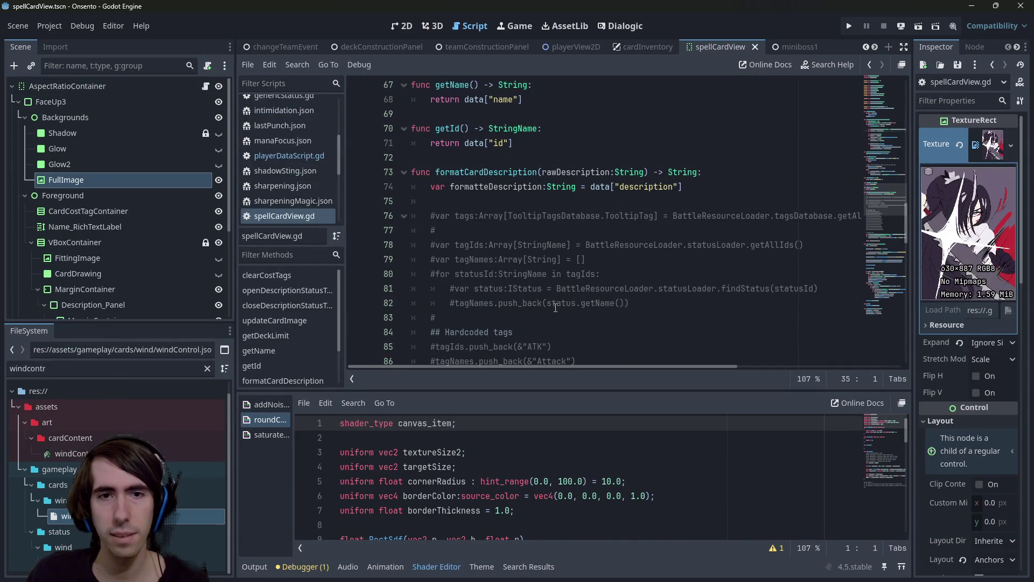
# - Delete the commented-out tag code (lines 75–97) in formatCardDescription and save
pyautogui.scroll(-2, 555, 307)
pyautogui.moveTo(415, 114)
pyautogui.mouseDown()
pyautogui.moveTo(589, 262)
pyautogui.moveTo(590, 221)
pyautogui.mouseUp()
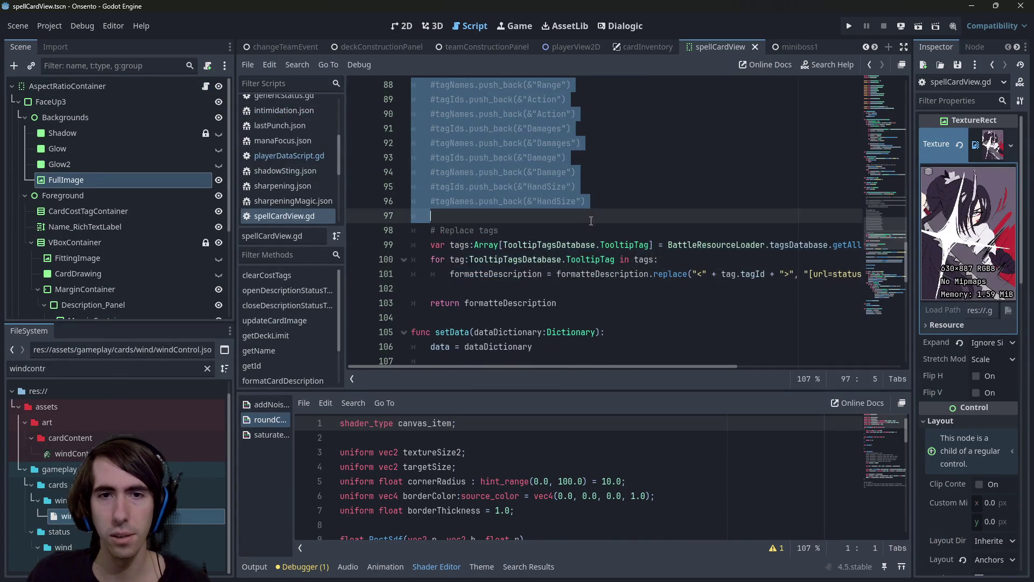
pyautogui.press('BackSpace')
pyautogui.scroll(2, 604, 214)
pyautogui.hotkey('ctrl', 's')
# - Run git status in the terminal to see the modified file
pyautogui.hotkey('alt', 'Tab')
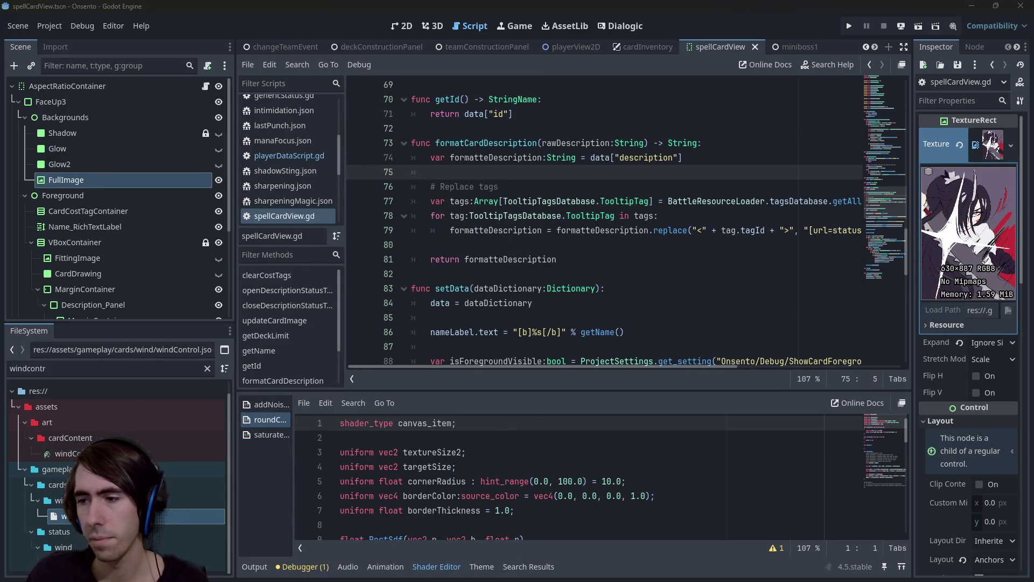
pyautogui.write('git status')
pyautogui.press('Return')
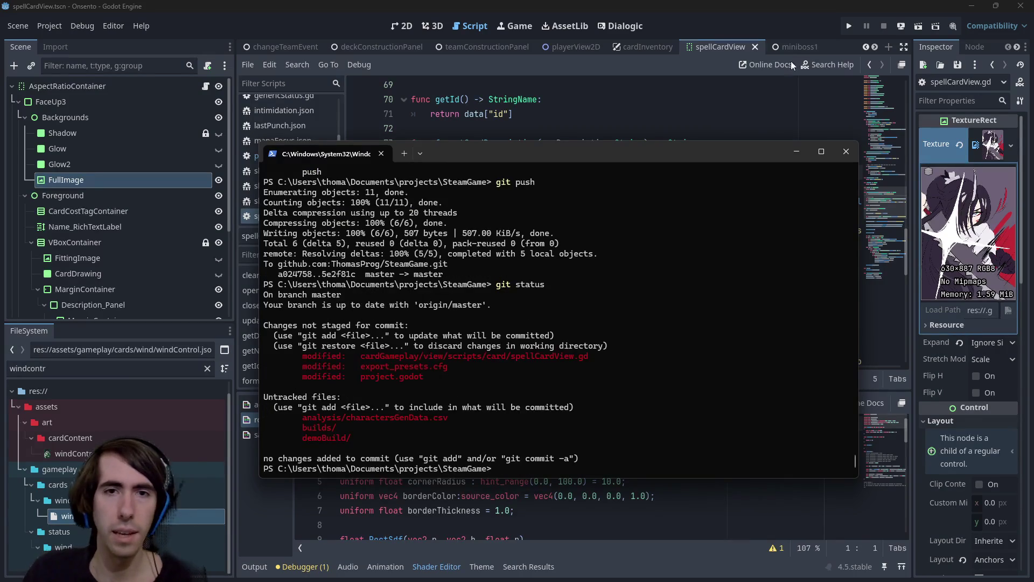
# - Scroll through spellCardView.gd in Godot to review the edit
pyautogui.click(506, 114)
pyautogui.scroll(10, 571, 262)
pyautogui.scroll(-5, 571, 263)
pyautogui.scroll(15, 570, 262)
pyautogui.moveTo(896, 89); pyautogui.dragTo(887, 271)
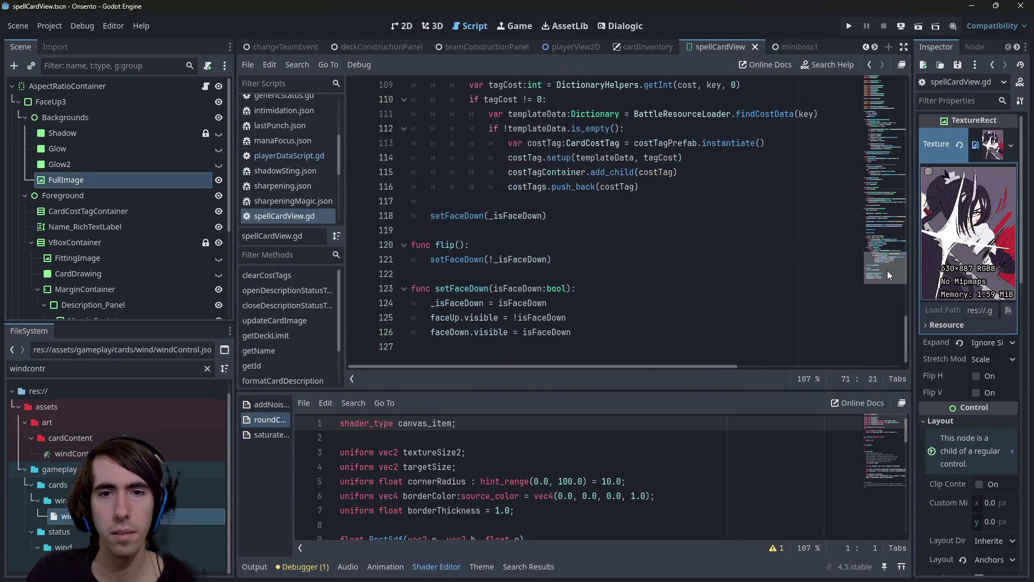
# - Stage only spellCardView.gd with git add, using its path copied from git status
pyautogui.hotkey('alt', 'Tab')
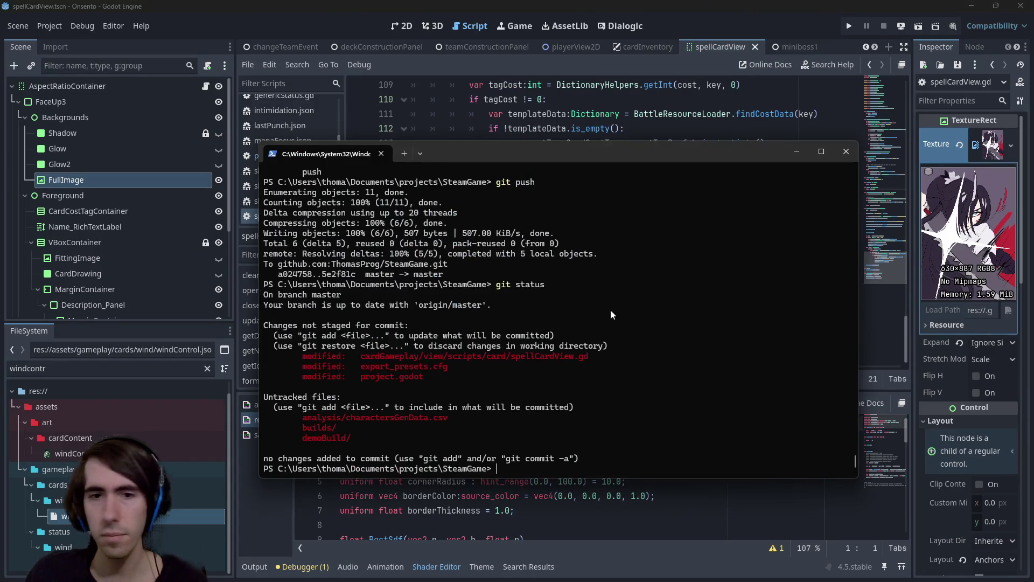
pyautogui.moveTo(357, 354); pyautogui.dragTo(588, 358)
pyautogui.rightClick(589, 359)
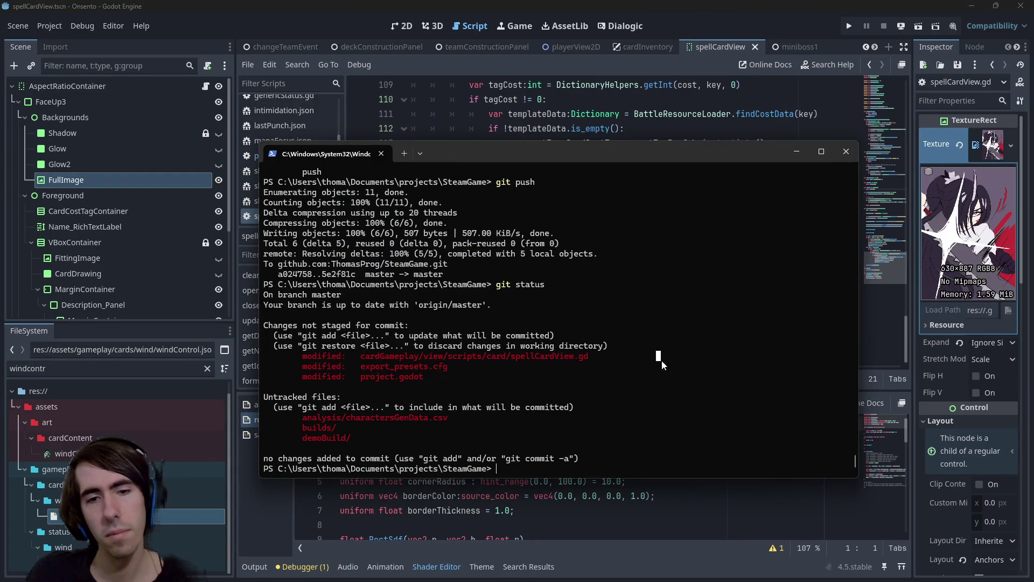
pyautogui.rightClick(661, 360)
pyautogui.write('git add')
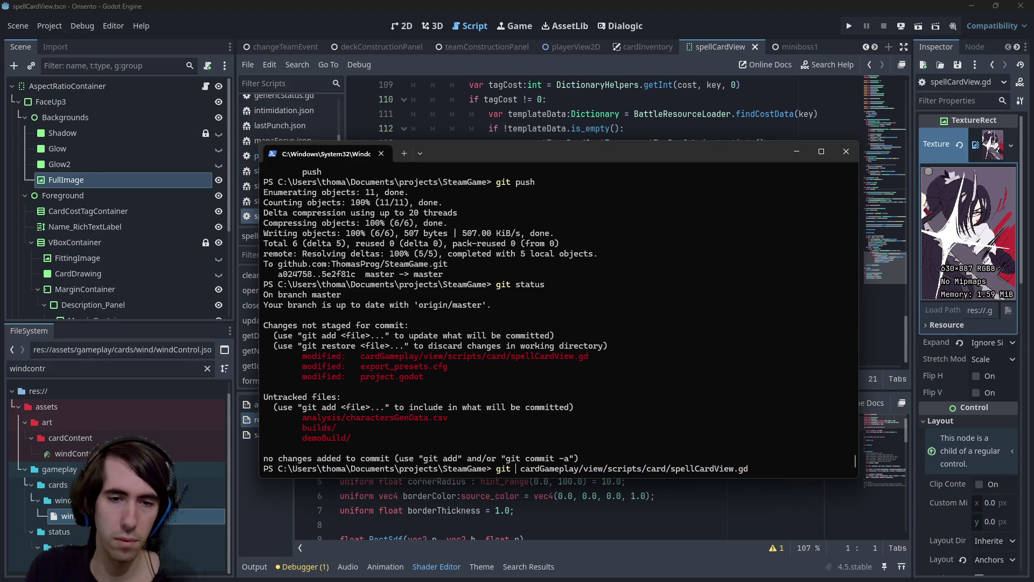
pyautogui.press('Return')
# - Commit as "[hotfix] ghost code removed" and push it to the remote
pyautogui.write('git commit -')
pyautogui.write('m "[hotfix] ')
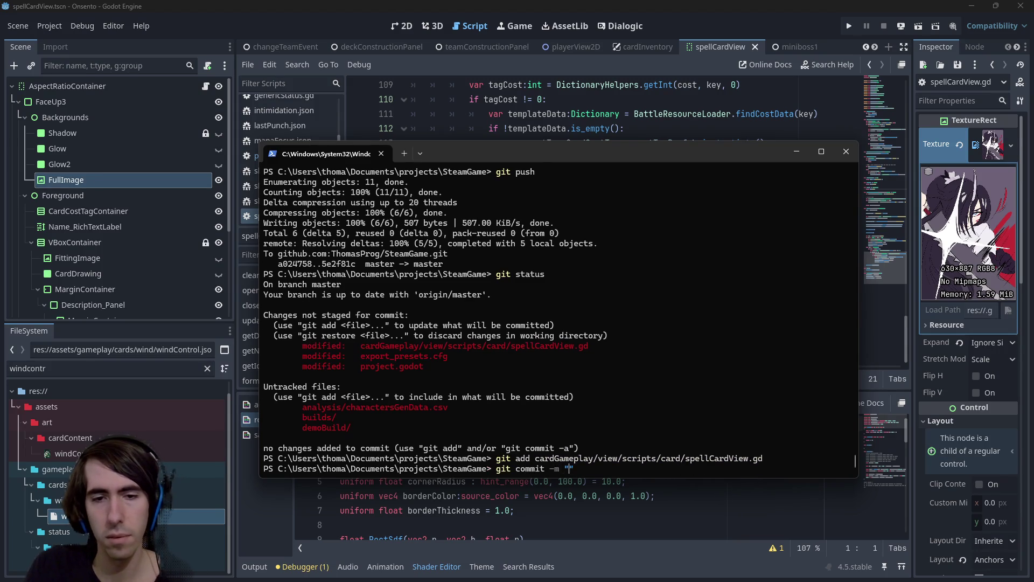
pyautogui.write('ghost code removed')
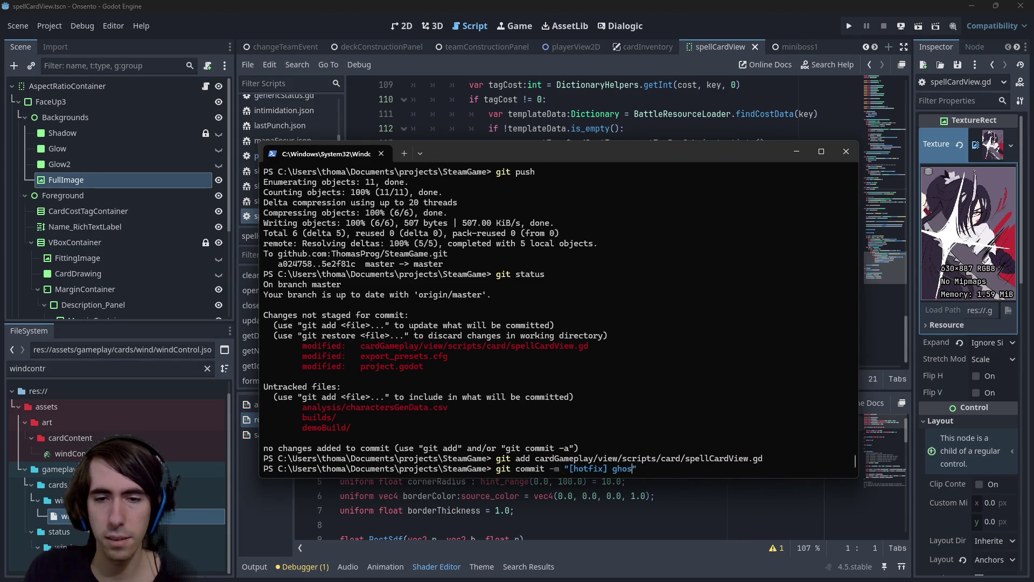
pyautogui.press('Return')
pyautogui.write('git push')
pyautogui.press('Return')
pyautogui.hotkey('alt', 'Tab')
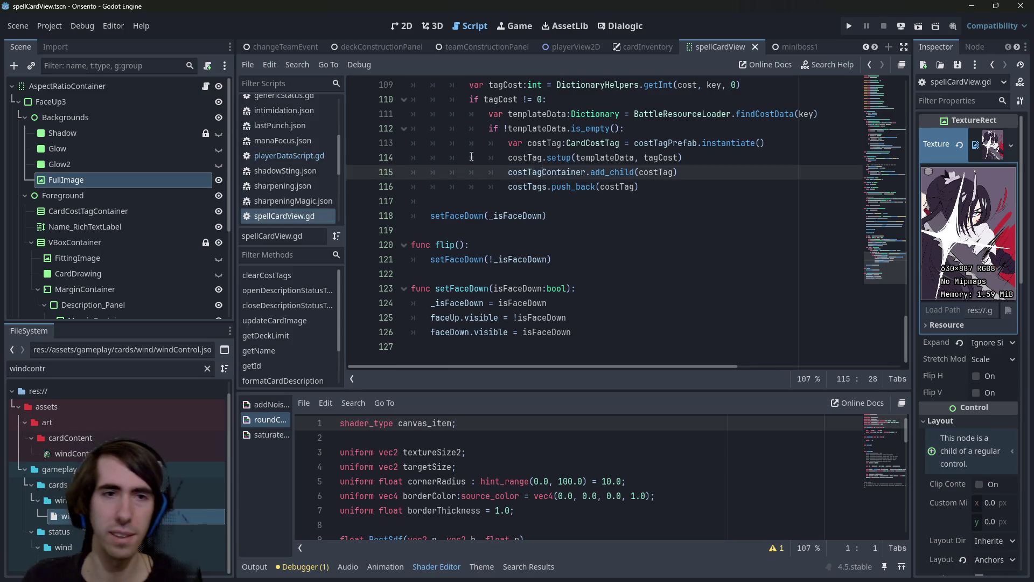
pyautogui.rightClick(295, 156)
pyautogui.click(346, 210)
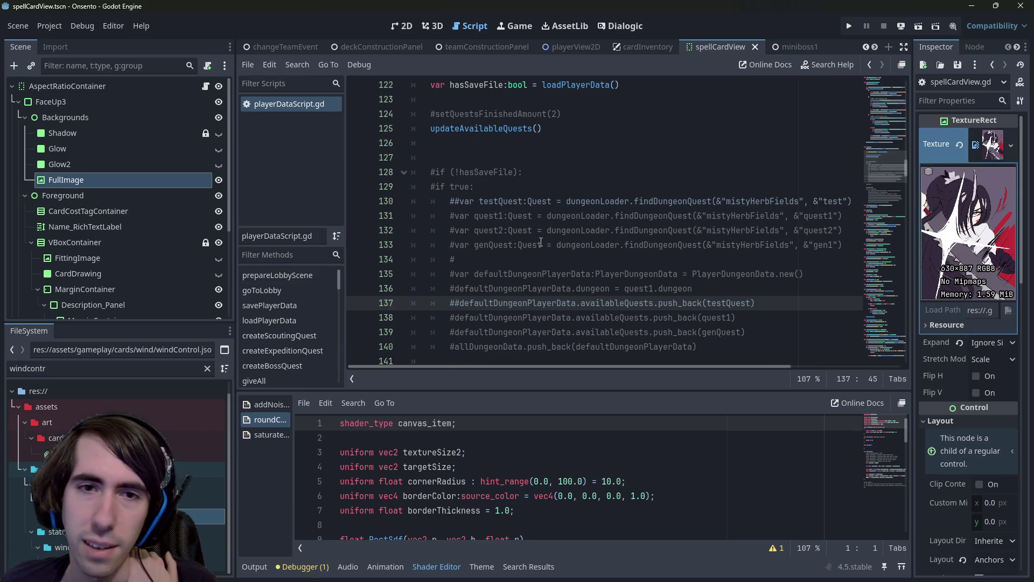
pyautogui.scroll(3, 541, 241)
pyautogui.scroll(12, 596, 264)
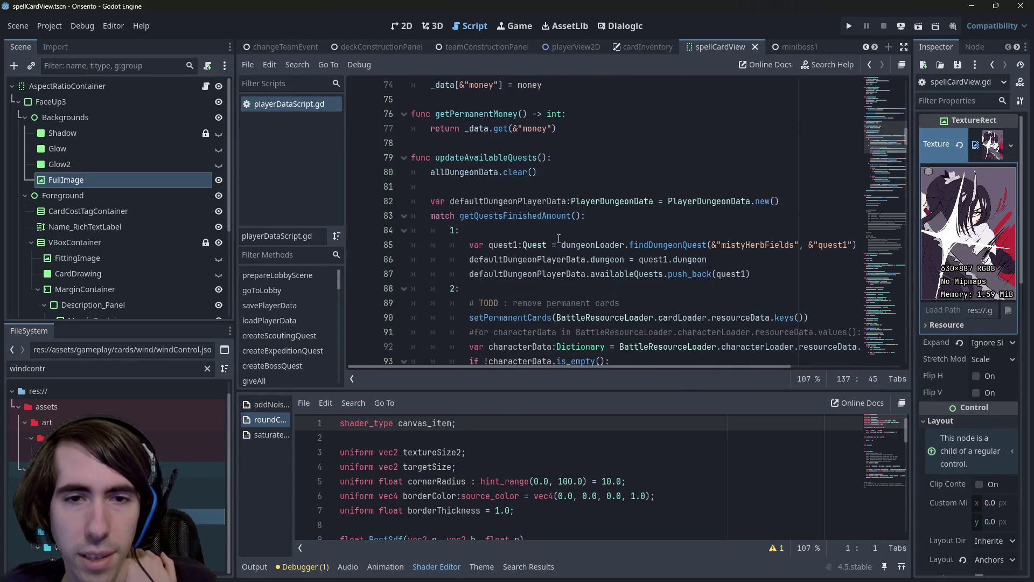
pyautogui.scroll(-4, 558, 238)
pyautogui.scroll(3, 532, 246)
pyautogui.moveTo(741, 242); pyautogui.dragTo(743, 202)
pyautogui.click(719, 255)
pyautogui.moveTo(717, 234)
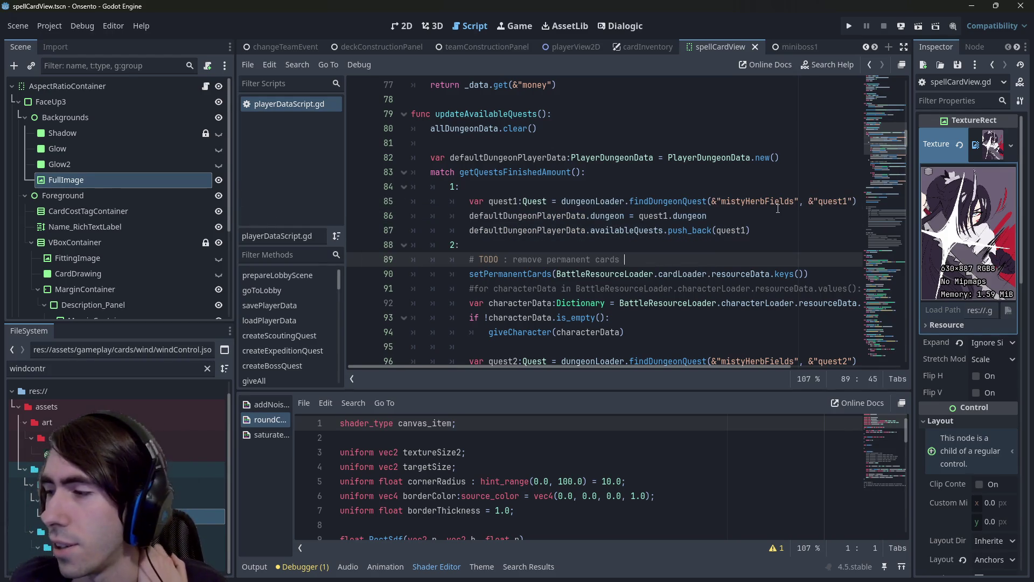
pyautogui.moveTo(651, 245); pyautogui.dragTo(273, 187)
pyautogui.moveTo(510, 231)
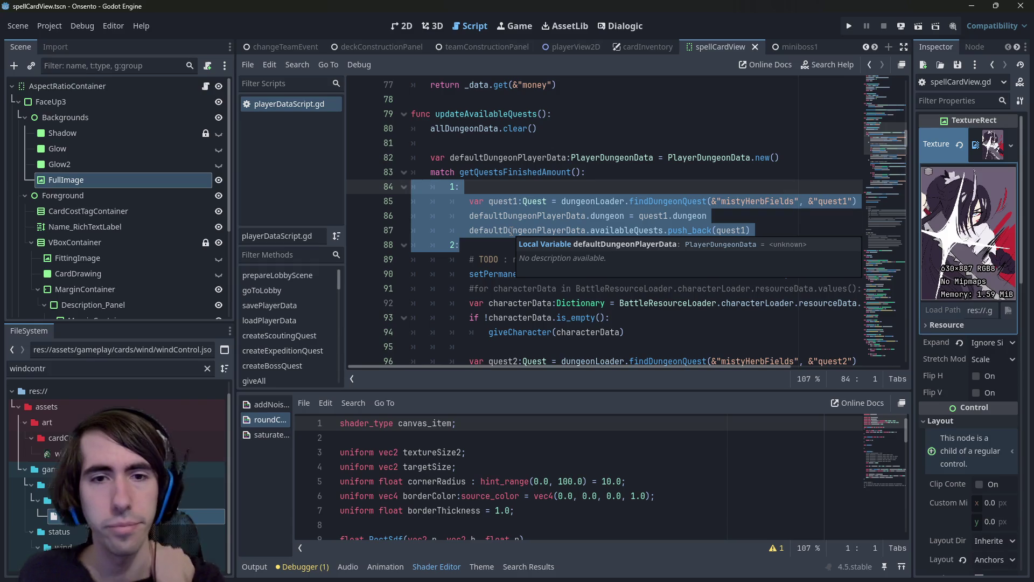
pyautogui.scroll(-2, 506, 206)
pyautogui.click(513, 163)
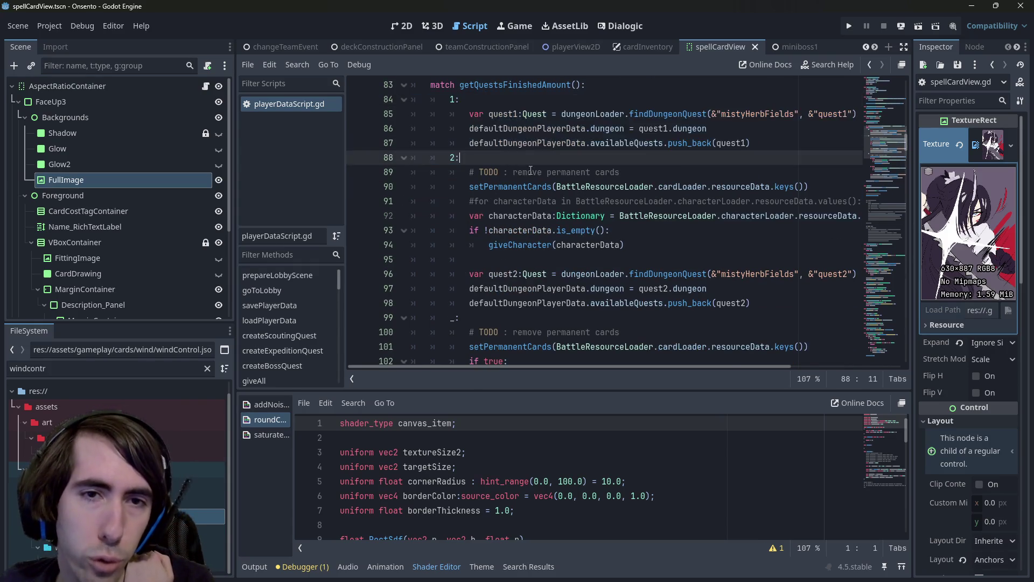
pyautogui.scroll(-2, 540, 218)
pyautogui.scroll(3, 531, 224)
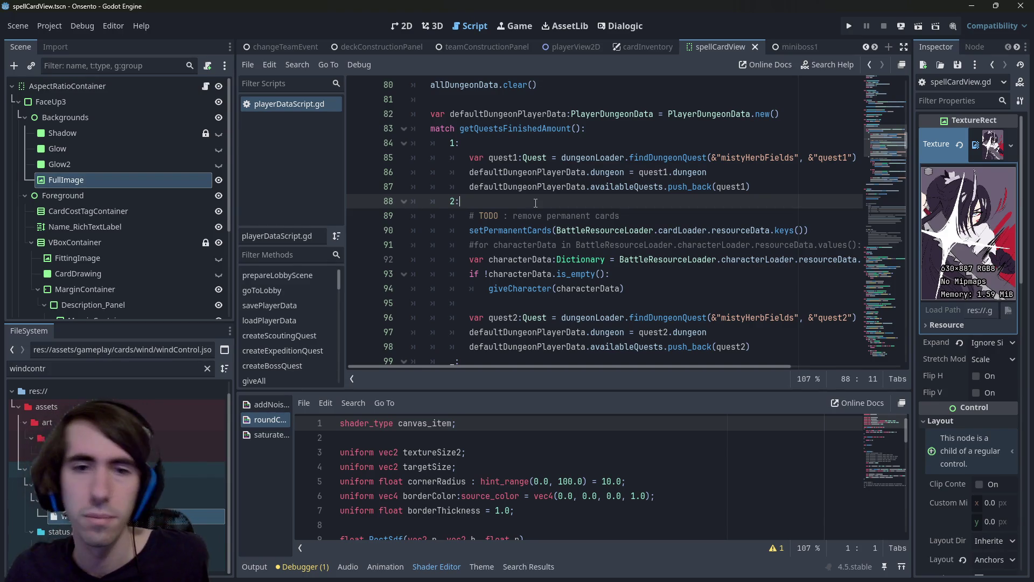
pyautogui.moveTo(546, 244)
pyautogui.mouseDown()
pyautogui.moveTo(890, 251)
pyautogui.moveTo(341, 238)
pyautogui.mouseUp()
# - Delete the commented #for line 91 in the quest 2 case and save
pyautogui.press('BackSpace')
pyautogui.press('BackSpace')
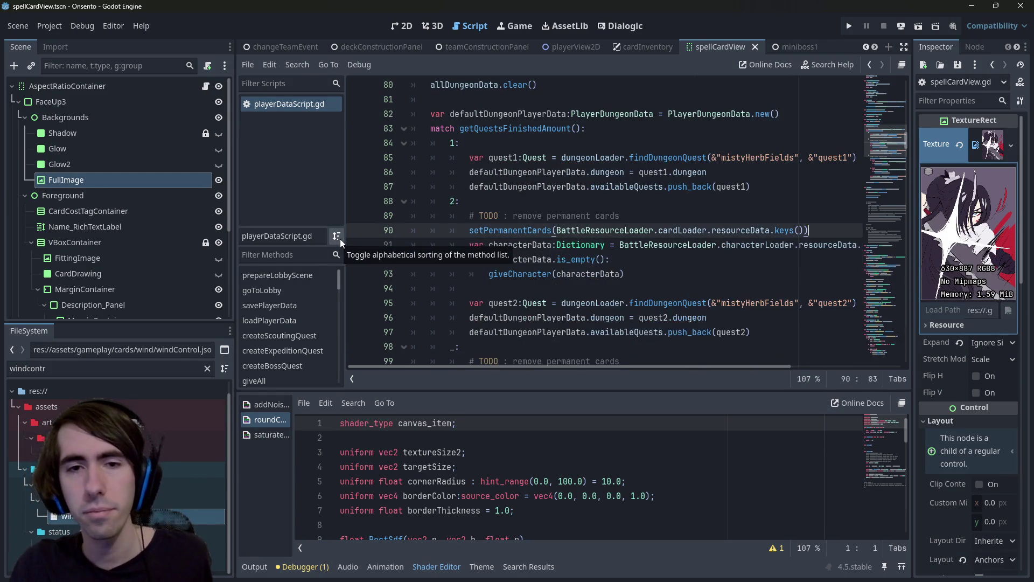
pyautogui.hotkey('ctrl', 's')
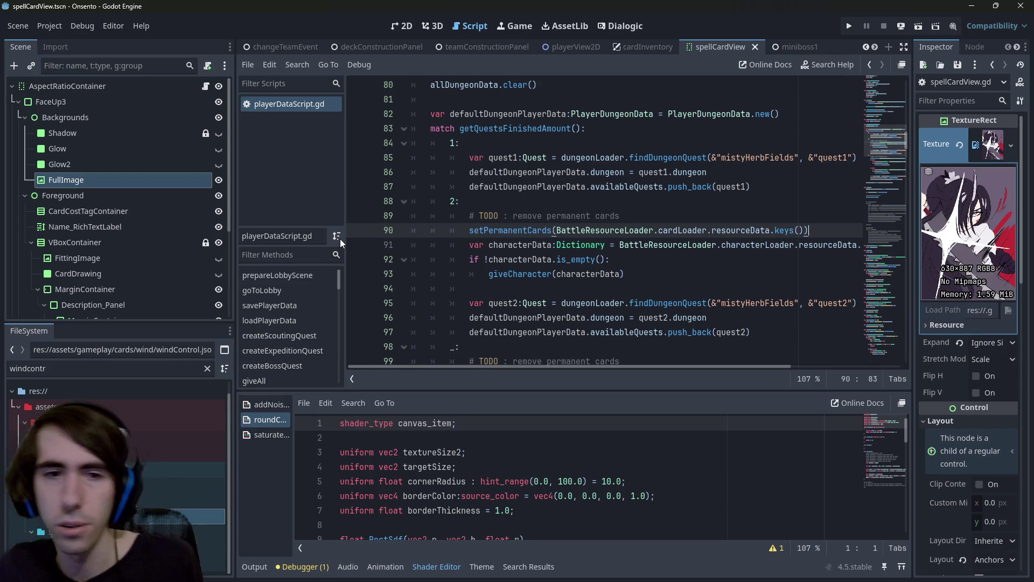
pyautogui.scroll(-1, 485, 243)
pyautogui.moveTo(750, 288); pyautogui.dragTo(351, 265)
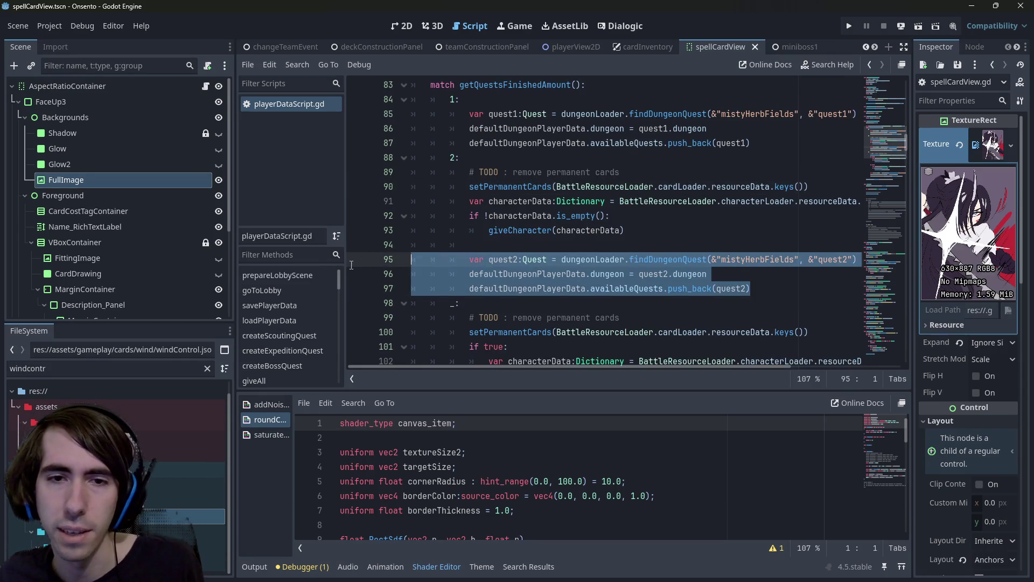
pyautogui.scroll(1, 662, 267)
pyautogui.moveTo(625, 274)
pyautogui.mouseDown()
pyautogui.moveTo(619, 245)
pyautogui.moveTo(861, 245)
pyautogui.moveTo(840, 245)
pyautogui.mouseUp()
# - Select and review the characterData lookup and giveCharacter lines 91–93
pyautogui.click(620, 244)
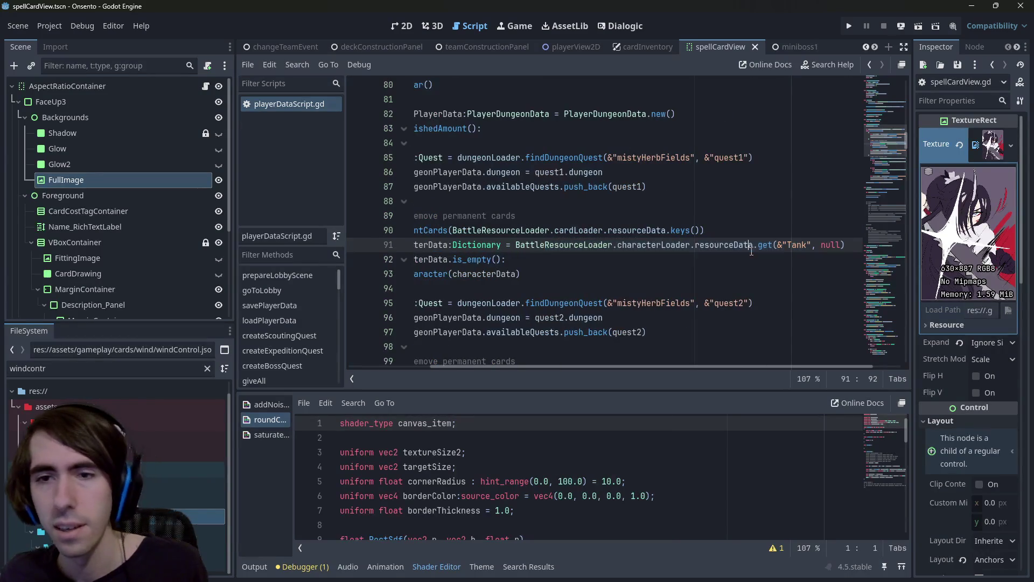
pyautogui.click(629, 268)
pyautogui.moveTo(628, 268); pyautogui.dragTo(316, 246)
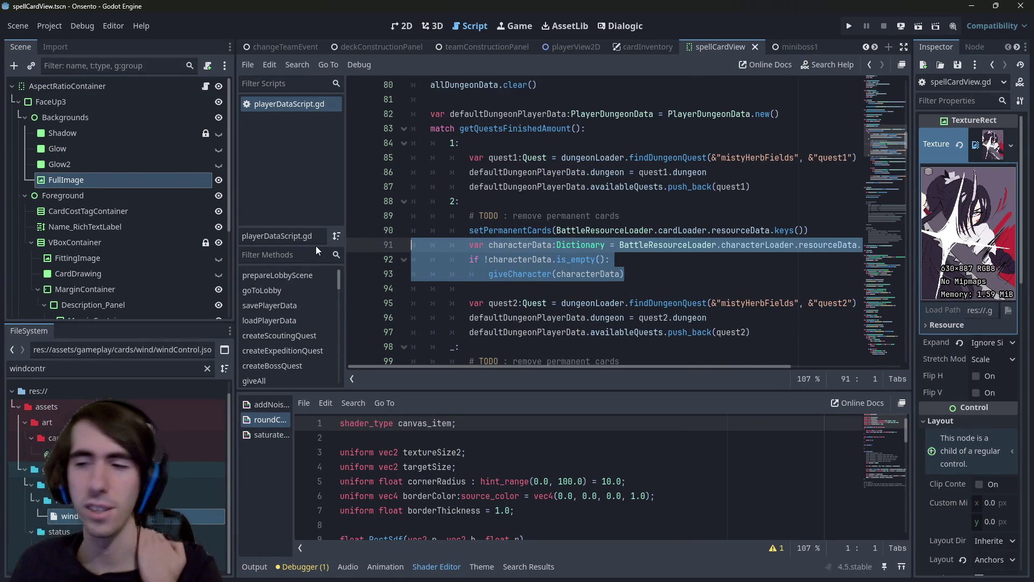
pyautogui.click(655, 279)
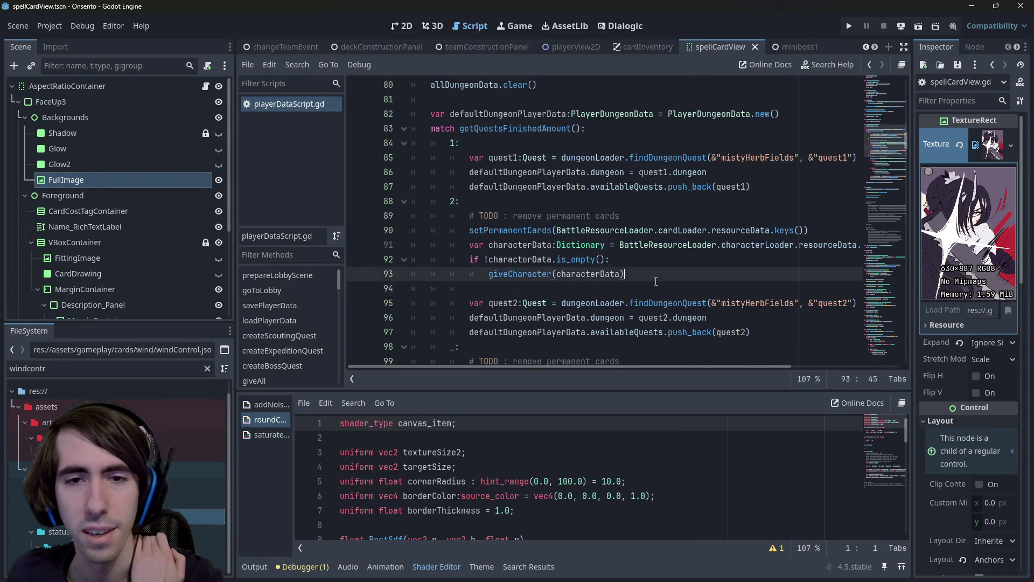
pyautogui.moveTo(656, 281); pyautogui.dragTo(300, 249)
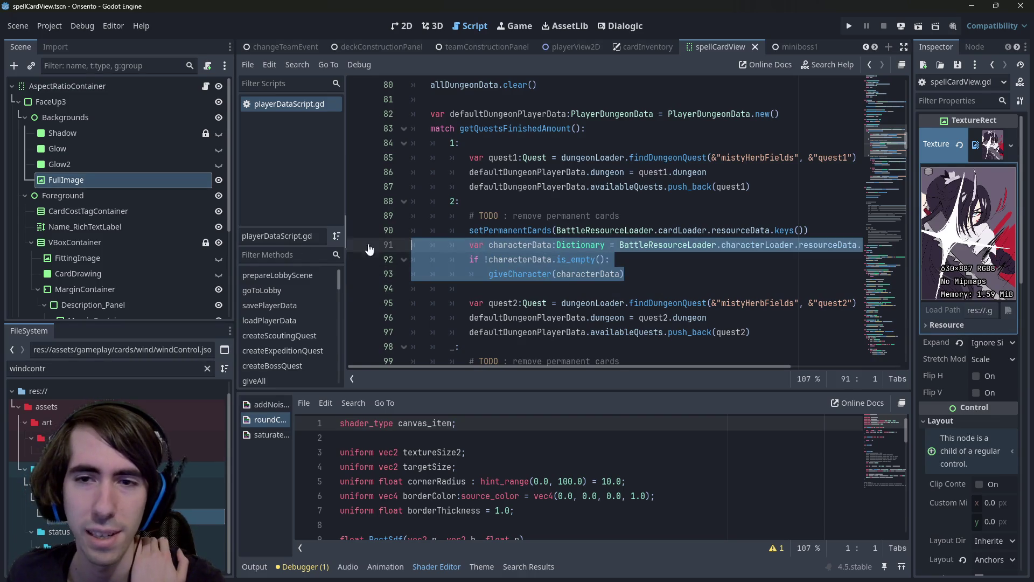
pyautogui.click(626, 263)
pyautogui.click(628, 275)
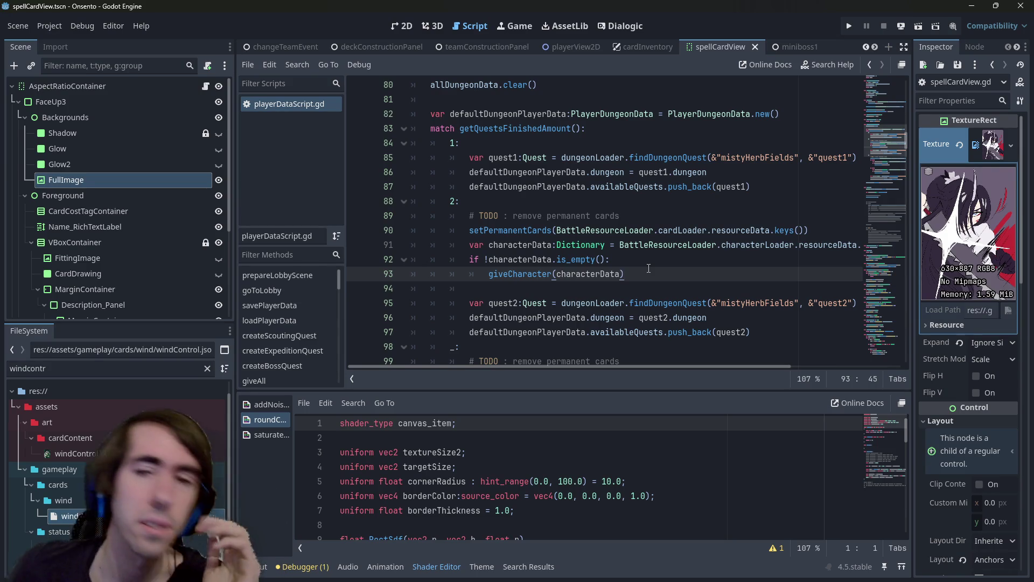
pyautogui.hotkey('shift', 'alt', 'o')
# - Search project files for 'reward', then close the search without opening anything
pyautogui.write('reward')
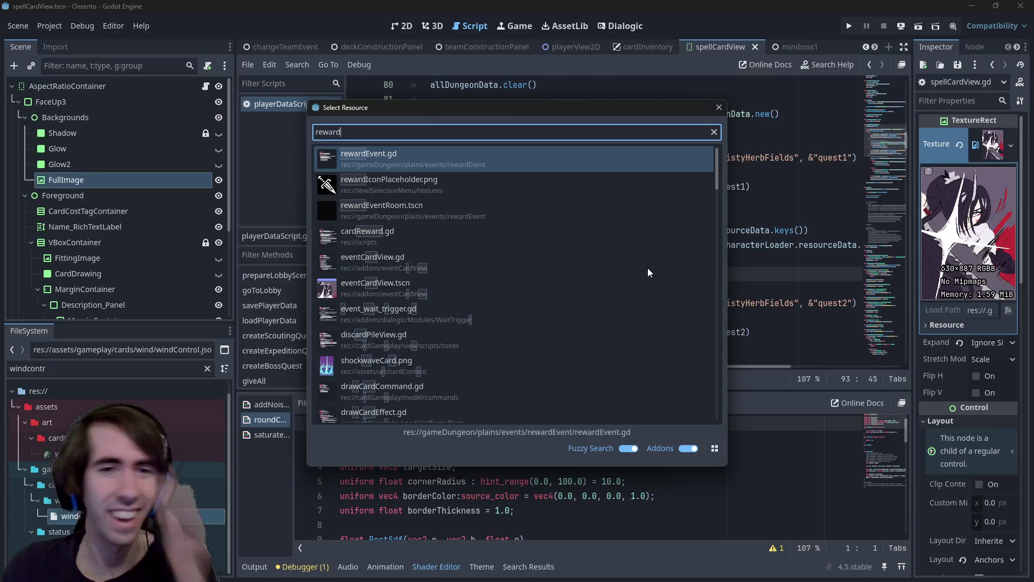
pyautogui.press('Down')
pyautogui.press('Down')
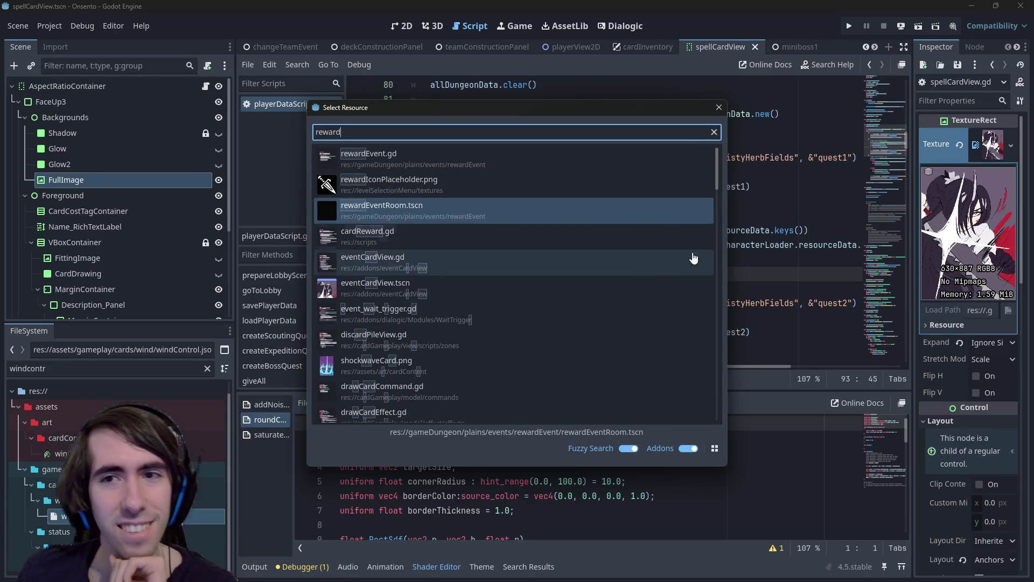
pyautogui.click(718, 107)
# - Find every updateAvailableQuests occurrence, first in the script and then project-wide
pyautogui.scroll(3, 575, 209)
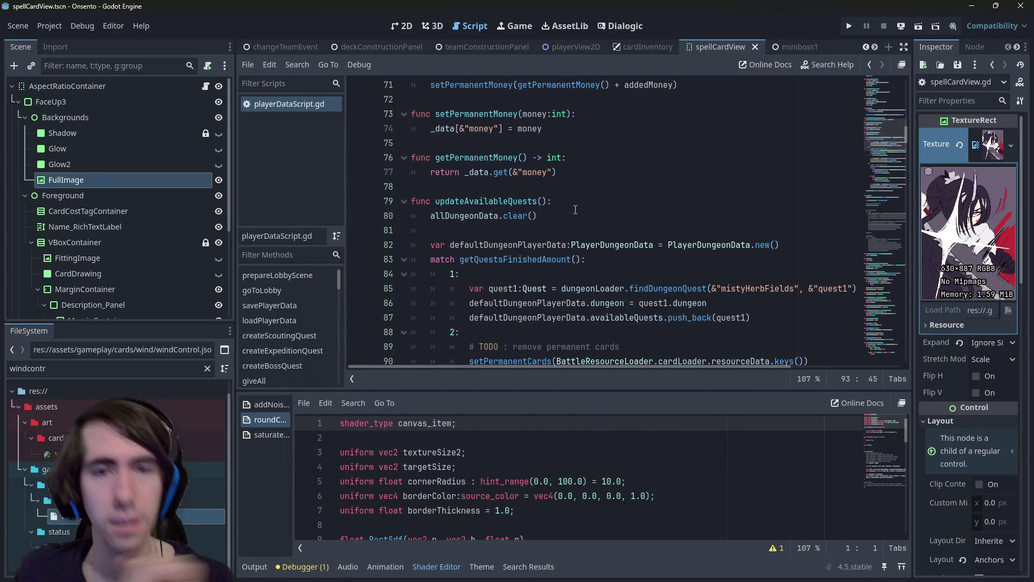
pyautogui.doubleClick(517, 202)
pyautogui.scroll(-3, 524, 215)
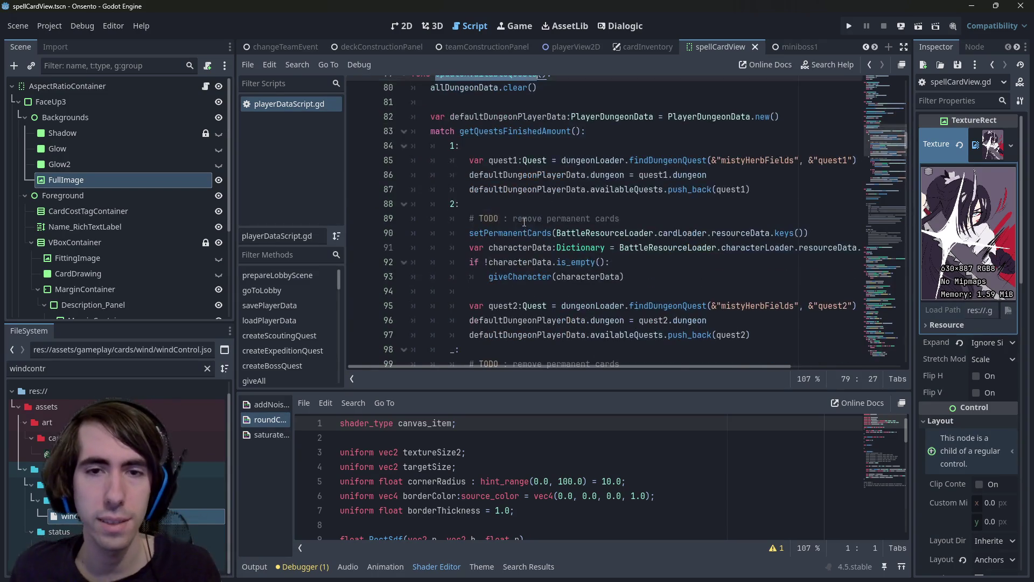
pyautogui.hotkey('ctrl', 'f')
pyautogui.press('Return')
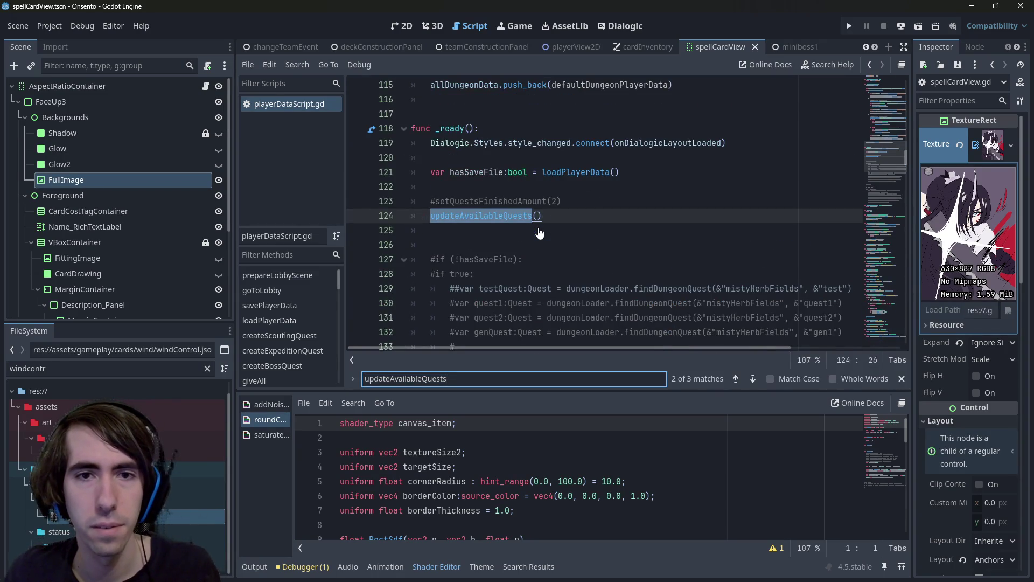
pyautogui.press('Return')
pyautogui.hotkey('ctrl', 'shift', 'f')
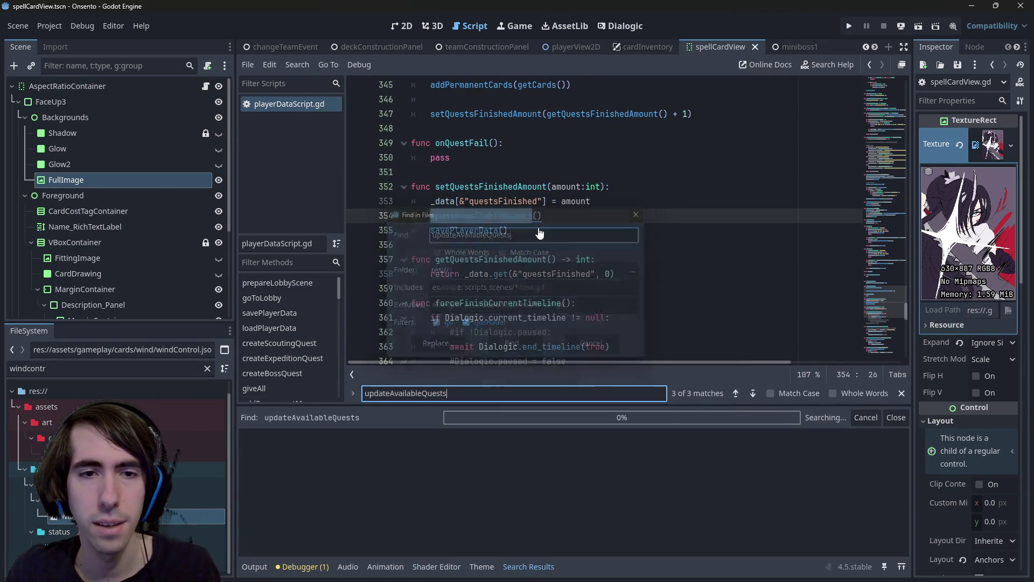
pyautogui.press('Return')
# - Jump to the updateAvailableQuests calls on lines 124 and 354 and select the line 354 call
pyautogui.click(394, 467)
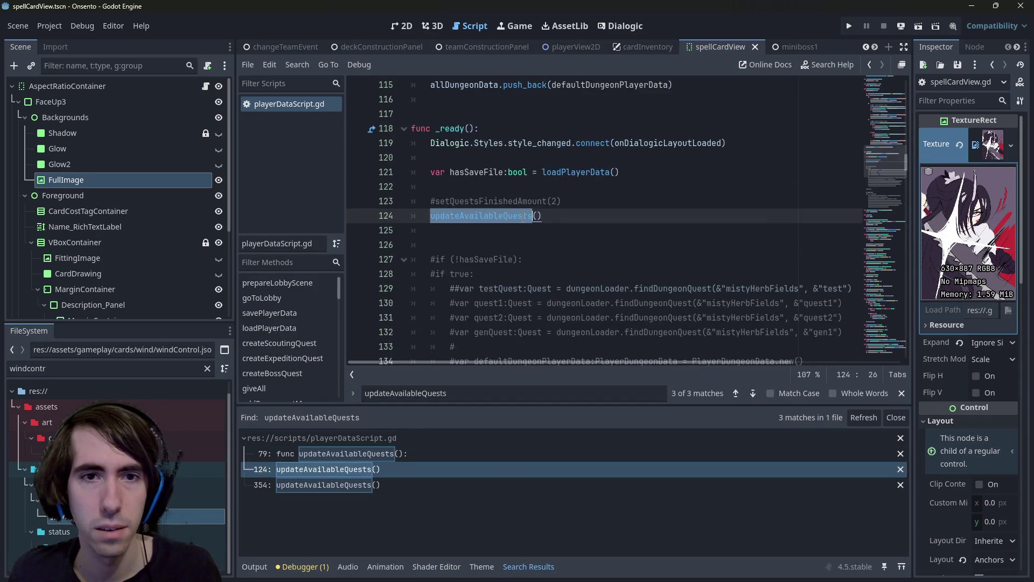
pyautogui.click(408, 484)
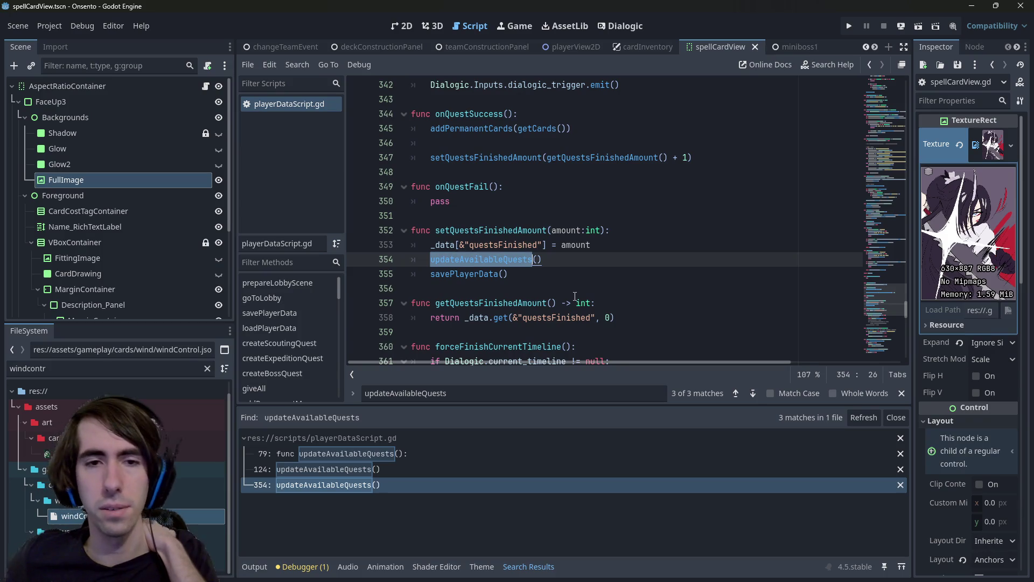
pyautogui.scroll(1, 573, 301)
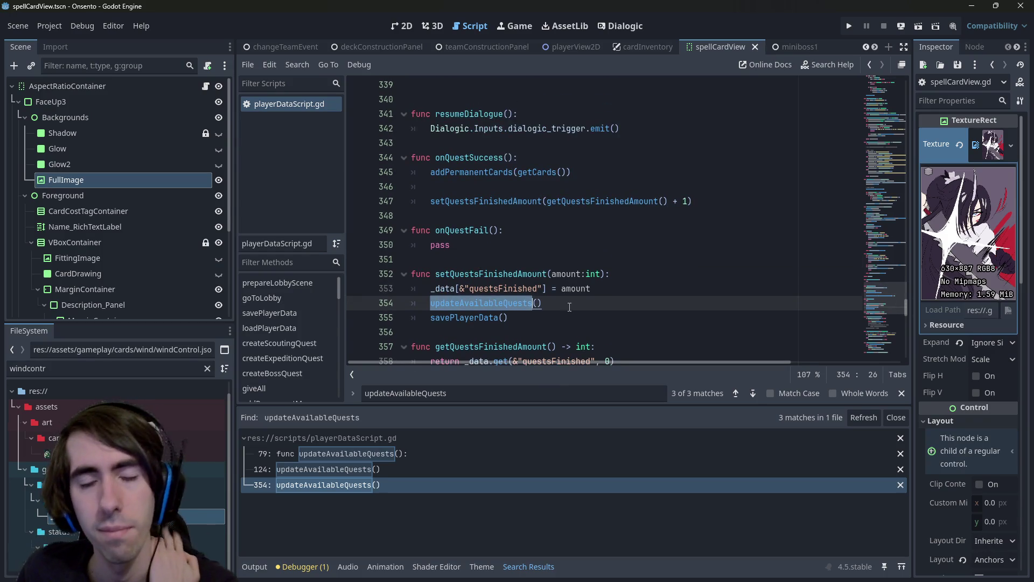
pyautogui.click(569, 309)
pyautogui.moveTo(571, 288)
pyautogui.moveTo(543, 303); pyautogui.dragTo(429, 306)
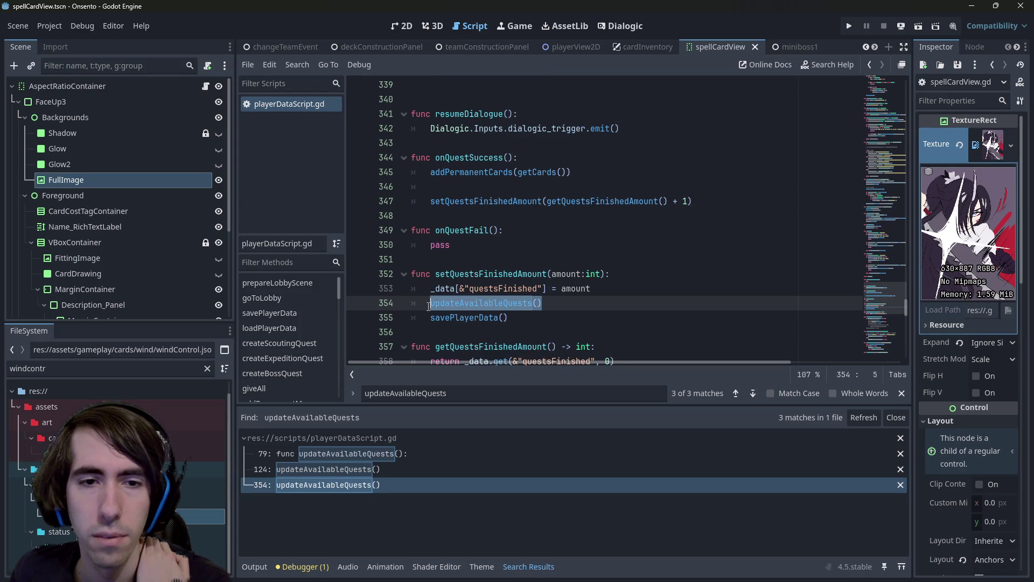
# - Review setQuestsFinishedAmount and the addPermanentCards(getCards()) line in onQuestSuccess
pyautogui.doubleClick(453, 274)
pyautogui.scroll(-1, 506, 172)
pyautogui.scroll(1, 508, 151)
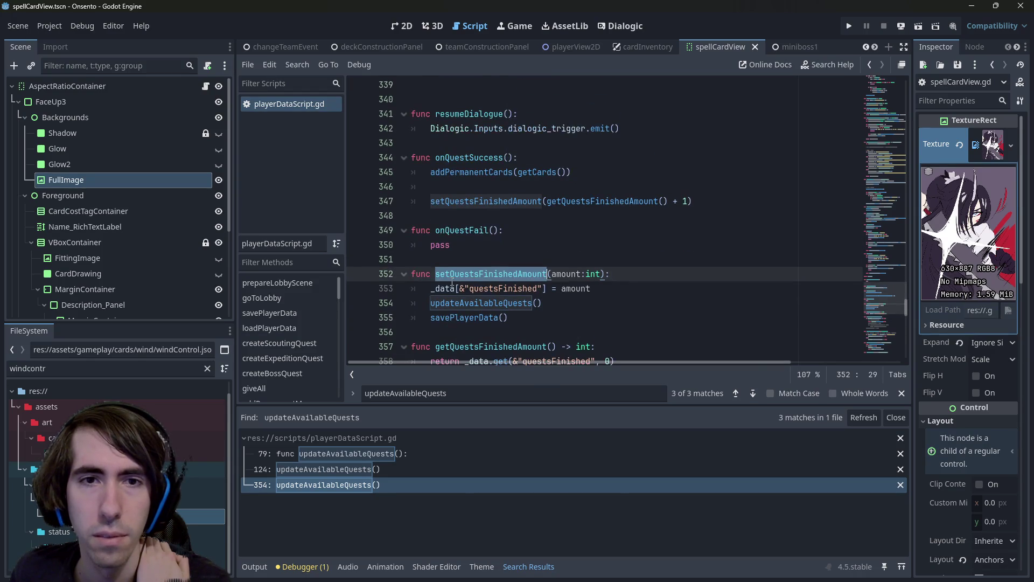
pyautogui.doubleClick(485, 158)
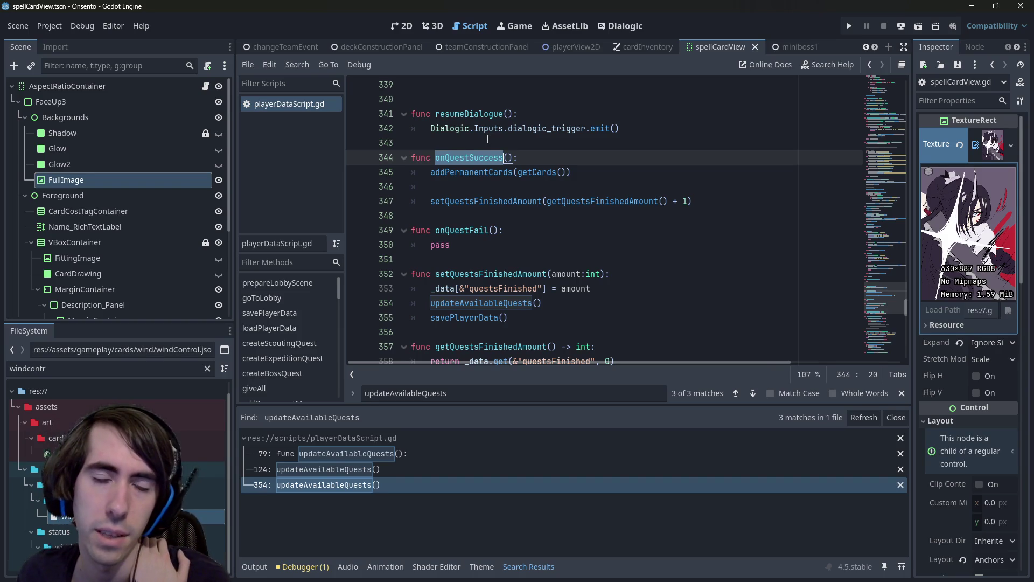
pyautogui.doubleClick(493, 172)
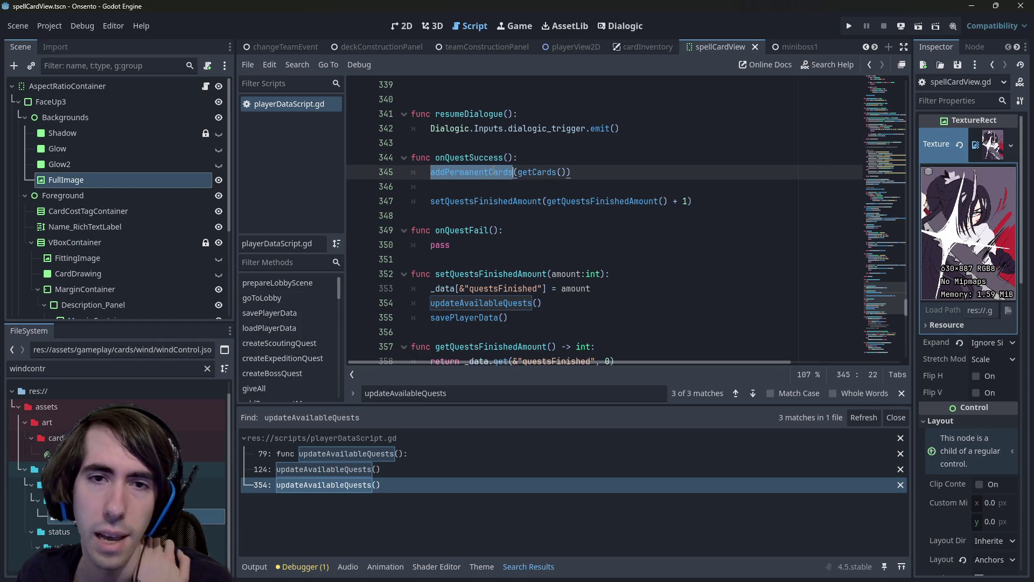
pyautogui.click(493, 181)
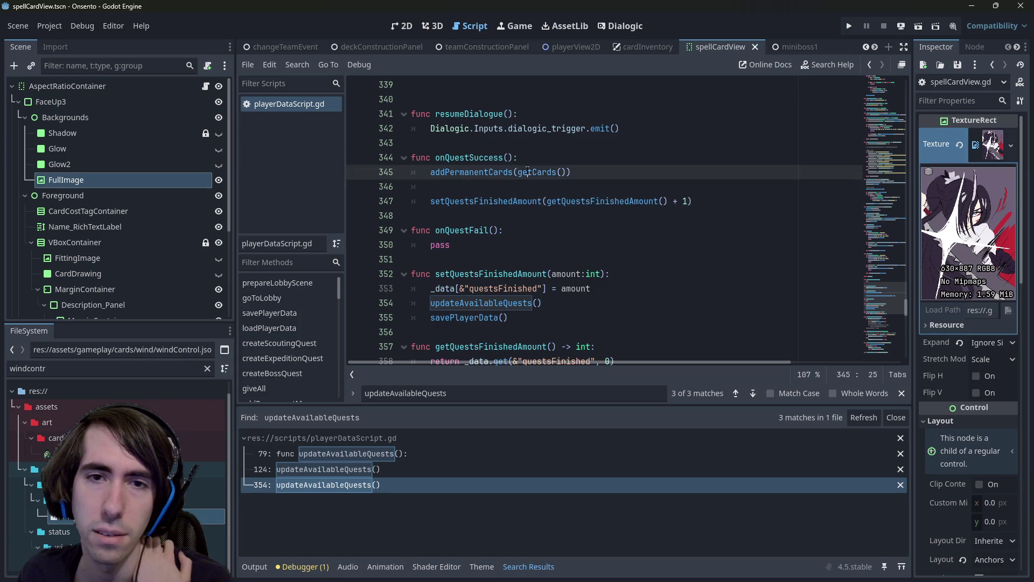
pyautogui.doubleClick(537, 172)
pyautogui.click(494, 185)
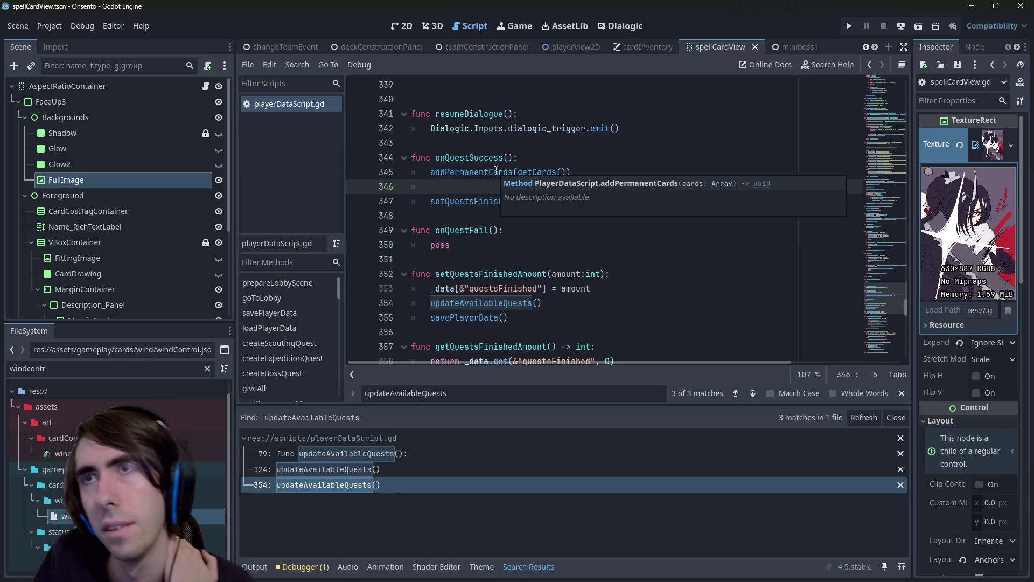
pyautogui.tripleClick(525, 172)
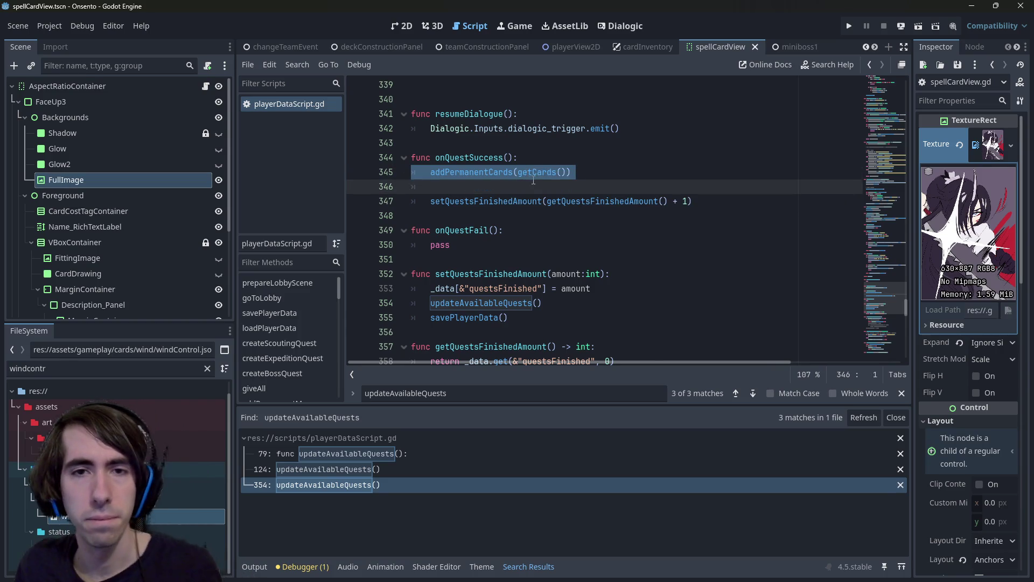
# - Check the getCards definition, then return to onQuestSuccess and bring up Quick Open
pyautogui.keyDown('ctrl'); pyautogui.click(533, 179); pyautogui.keyUp('ctrl')
pyautogui.moveTo(533, 178)
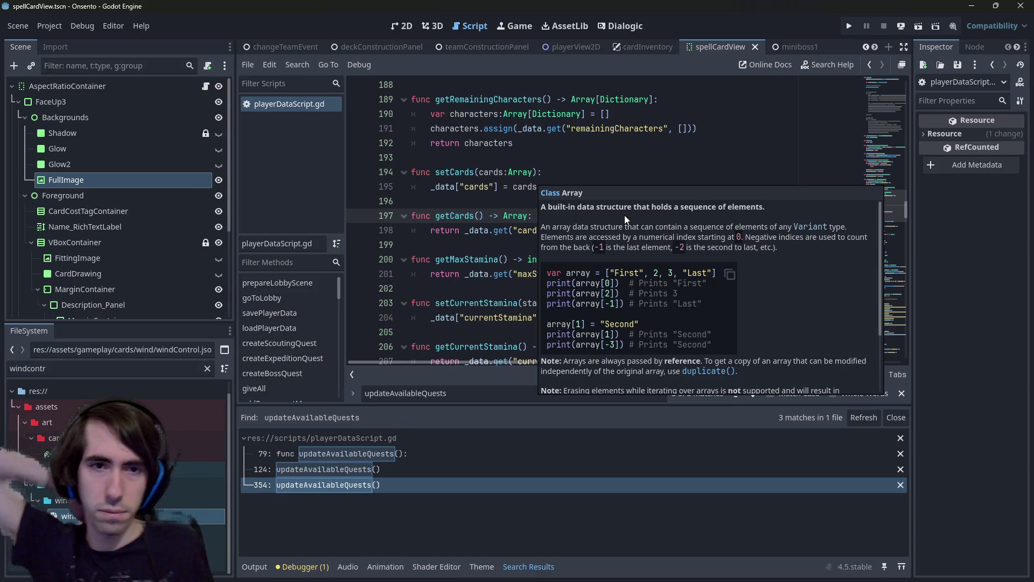
pyautogui.click(529, 215)
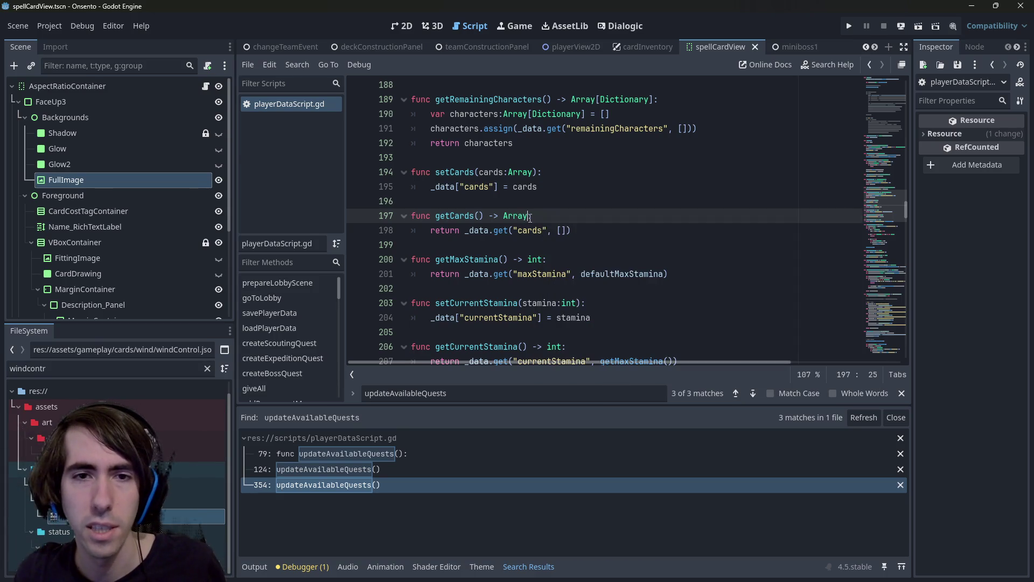
pyautogui.hotkey('alt', 'Left')
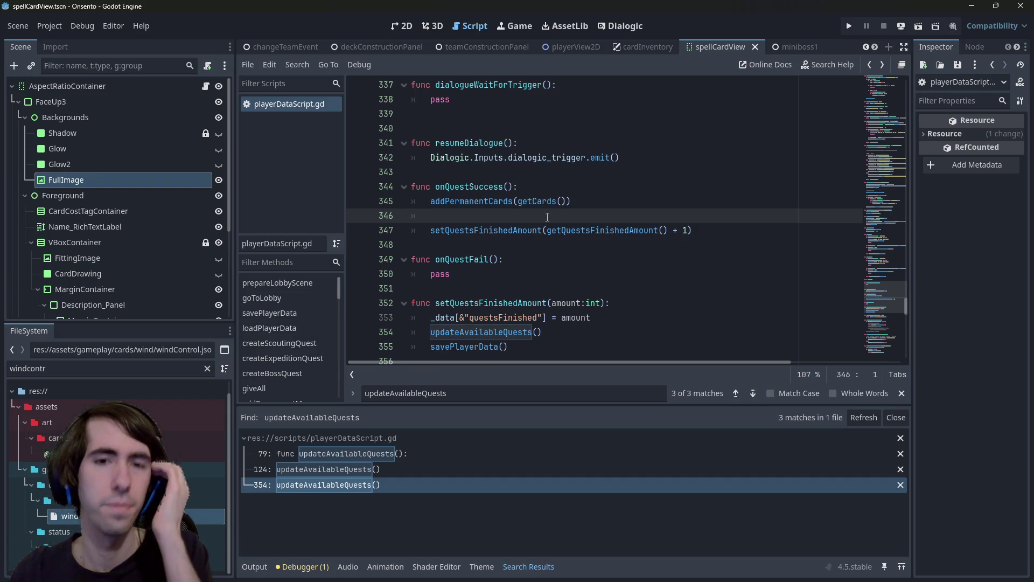
pyautogui.scroll(-1, 546, 226)
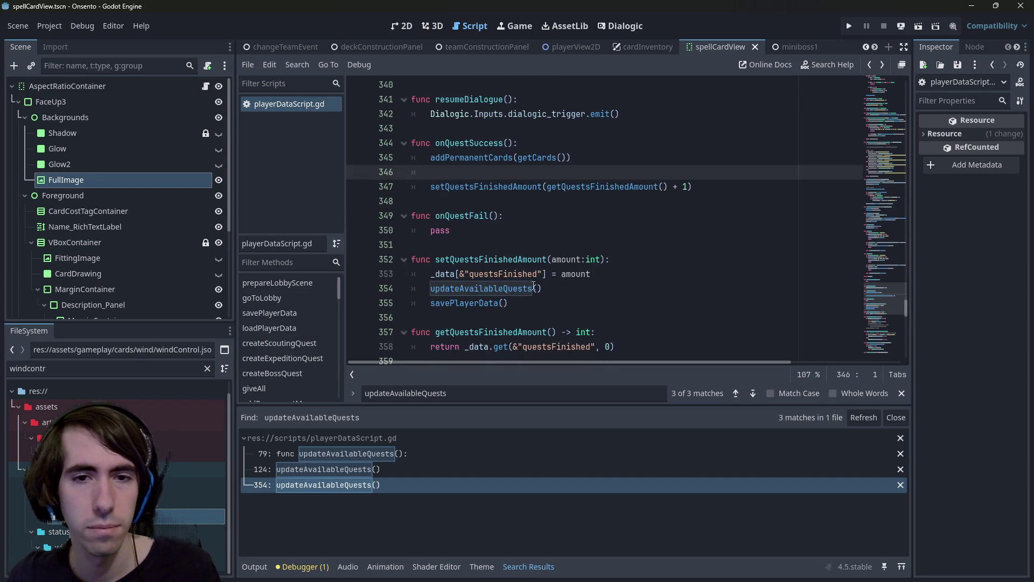
pyautogui.hotkey('shift', 'alt', 'o')
# - Search 'rewardevent' in Quick Open and open the rewardEventRoom.tscn scene
pyautogui.write('rewa')
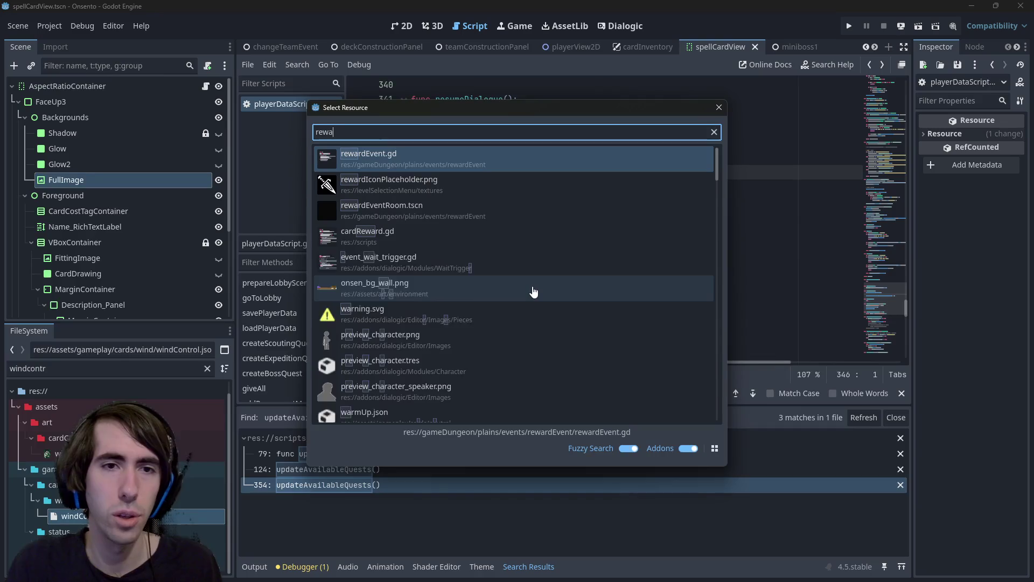
pyautogui.write('rdevent')
pyautogui.press('Down')
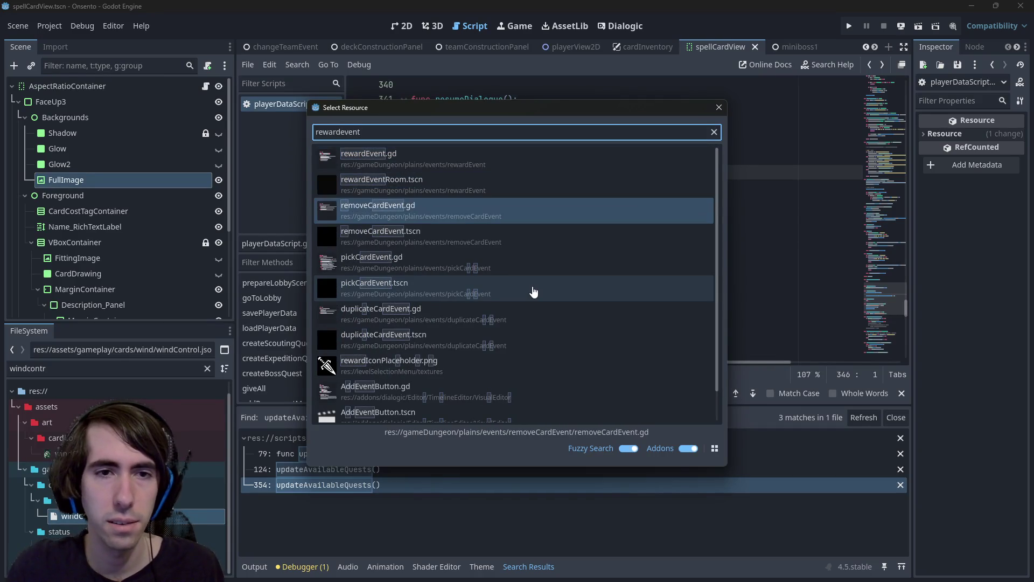
pyautogui.press('Down')
pyautogui.press('Down')
pyautogui.press('Down')
pyautogui.press('Up')
pyautogui.press('Up')
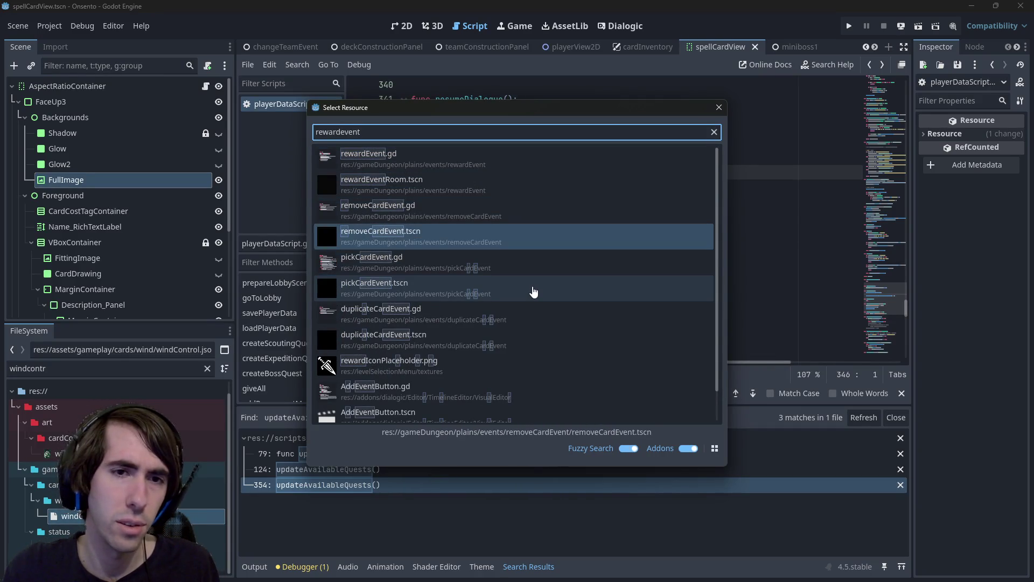
pyautogui.press('Up')
pyautogui.press('Up')
pyautogui.press('Down')
pyautogui.press('Down')
pyautogui.press('Down')
pyautogui.press('Down')
pyautogui.press('Down')
pyautogui.press('Down')
pyautogui.press('Up')
pyautogui.press('Up')
pyautogui.press('Up')
pyautogui.press('Down')
pyautogui.press('Down')
pyautogui.press('Up')
pyautogui.press('Up')
pyautogui.press('Up')
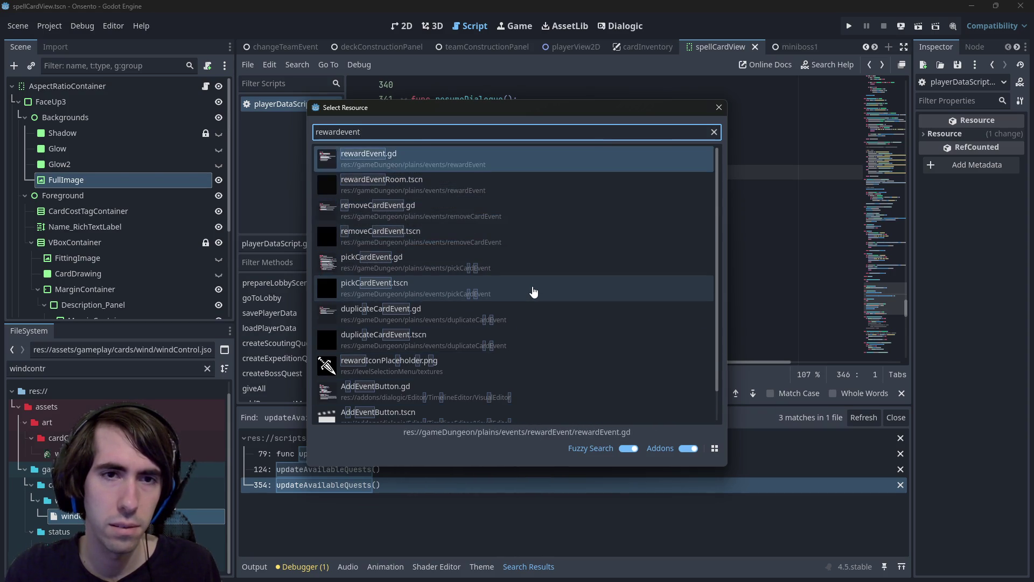
pyautogui.press('Up')
pyautogui.press('Up')
pyautogui.press('Up')
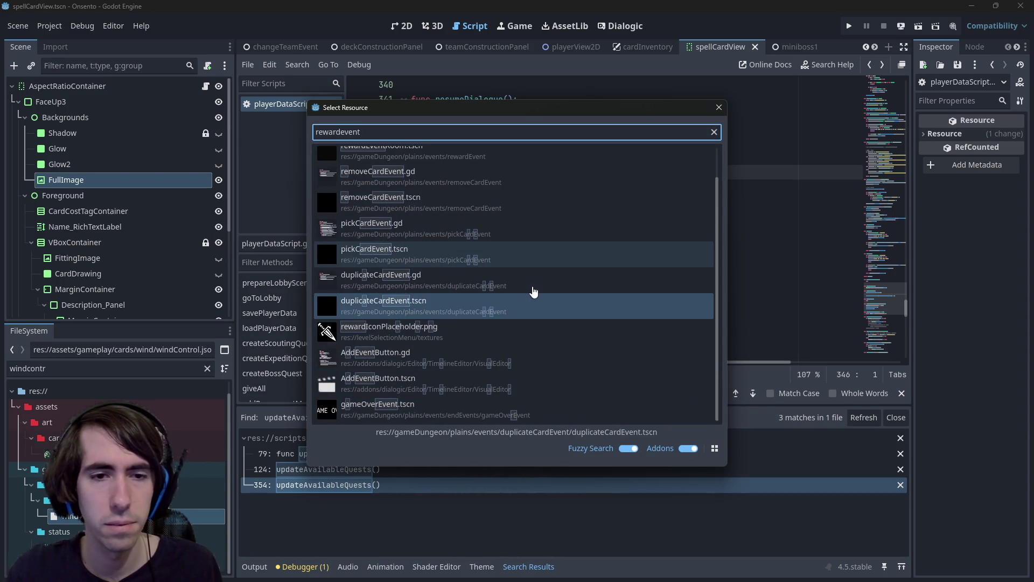
pyautogui.press('Up')
pyautogui.press('Up')
pyautogui.press('Down')
pyautogui.press('Down')
pyautogui.press('Down')
pyautogui.press('Up')
pyautogui.press('Up')
pyautogui.press('Up')
pyautogui.press('Down')
pyautogui.press('Return')
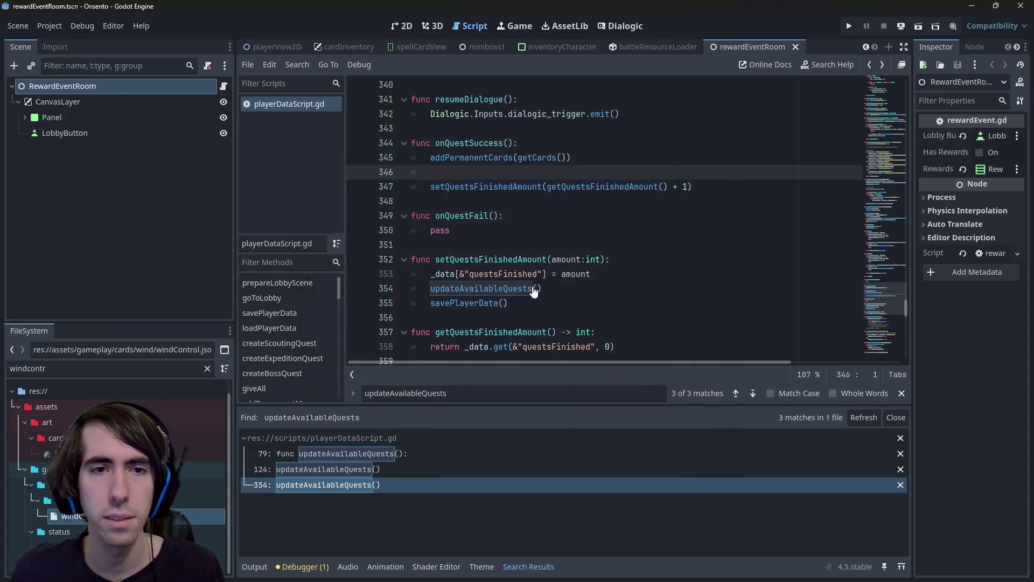
# - Inspect the reward room layout in the 2D view, selecting and then deselecting a sword image
pyautogui.click(396, 28)
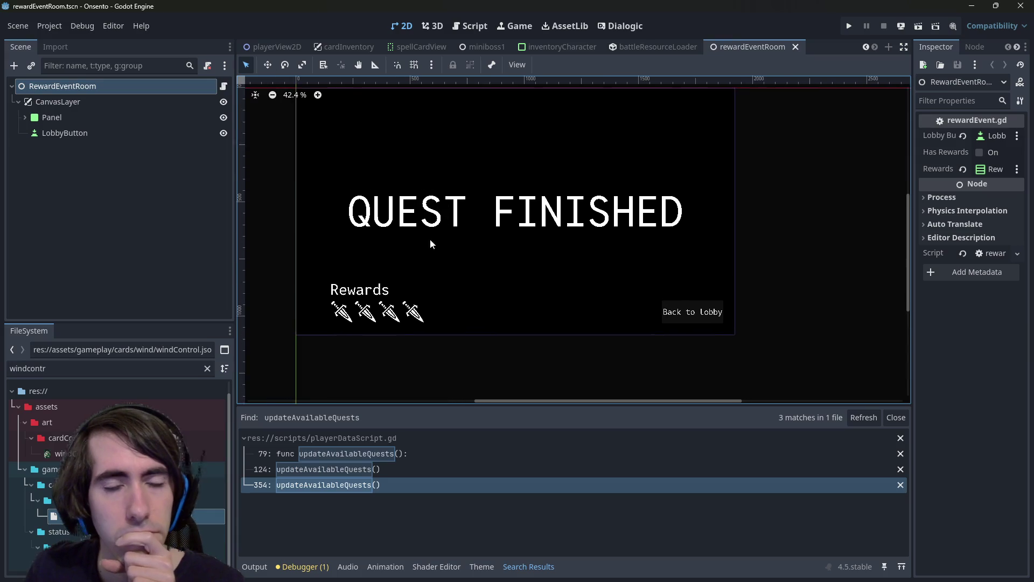
pyautogui.click(385, 328)
pyautogui.scroll(5, 419, 290)
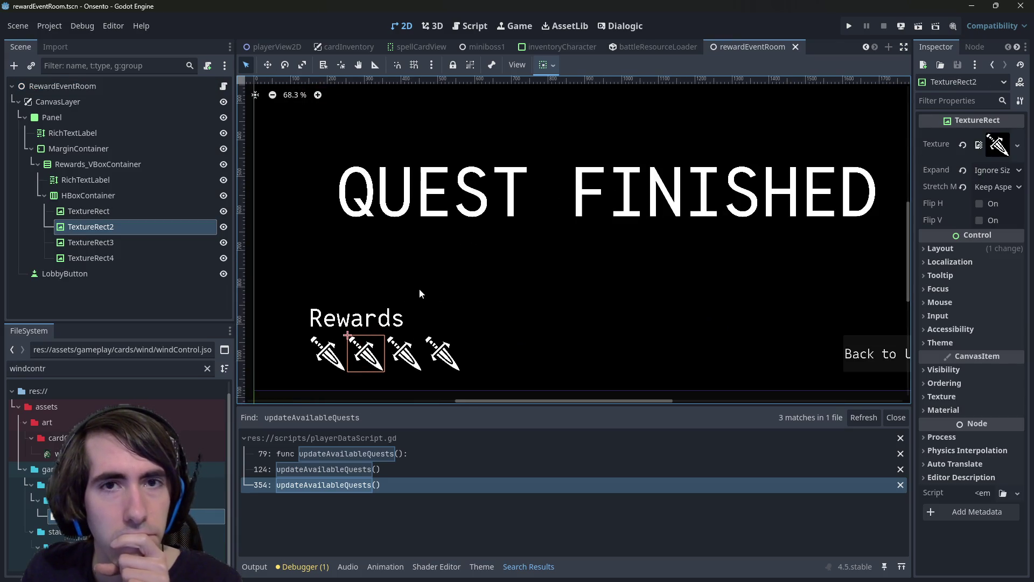
pyautogui.scroll(-1, 419, 289)
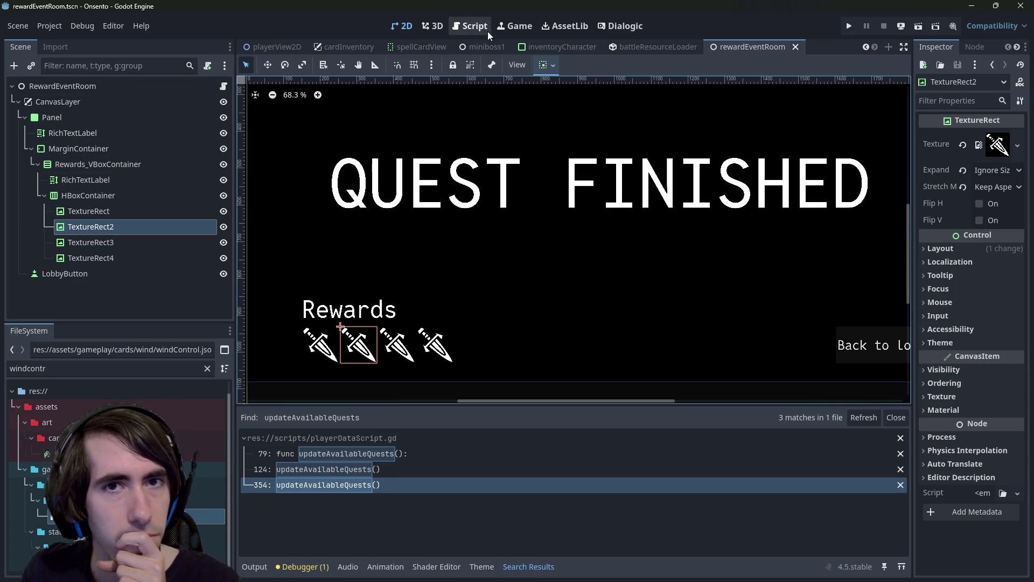
pyautogui.click(213, 85)
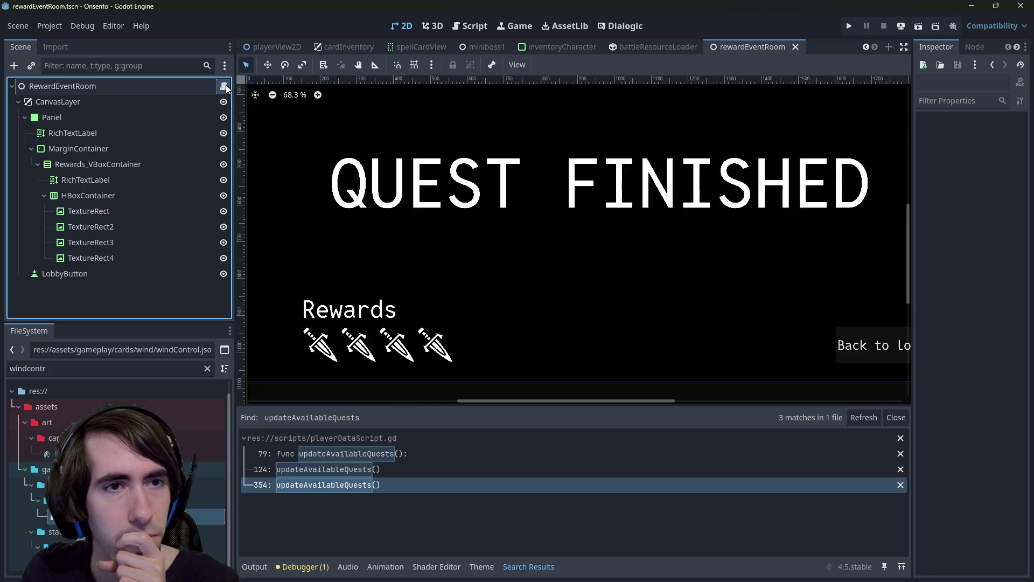
# - Open the rewardEvent.gd script attached to the RewardEventRoom node
pyautogui.click(224, 85)
pyautogui.rightClick(613, 329)
pyautogui.click(589, 322)
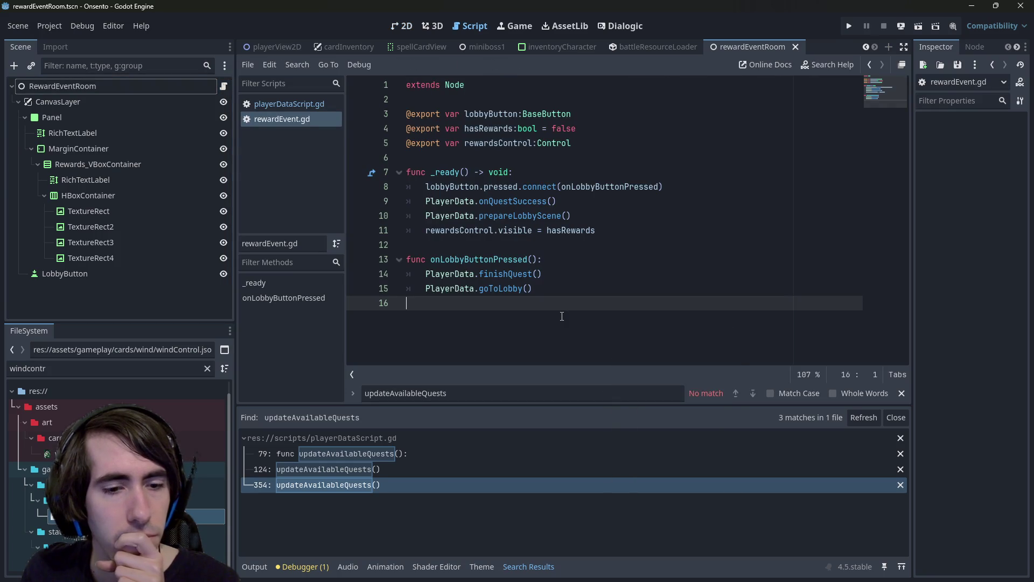
# - Add a line after line 11 in rewardEvent.gd, draft an if statement, then undo it
pyautogui.click(630, 227)
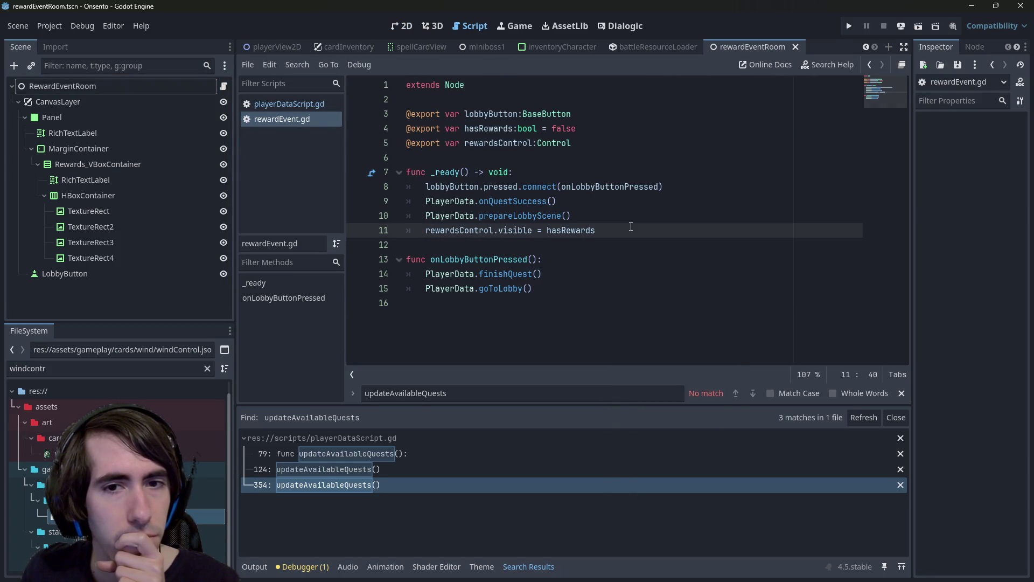
pyautogui.moveTo(567, 233)
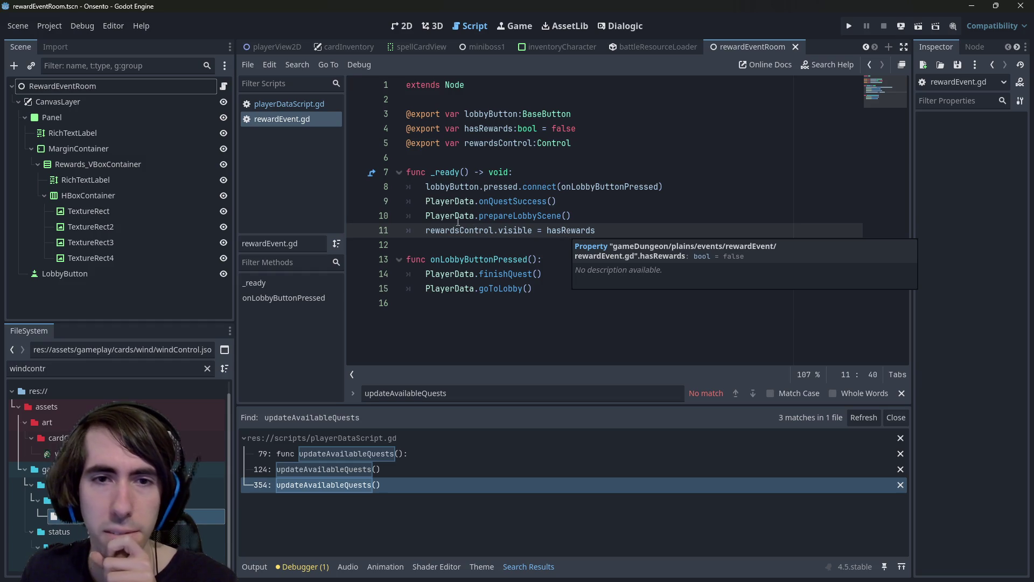
pyautogui.doubleClick(447, 216)
pyautogui.doubleClick(456, 200)
pyautogui.hotkey('ctrl', 'c')
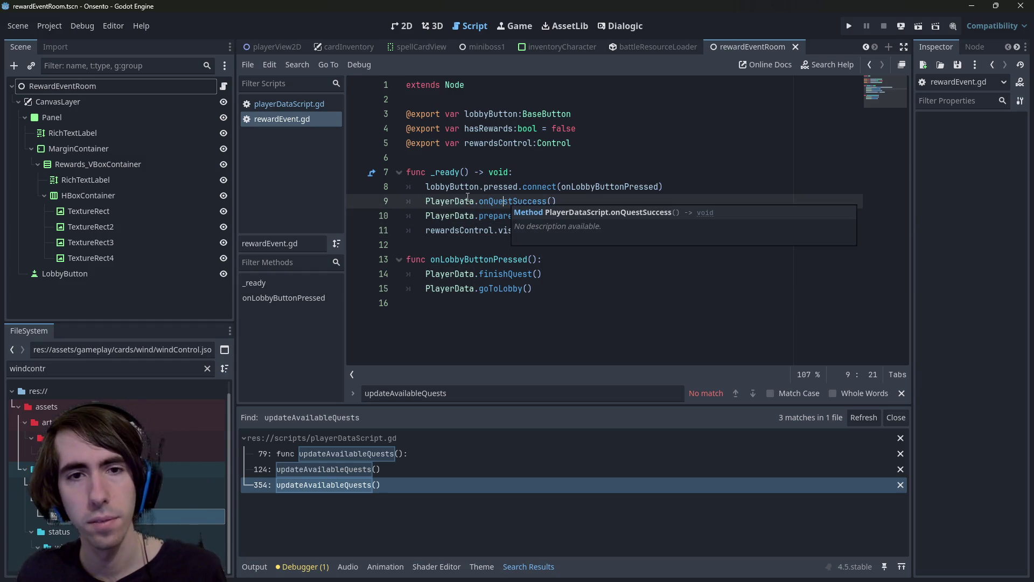
pyautogui.click(643, 235)
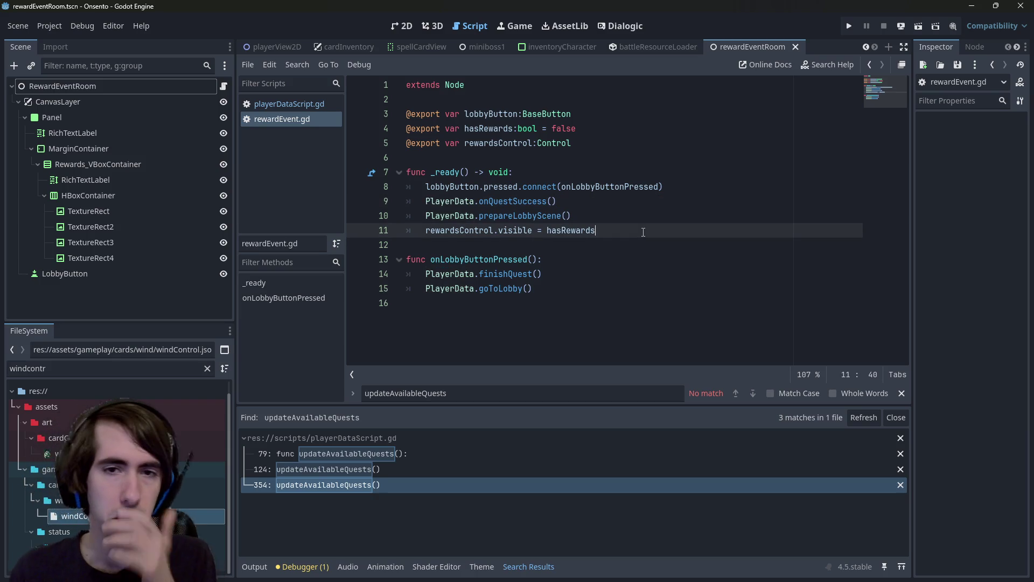
pyautogui.press('Return')
pyautogui.press('Return')
pyautogui.hotkey('ctrl', 'v')
pyautogui.hotkey('ctrl', 'z')
pyautogui.write('if')
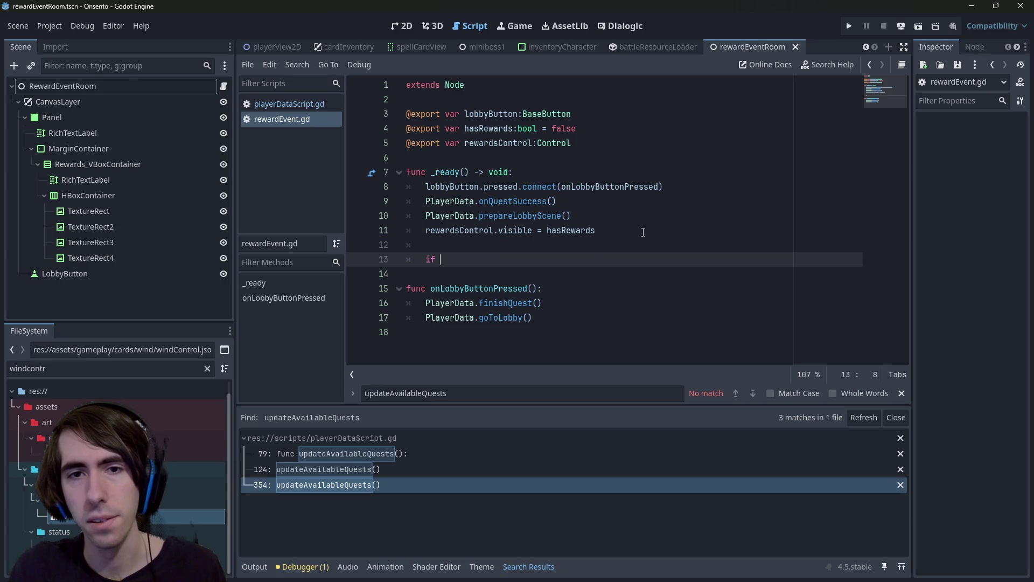
pyautogui.hotkey('ctrl', 'z')
pyautogui.hotkey('ctrl', 'z')
pyautogui.hotkey('ctrl', 'z')
pyautogui.click(677, 186)
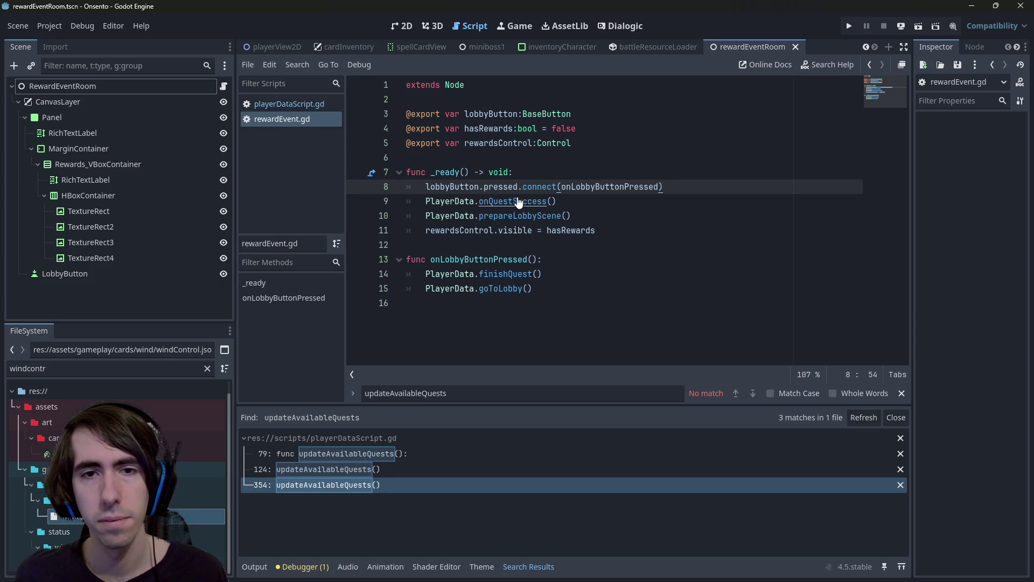
# - Review the onQuestSuccess body in playerDataScript.gd, then return to rewardEvent.gd line 8
pyautogui.keyDown('ctrl'); pyautogui.click(516, 202); pyautogui.keyUp('ctrl')
pyautogui.scroll(-1, 486, 229)
pyautogui.scroll(1, 487, 229)
pyautogui.doubleClick(487, 229)
pyautogui.click(596, 231)
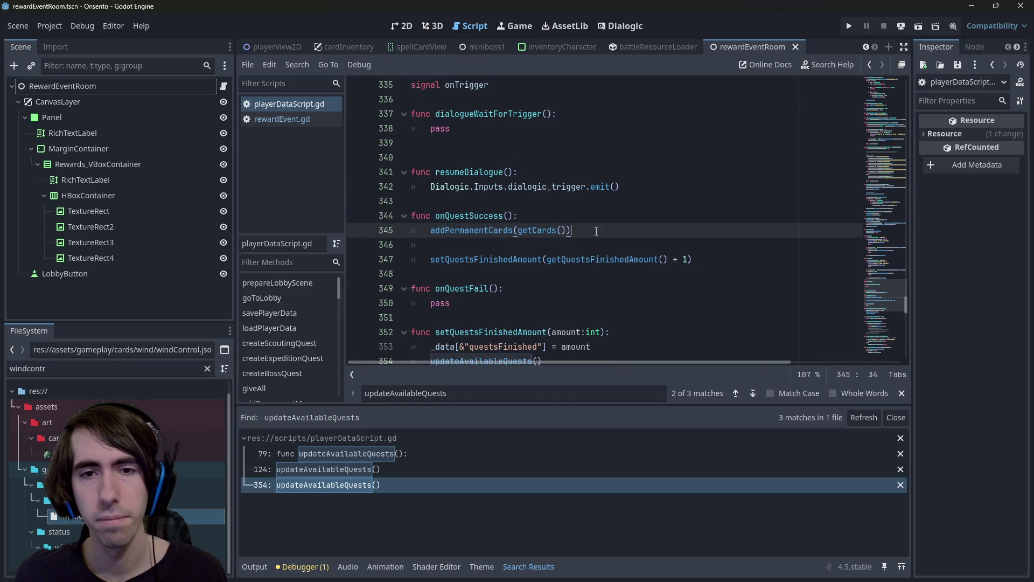
pyautogui.moveTo(719, 257); pyautogui.dragTo(360, 229)
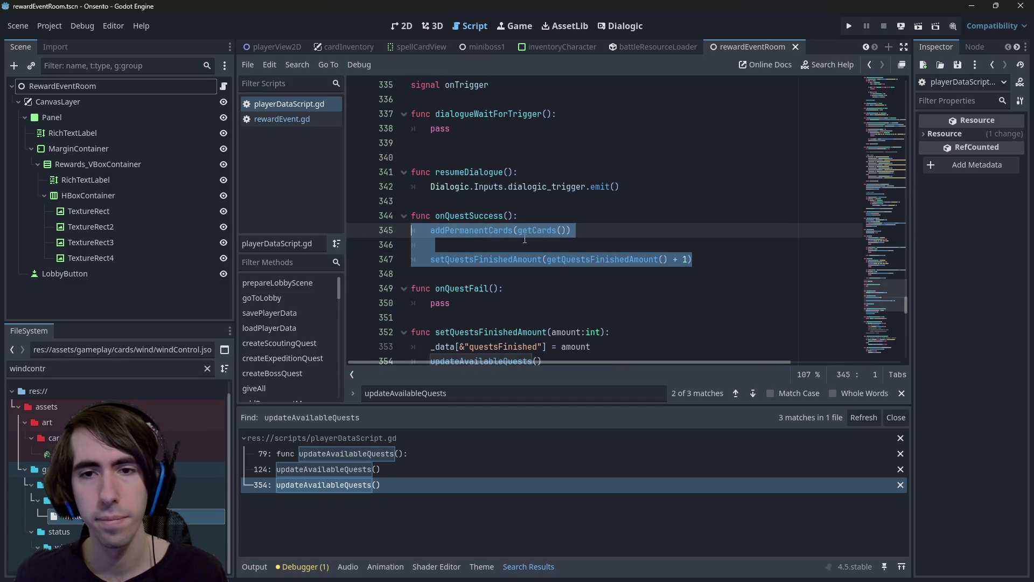
pyautogui.press('Up')
pyautogui.scroll(-2, 562, 240)
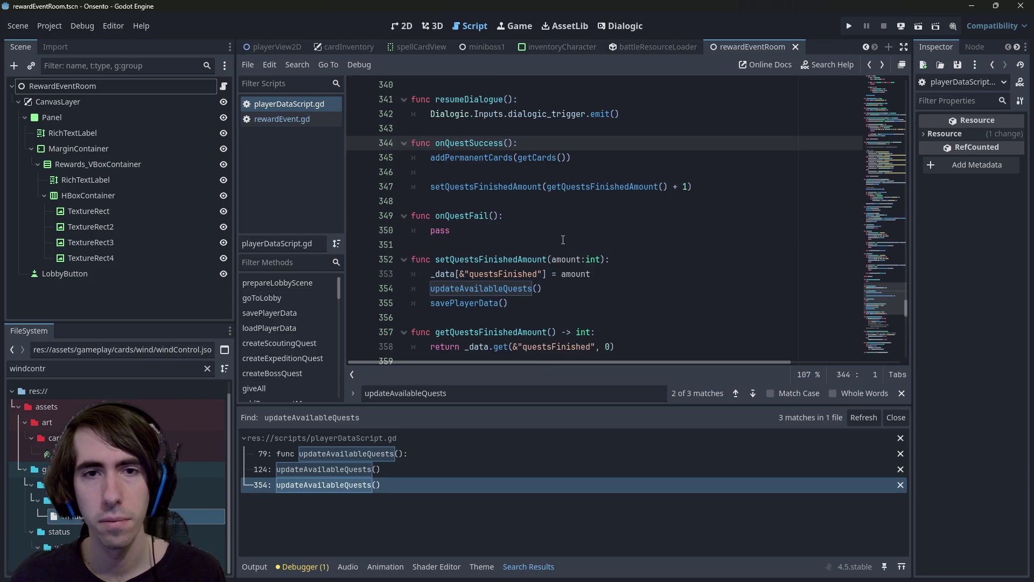
pyautogui.hotkey('alt', 'Left')
pyautogui.click(689, 190)
# - Write 'var newCards:Array[Dictionary] = []' after line 8 and save the script
pyautogui.press('Return')
pyautogui.press('Return')
pyautogui.press('Return')
pyautogui.press('Up')
pyautogui.press('Return')
pyautogui.press('Up')
pyautogui.write('var addedCards:')
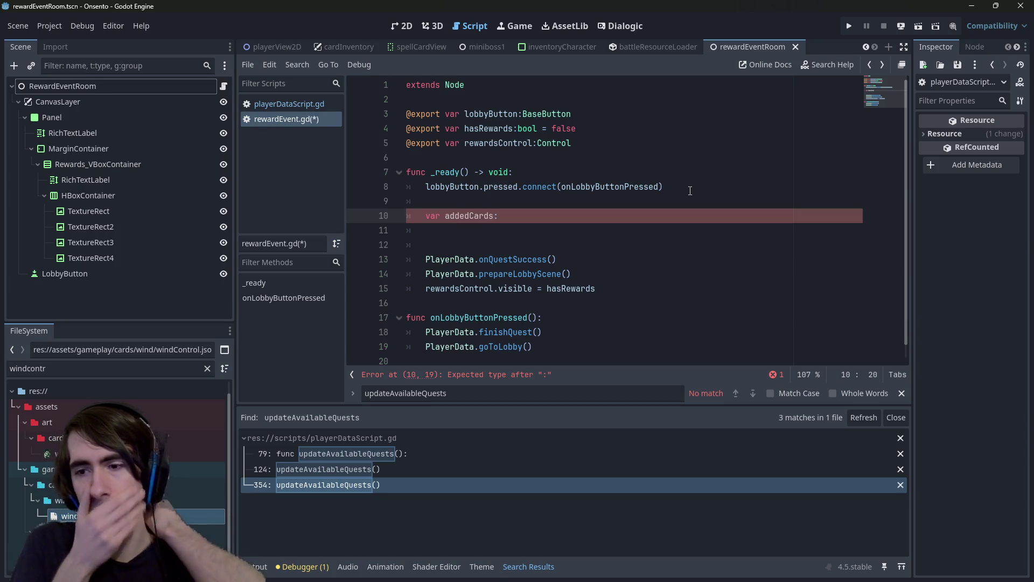
pyautogui.hotkey('ctrl', 'BackSpace')
pyautogui.hotkey('ctrl', 'BackSpace')
pyautogui.write('new')
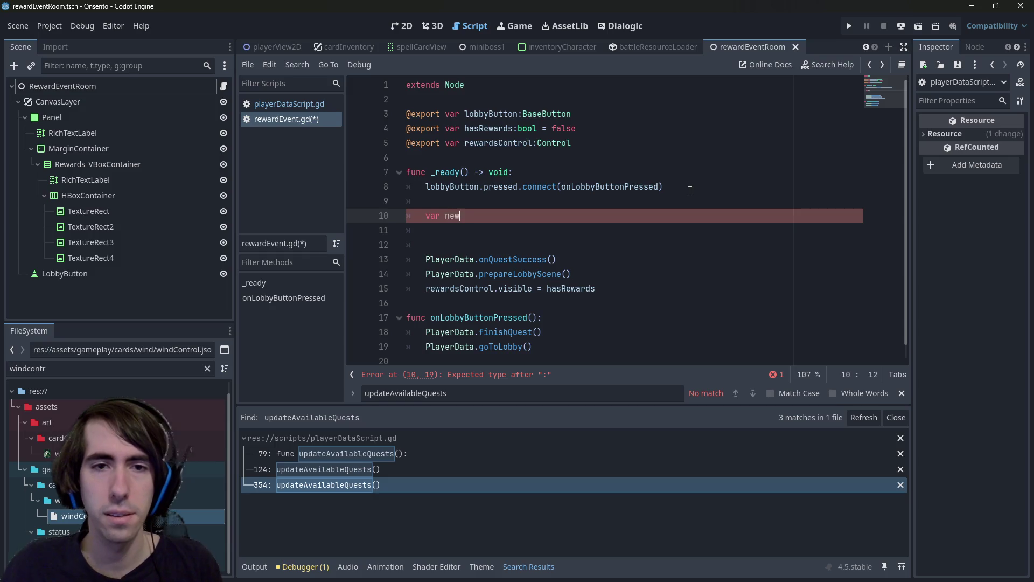
pyautogui.write('Cards:Dict')
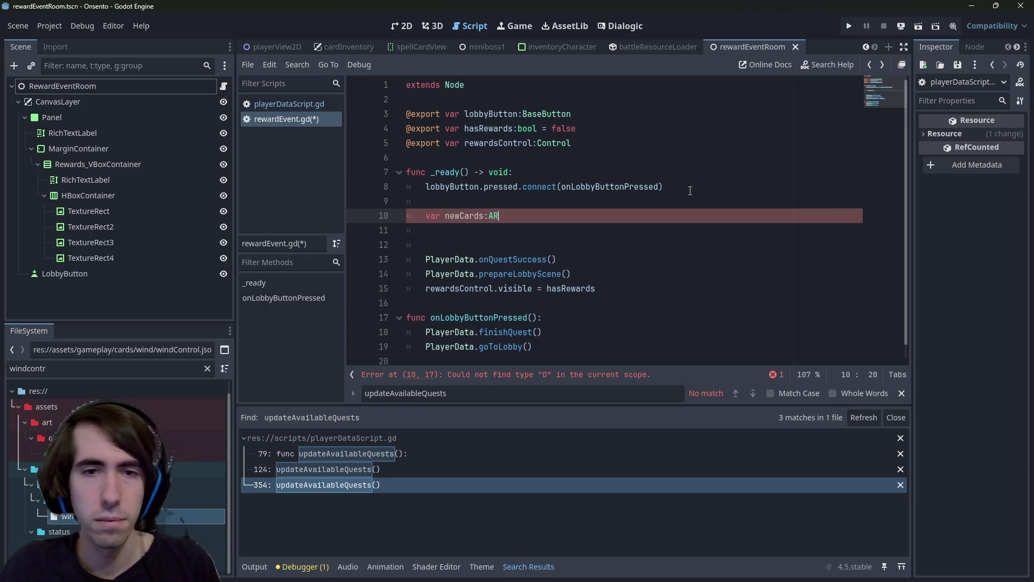
pyautogui.hotkey('ctrl', 'BackSpace')
pyautogui.write('Array')
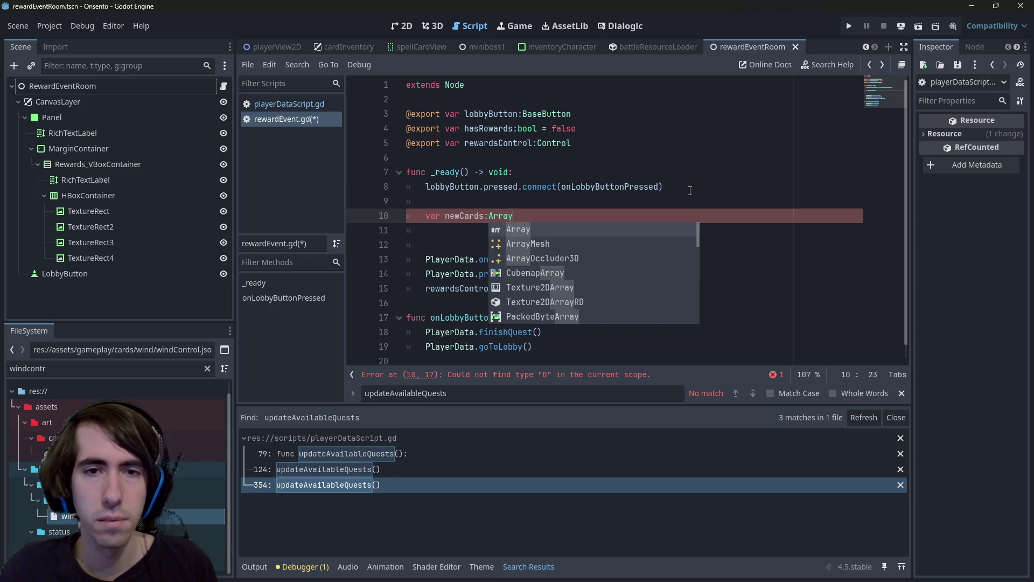
pyautogui.write('[Di')
pyautogui.press('Down')
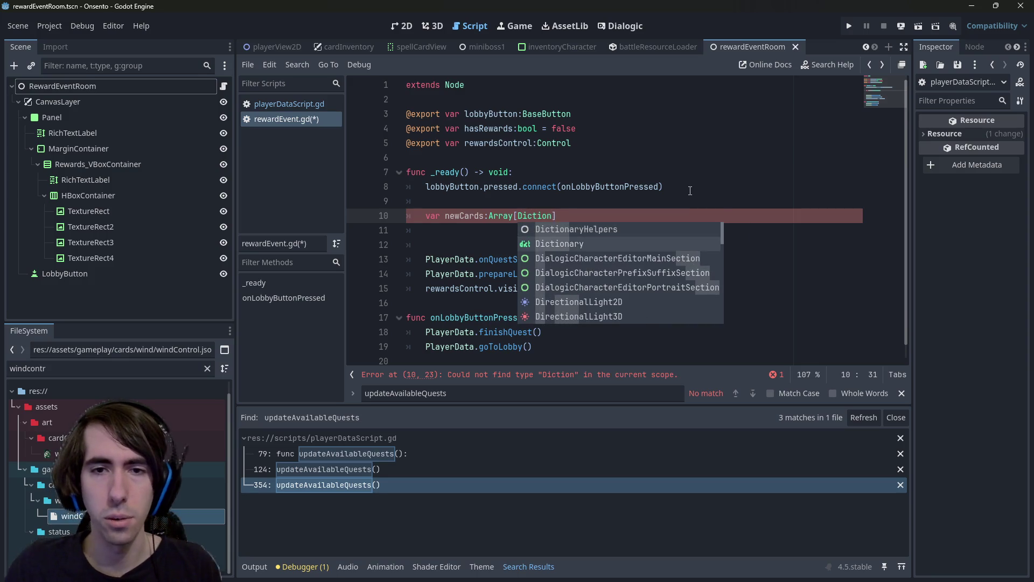
pyautogui.press('Return')
pyautogui.write('= ')
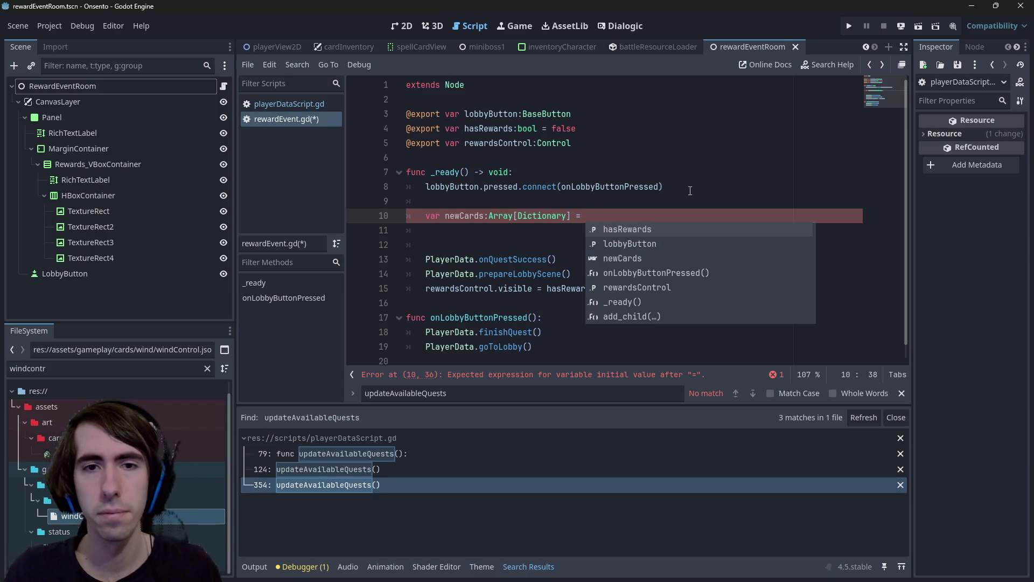
pyautogui.write('[]')
pyautogui.hotkey('ctrl', 's')
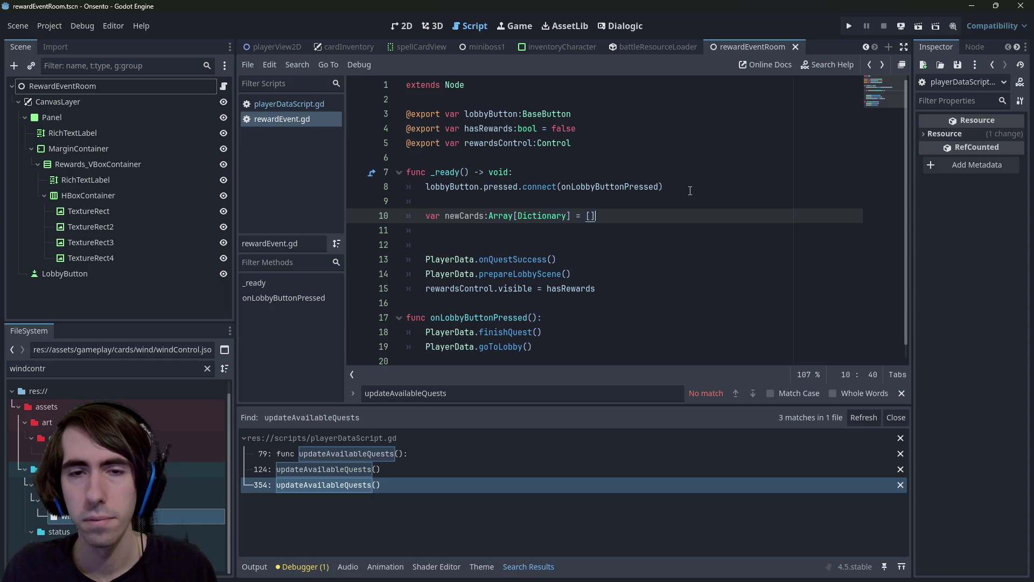
# - Add a blank line below the declaration, select newCards, and switch to the TODO notes
pyautogui.press('Return')
pyautogui.press('Up')
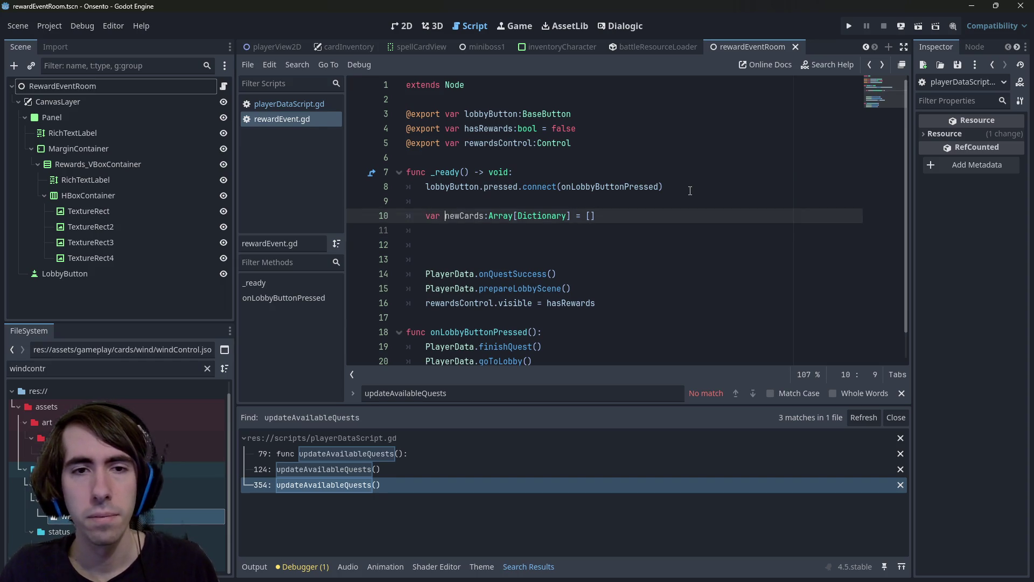
pyautogui.hotkey('ctrl', 'shift', 'Right')
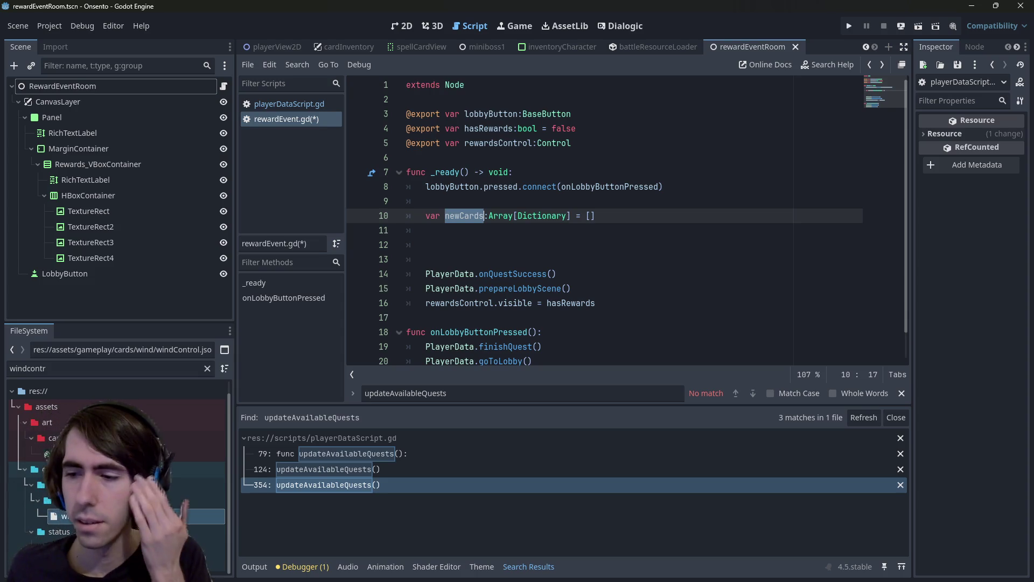
pyautogui.hotkey('alt', 'Tab')
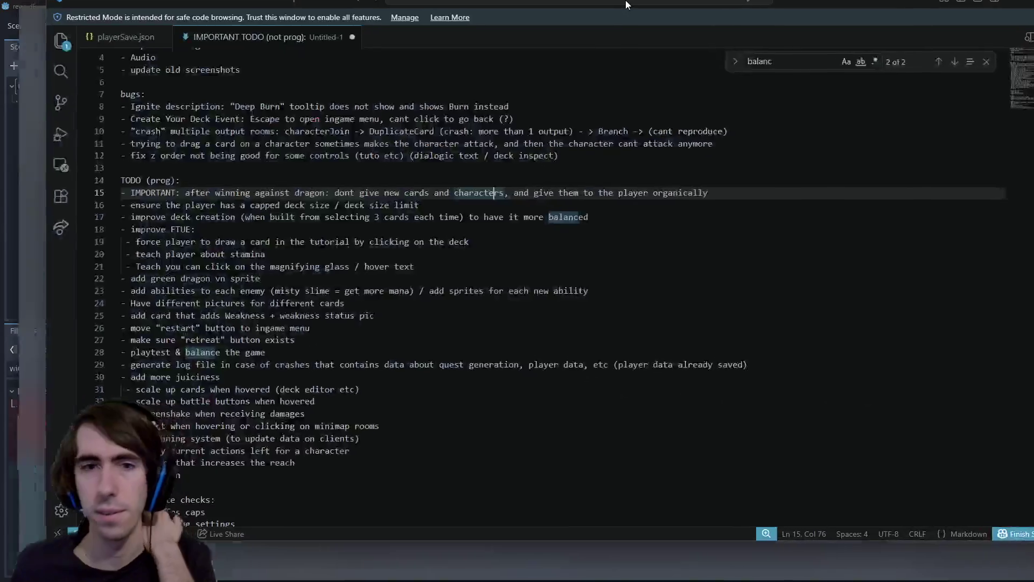
# - Add TODO line 18: '- generation: characters can join your team, but it can be unbalanced pretty fast because of hps'
pyautogui.scroll(-2, 310, 377)
pyautogui.click(311, 419)
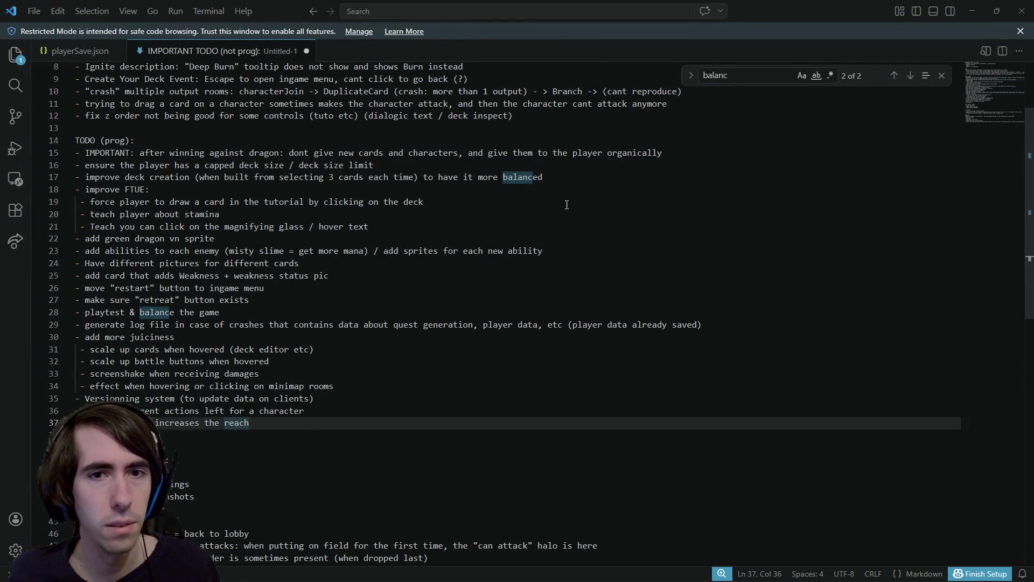
pyautogui.click(564, 176)
pyautogui.press('Return')
pyautogui.write('- U')
pyautogui.press('BackSpace')
pyautogui.write('update c')
pyautogui.hotkey('ctrl', 'BackSpace')
pyautogui.hotkey('ctrl', 'BackSpace')
pyautogui.write('generation: ')
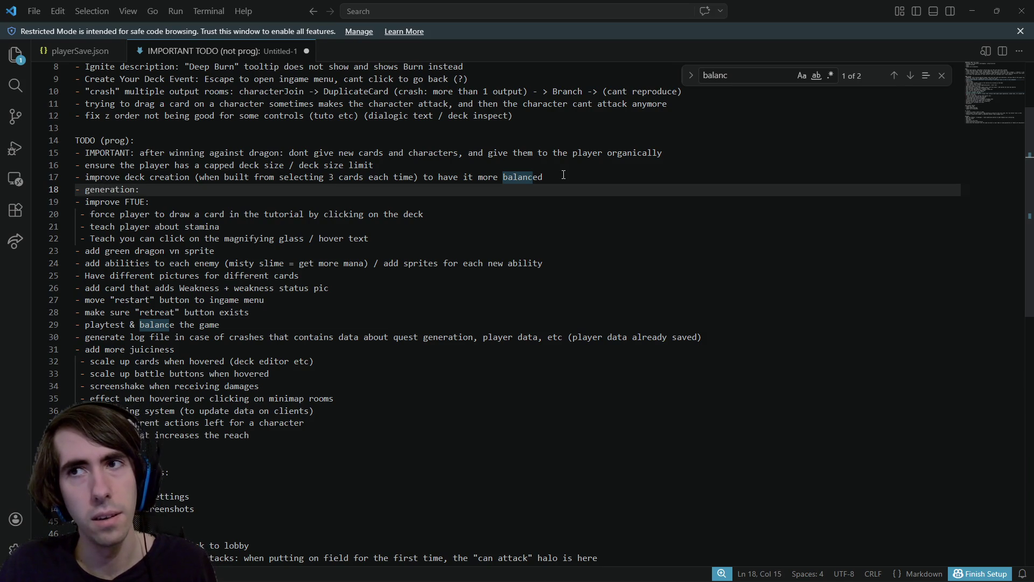
pyautogui.write('update the ')
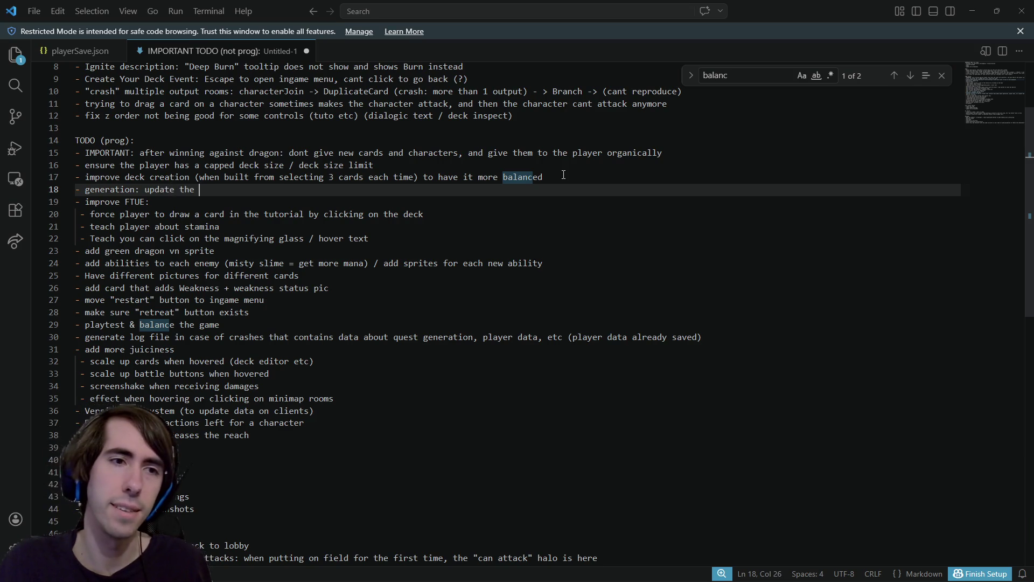
pyautogui.write('way charactesr')
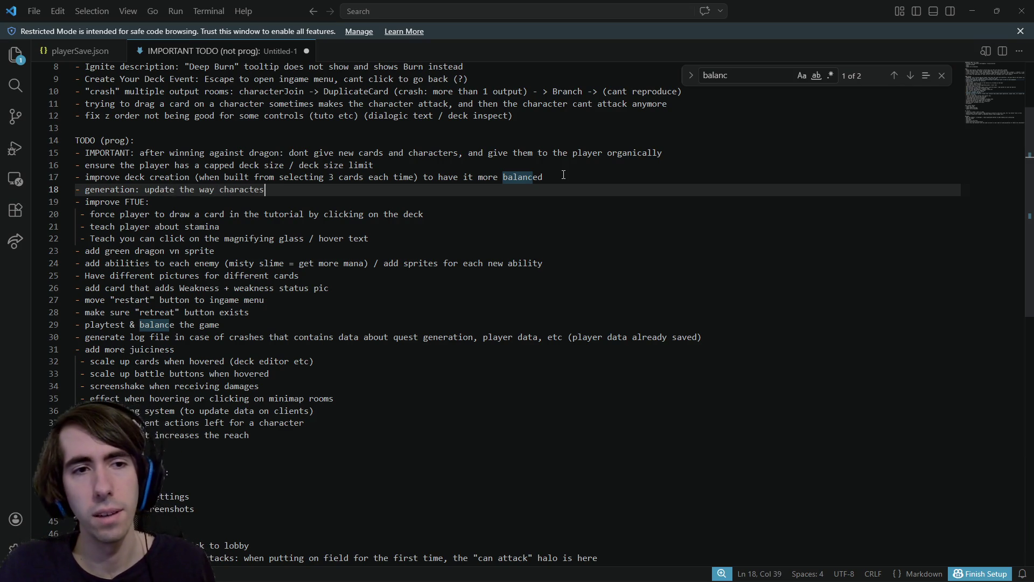
pyautogui.hotkey('ctrl', 'BackSpace')
pyautogui.hotkey('ctrl', 'BackSpace')
pyautogui.hotkey('ctrl', 'BackSpace')
pyautogui.write('characters can join your team, but it can be unban')
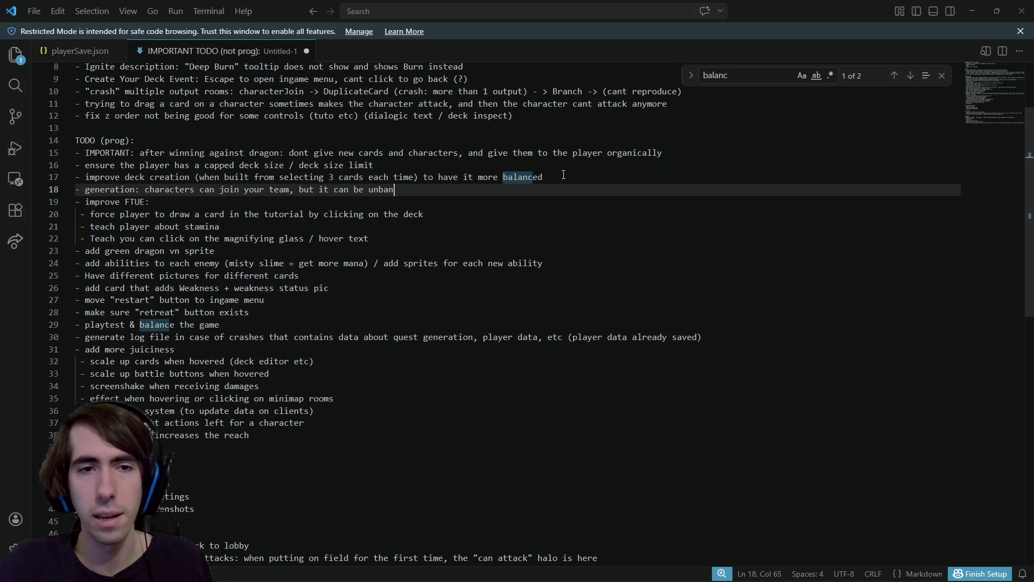
pyautogui.press('BackSpace')
pyautogui.write('lanced pretyt')
pyautogui.press('BackSpace')
pyautogui.press('BackSpace')
pyautogui.write('ty fast because of hps')
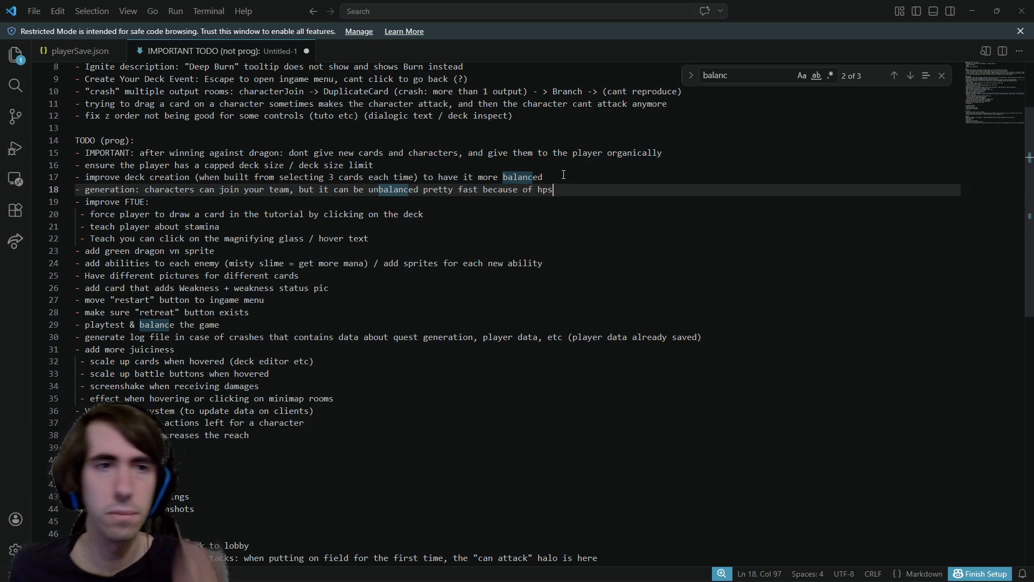
# - Minimize VS Code to return to rewardEvent.gd in Godot
pyautogui.click(972, 10)
pyautogui.rightClick(598, 230)
pyautogui.click(568, 234)
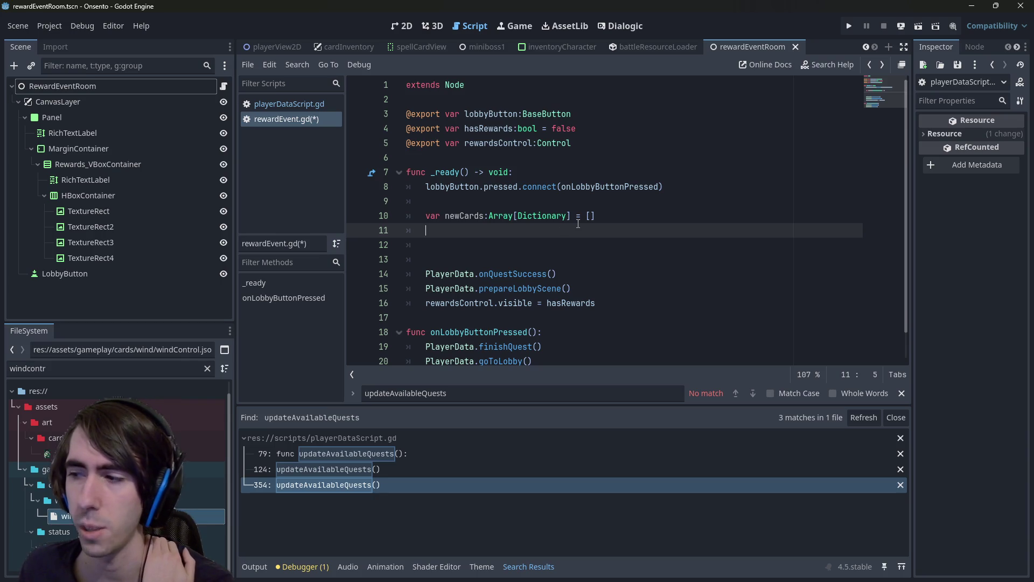
pyautogui.doubleClick(462, 214)
pyautogui.click(477, 234)
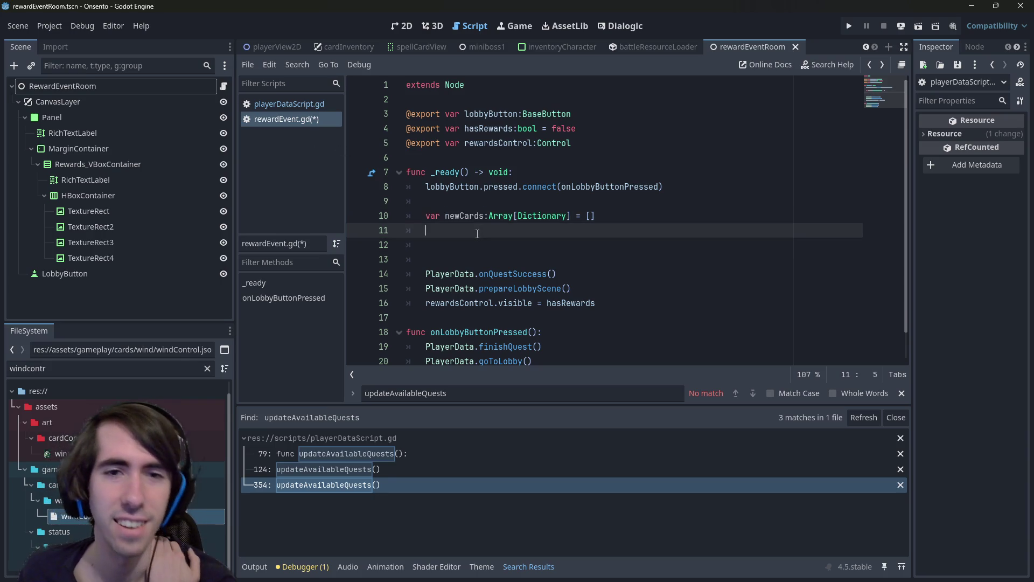
pyautogui.doubleClick(463, 216)
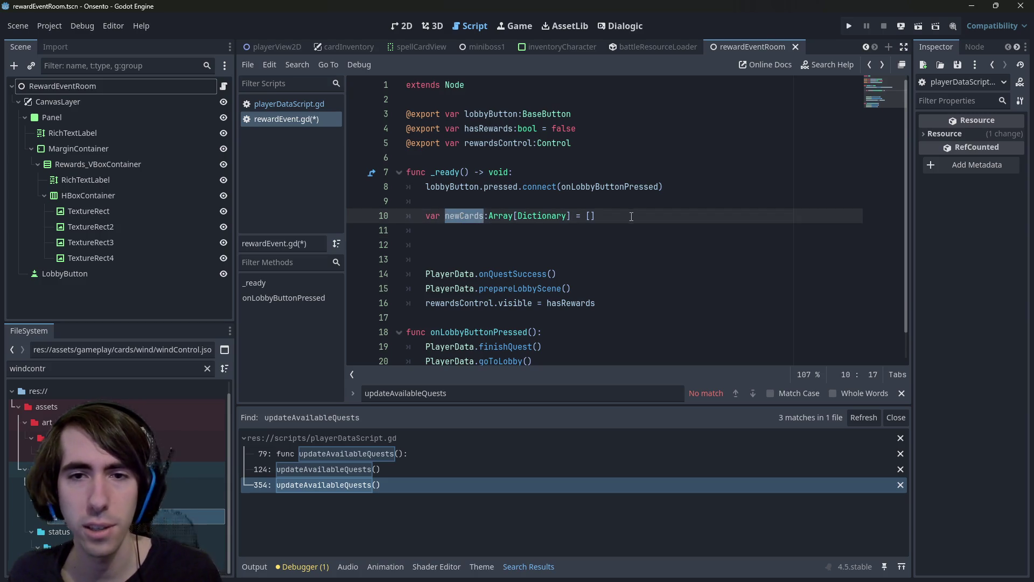
pyautogui.moveTo(485, 218); pyautogui.dragTo(243, 223)
pyautogui.click(498, 244)
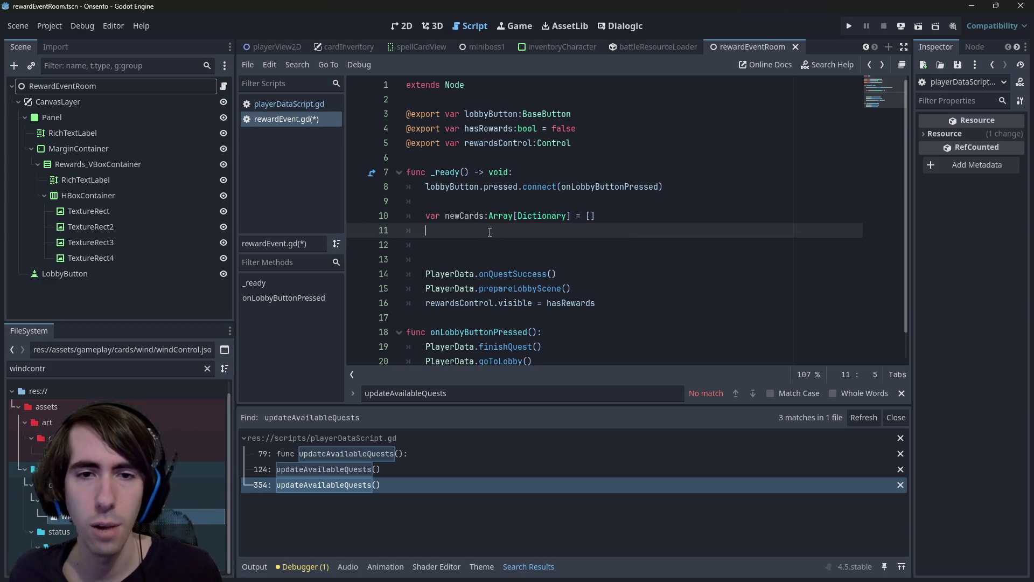
pyautogui.keyDown('ctrl'); pyautogui.click(531, 275); pyautogui.keyUp('ctrl')
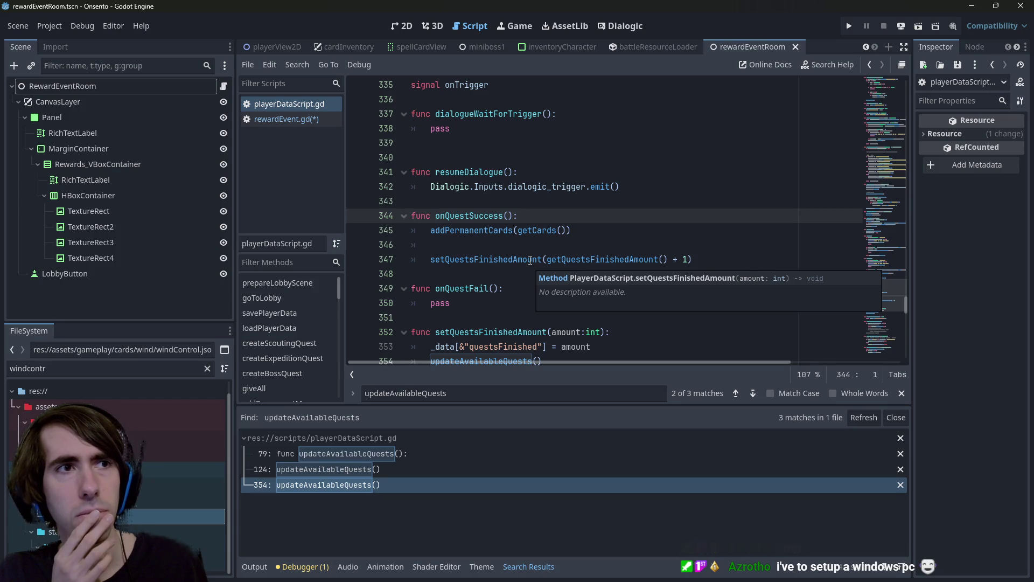
pyautogui.hotkey('alt', 'Left')
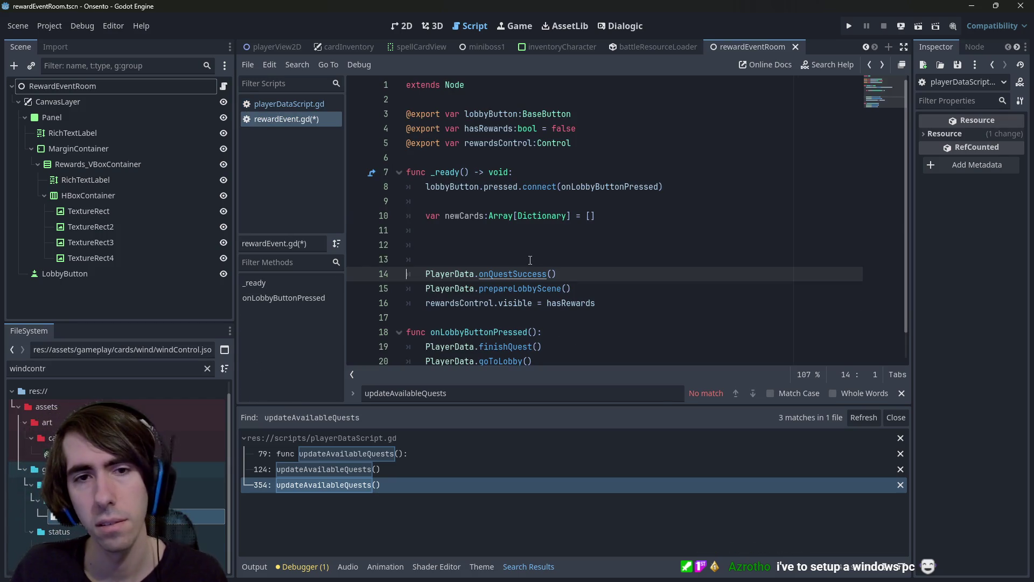
pyautogui.press('Up')
pyautogui.press('Up')
pyautogui.press('Up')
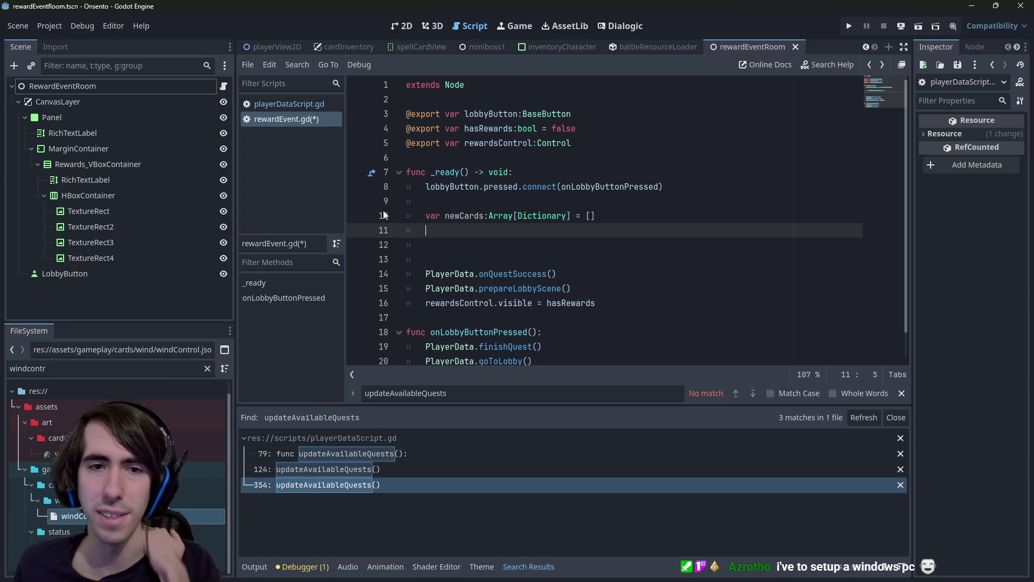
pyautogui.doubleClick(455, 216)
pyautogui.hotkey('ctrl', 'c')
pyautogui.click(483, 226)
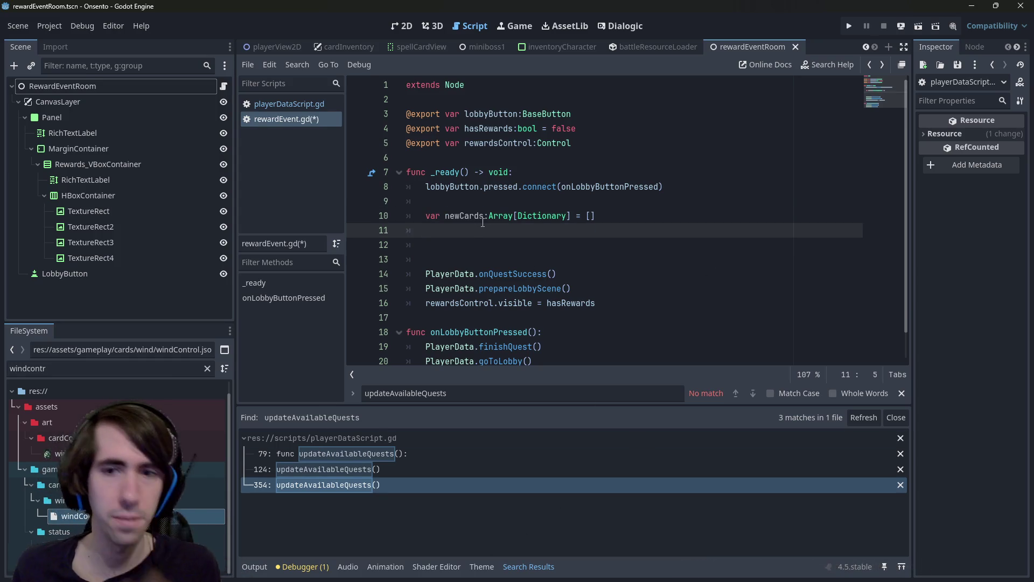
pyautogui.hotkey('ctrl', 'v')
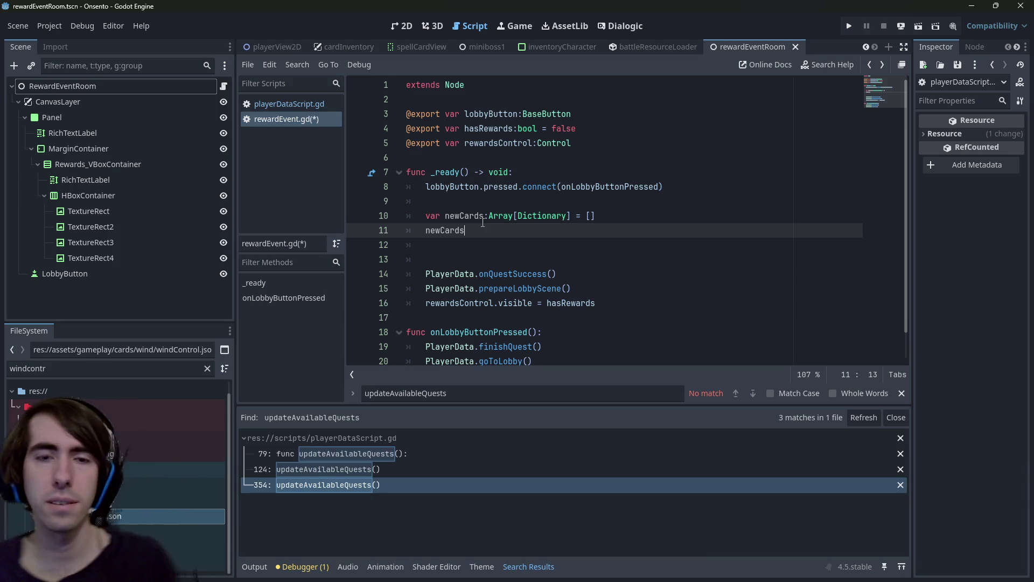
pyautogui.write('[')
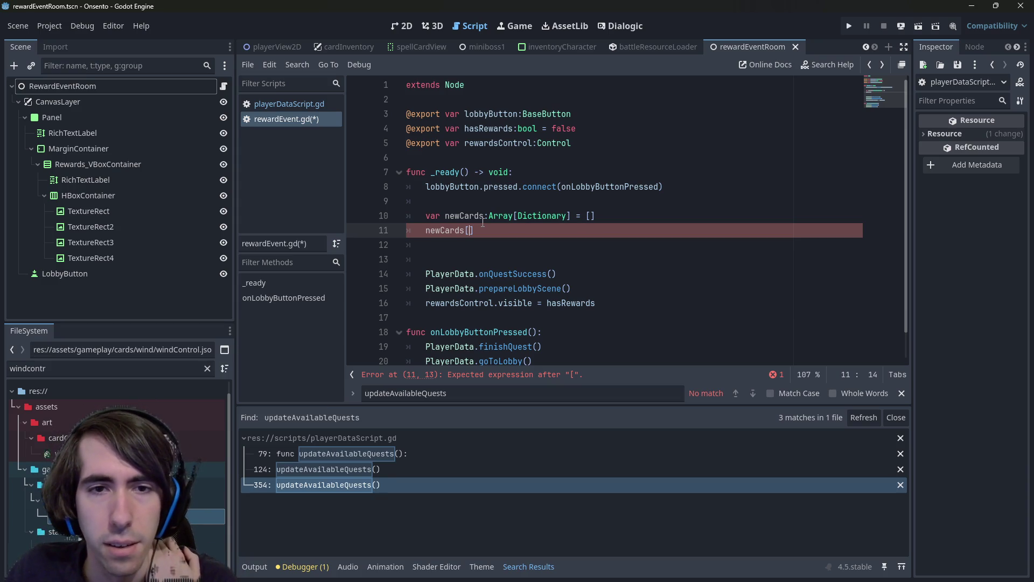
pyautogui.press('Right')
pyautogui.hotkey('shift', 'Home')
pyautogui.press('BackSpace')
pyautogui.press('Up')
pyautogui.press('Home')
pyautogui.hotkey('ctrl', 'shift', 'Right')
pyautogui.hotkey('ctrl', 'shift', 'Right')
pyautogui.hotkey('ctrl', 'shift', 'Right')
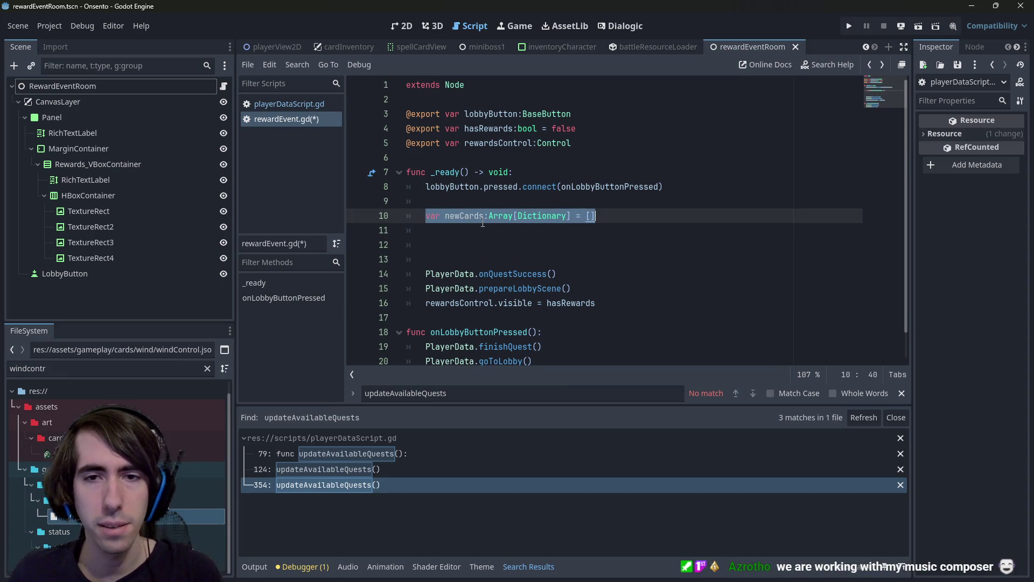
pyautogui.press('Down')
pyautogui.press('Return')
# - Enter a PlayerData.getCharacters() call on line 12 and check what getCharacters returns
pyautogui.write('for')
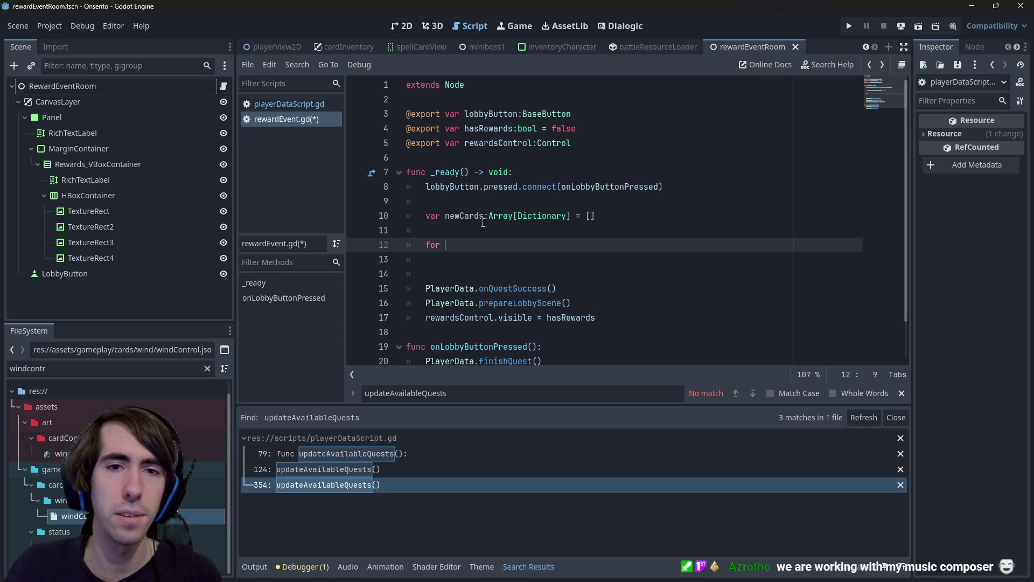
pyautogui.press('BackSpace')
pyautogui.press('BackSpace')
pyautogui.press('BackSpace')
pyautogui.write('Playe')
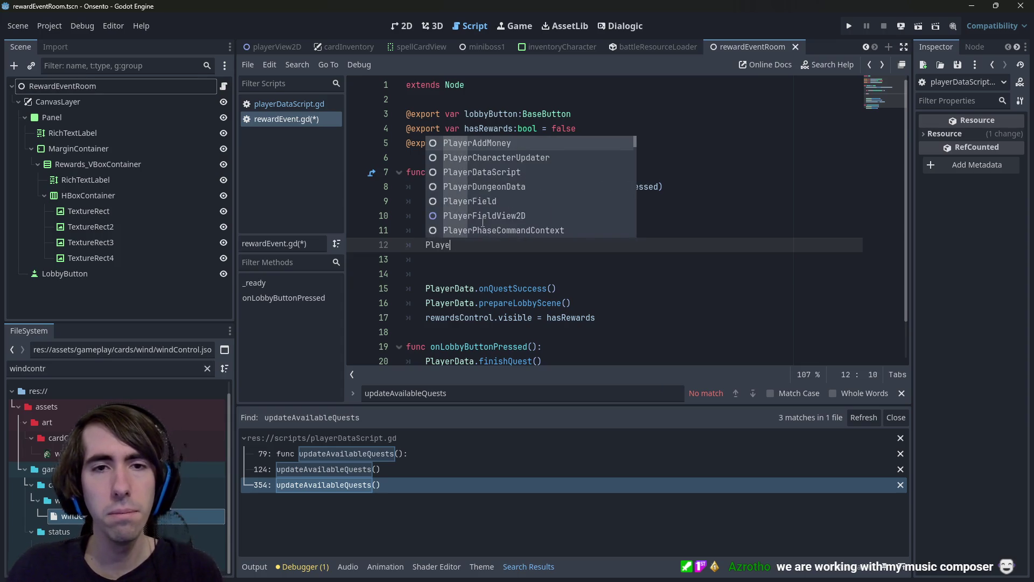
pyautogui.write('rData')
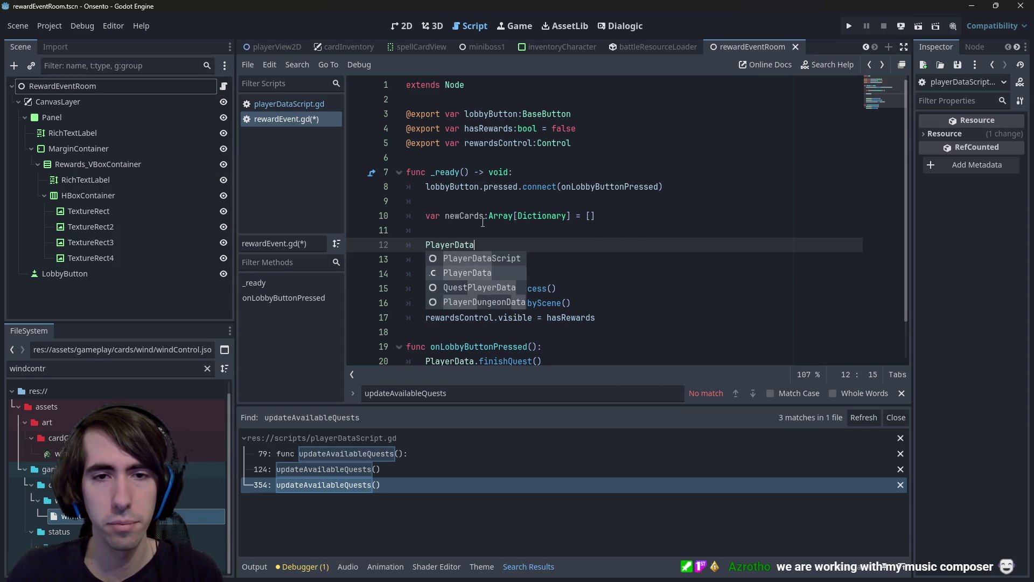
pyautogui.write('.getChar')
pyautogui.press('Return')
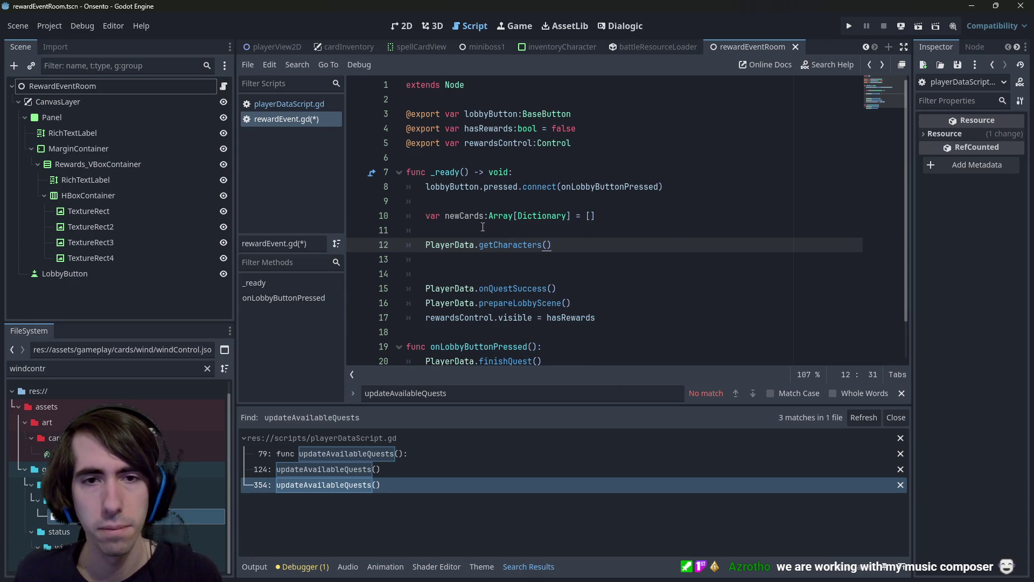
pyautogui.keyDown('ctrl'); pyautogui.click(506, 245); pyautogui.keyUp('ctrl')
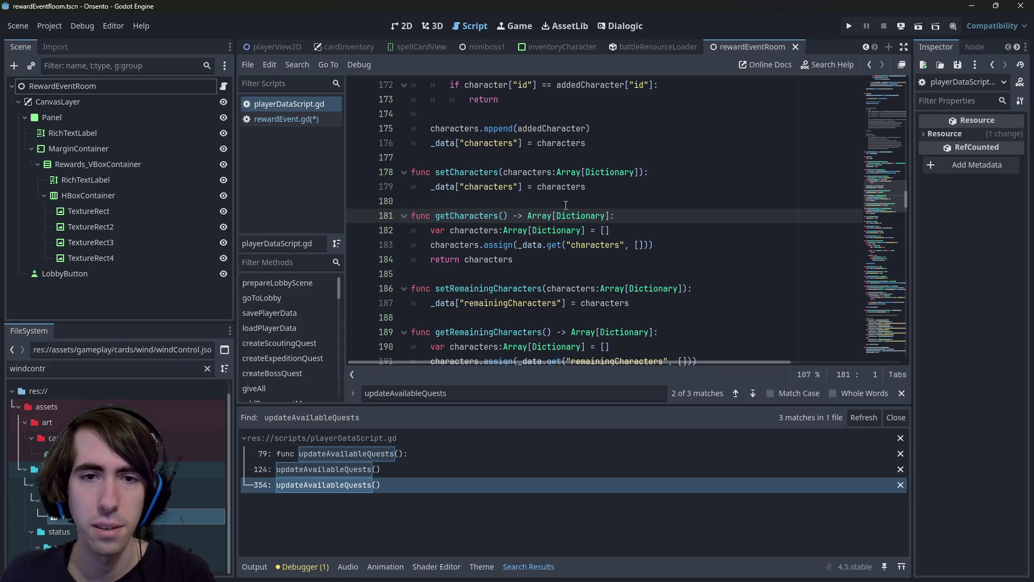
pyautogui.hotkey('alt', 'Left')
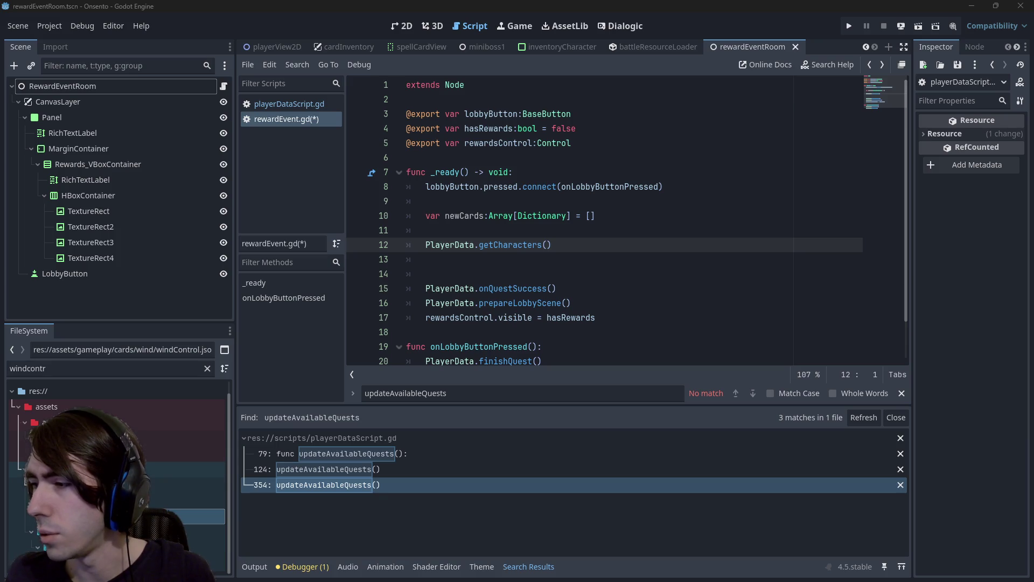
pyautogui.click(713, 238)
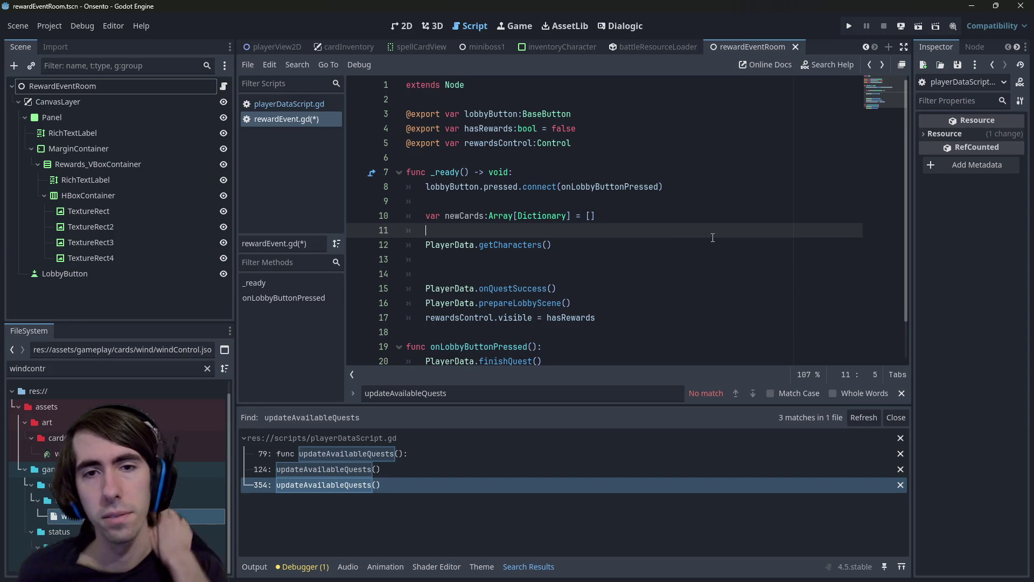
pyautogui.click(585, 249)
pyautogui.hotkey('ctrl', 'Left')
pyautogui.hotkey('ctrl', 'Left')
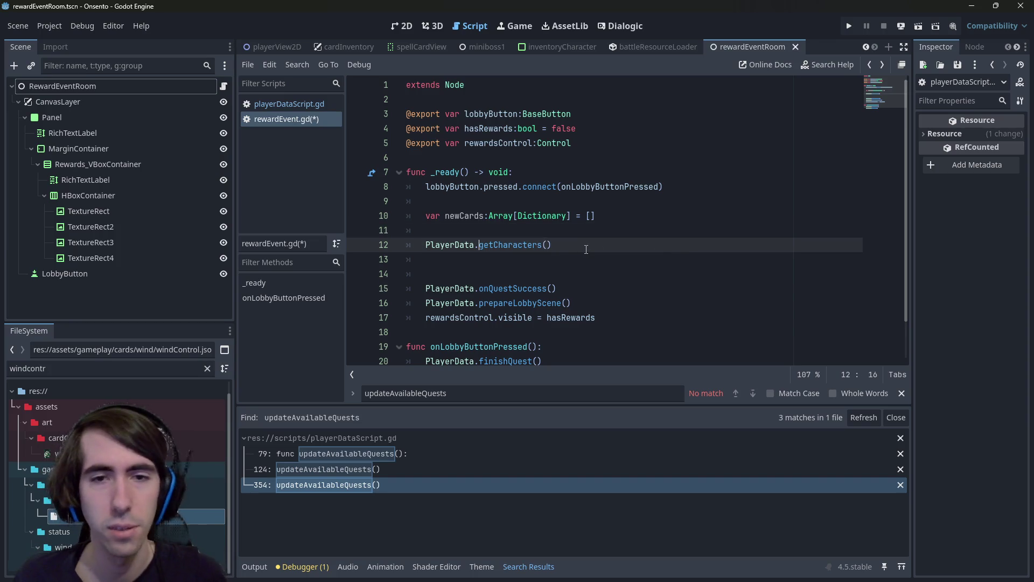
pyautogui.keyDown('ctrl'); pyautogui.click(515, 246); pyautogui.keyUp('ctrl')
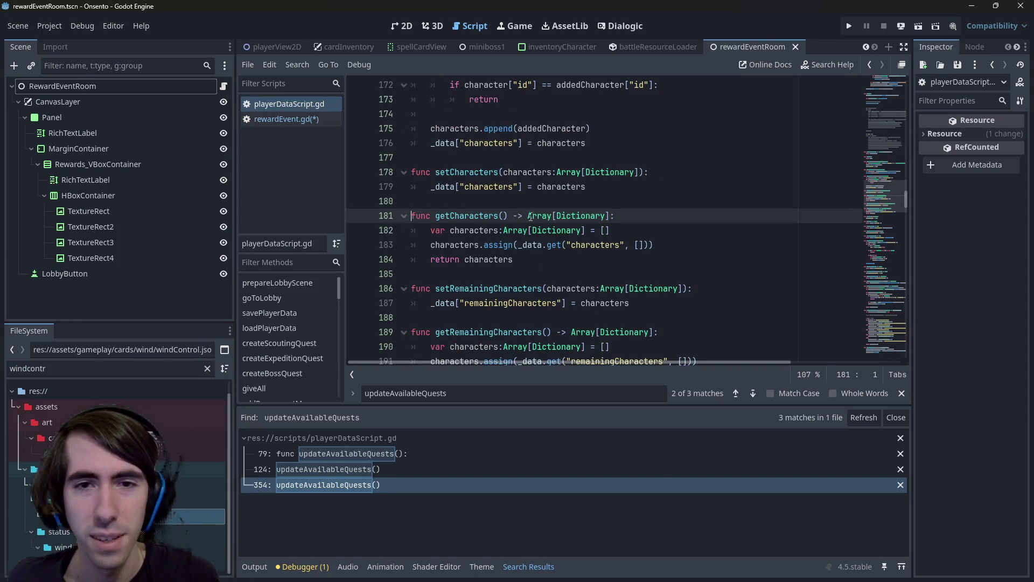
pyautogui.hotkey('alt', 'Left')
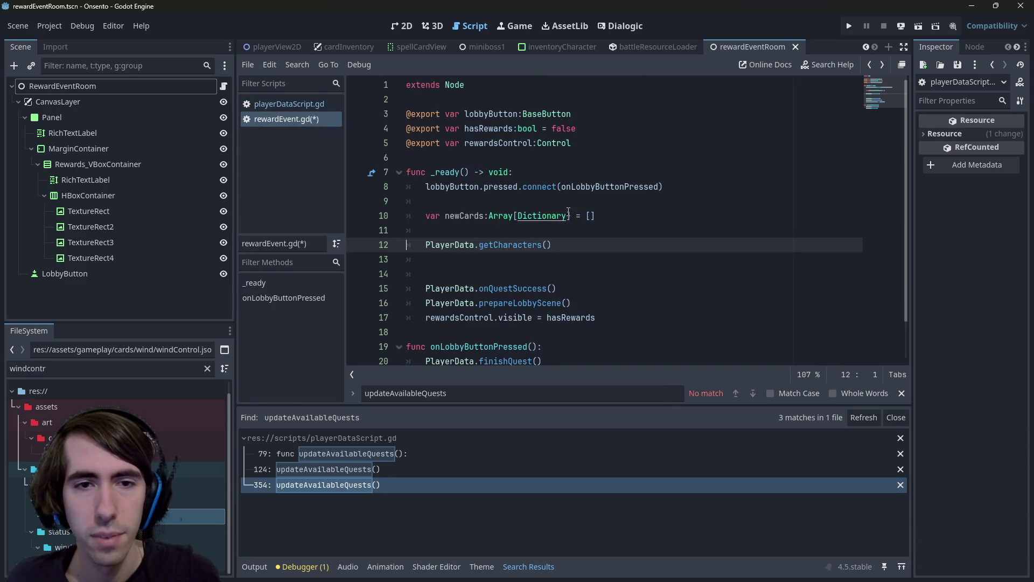
# - Make line 12 'var characters:Array[Dictionary] = PlayerData.getCharacters()', save, and move to a new line
pyautogui.write('var ')
pyautogui.write('characters')
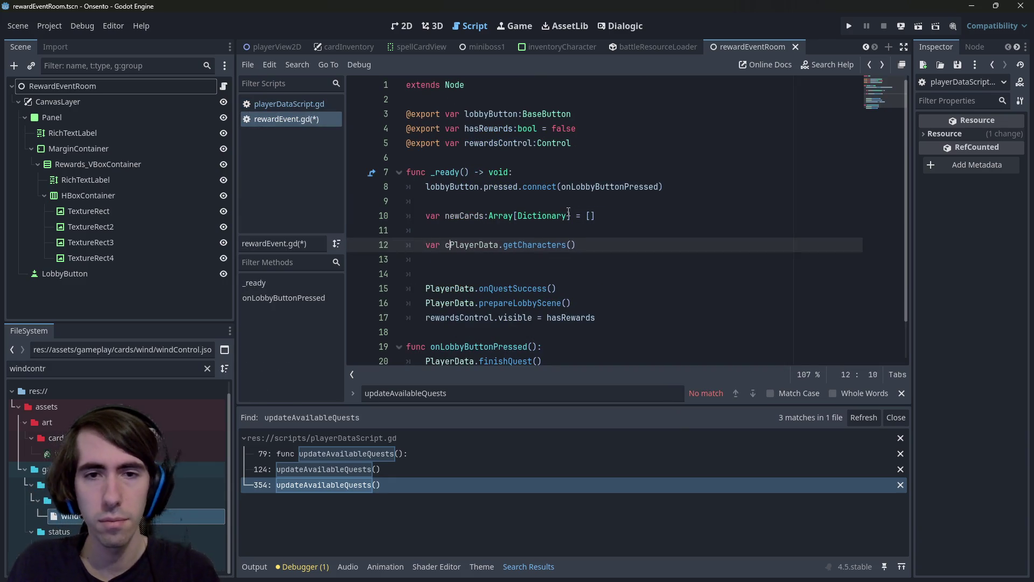
pyautogui.write('[] =')
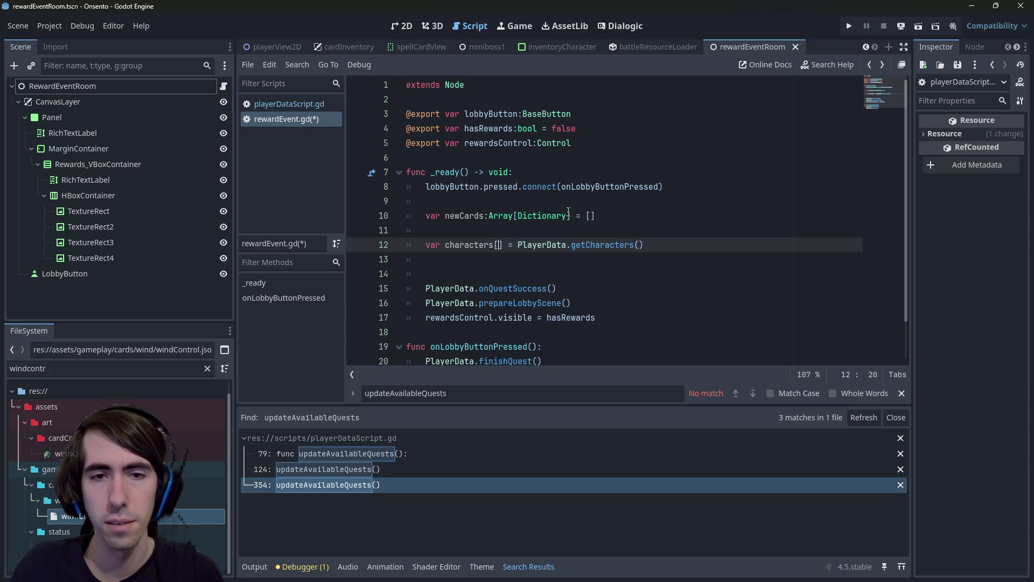
pyautogui.press('Left')
pyautogui.write(':Array')
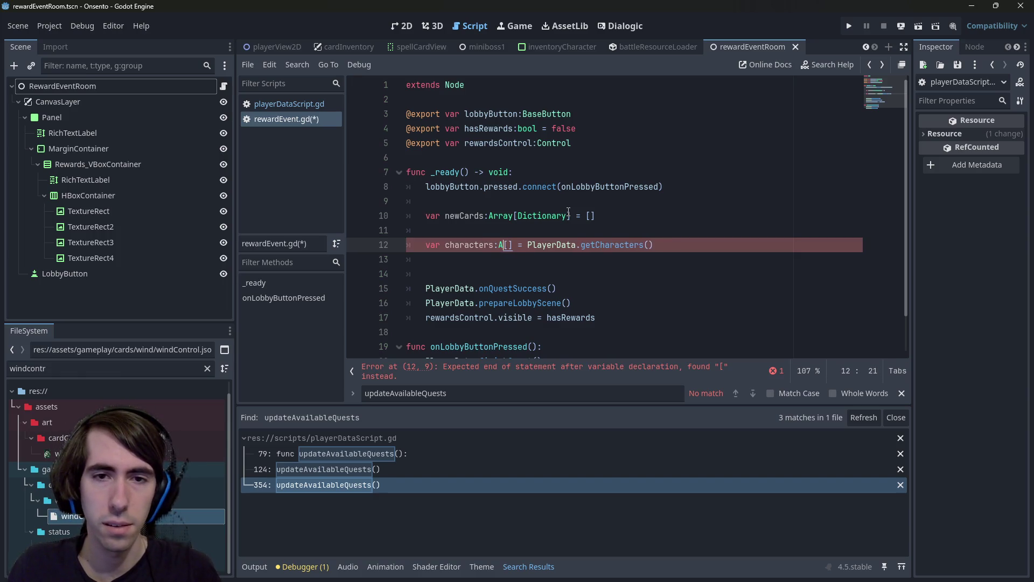
pyautogui.press('Right')
pyautogui.write('Dictionary')
pyautogui.hotkey('ctrl', 's')
pyautogui.press('Down')
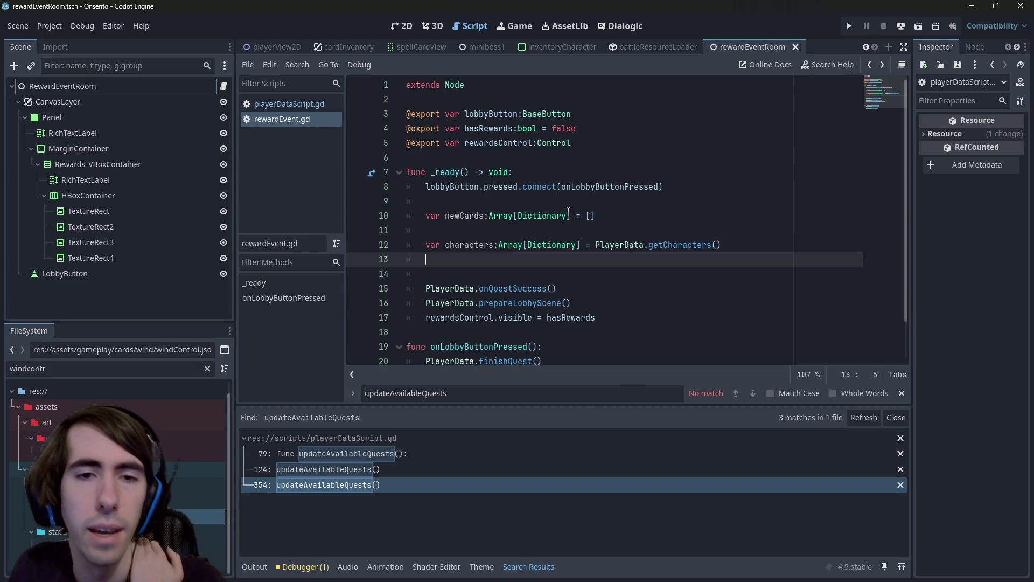
# - Write the loop header 'for character:Dictionary in characters:' in _ready
pyautogui.write('for')
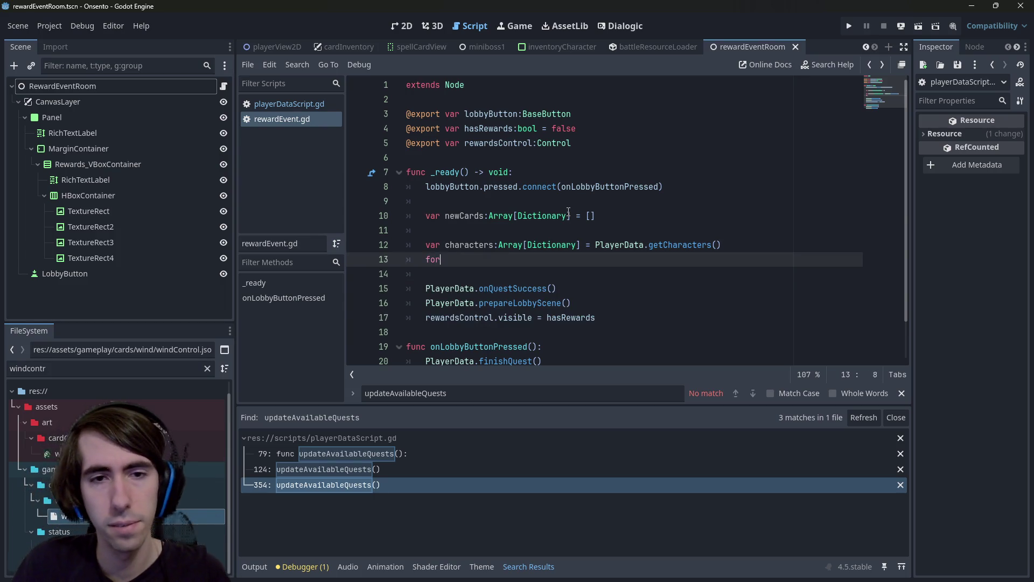
pyautogui.write(' character:D in characters:')
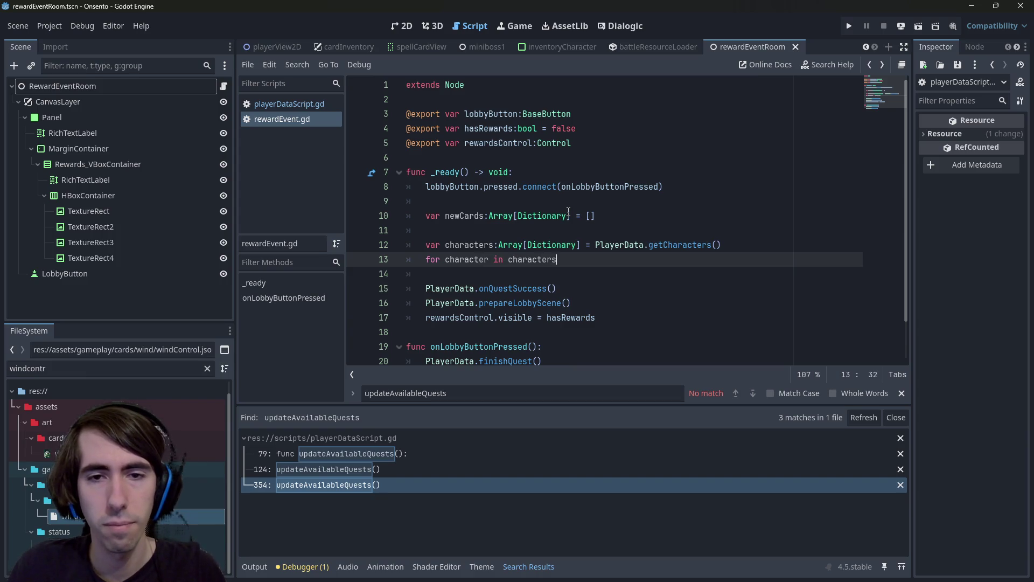
pyautogui.hotkey('ctrl', 'Left')
pyautogui.hotkey('ctrl', 'Left')
pyautogui.press('Left')
pyautogui.write(':Dictionary')
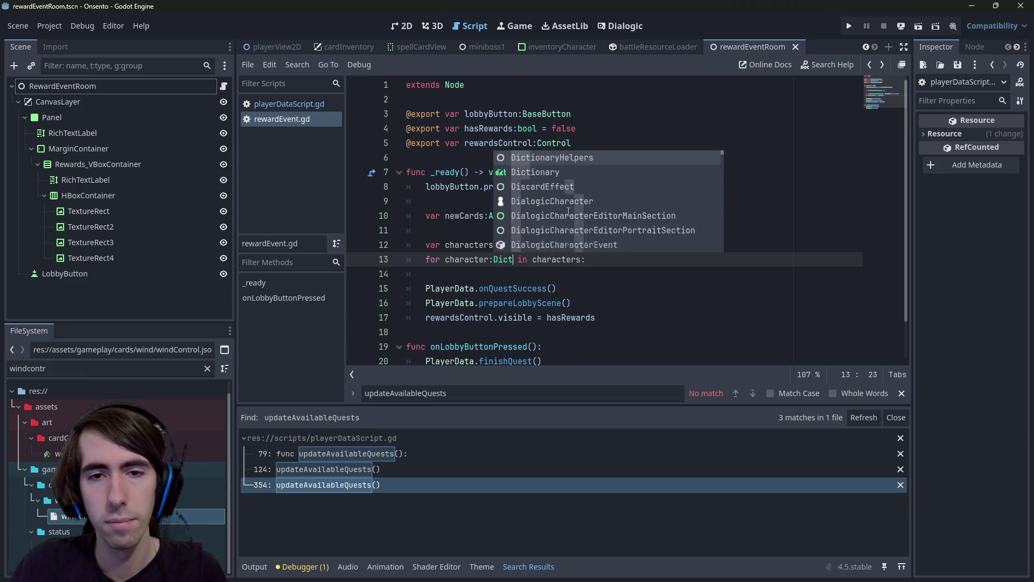
pyautogui.press('Down')
pyautogui.press('Return')
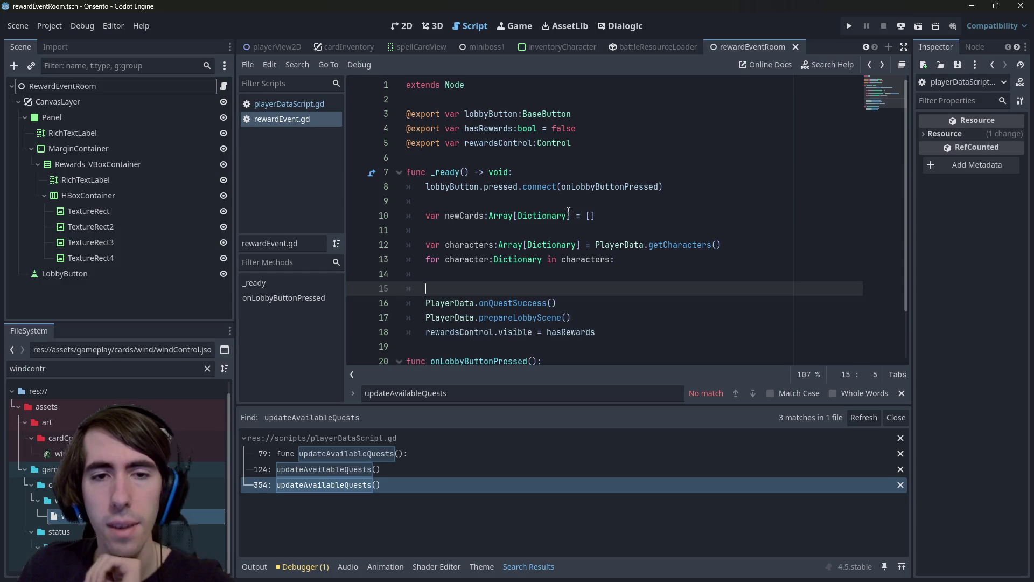
pyautogui.press('Up')
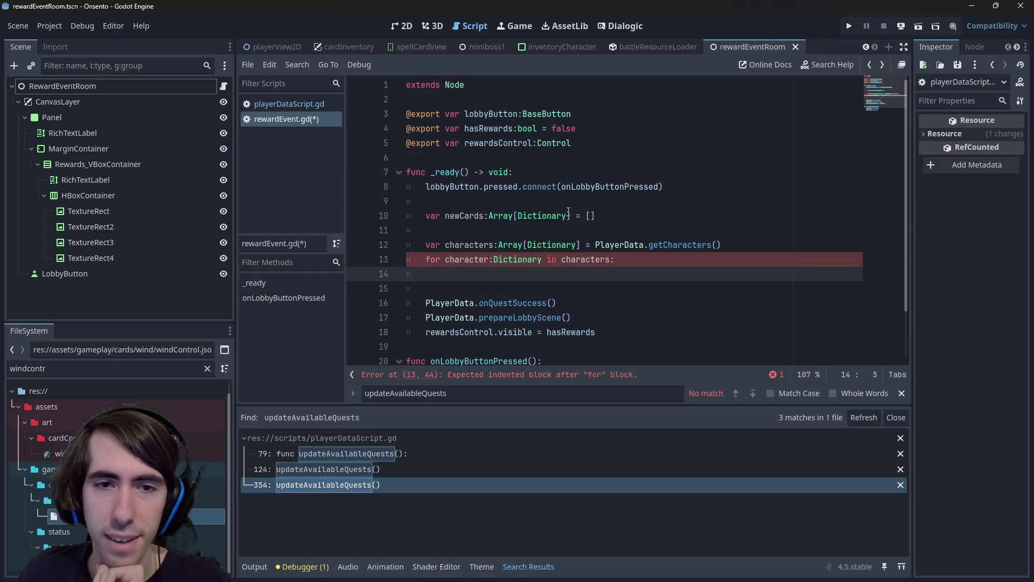
# - Add the character["newRecruit"] lookup inside the loop body and save the script
pyautogui.press('Tab')
pyautogui.write('character["')
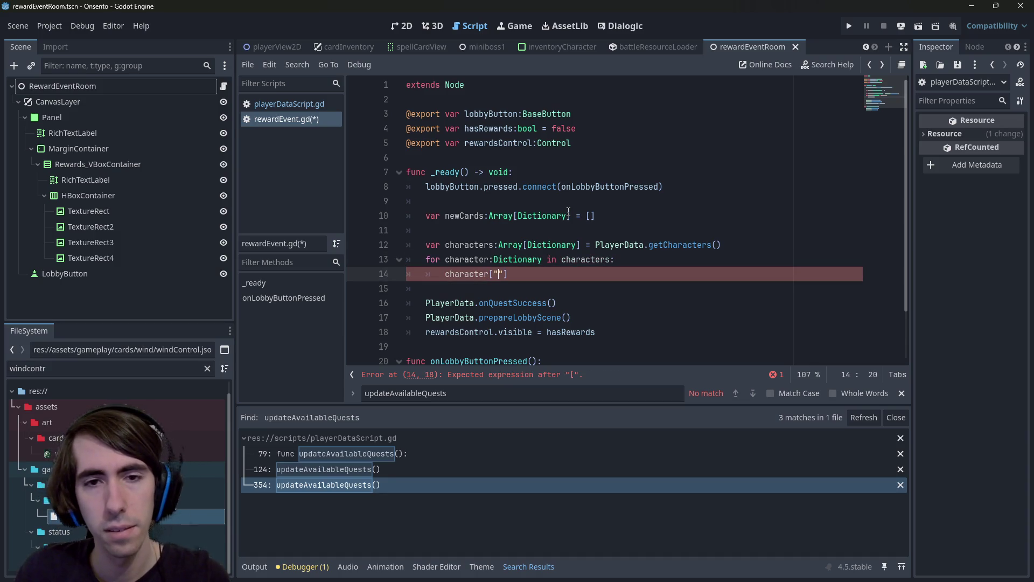
pyautogui.write('temp')
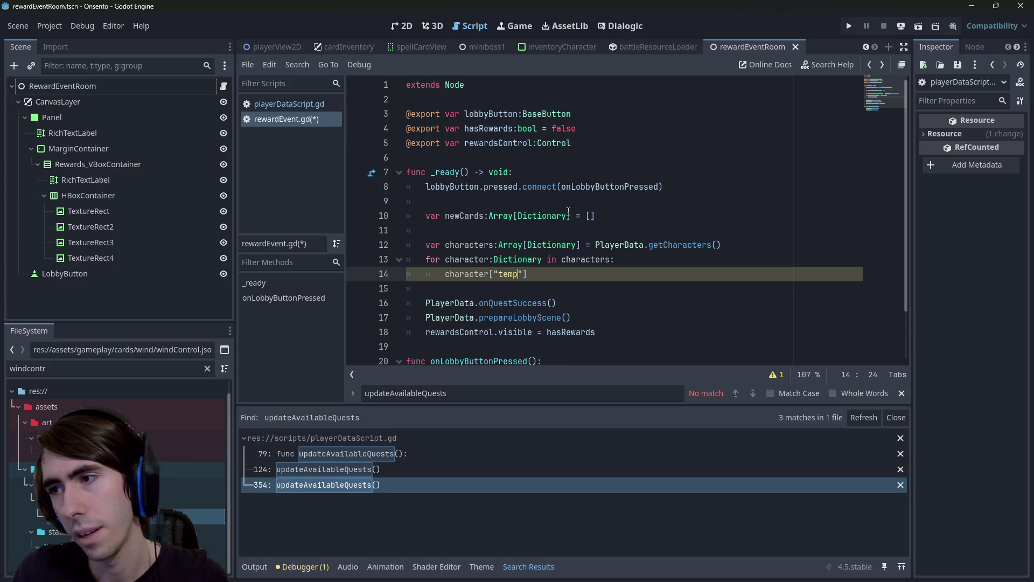
pyautogui.press('BackSpace')
pyautogui.press('BackSpace')
pyautogui.press('BackSpace')
pyautogui.write('questOnly')
pyautogui.hotkey('ctrl', 'BackSpace')
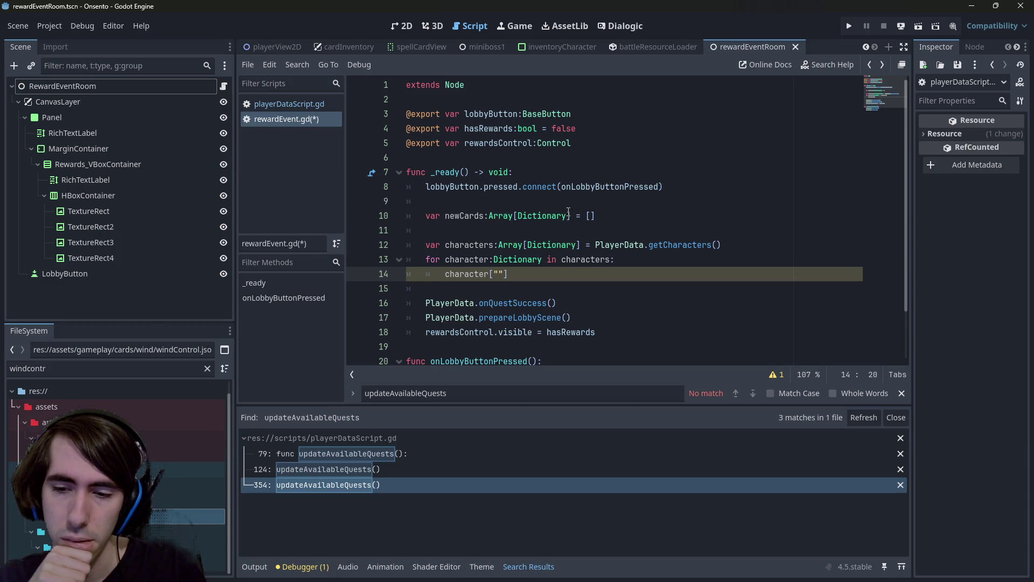
pyautogui.write('newRecruit')
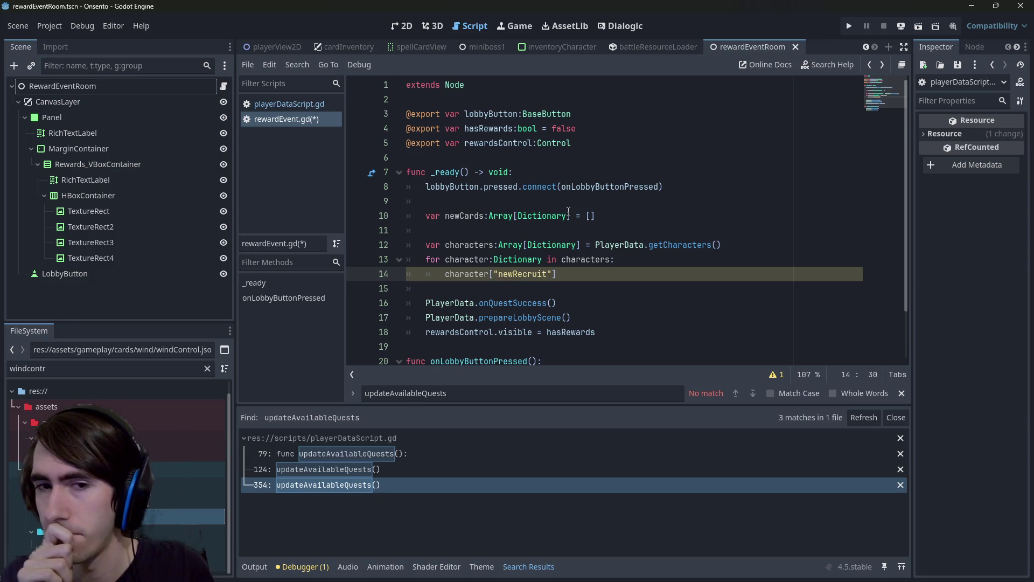
pyautogui.hotkey('ctrl', 's')
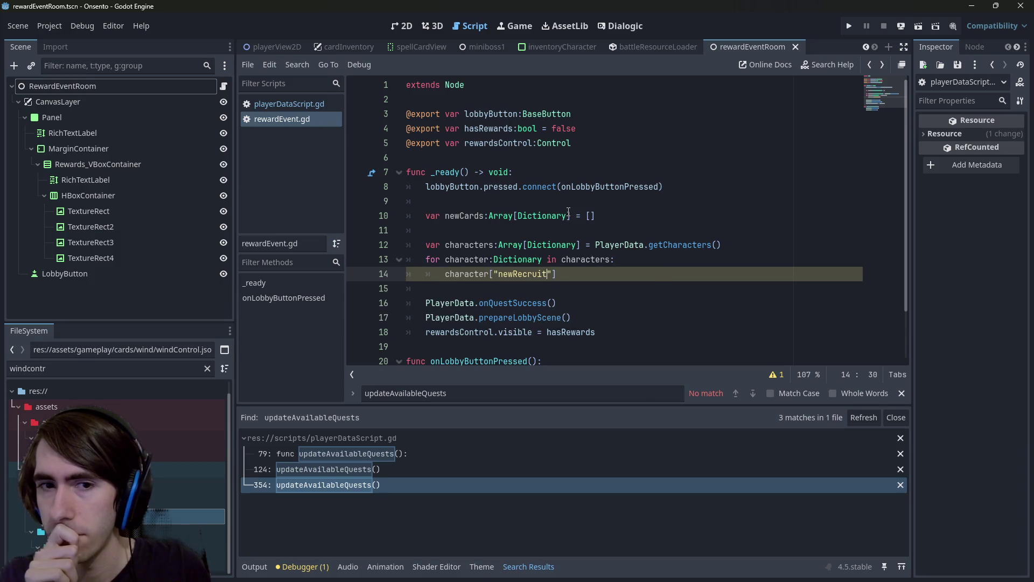
# - Start a character.erase( call on a new line above the newRecruit lookup
pyautogui.press('End')
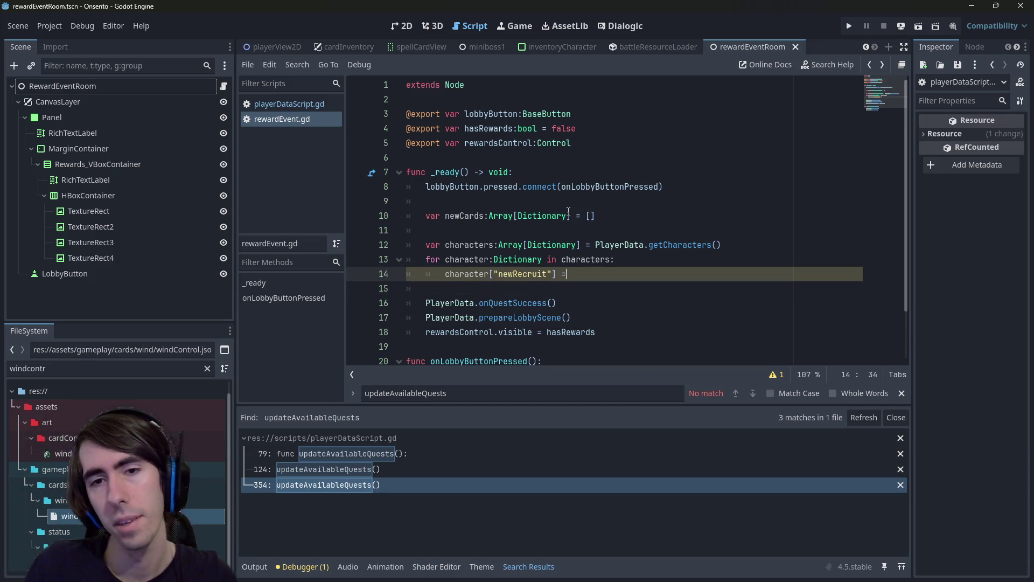
pyautogui.write('=')
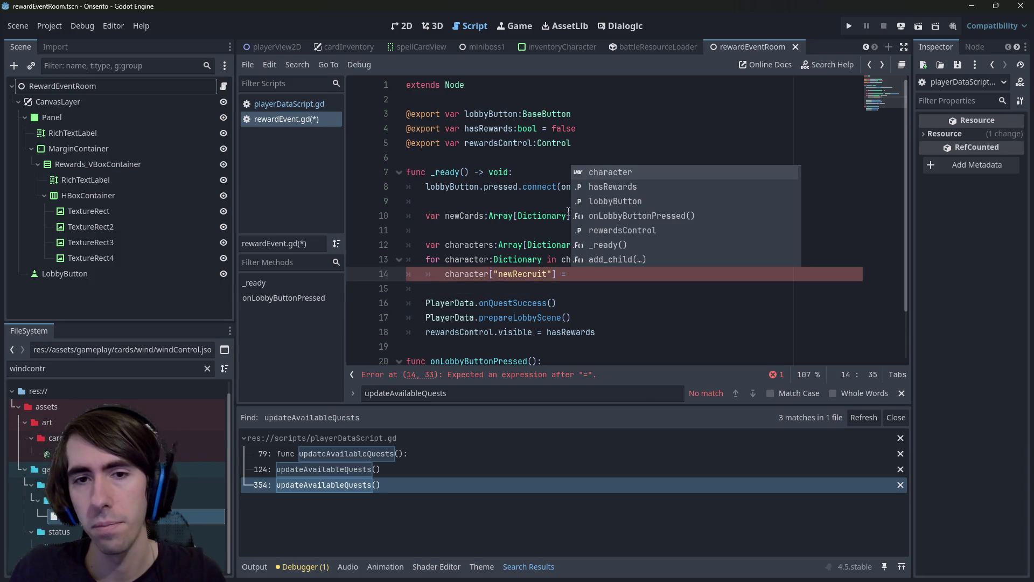
pyautogui.press('BackSpace')
pyautogui.press('BackSpace')
pyautogui.press('BackSpace')
pyautogui.press('Home')
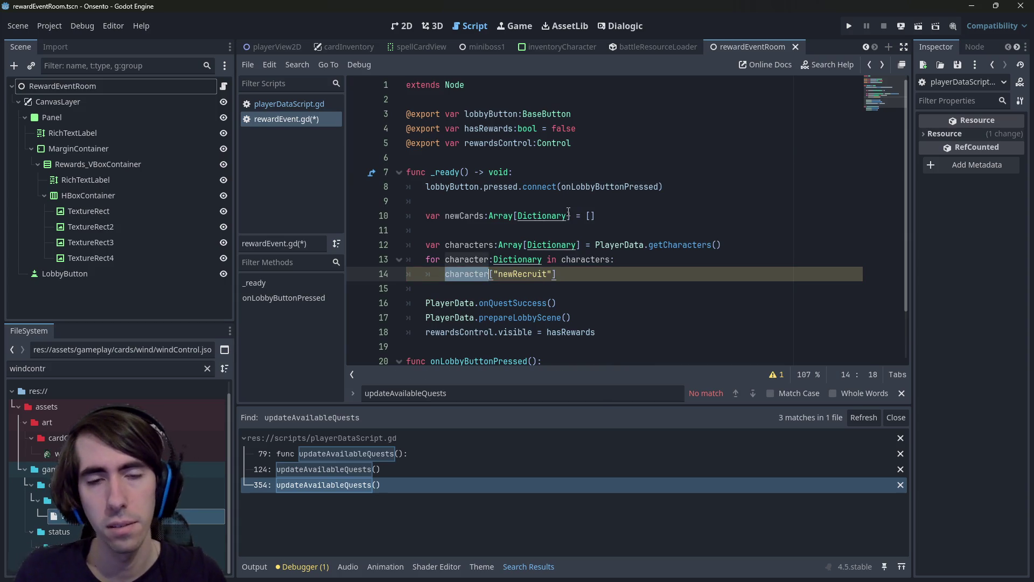
pyautogui.press('Return')
pyautogui.press('Up')
pyautogui.write('character.')
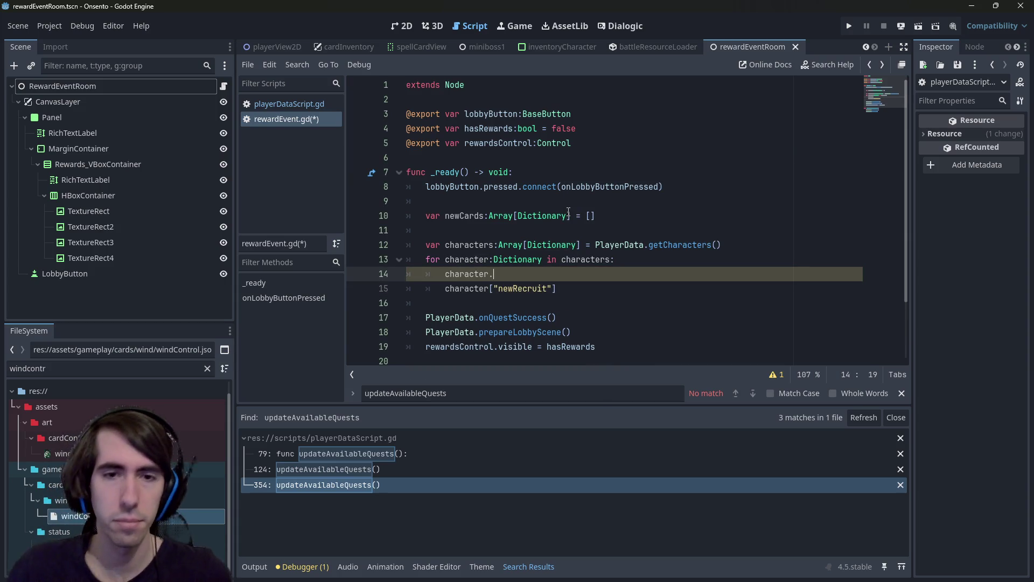
pyautogui.write('erase(character')
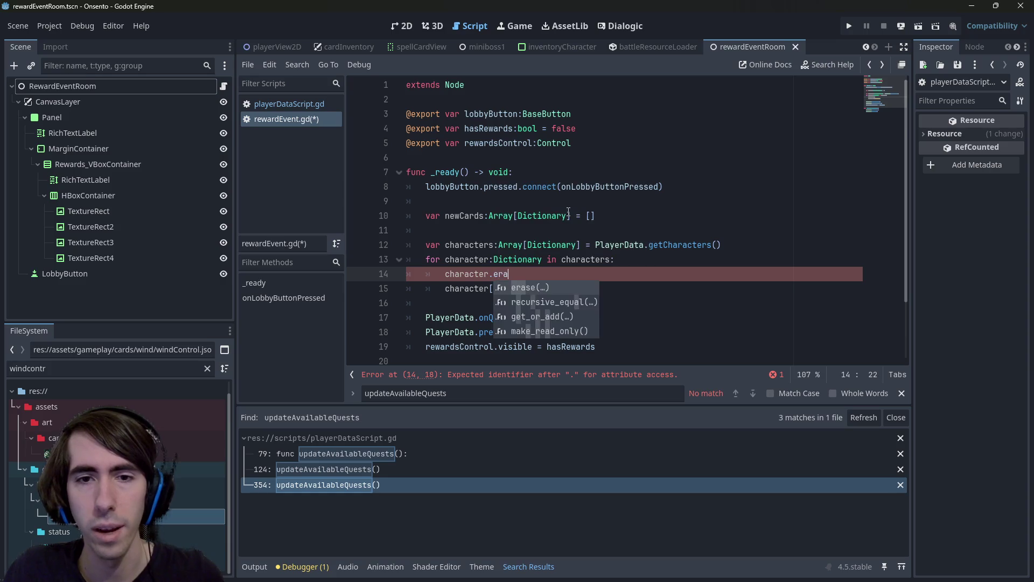
pyautogui.hotkey('ctrl', 'BackSpace')
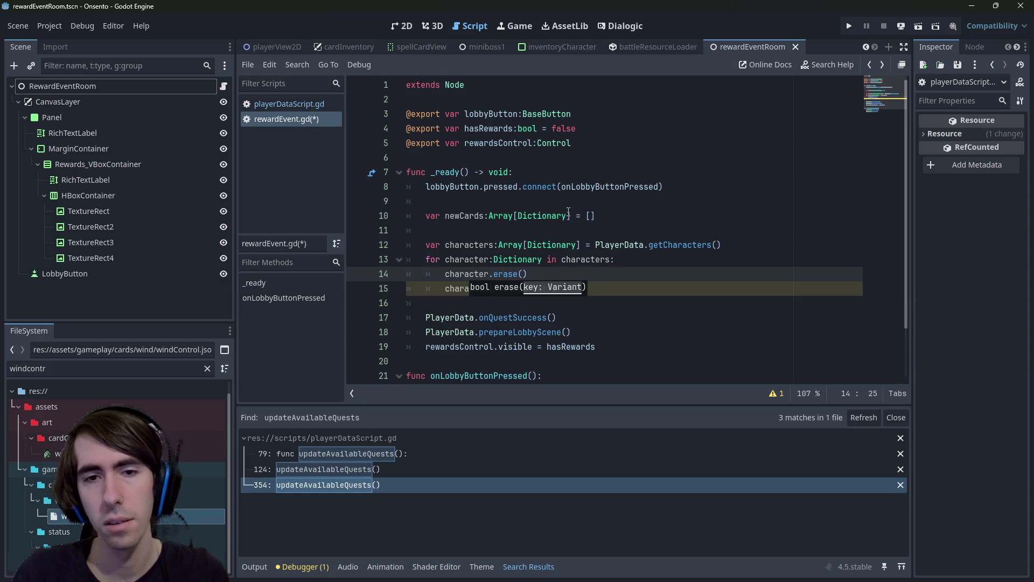
# - Complete the call as character.erase("newRecruit") using the copied key, and save
pyautogui.press('Down')
pyautogui.hotkey('ctrl', 'shift', 'Right')
pyautogui.hotkey('ctrl', 'c')
pyautogui.press('Up')
pyautogui.press('End')
pyautogui.press('Left')
pyautogui.write('"')
pyautogui.hotkey('ctrl', 'v')
pyautogui.hotkey('ctrl', 's')
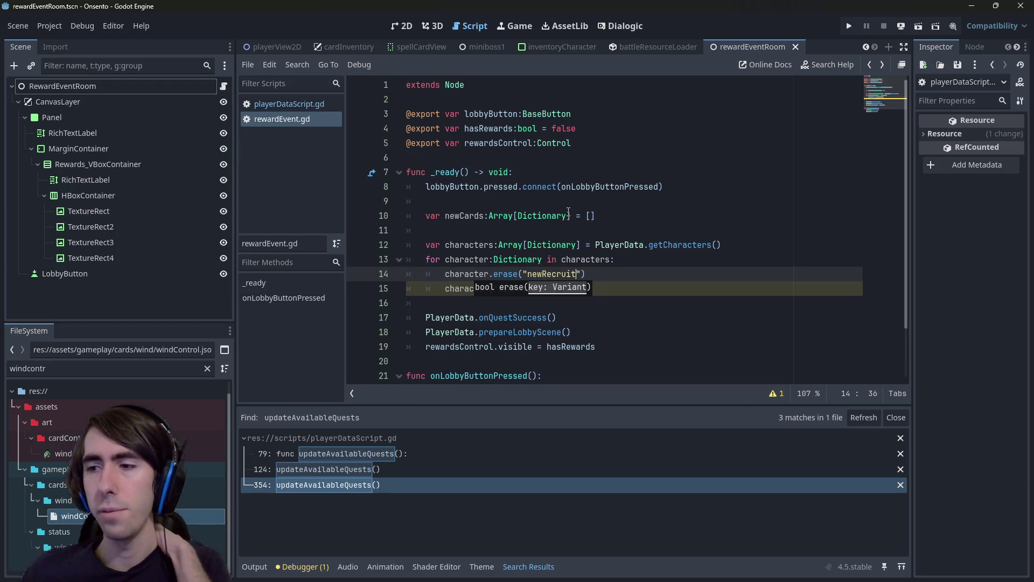
# - Delete the leftover character["newRecruit"] lookup line and save the script
pyautogui.moveTo(620, 288); pyautogui.dragTo(260, 290)
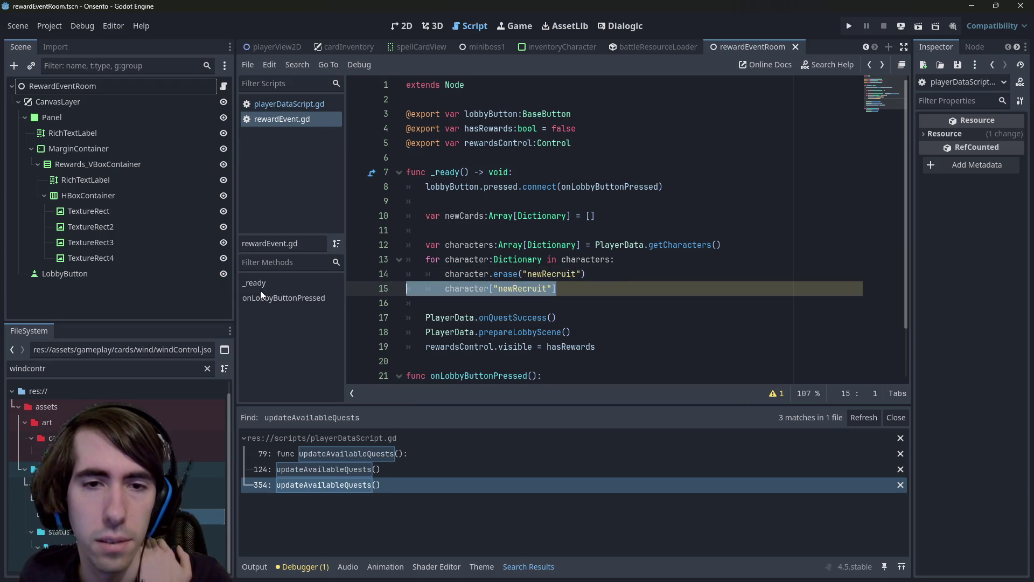
pyautogui.press('BackSpace')
pyautogui.press('BackSpace')
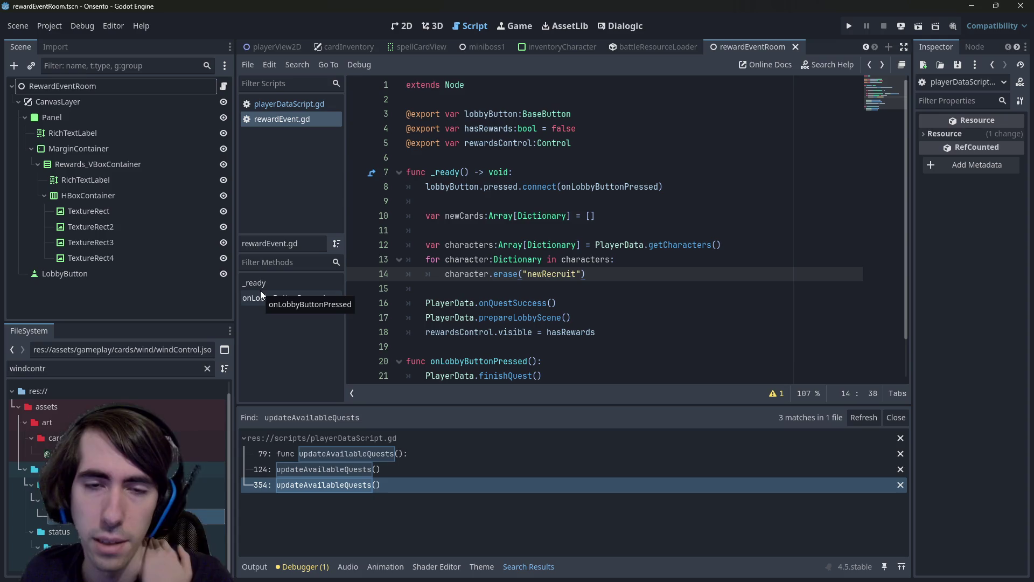
pyautogui.hotkey('ctrl', 's')
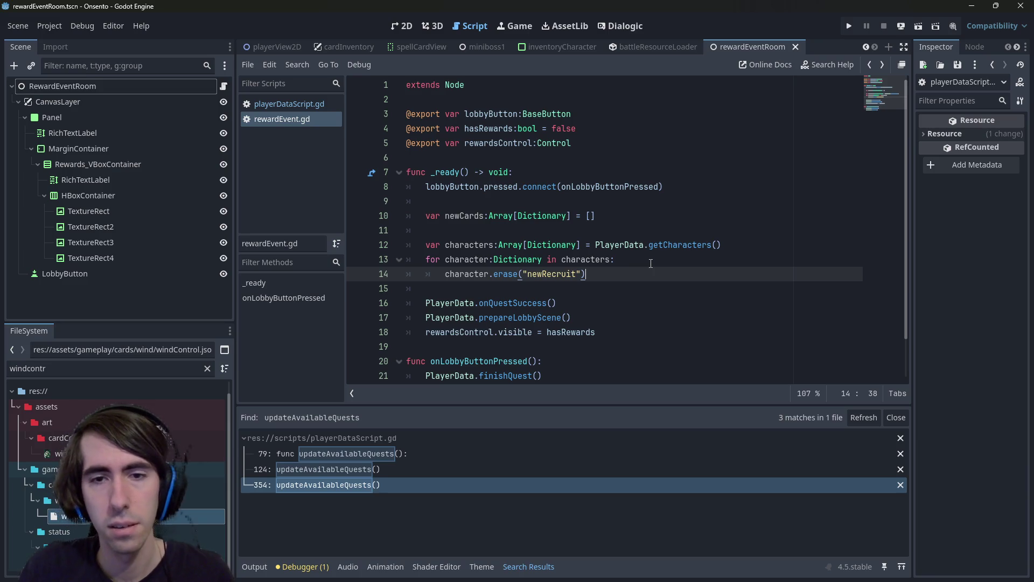
pyautogui.hotkey('shift', 'alt', 'o')
# - Quick-open gameOverEvent.gd with 'gameover', then jump to onQuestSuccess's definition in playerDataScript.gd
pyautogui.write('gameover')
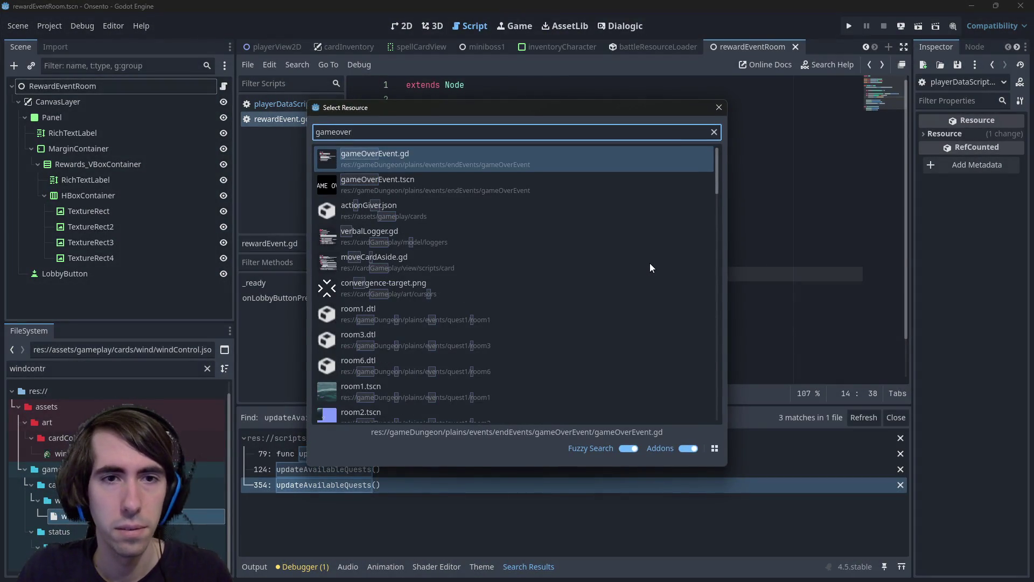
pyautogui.press('Return')
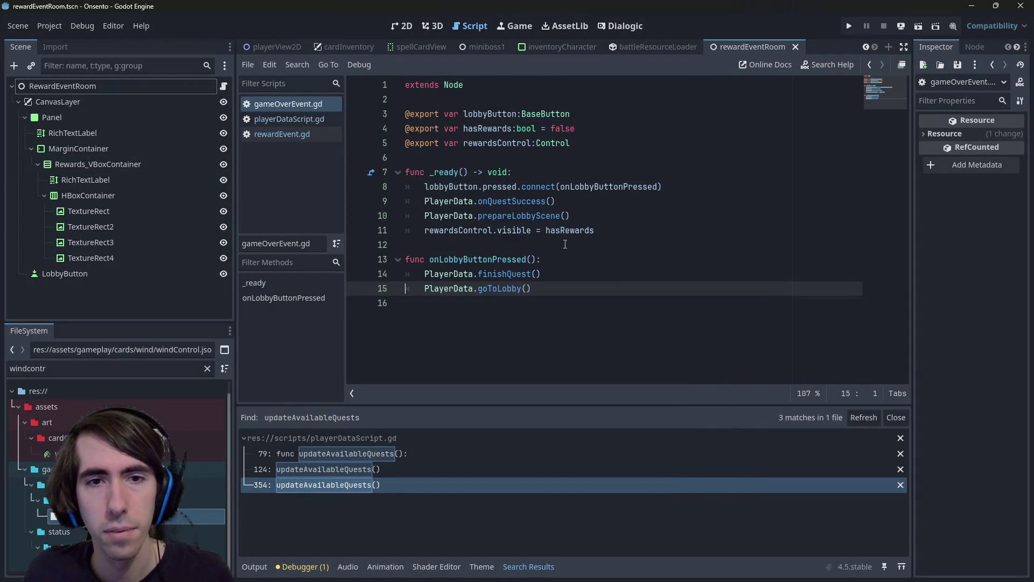
pyautogui.click(614, 220)
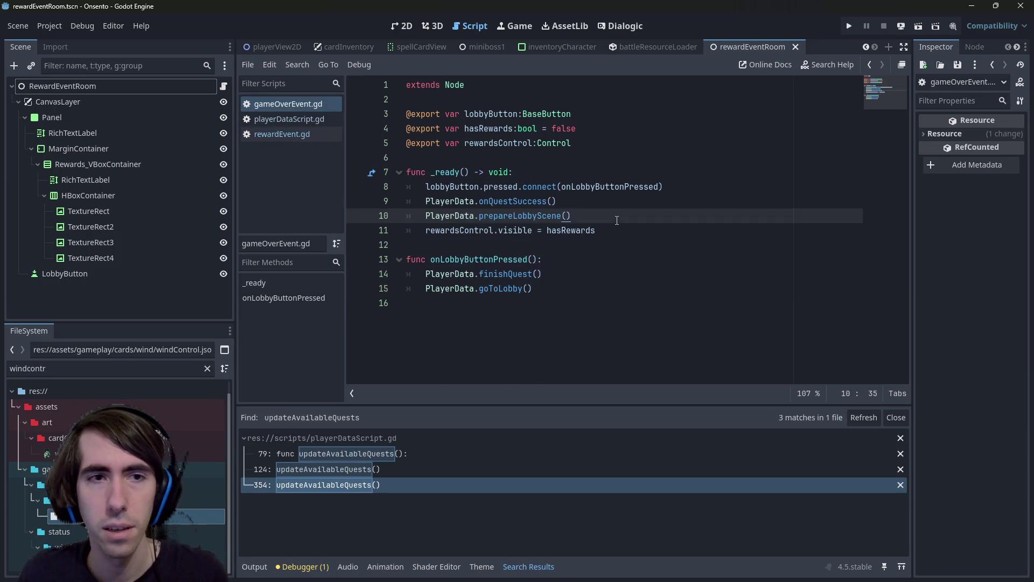
pyautogui.click(531, 202)
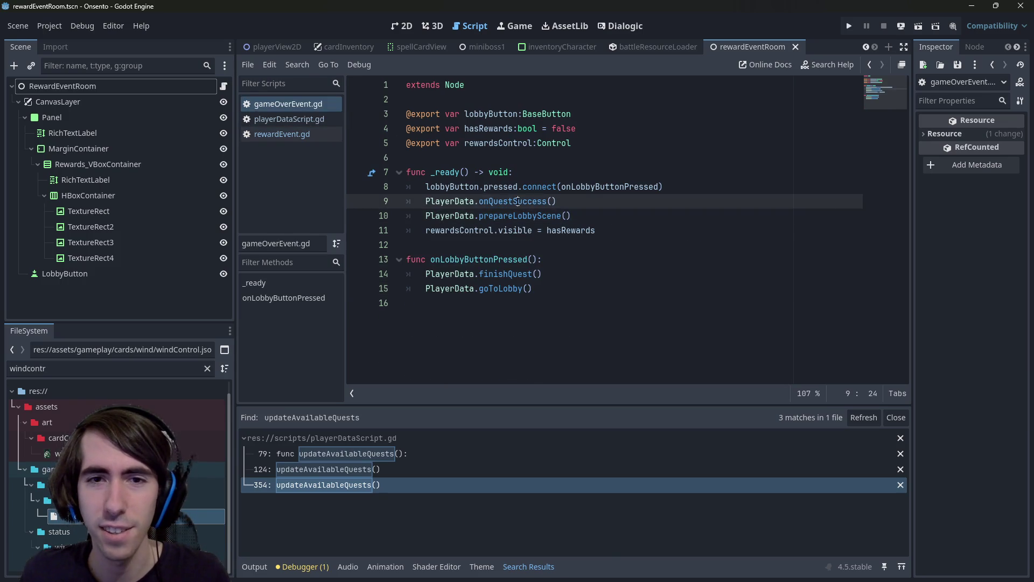
pyautogui.keyDown('ctrl'); pyautogui.click(531, 202); pyautogui.keyUp('ctrl')
pyautogui.scroll(-2, 531, 217)
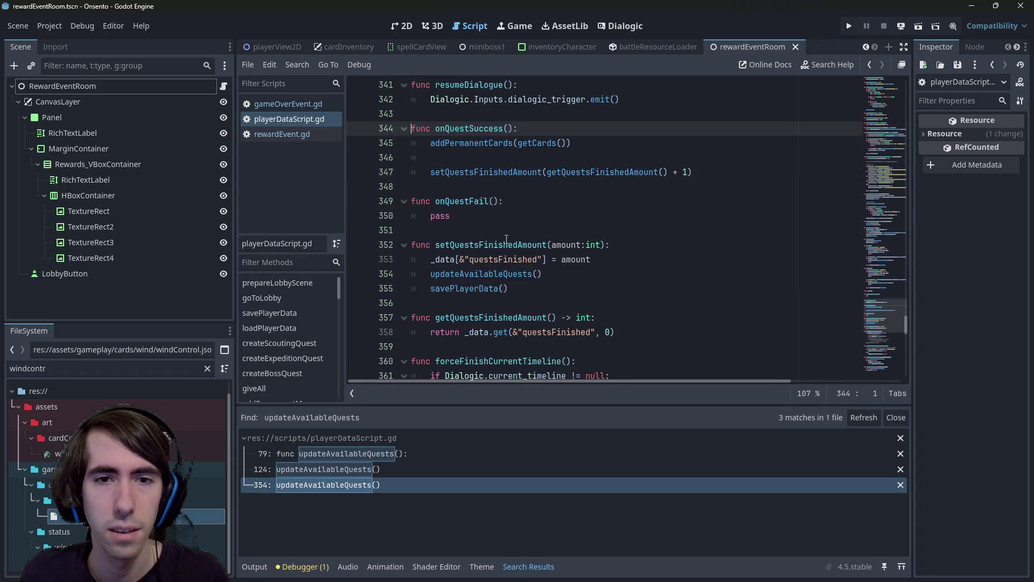
# - Look up onQuestFail in playerDataScript.gd and have gameOverEvent.gd call it instead of onQuestSuccess
pyautogui.scroll(2, 507, 240)
pyautogui.click(467, 293)
pyautogui.hotkey('alt', 'Left')
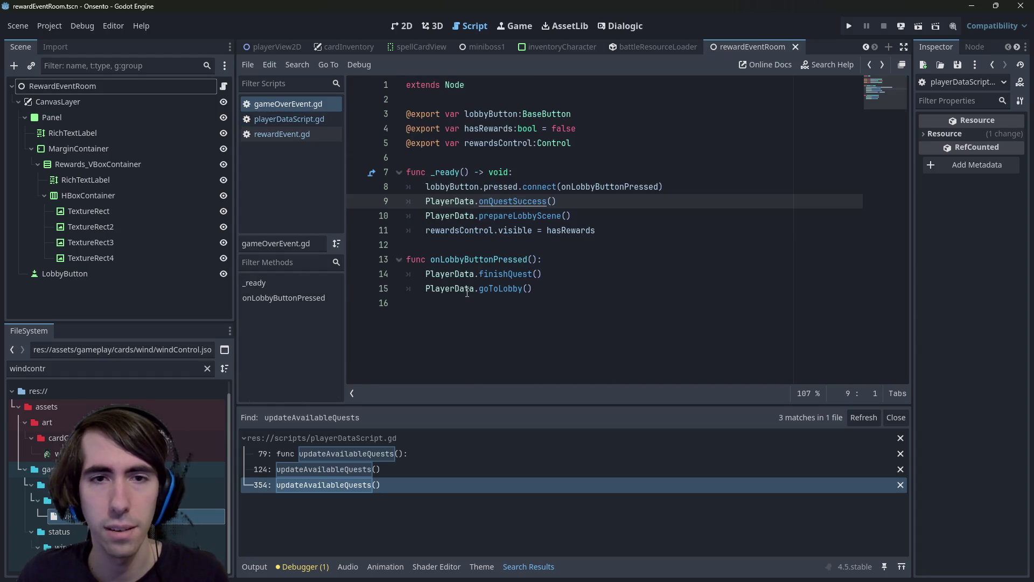
pyautogui.keyDown('ctrl'); pyautogui.click(496, 201); pyautogui.keyUp('ctrl')
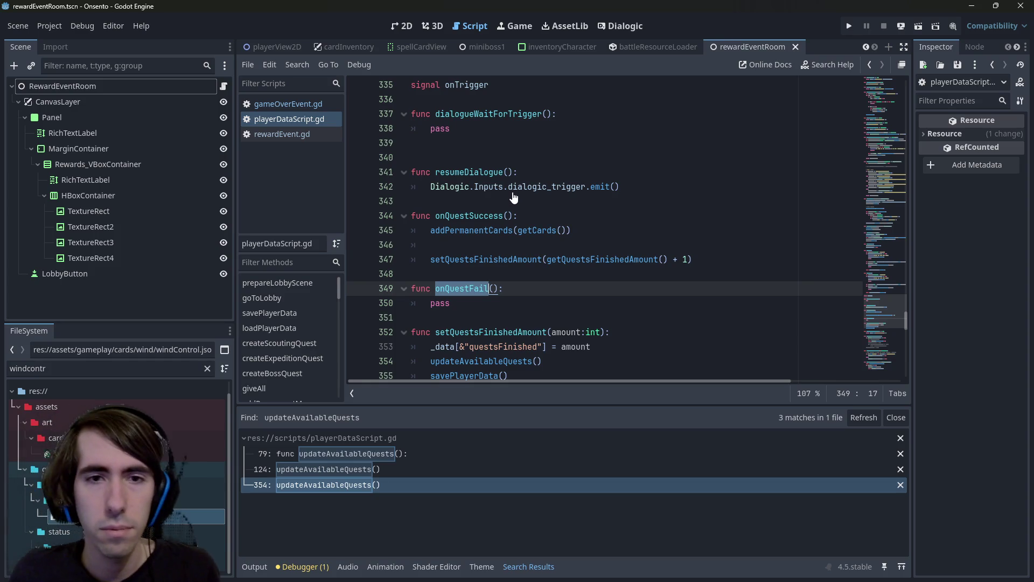
pyautogui.hotkey('alt', 'Left')
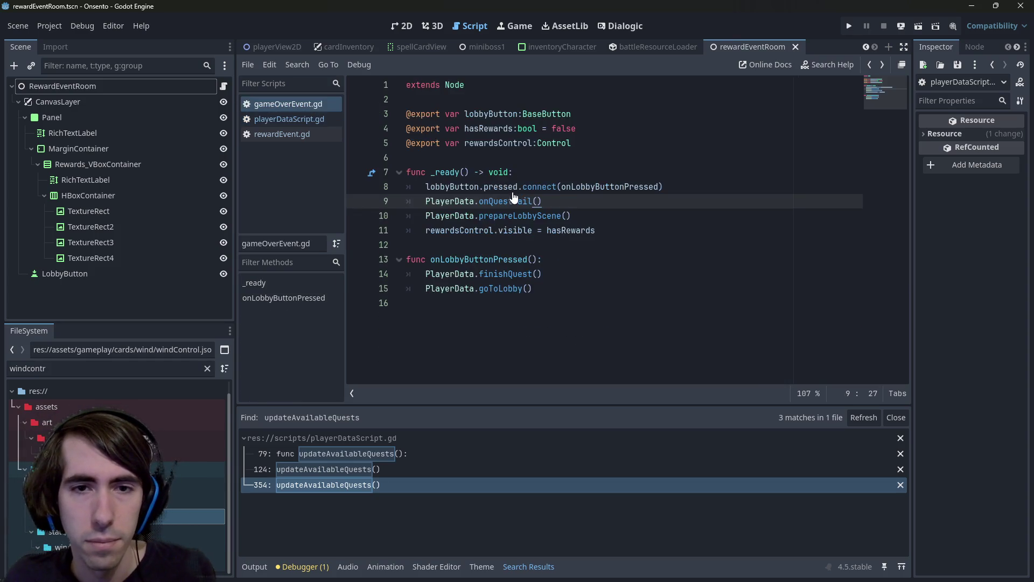
pyautogui.hotkey('alt', 'Right')
pyautogui.hotkey('alt', 'Left')
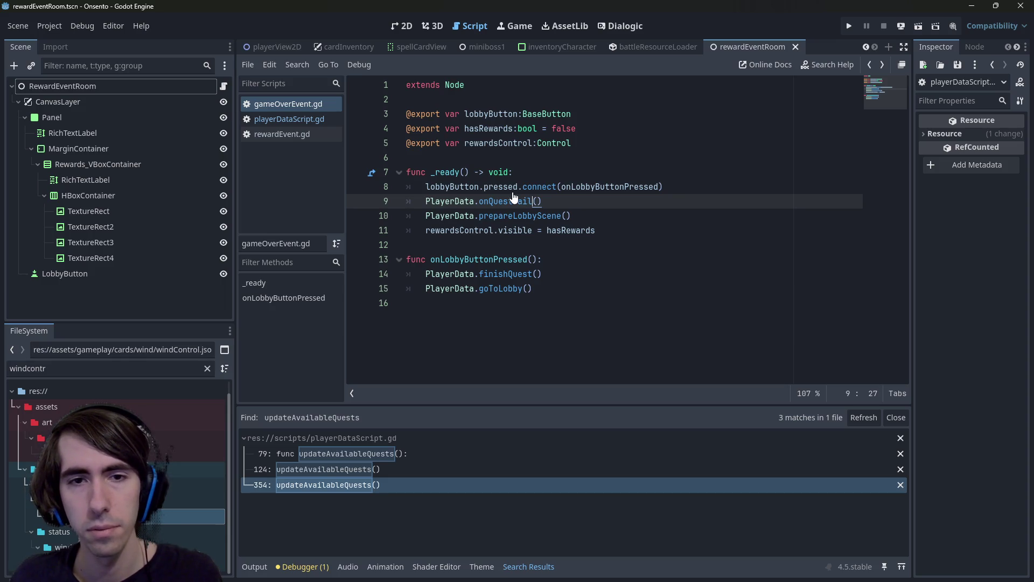
pyautogui.hotkey('alt', 'Left')
pyautogui.hotkey('alt', 'Right')
pyautogui.hotkey('alt', 'Left')
pyautogui.hotkey('alt', 'Right')
pyautogui.hotkey('alt', 'Left')
# - Copy the newRecruit-erasing loop from lines 12–14 of rewardEvent.gd
pyautogui.moveTo(643, 280)
pyautogui.mouseDown()
pyautogui.moveTo(377, 261)
pyautogui.moveTo(362, 248)
pyautogui.mouseUp()
pyautogui.hotkey('alt', 'Right')
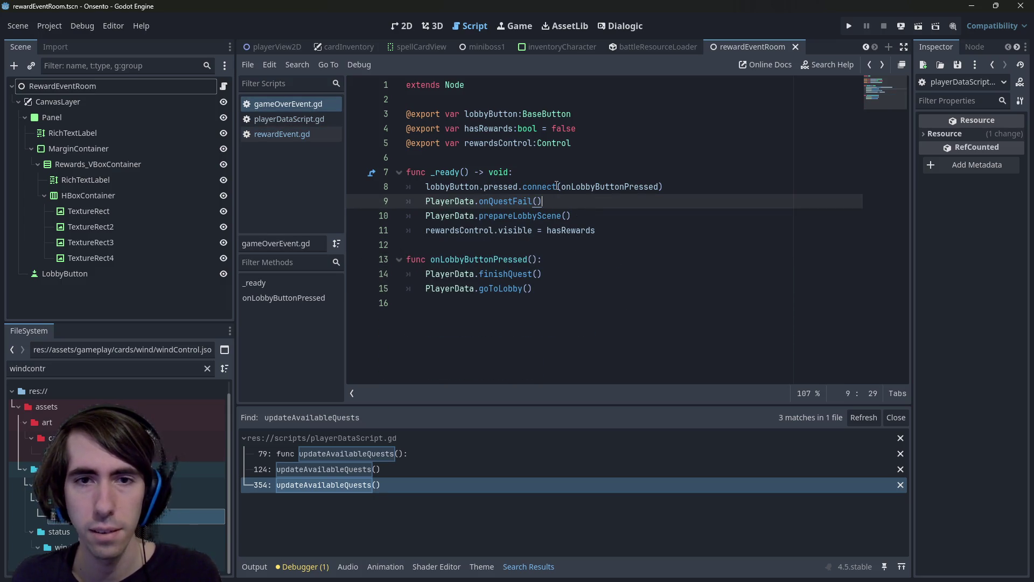
pyautogui.hotkey('alt', 'Left')
pyautogui.hotkey('alt', 'Right')
pyautogui.hotkey('alt', 'Left')
pyautogui.hotkey('alt', 'Right')
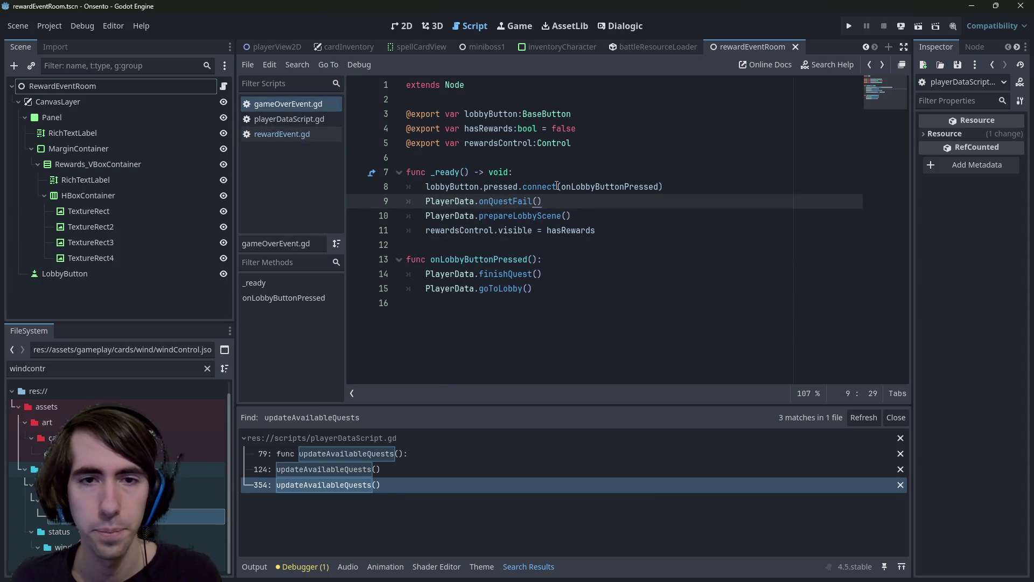
pyautogui.hotkey('alt', 'Left')
pyautogui.hotkey('alt', 'Right')
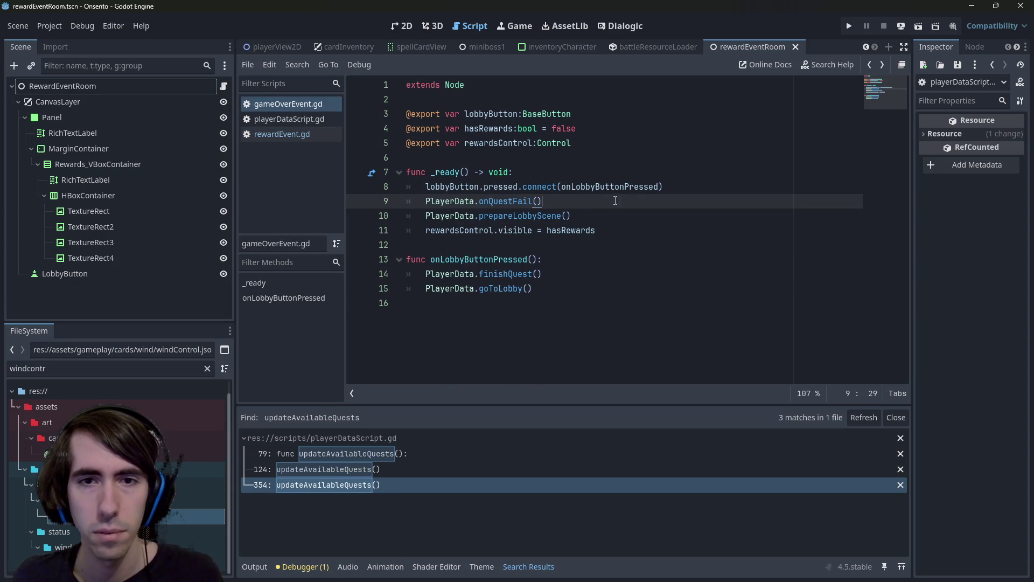
# - Paste the loop into gameOverEvent.gd after the button connection, fix its indentation, and save
pyautogui.click(674, 187)
pyautogui.press('Return')
pyautogui.press('Return')
pyautogui.press('Return')
pyautogui.press('Up')
pyautogui.hotkey('ctrl', 'v')
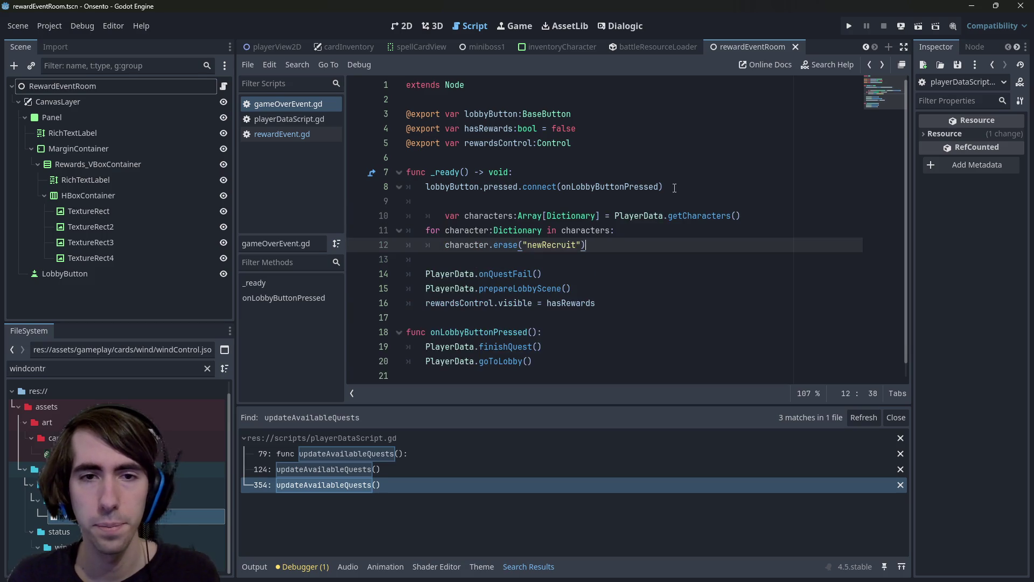
pyautogui.press('Up')
pyautogui.press('Up')
pyautogui.press('Home')
pyautogui.press('BackSpace')
pyautogui.hotkey('ctrl', 's')
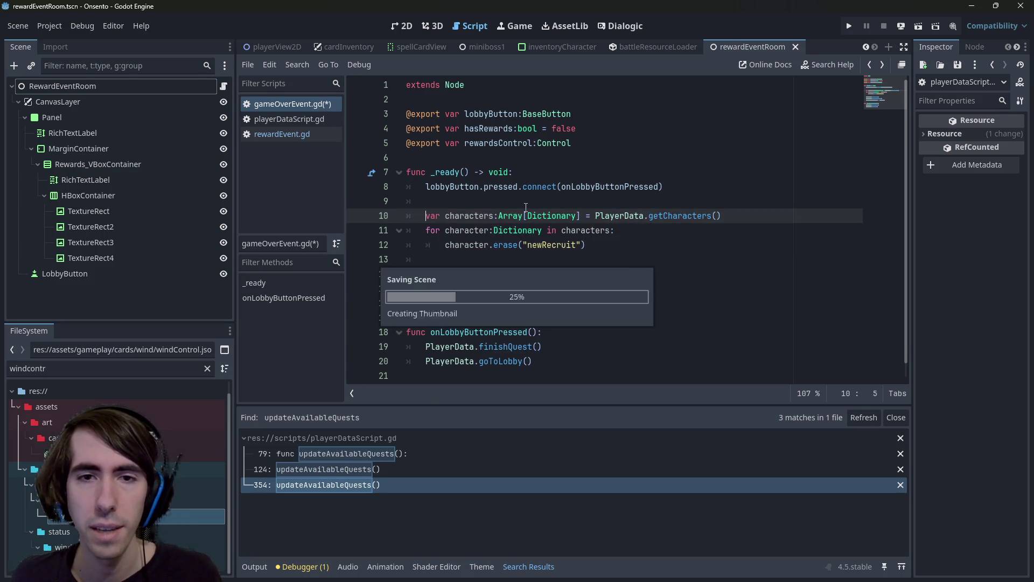
# - Turn the erase line into 'if character.get("newRecruit", false):'
pyautogui.doubleClick(496, 243)
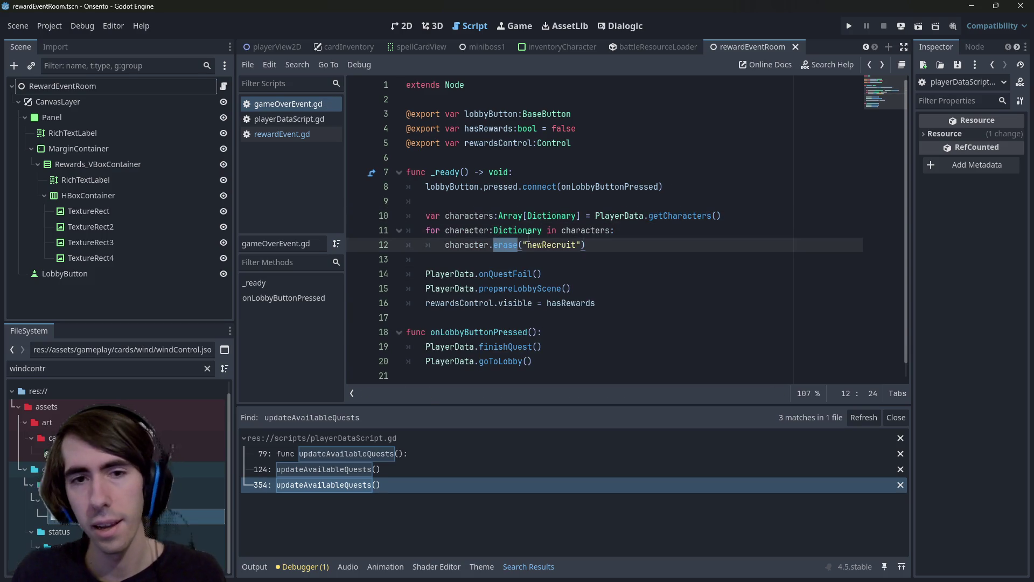
pyautogui.press('BackSpace')
pyautogui.press('BackSpace')
pyautogui.write('.get')
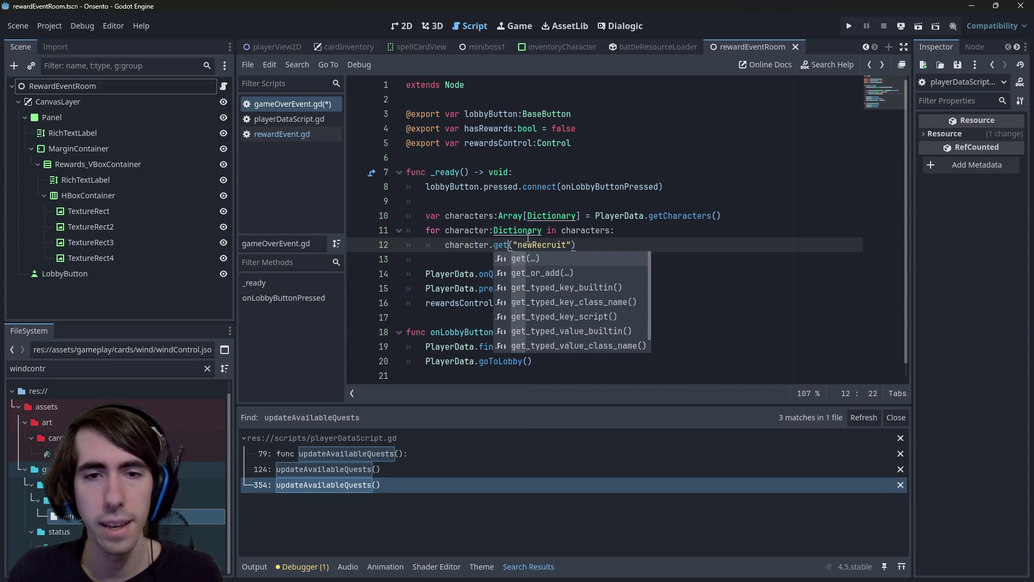
pyautogui.press('End')
pyautogui.press('Left')
pyautogui.write(', false')
pyautogui.press('Home')
pyautogui.write('if')
pyautogui.press('End')
pyautogui.write(':')
pyautogui.press('Return')
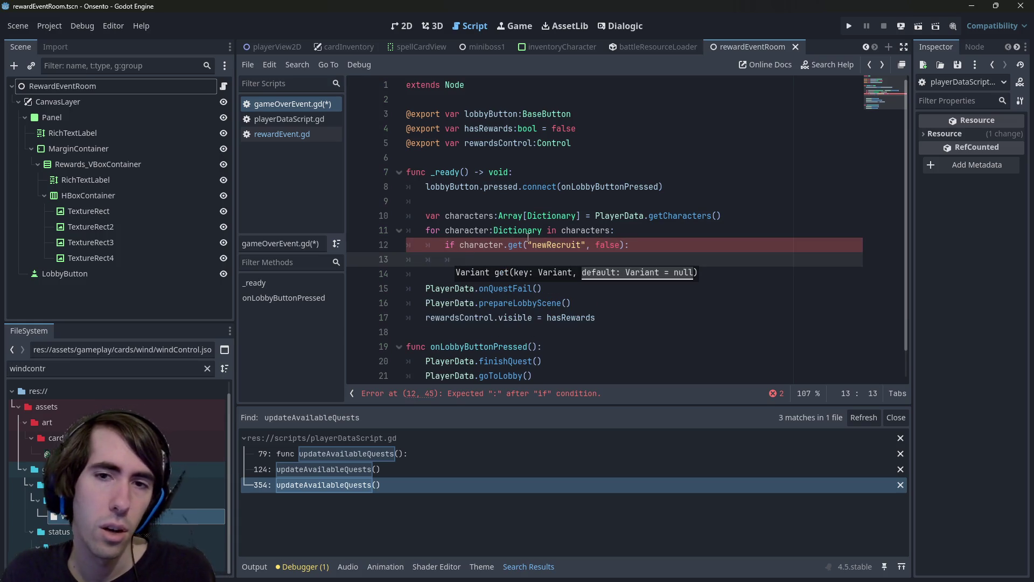
# - Add 'characters = characters.filter(func(character:Dictionary): return character.get("newRecruit", false))' above the loop
pyautogui.click(528, 237)
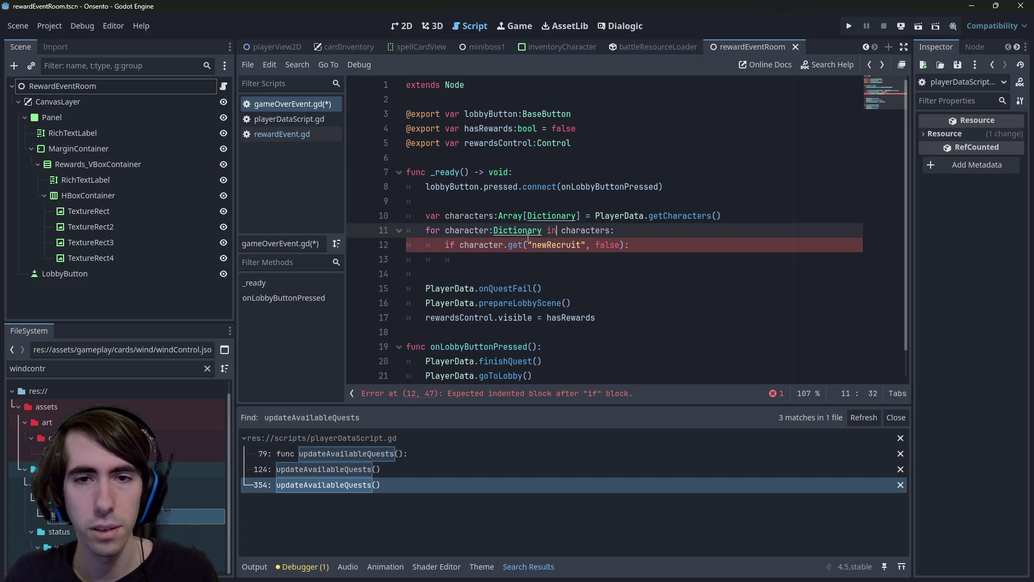
pyautogui.hotkey('ctrl', 'Right')
pyautogui.hotkey('ctrl', 'Right')
pyautogui.hotkey('ctrl', 'Right')
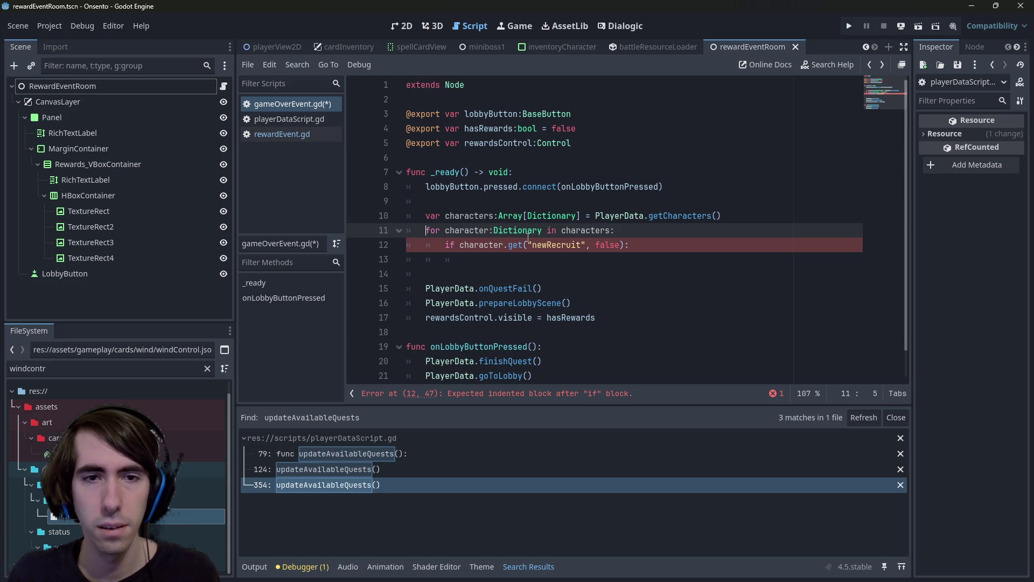
pyautogui.hotkey('ctrl', 'shift', 'Return')
pyautogui.write('characters')
pyautogui.write('= characters.filt')
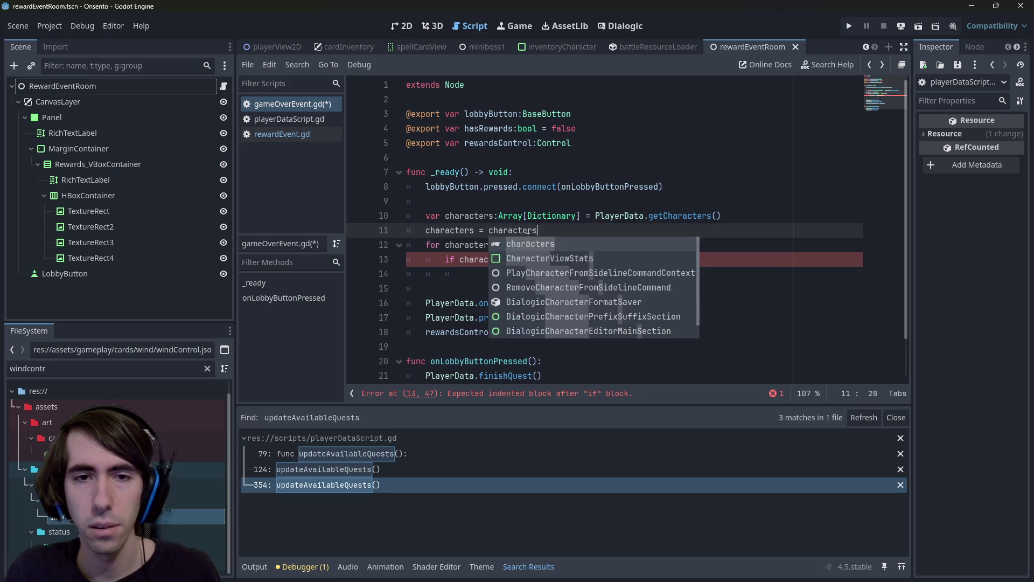
pyautogui.press('Return')
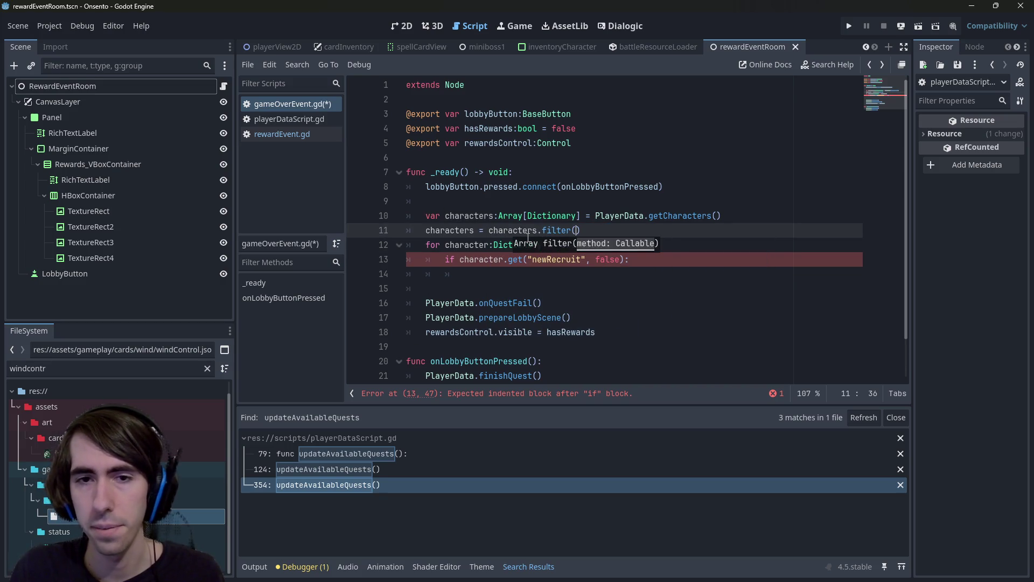
pyautogui.write('func():')
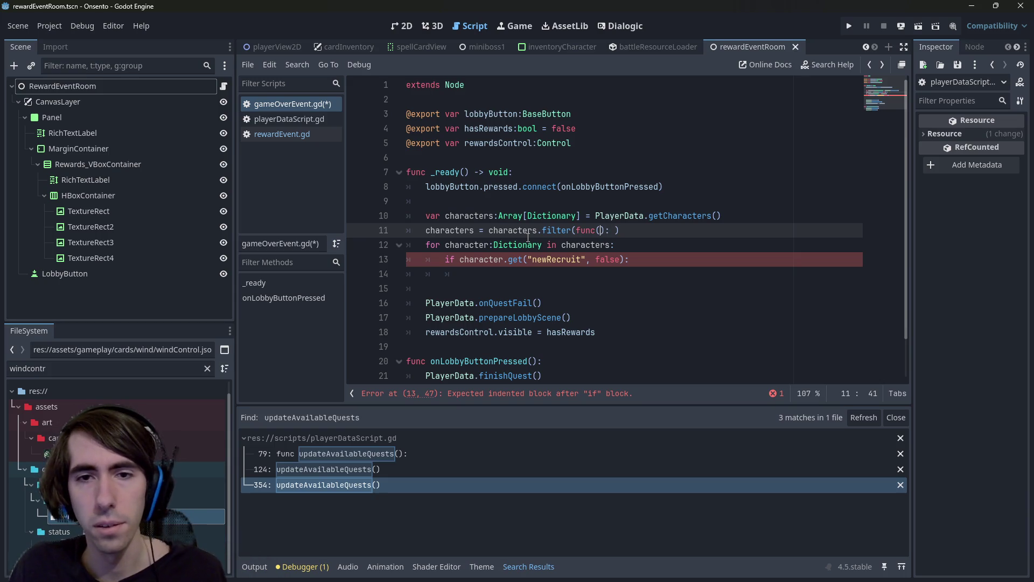
pyautogui.write('character:')
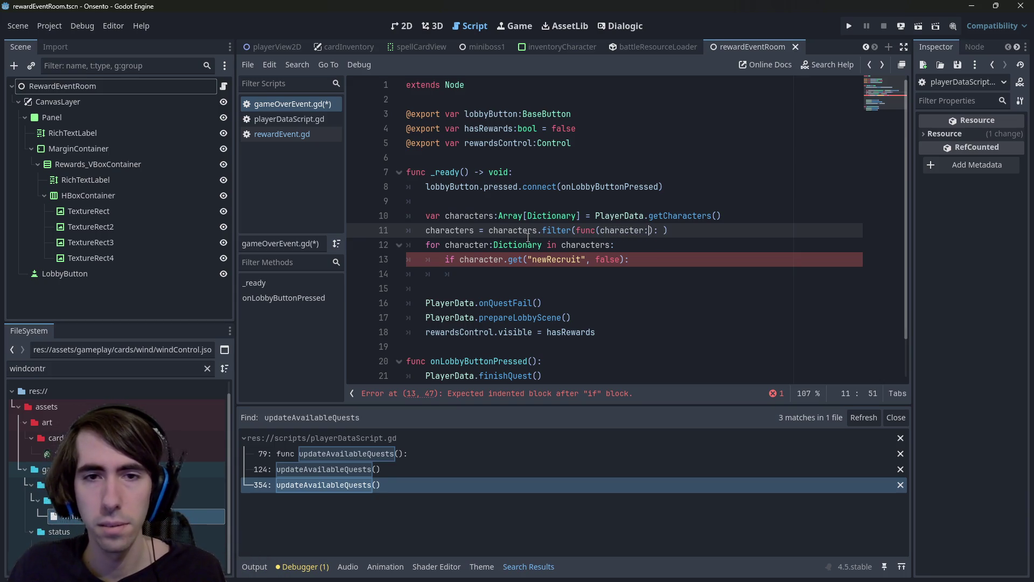
pyautogui.write('Diction')
pyautogui.press('Return')
pyautogui.press('Right')
pyautogui.press('Right')
pyautogui.press('Return')
pyautogui.write('return')
pyautogui.write('character.get("newRecruit", false):')
pyautogui.press('BackSpace')
pyautogui.write(')')
pyautogui.press('Left')
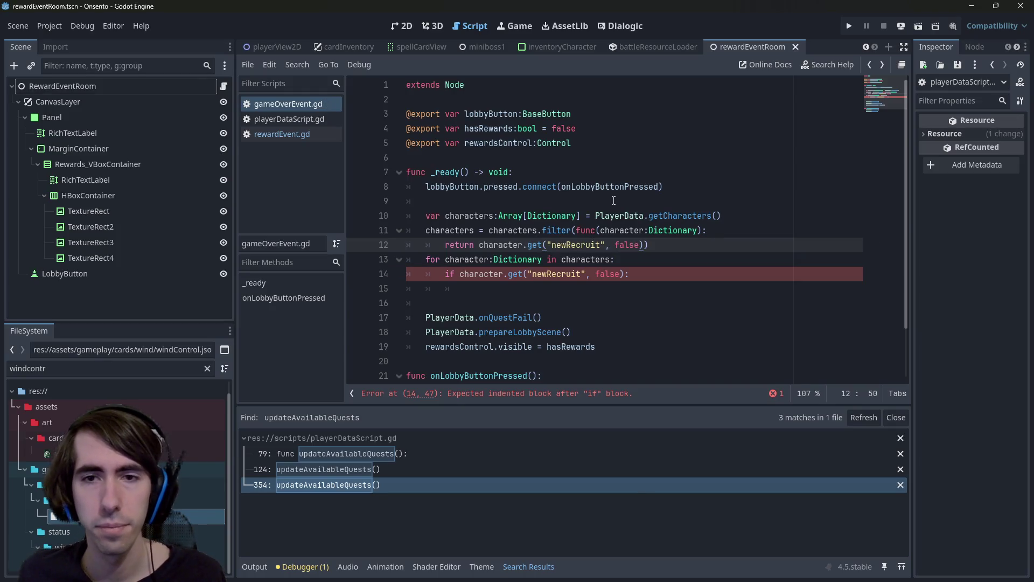
# - Delete the old for/if block and save gameOverEvent.gd
pyautogui.moveTo(464, 289); pyautogui.dragTo(340, 274)
pyautogui.moveTo(464, 288); pyautogui.dragTo(401, 262)
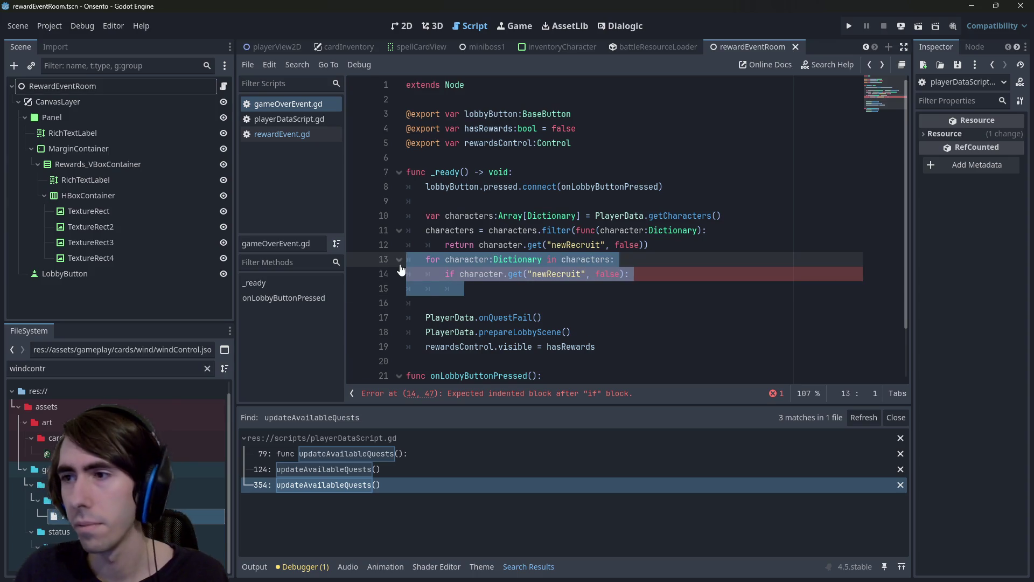
pyautogui.press('BackSpace')
pyautogui.press('BackSpace')
pyautogui.hotkey('ctrl', 's')
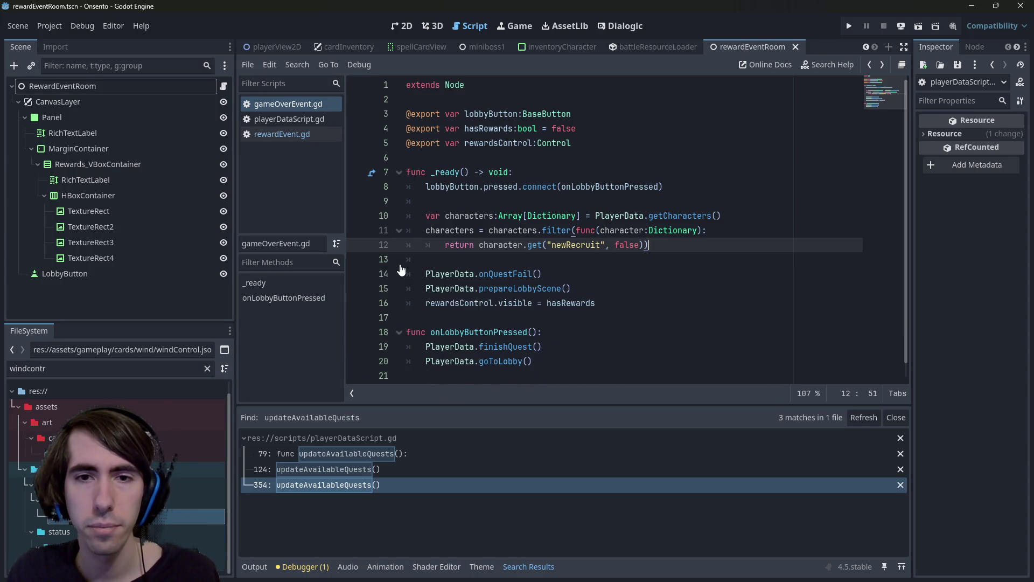
# - Review the new filter lines, open the Array filter() documentation, then return to rewardEvent.gd
pyautogui.doubleClick(450, 229)
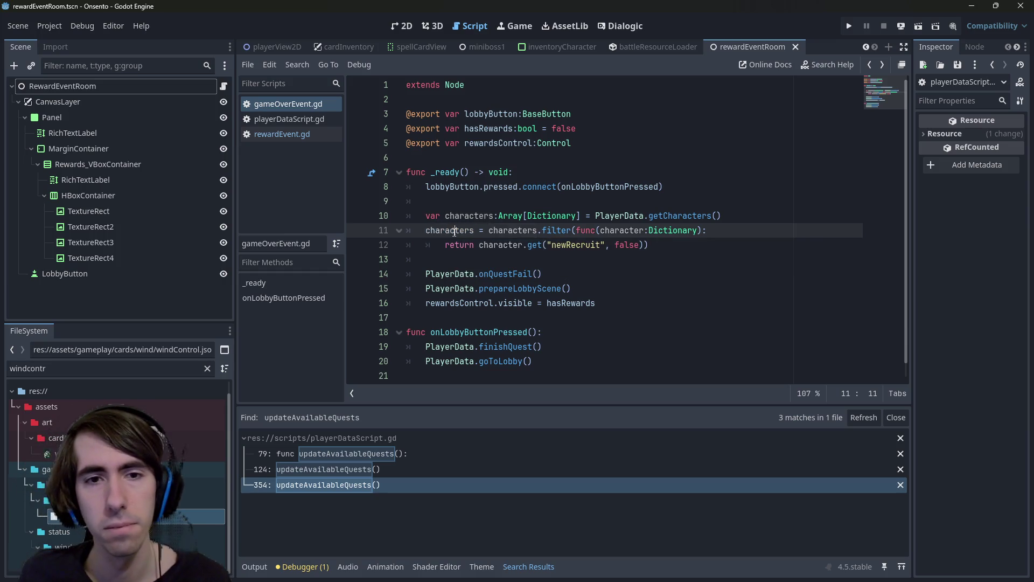
pyautogui.click(685, 257)
pyautogui.press('Up')
pyautogui.press('Up')
pyautogui.press('Up')
pyautogui.press('Up')
pyautogui.press('Down')
pyautogui.press('Down')
pyautogui.click(714, 238)
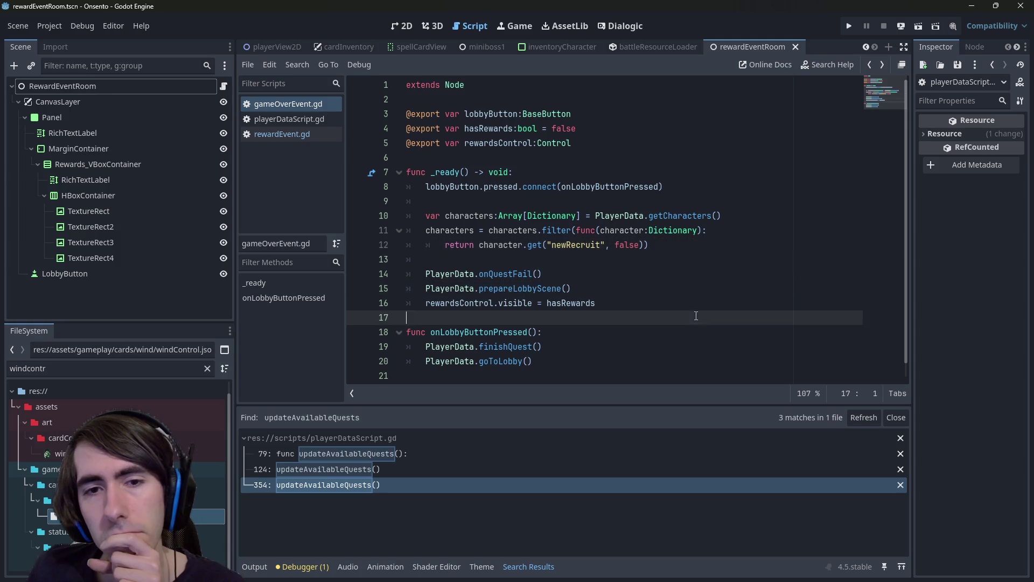
pyautogui.click(673, 263)
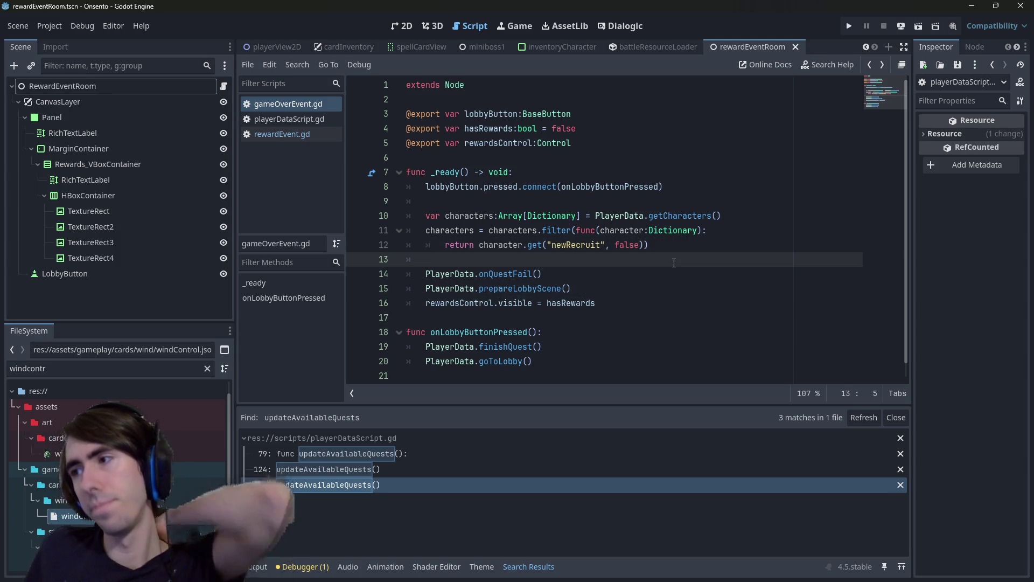
pyautogui.doubleClick(514, 247)
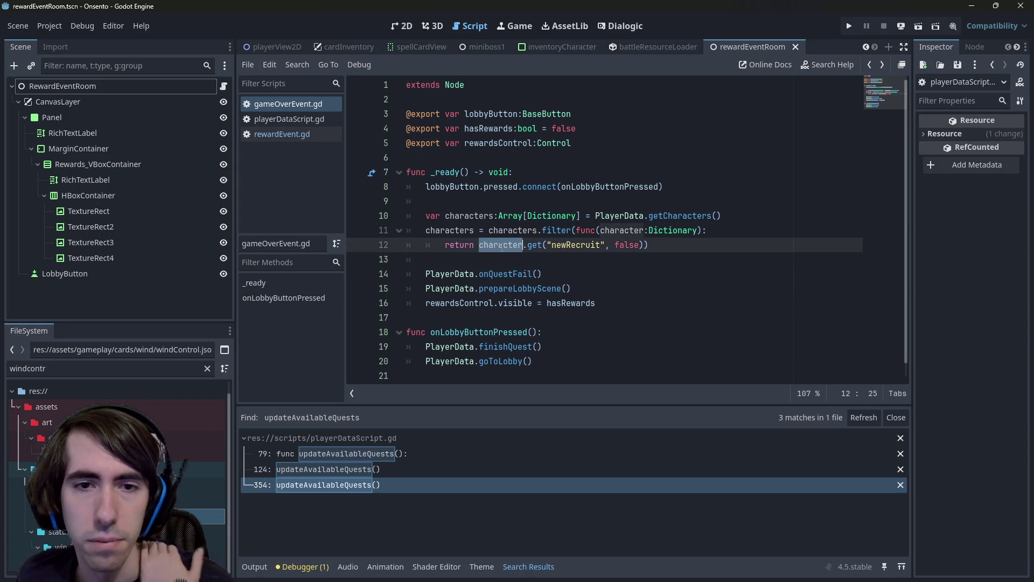
pyautogui.doubleClick(561, 246)
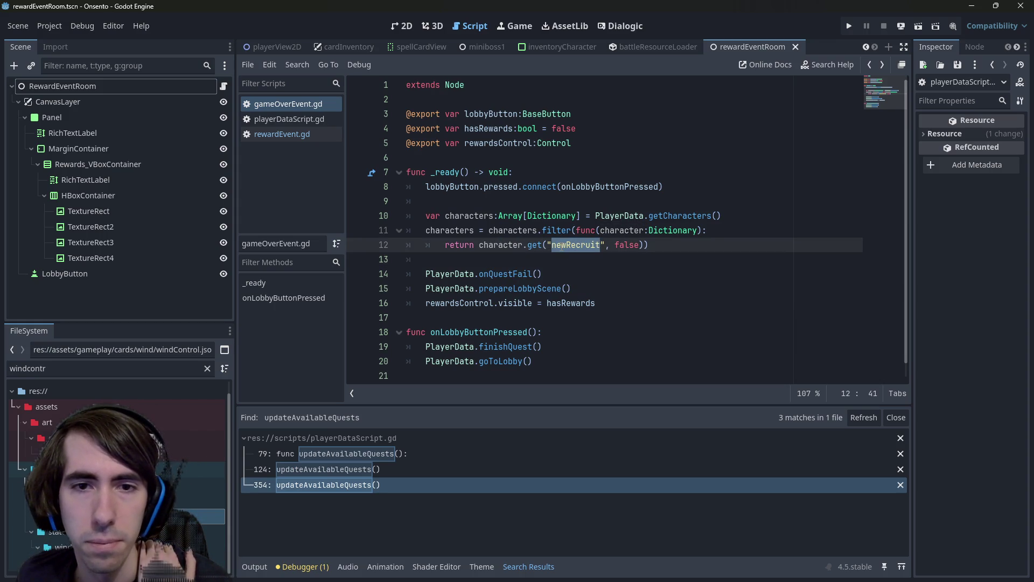
pyautogui.doubleClick(445, 230)
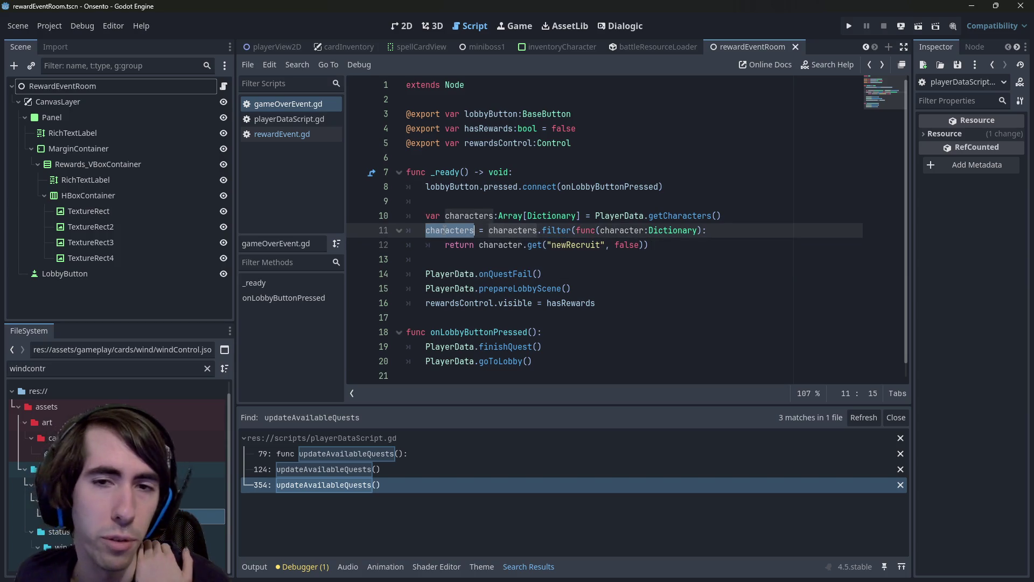
pyautogui.keyDown('ctrl'); pyautogui.click(549, 229); pyautogui.keyUp('ctrl')
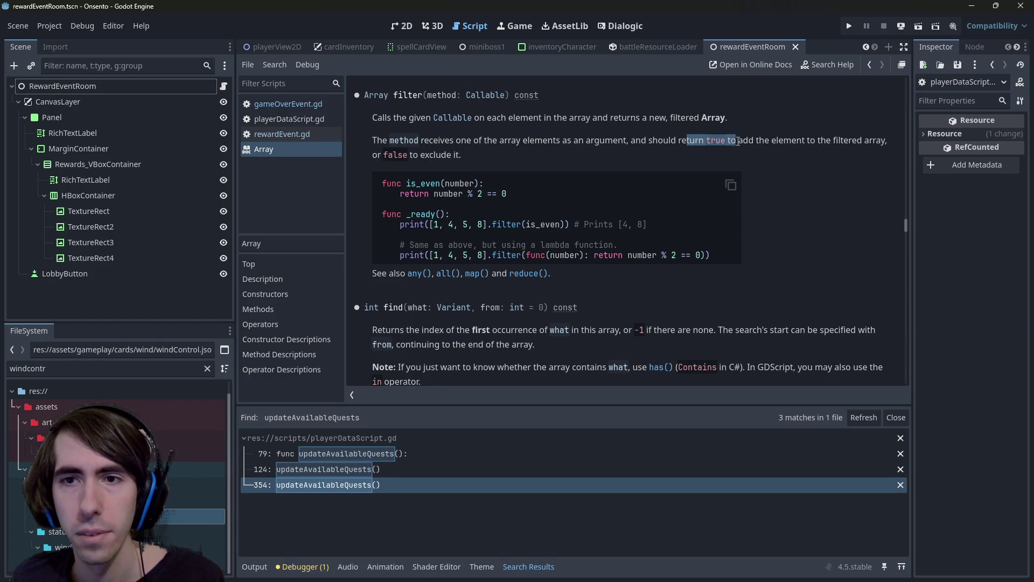
pyautogui.hotkey('alt', 'Left')
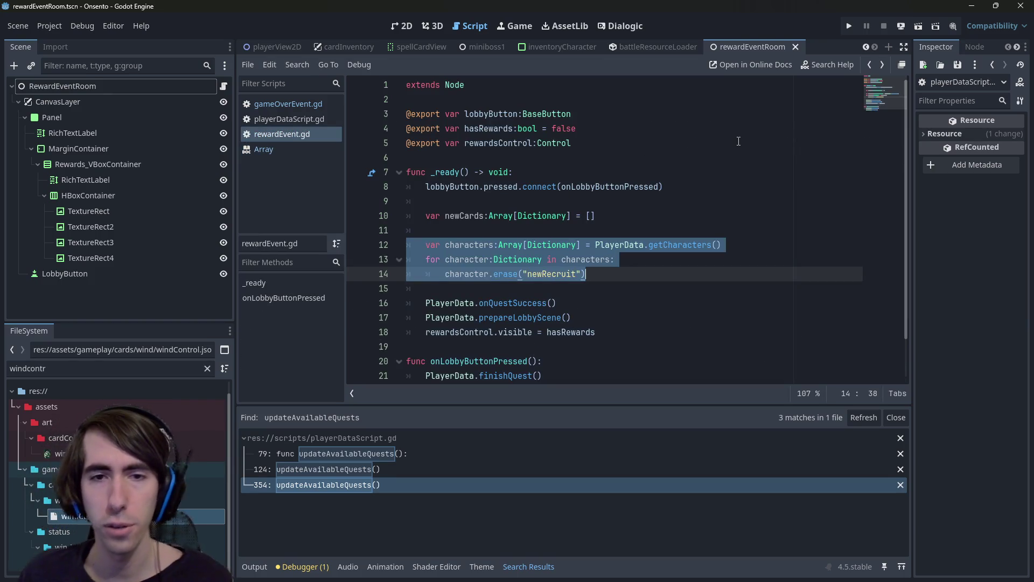
# - After the loop, add PlayerData.setCharacters(characters) and PlayerData.savePlayerData(), then save
pyautogui.click(637, 277)
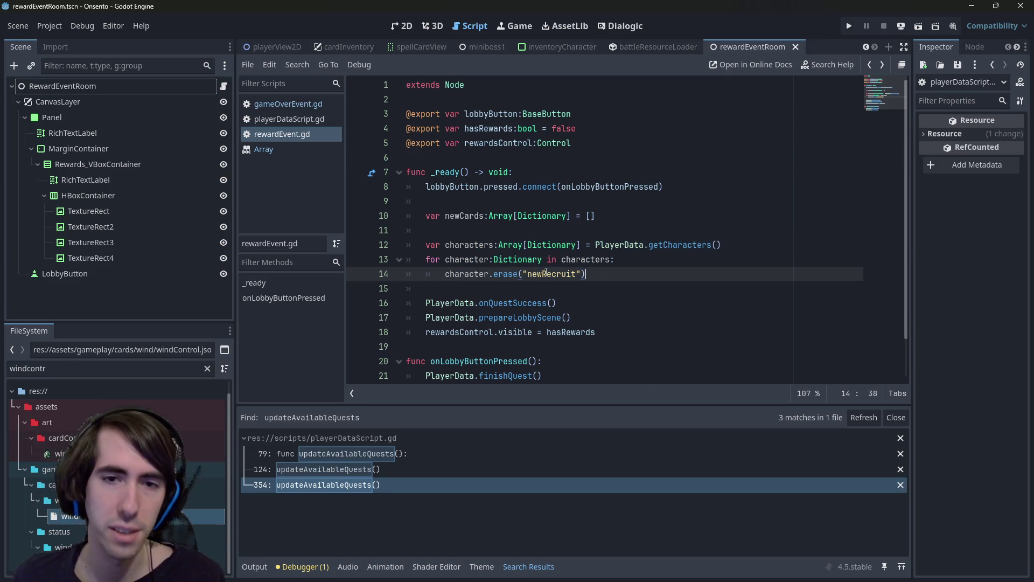
pyautogui.doubleClick(619, 245)
pyautogui.hotkey('ctrl', 'c')
pyautogui.click(615, 273)
pyautogui.press('Return')
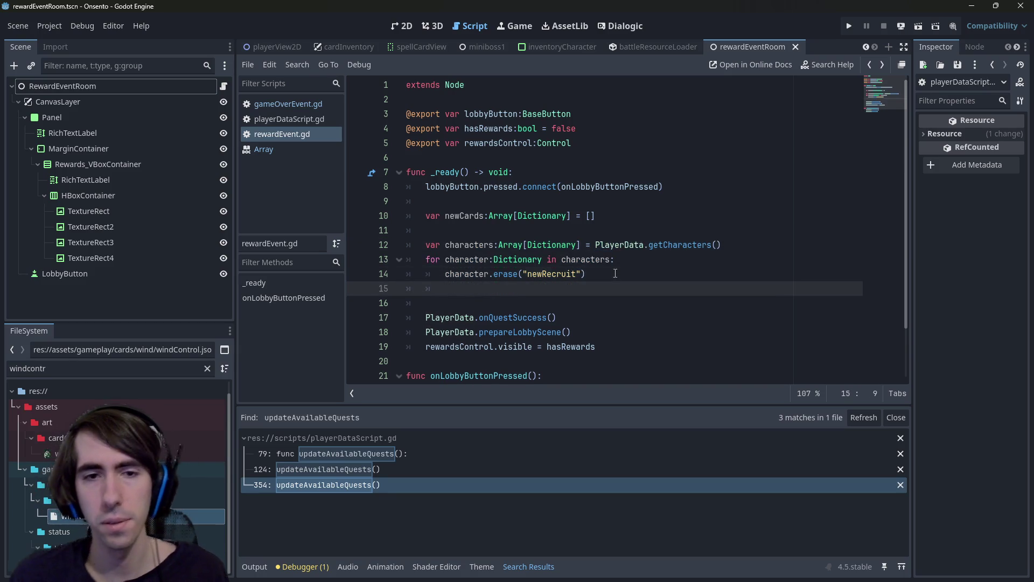
pyautogui.hotkey('ctrl', 'v')
pyautogui.write('.setChara')
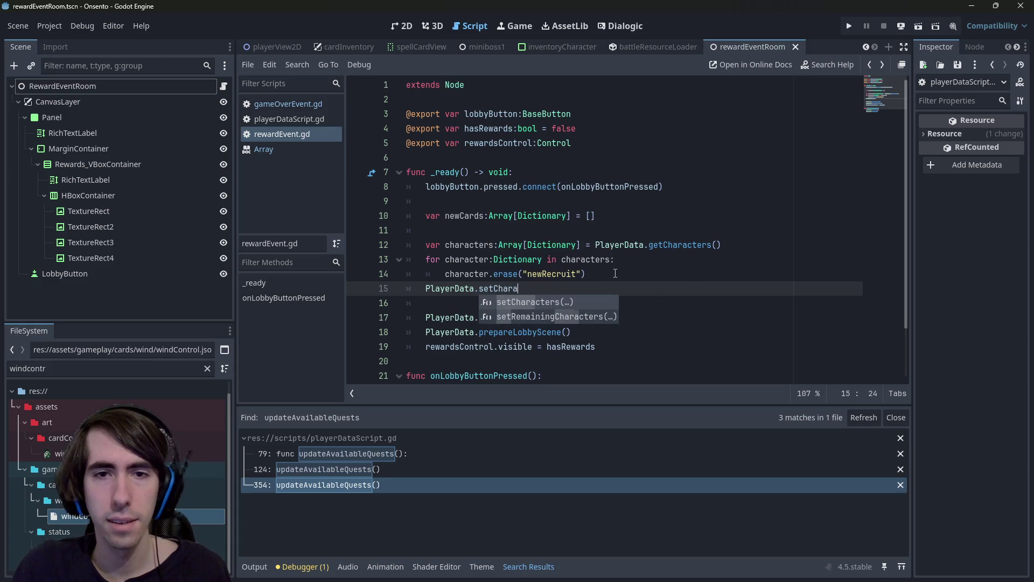
pyautogui.press('Return')
pyautogui.write('characters)')
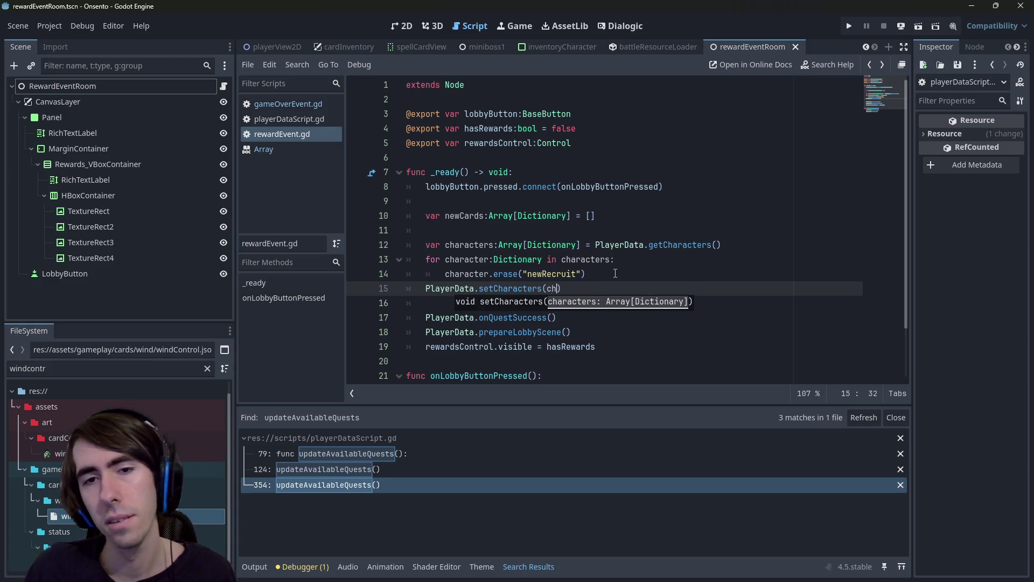
pyautogui.press('Return')
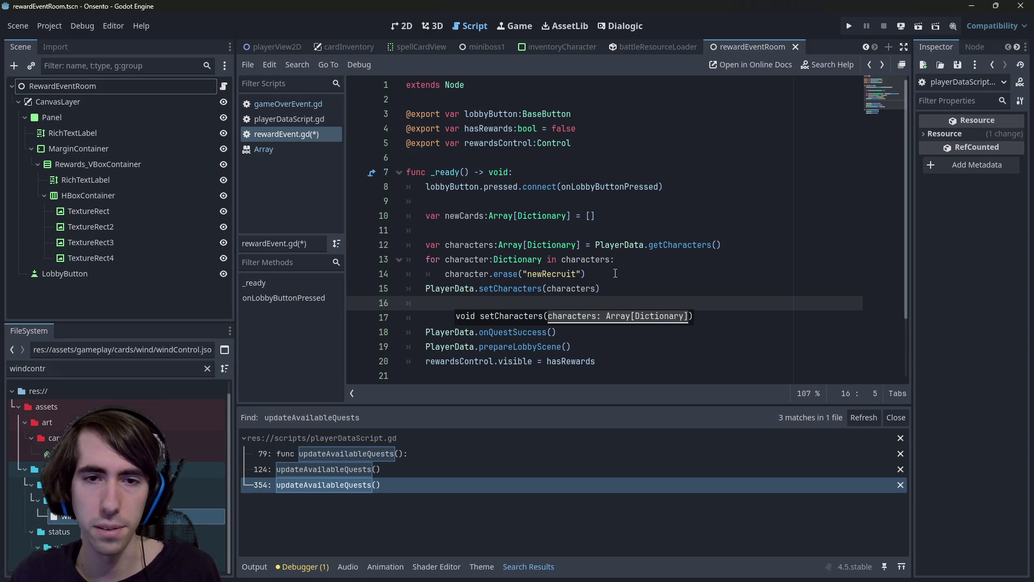
pyautogui.write('PlayerData')
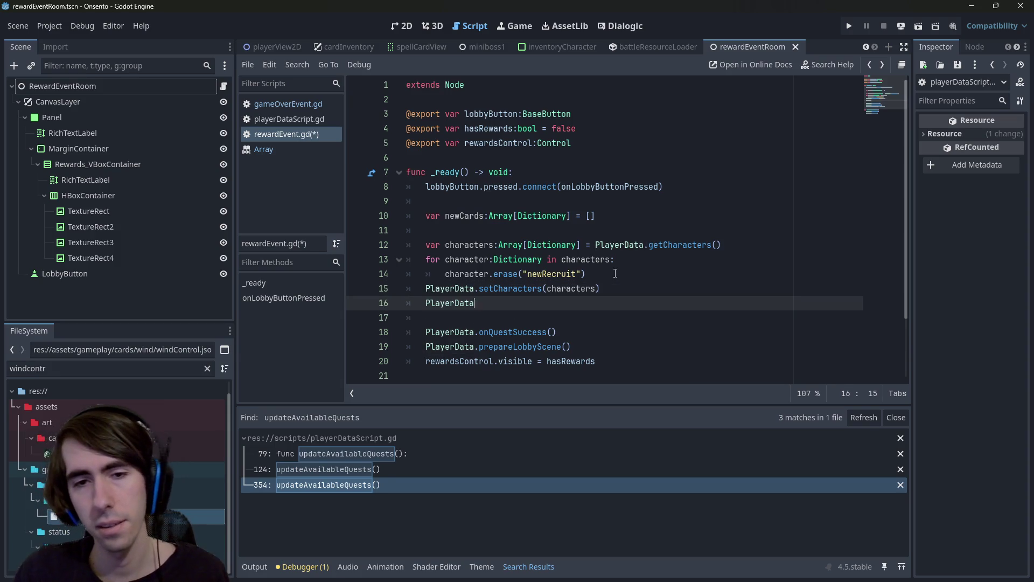
pyautogui.write('.save')
pyautogui.press('Return')
pyautogui.hotkey('ctrl', 's')
# - Select the new setCharacters and savePlayerData lines and compare against gameOverEvent.gd
pyautogui.moveTo(599, 307)
pyautogui.mouseDown()
pyautogui.moveTo(485, 256)
pyautogui.moveTo(360, 249)
pyautogui.mouseUp()
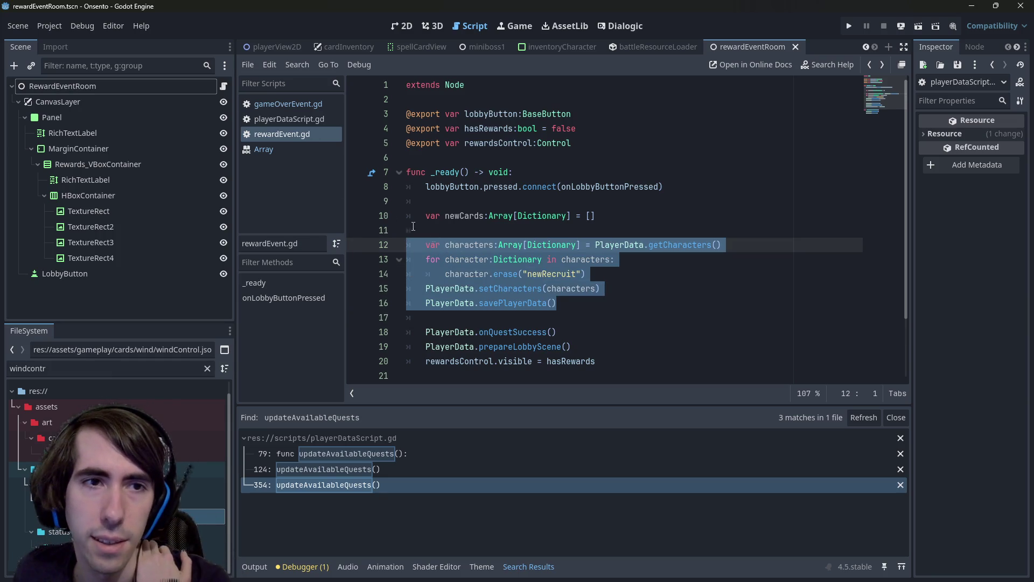
pyautogui.click(279, 135)
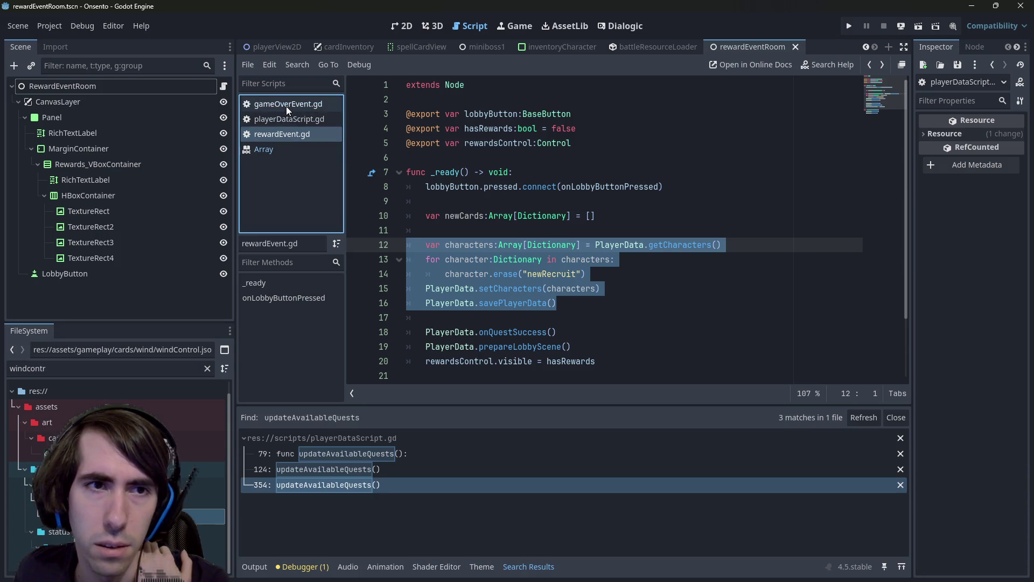
pyautogui.click(286, 105)
pyautogui.click(294, 133)
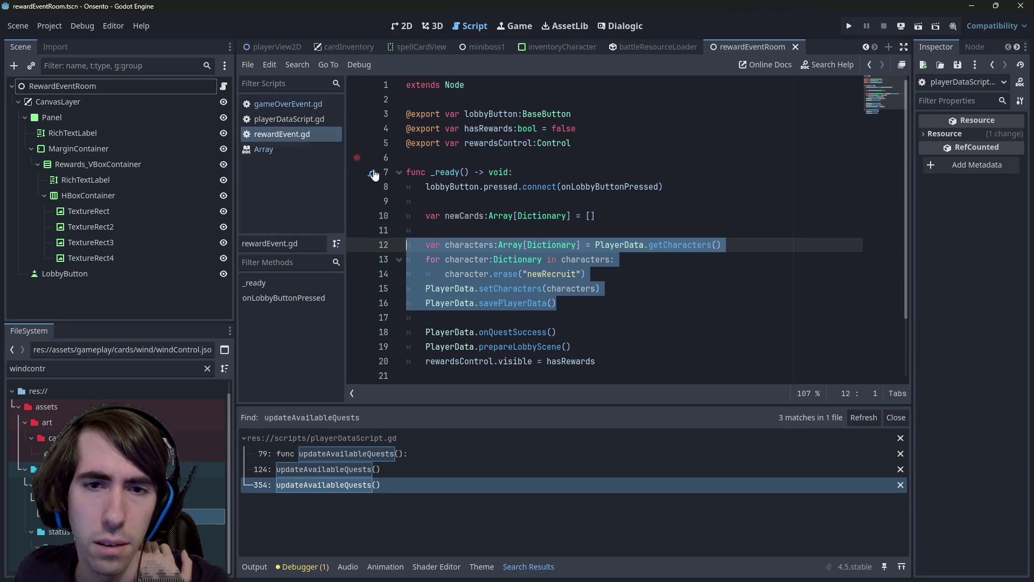
pyautogui.click(581, 290)
pyautogui.click(590, 302)
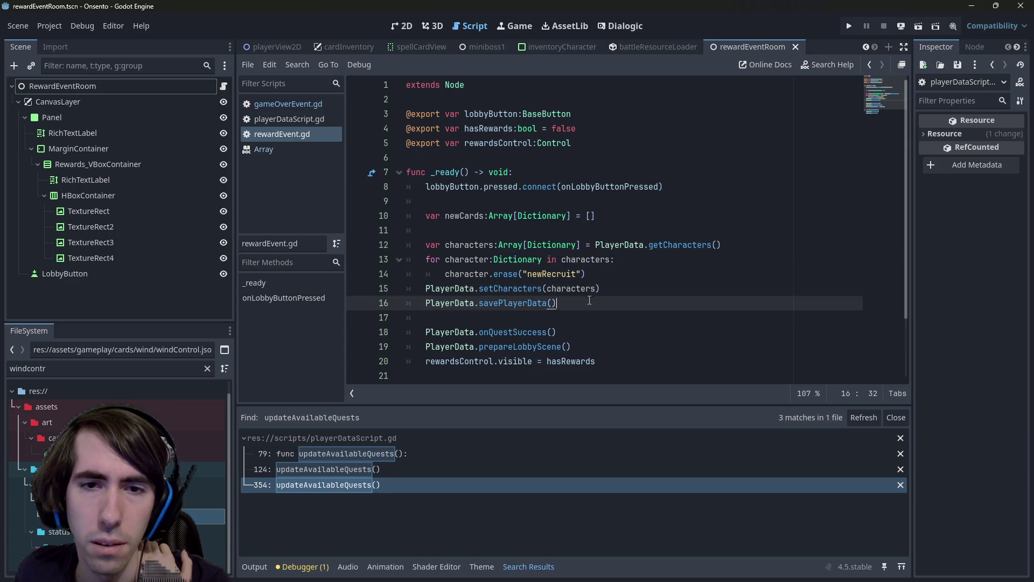
pyautogui.moveTo(587, 305)
pyautogui.mouseDown()
pyautogui.moveTo(366, 274)
pyautogui.moveTo(334, 292)
pyautogui.mouseUp()
pyautogui.click(601, 302)
pyautogui.doubleClick(487, 245)
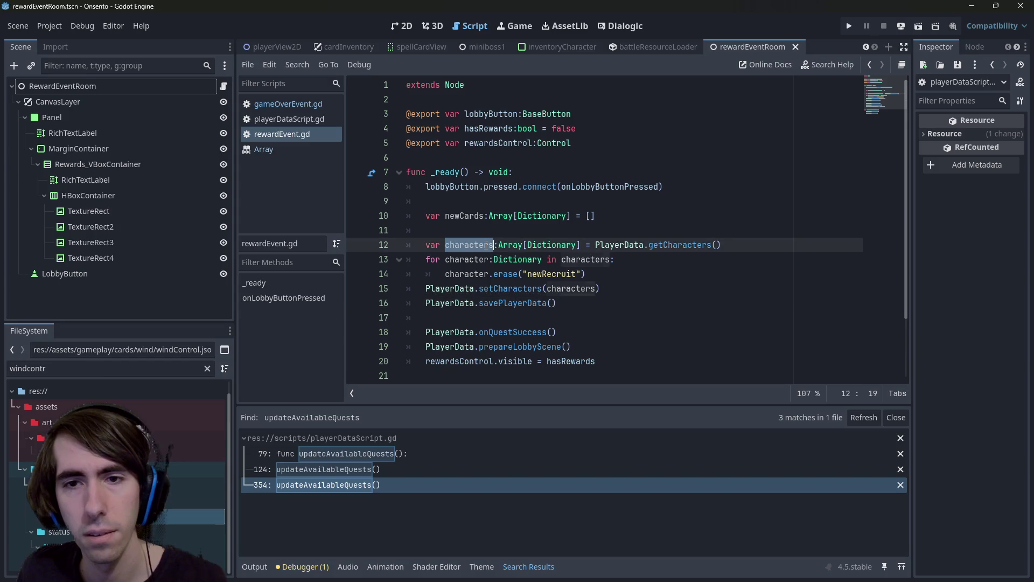
pyautogui.doubleClick(633, 244)
pyautogui.moveTo(601, 287); pyautogui.dragTo(352, 291)
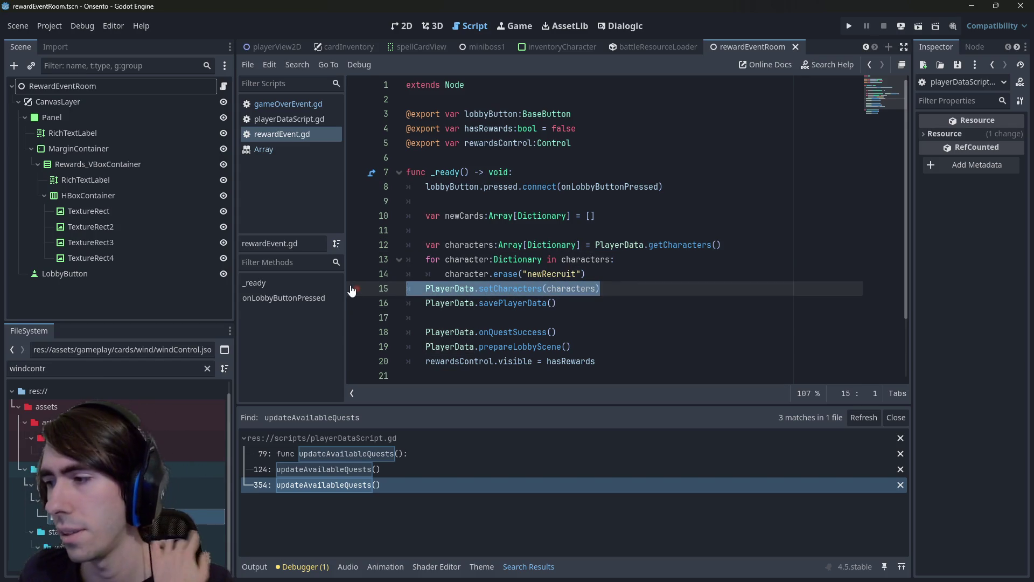
pyautogui.moveTo(570, 311); pyautogui.dragTo(353, 289)
pyautogui.click(288, 104)
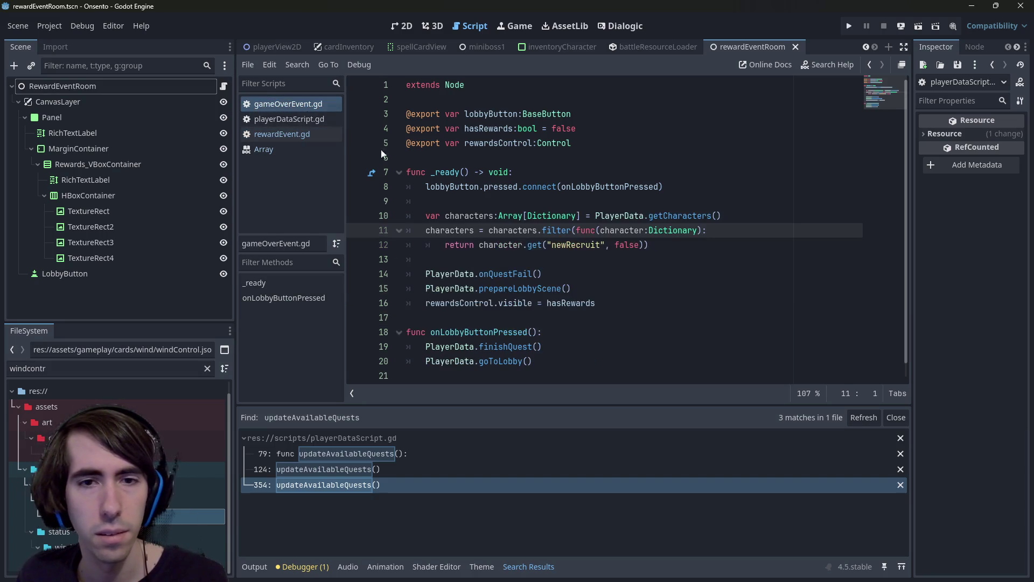
# - Paste the setCharacters(characters) and savePlayerData() lines after the newRecruit filter in gameOverEvent.gd, and save
pyautogui.click(695, 245)
pyautogui.press('Return')
pyautogui.hotkey('ctrl', 'v')
pyautogui.hotkey('ctrl', 's')
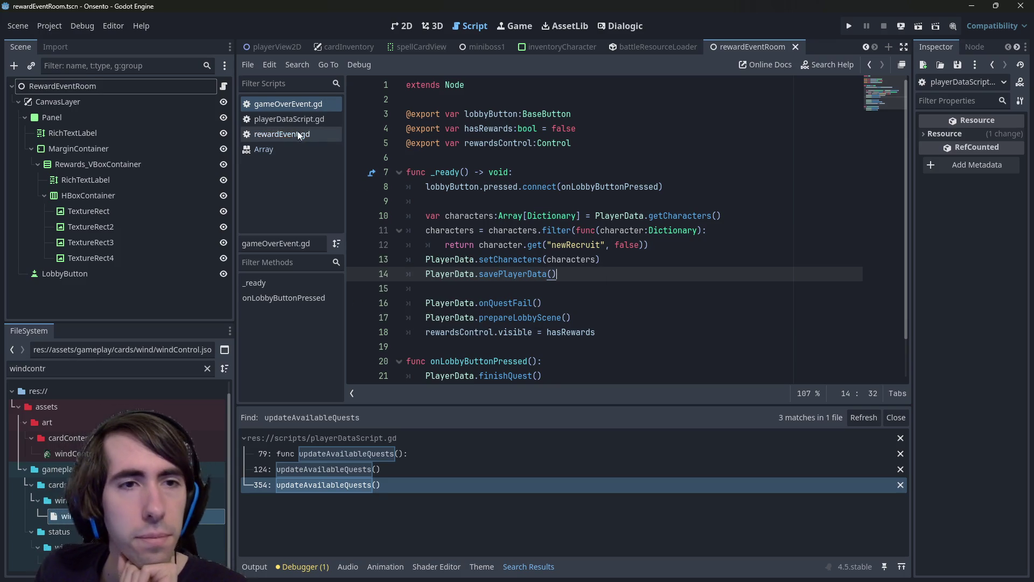
pyautogui.click(274, 134)
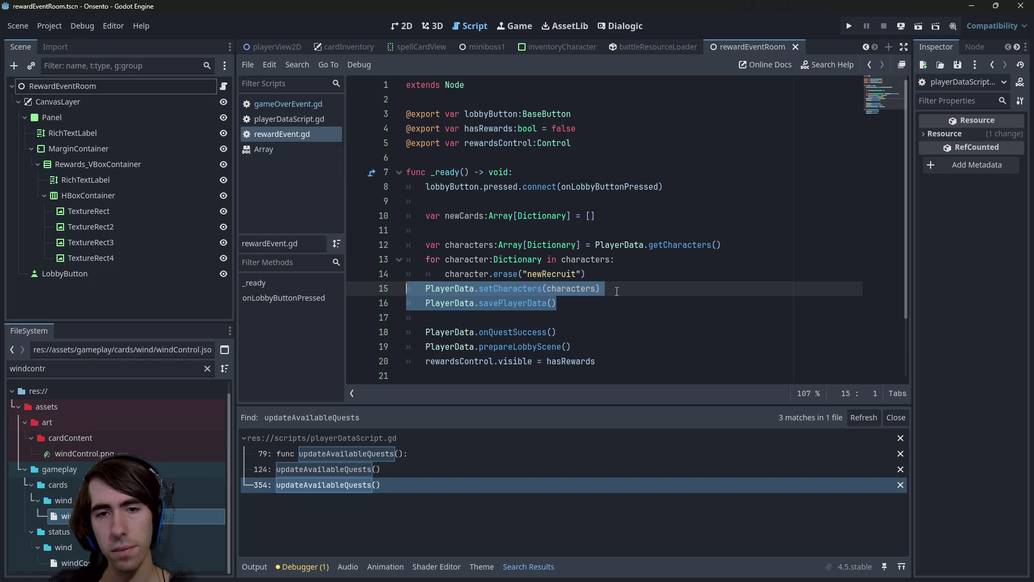
pyautogui.click(290, 102)
pyautogui.click(295, 139)
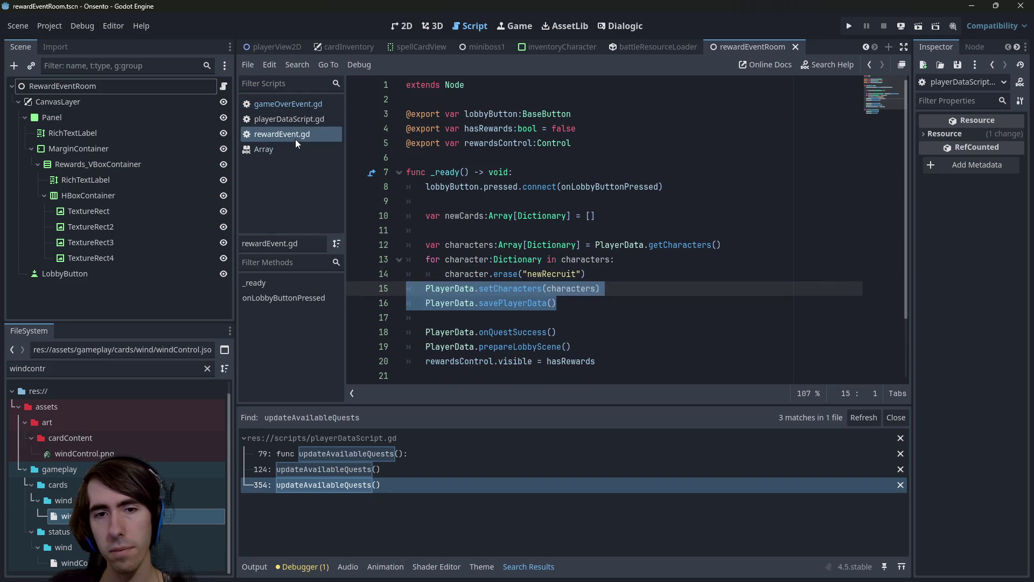
pyautogui.click(293, 104)
pyautogui.click(298, 130)
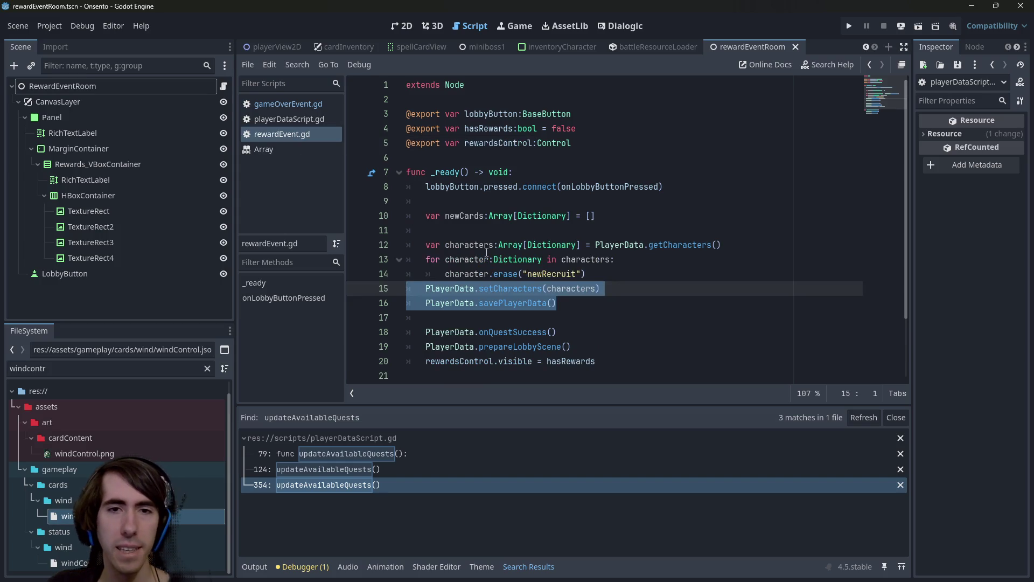
pyautogui.doubleClick(468, 244)
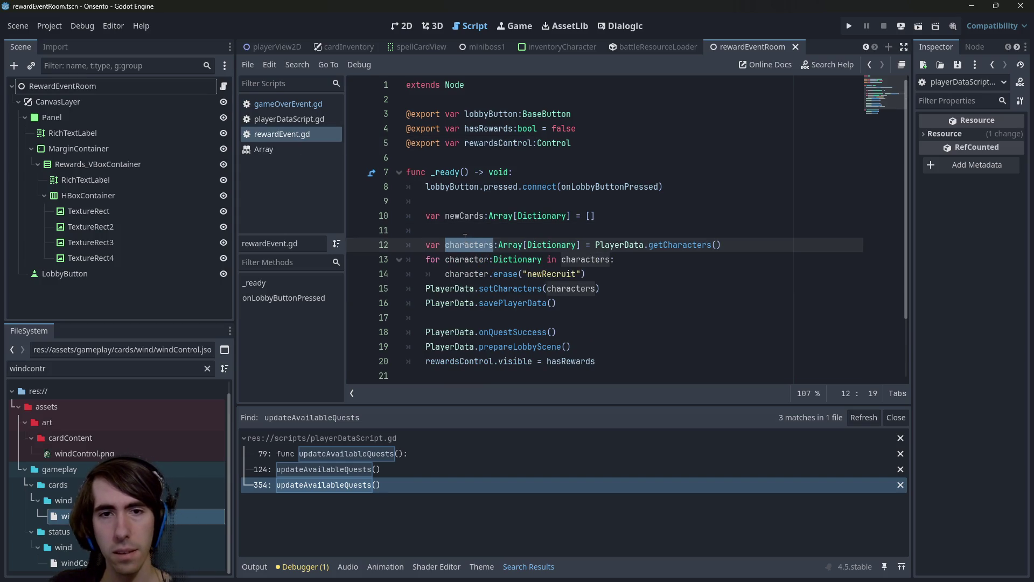
pyautogui.doubleClick(532, 274)
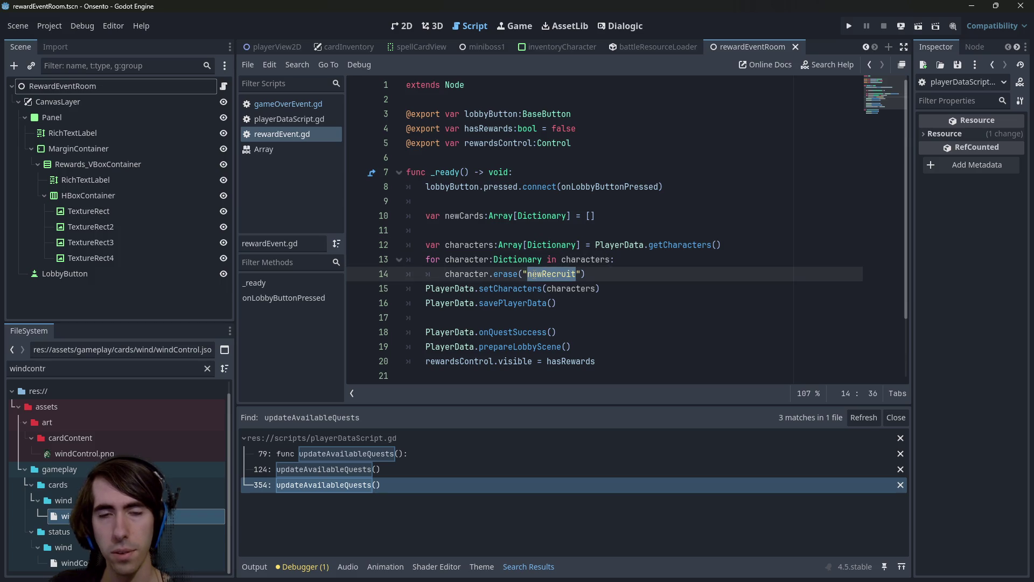
pyautogui.click(510, 274)
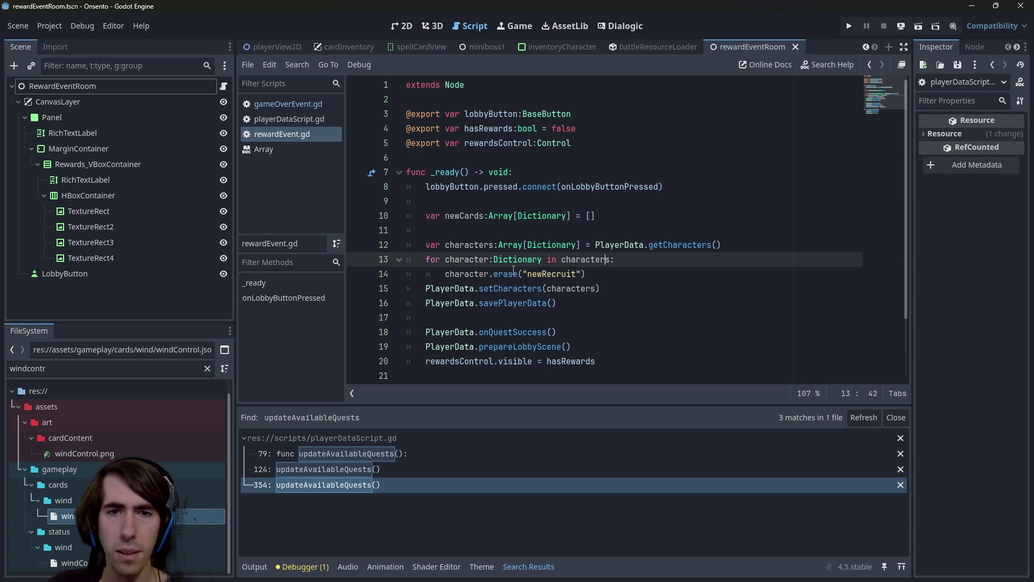
pyautogui.keyDown('ctrl'); pyautogui.click(509, 274); pyautogui.keyUp('ctrl')
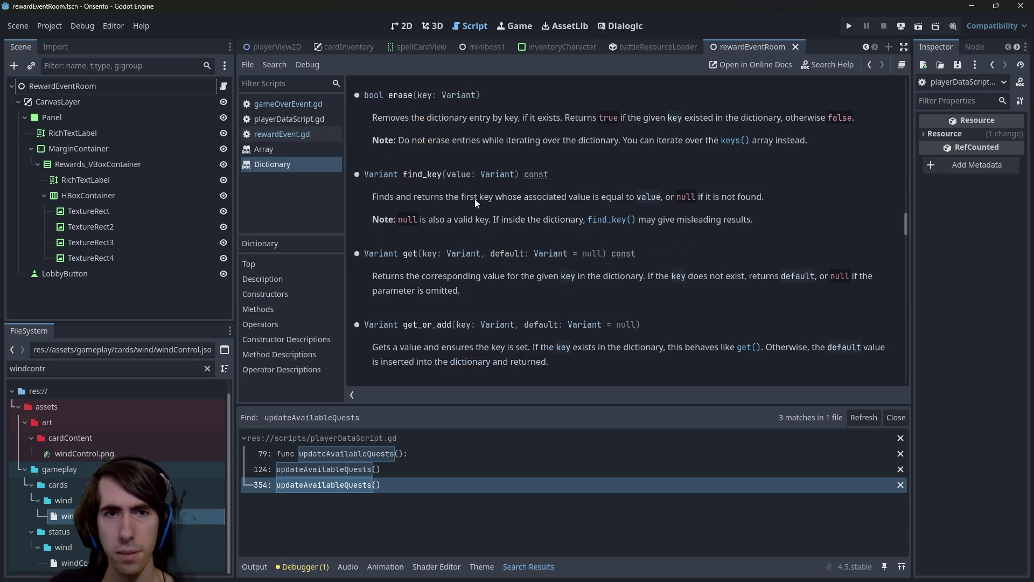
pyautogui.hotkey('alt', 'Left')
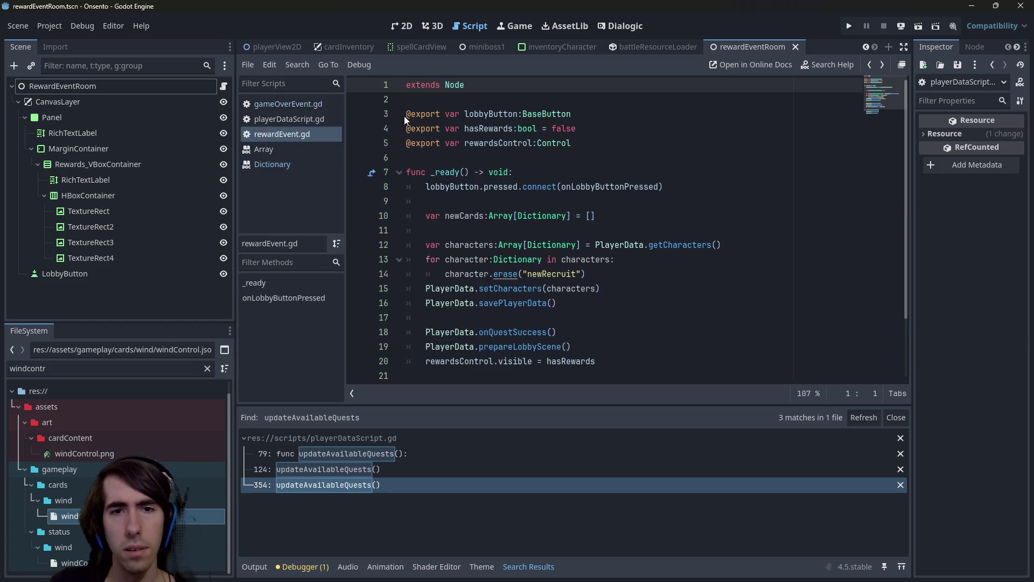
# - Duplicate the newCards declaration line and rename the copy to newCharacters
pyautogui.doubleClick(466, 215)
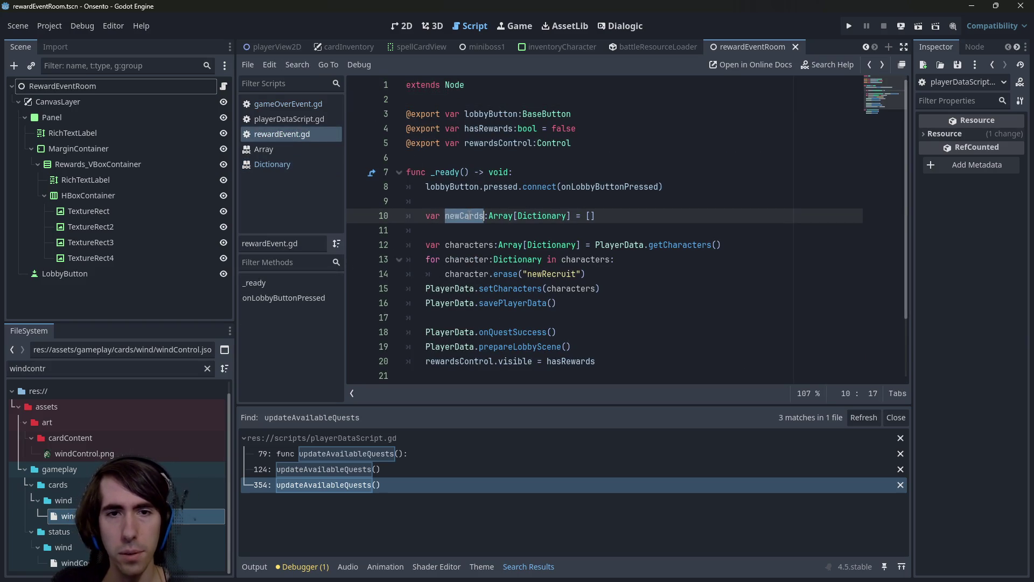
pyautogui.click(358, 216)
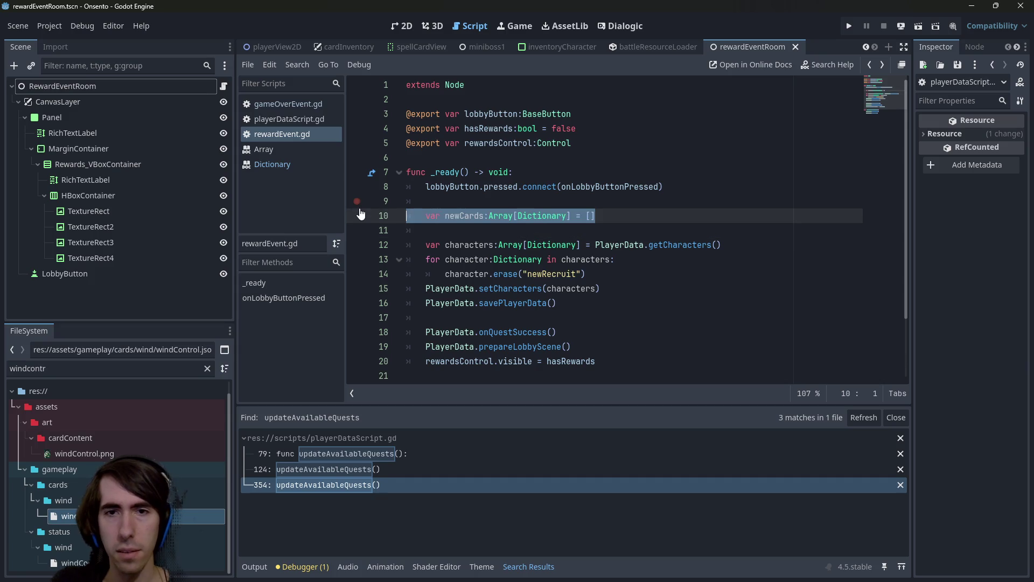
pyautogui.hotkey('ctrl', 'shift', 'd')
pyautogui.doubleClick(463, 230)
pyautogui.write('newCharacters')
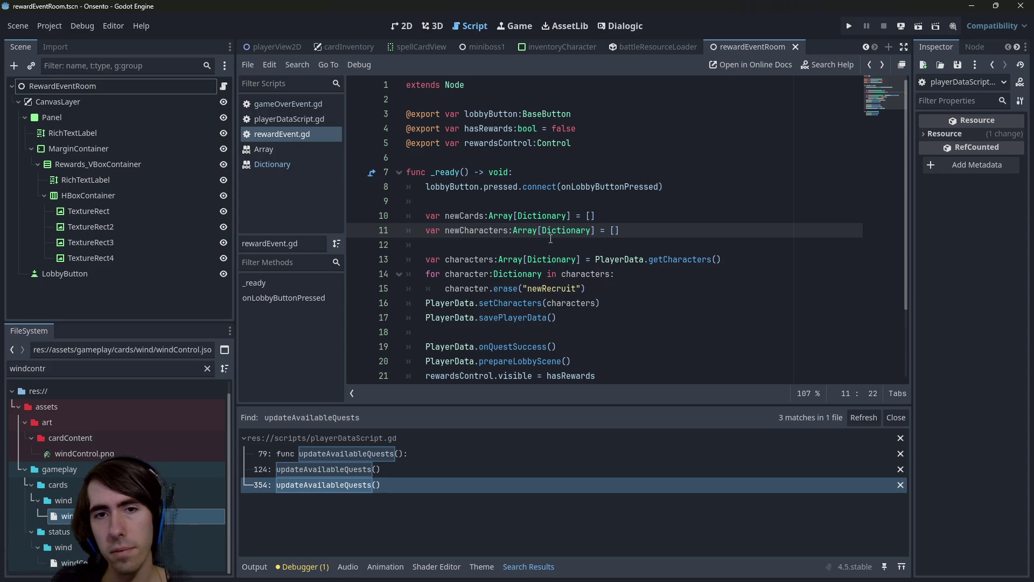
# - Turn the erase("newRecruit") line into an if condition with an indented body
pyautogui.doubleClick(486, 229)
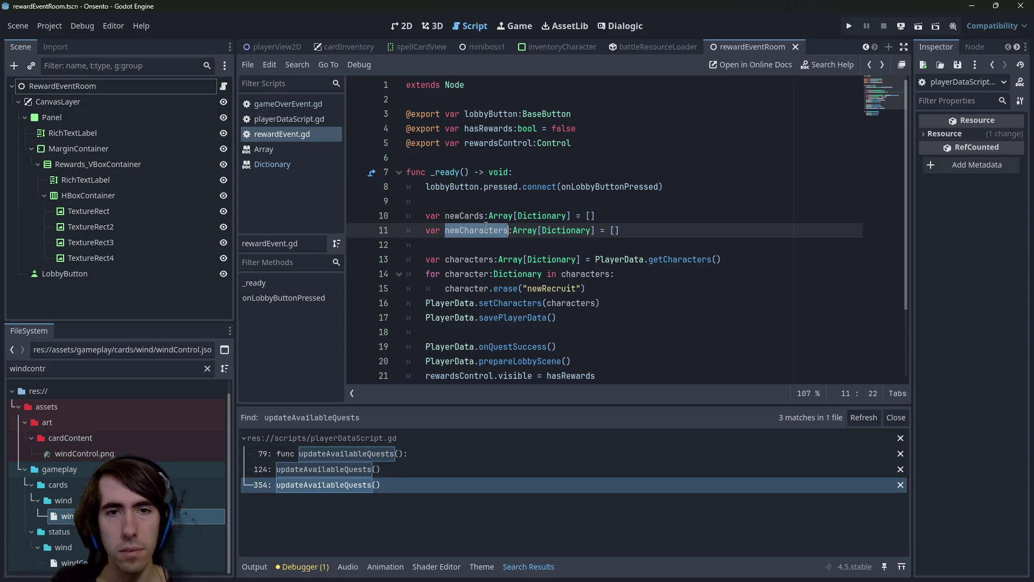
pyautogui.press('Down')
pyautogui.press('Down')
pyautogui.press('Down')
pyautogui.press('Down')
pyautogui.press('Home')
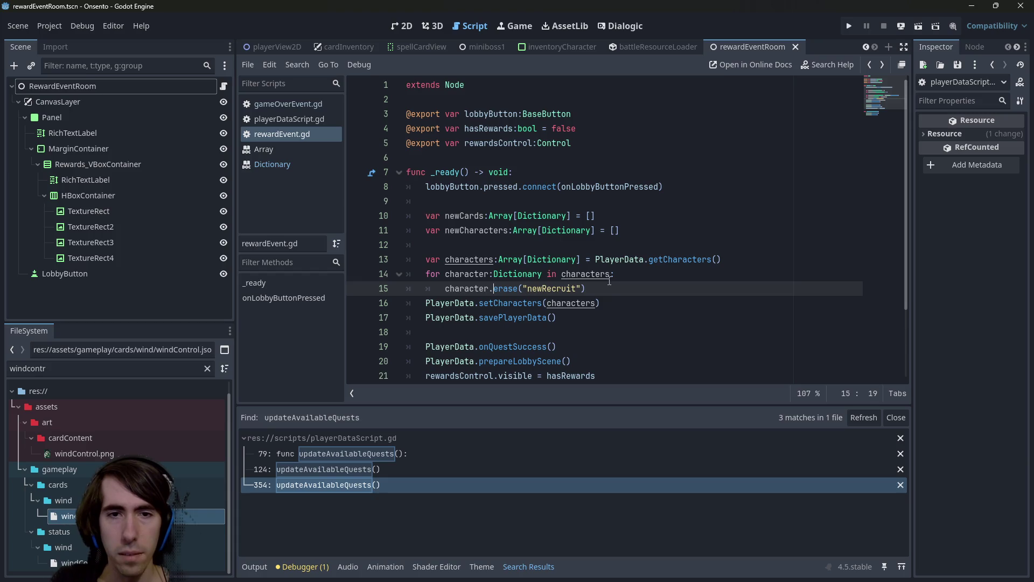
pyautogui.write('if')
pyautogui.press('End')
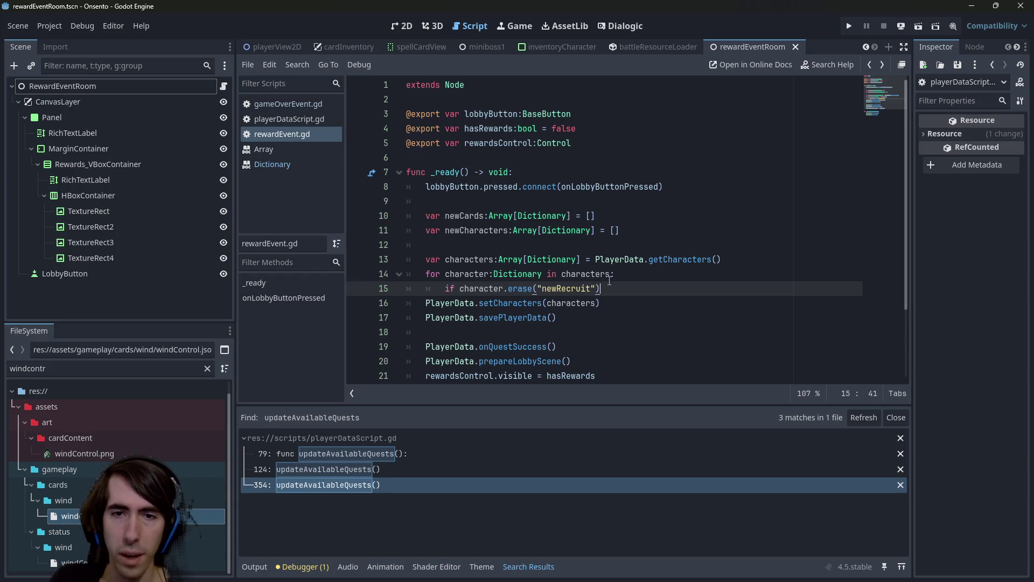
pyautogui.write(':')
pyautogui.press('Return')
# - Push character into newCharacters inside the if, outdent, and save the script
pyautogui.write('newCharacters.push_back(')
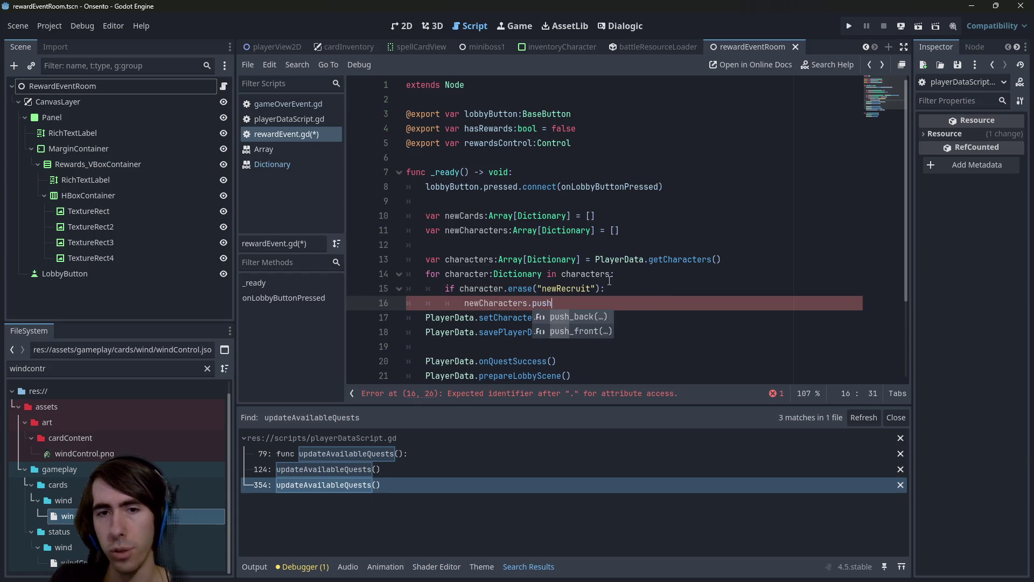
pyautogui.doubleClick(471, 272)
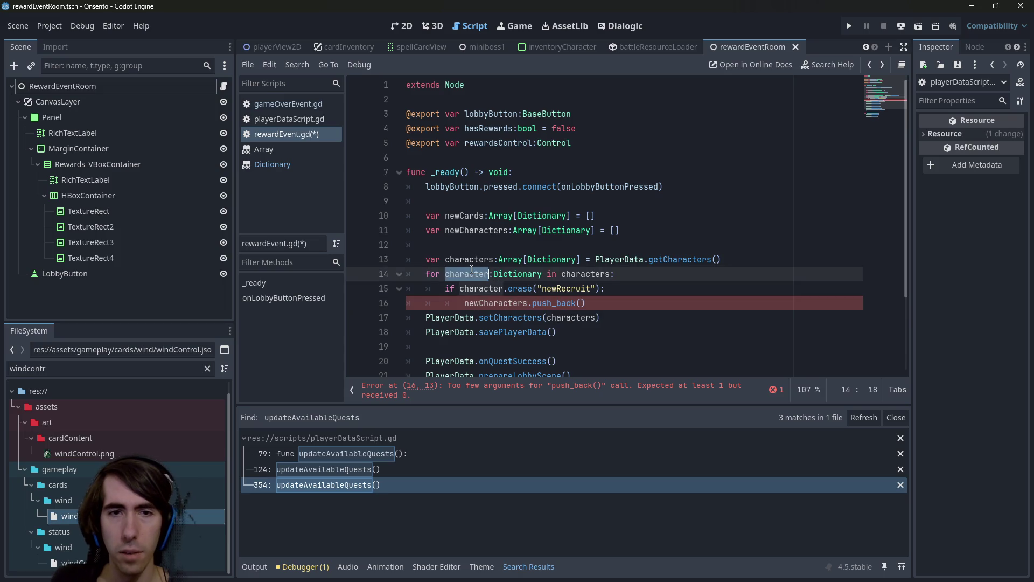
pyautogui.hotkey('ctrl', 'c')
pyautogui.click(580, 303)
pyautogui.hotkey('ctrl', 'v')
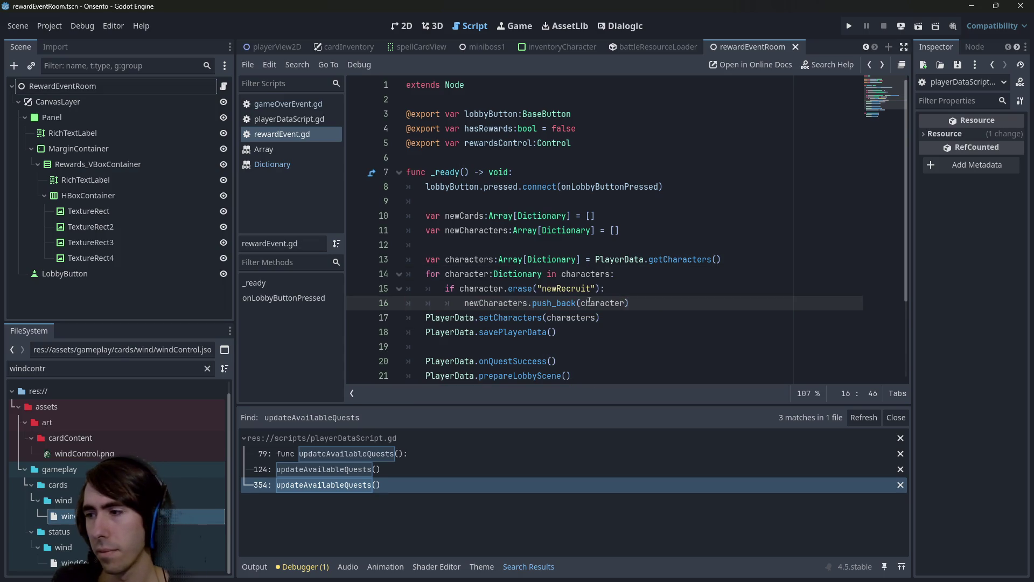
pyautogui.press('Return')
pyautogui.press('BackSpace')
pyautogui.press('BackSpace')
pyautogui.hotkey('ctrl', 's')
# - Move the newCards declaration below savePlayerData(), then jump to the onQuestSuccess definition
pyautogui.scroll(-1, 565, 301)
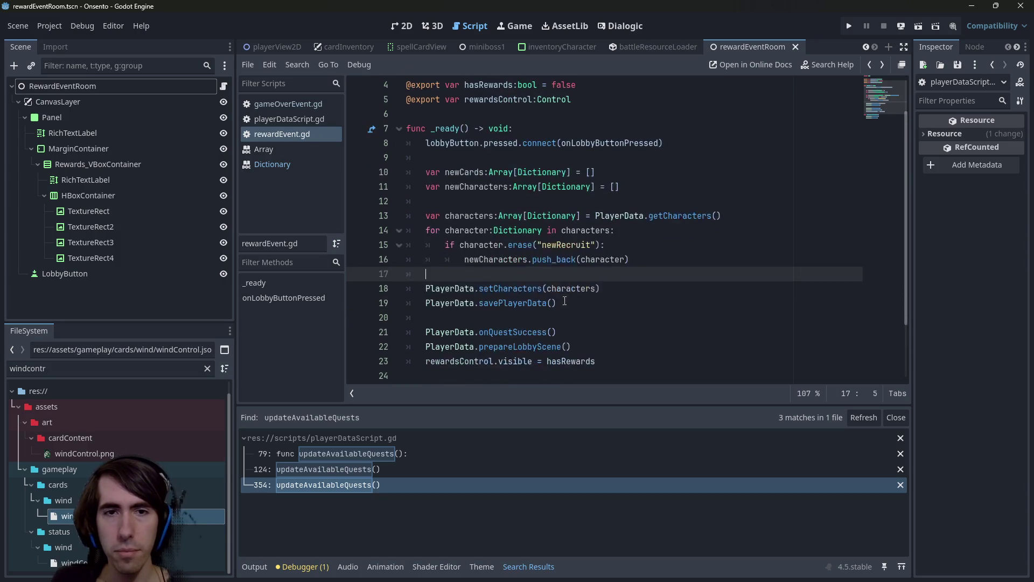
pyautogui.moveTo(595, 172); pyautogui.dragTo(333, 174)
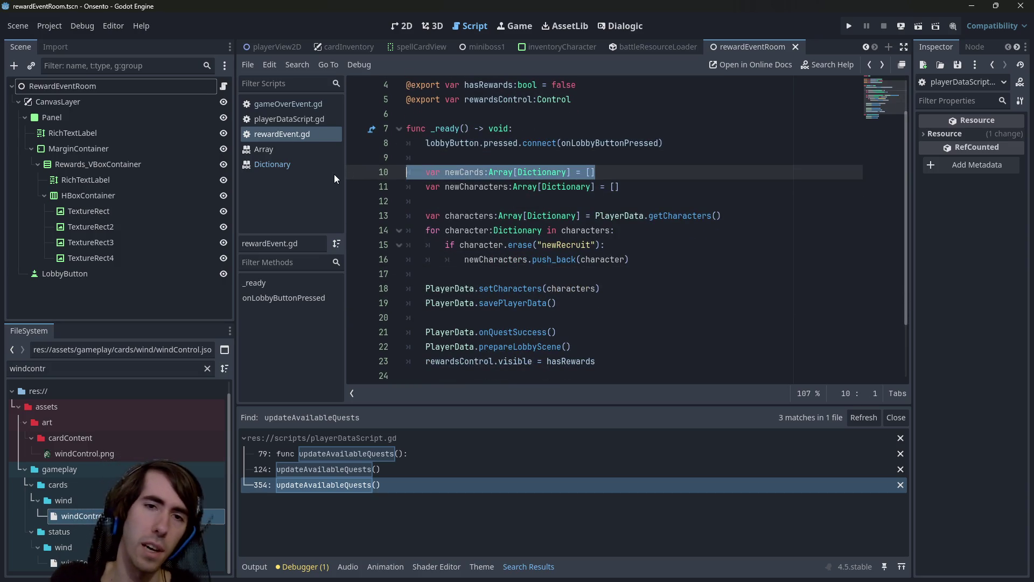
pyautogui.hotkey('ctrl', 'x')
pyautogui.press('BackSpace')
pyautogui.click(548, 302)
pyautogui.press('Return')
pyautogui.press('Return')
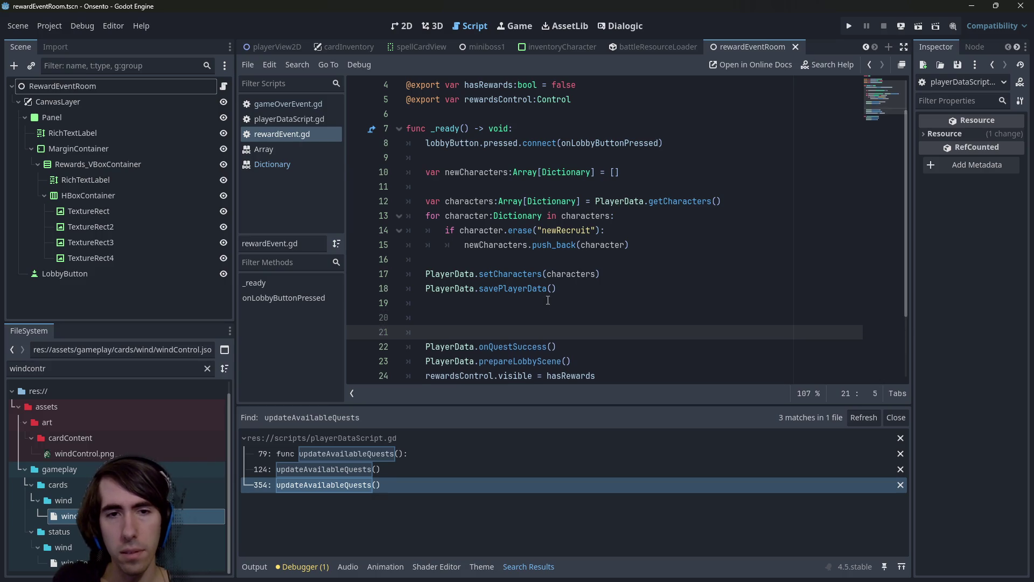
pyautogui.press('Return')
pyautogui.press('Up')
pyautogui.press('Up')
pyautogui.hotkey('ctrl', 'v')
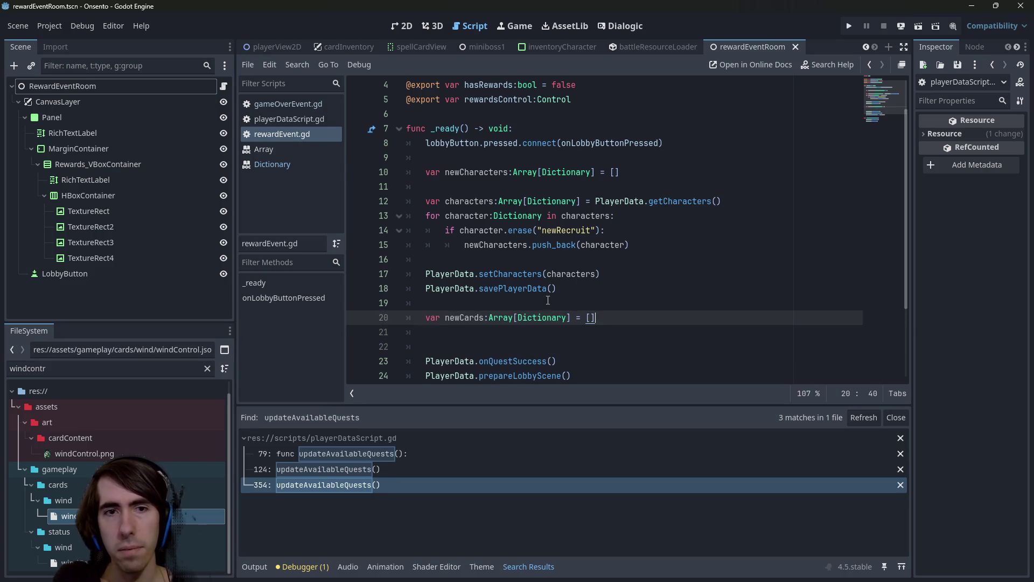
pyautogui.press('Return')
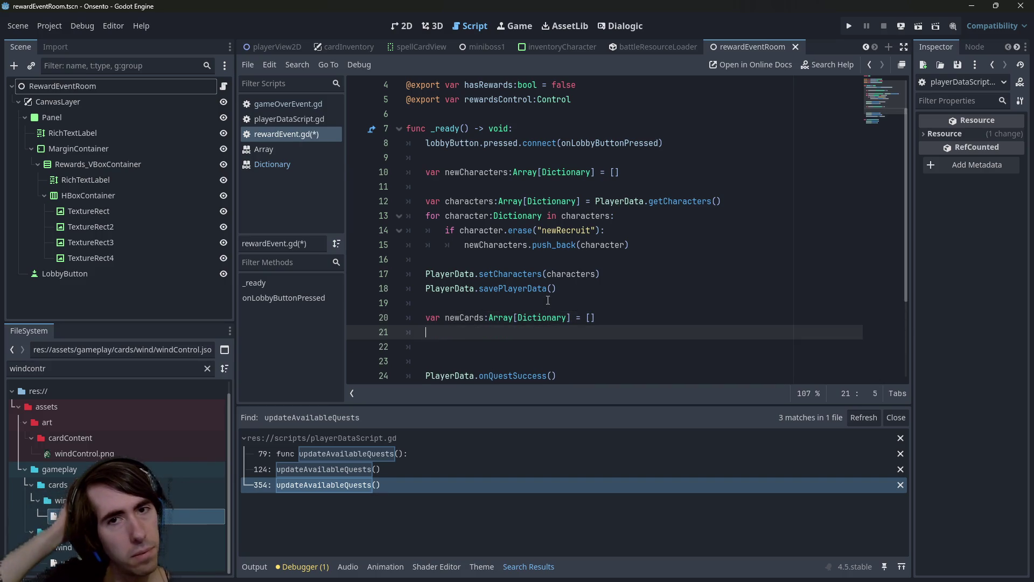
pyautogui.scroll(-2, 531, 306)
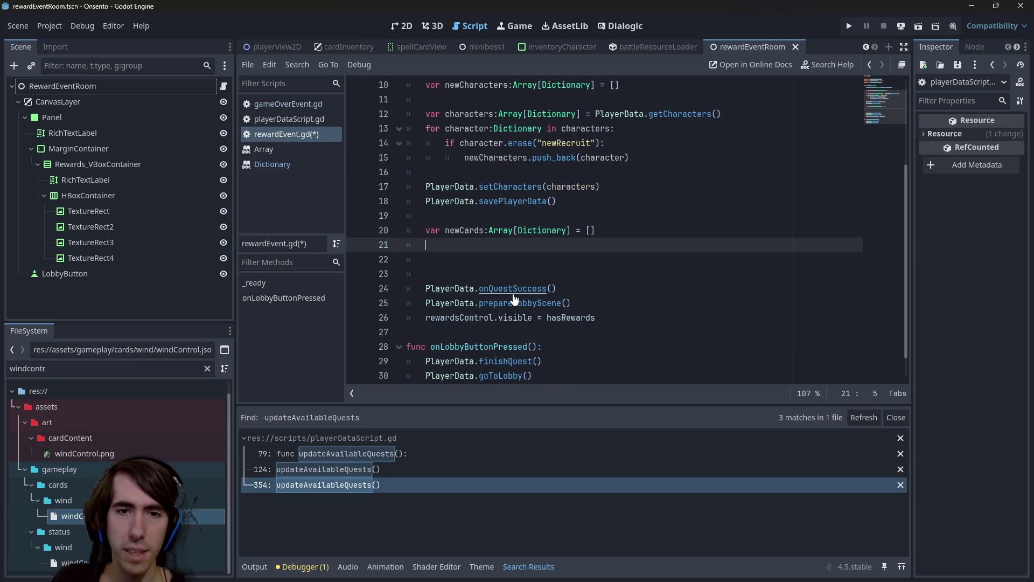
pyautogui.keyDown('ctrl'); pyautogui.click(512, 294); pyautogui.keyUp('ctrl')
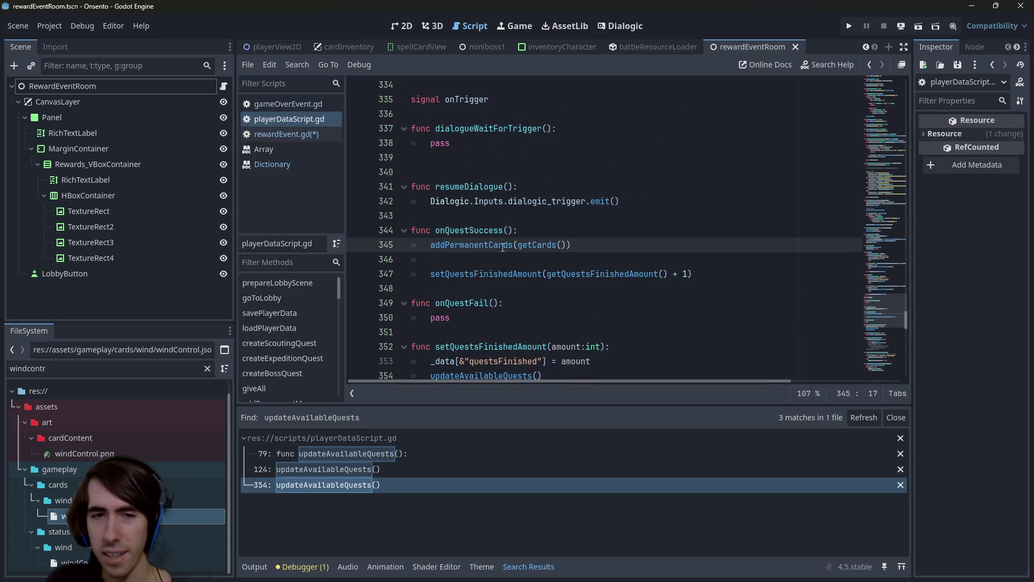
# - Copy the addPermanentCards(getCards()) line from playerDataScript.gd into rewardEvent.gd line 21
pyautogui.moveTo(503, 248)
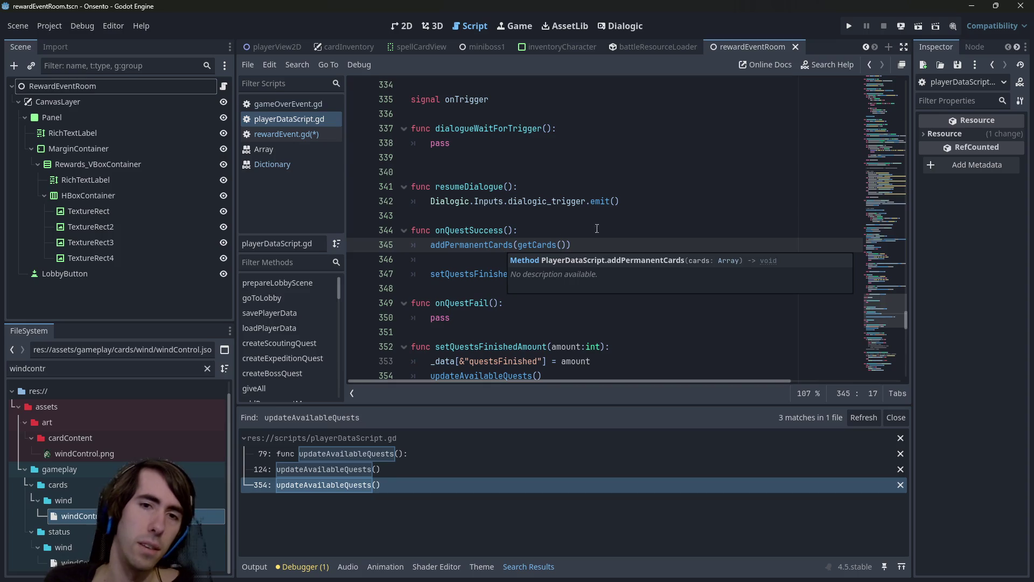
pyautogui.moveTo(571, 245); pyautogui.dragTo(280, 246)
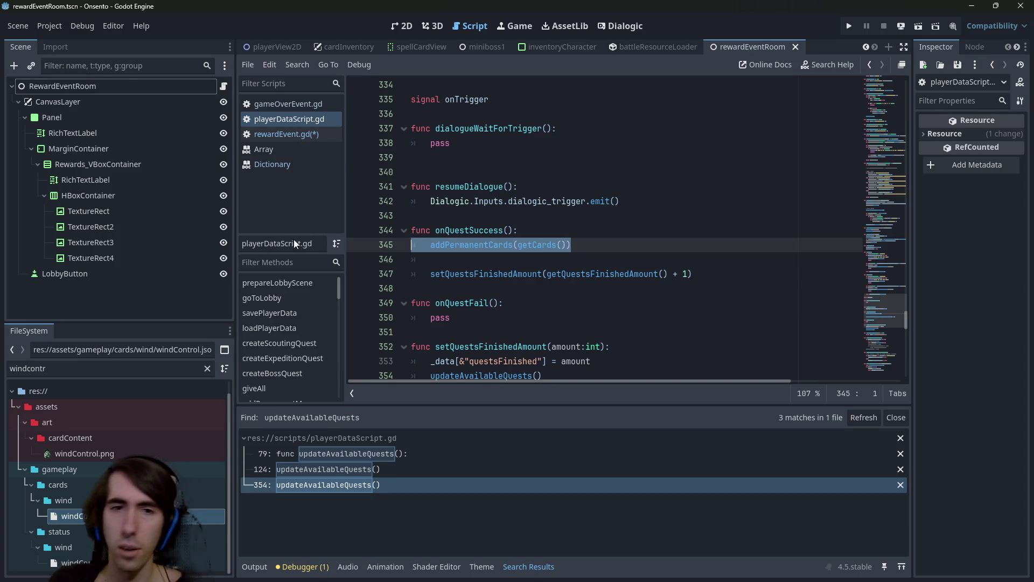
pyautogui.press('Up')
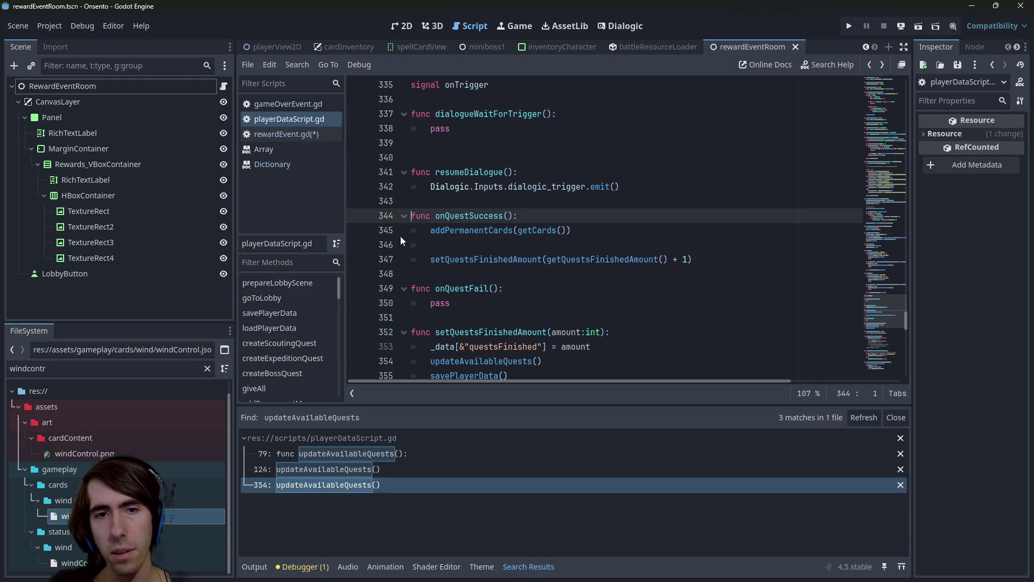
pyautogui.click(296, 134)
pyautogui.click(493, 245)
pyautogui.hotkey('ctrl', 'v')
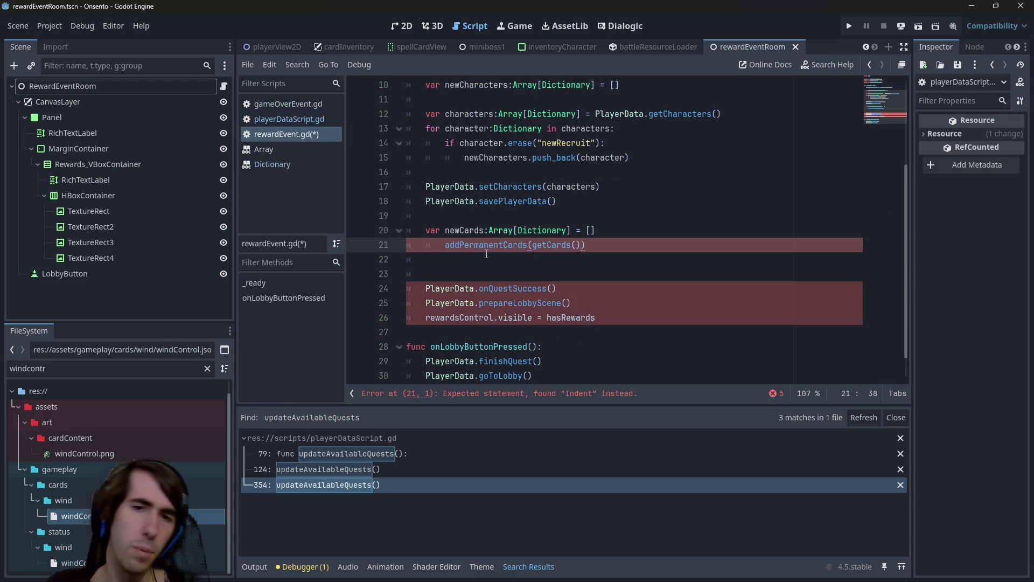
# - Briefly check the addPermanentCards definition in playerDataScript.gd, then go back
pyautogui.doubleClick(488, 245)
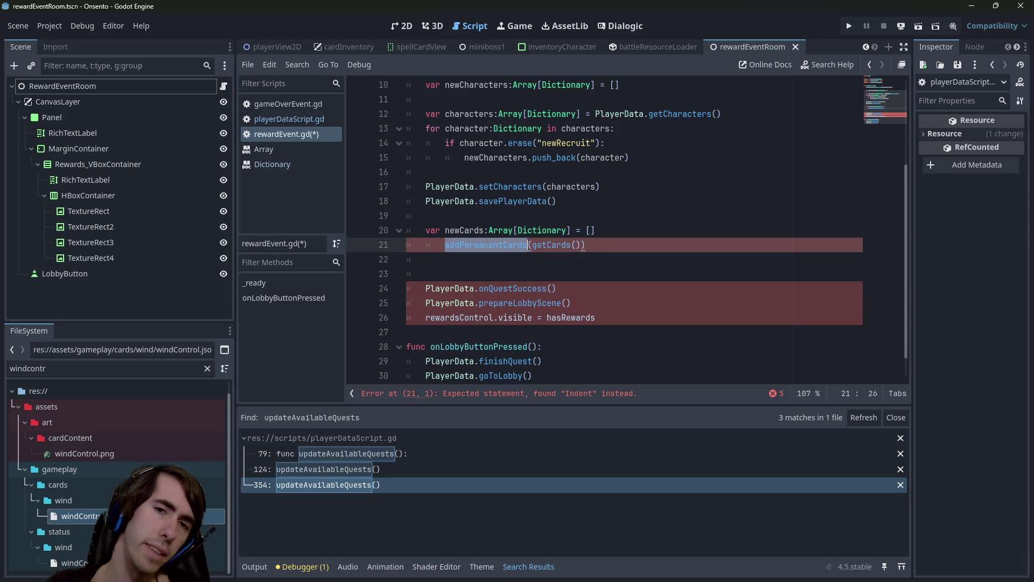
pyautogui.click(489, 245)
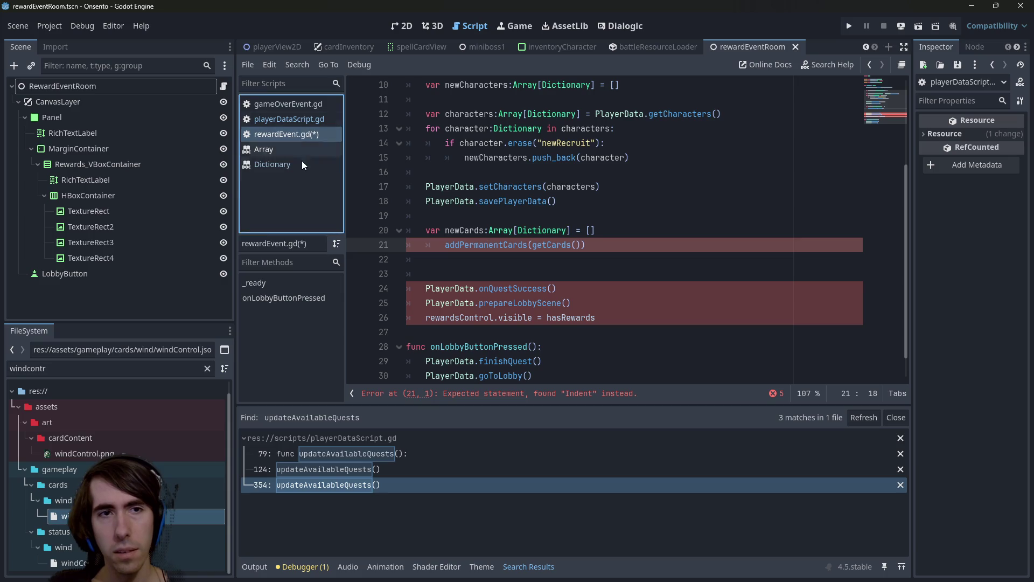
pyautogui.click(288, 119)
pyautogui.keyDown('ctrl'); pyautogui.click(492, 230); pyautogui.keyUp('ctrl')
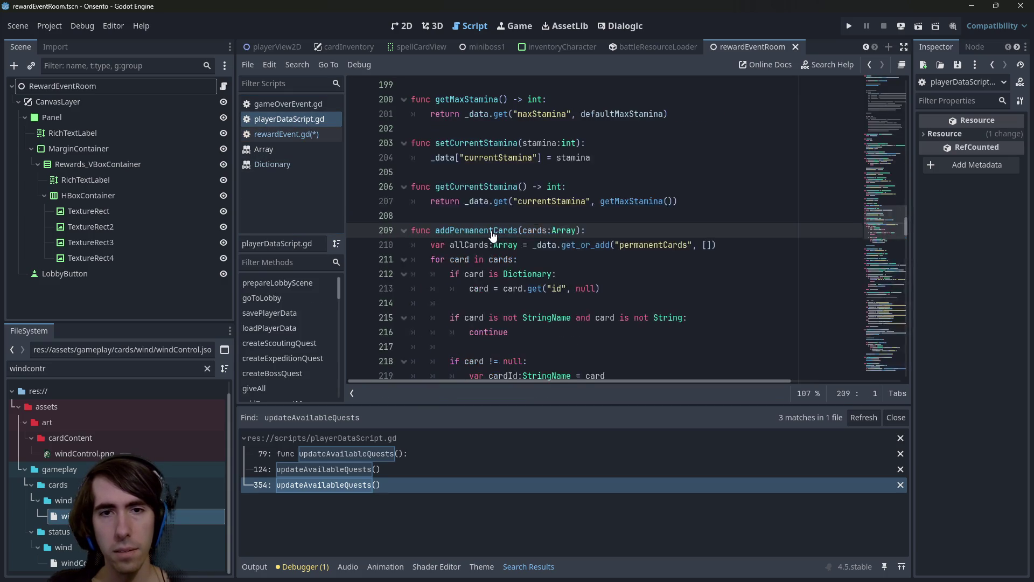
pyautogui.click(512, 221)
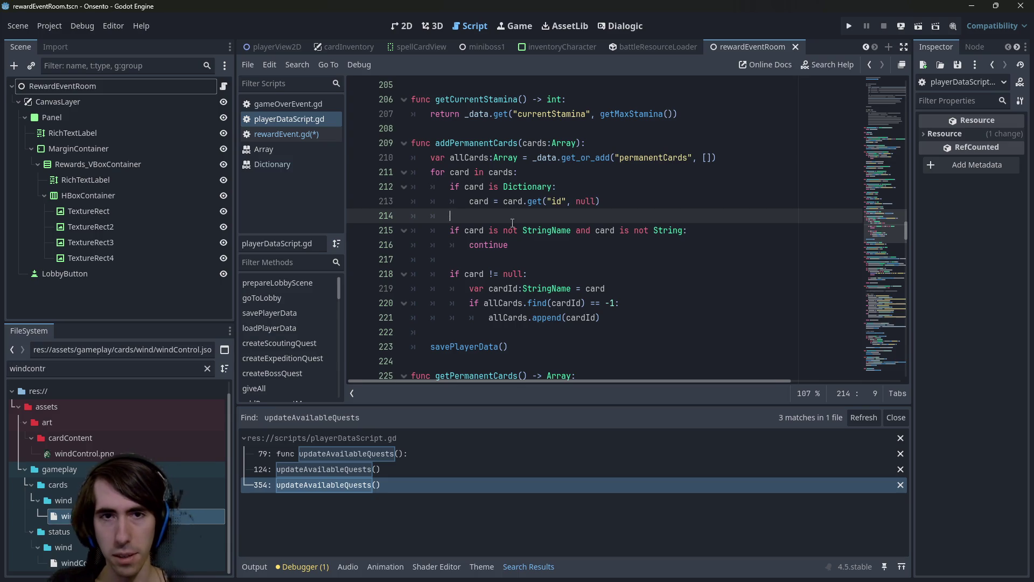
pyautogui.hotkey('alt', 'Left')
pyautogui.hotkey('alt', 'Left')
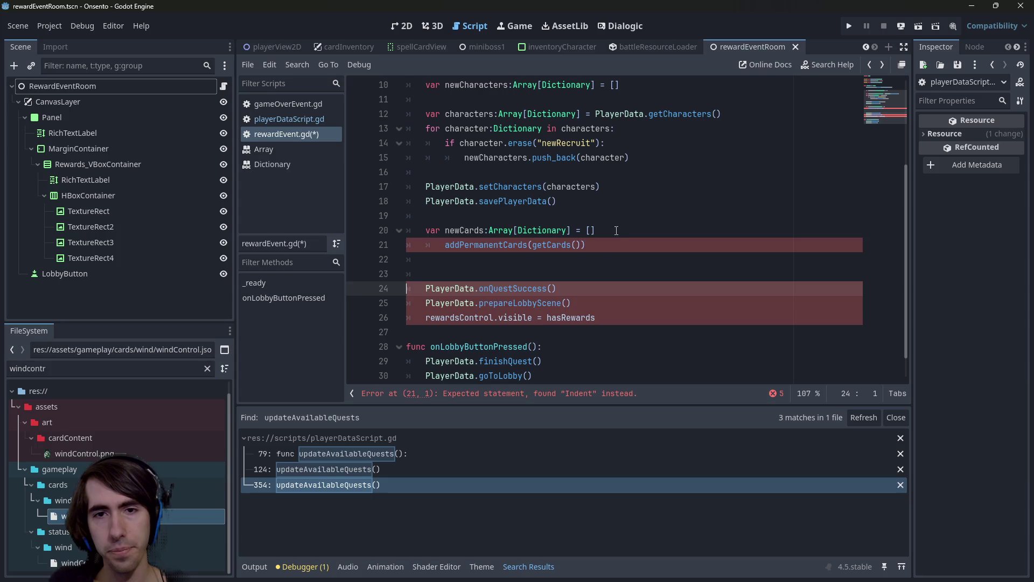
# - Remove the extra indent from the addPermanentCards(getCards()) call on line 21
pyautogui.click(595, 216)
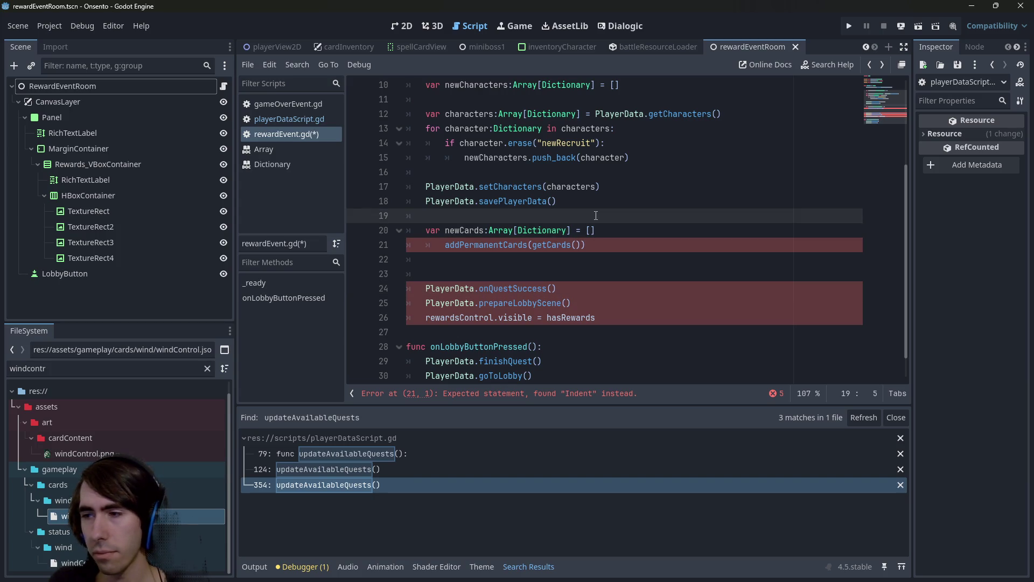
pyautogui.click(572, 238)
pyautogui.press('End')
pyautogui.click(446, 245)
pyautogui.press('BackSpace')
pyautogui.doubleClick(506, 245)
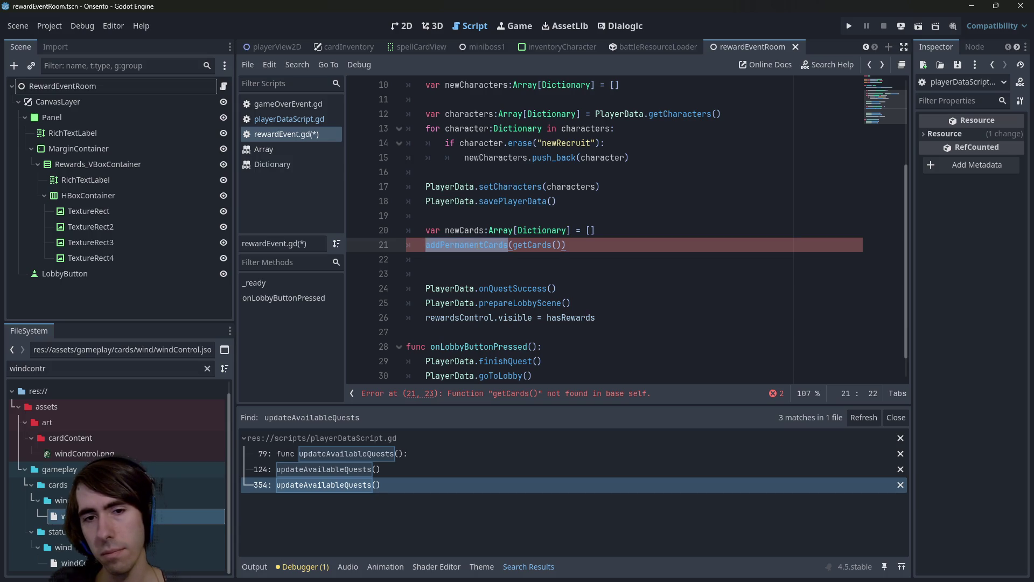
pyautogui.click(604, 231)
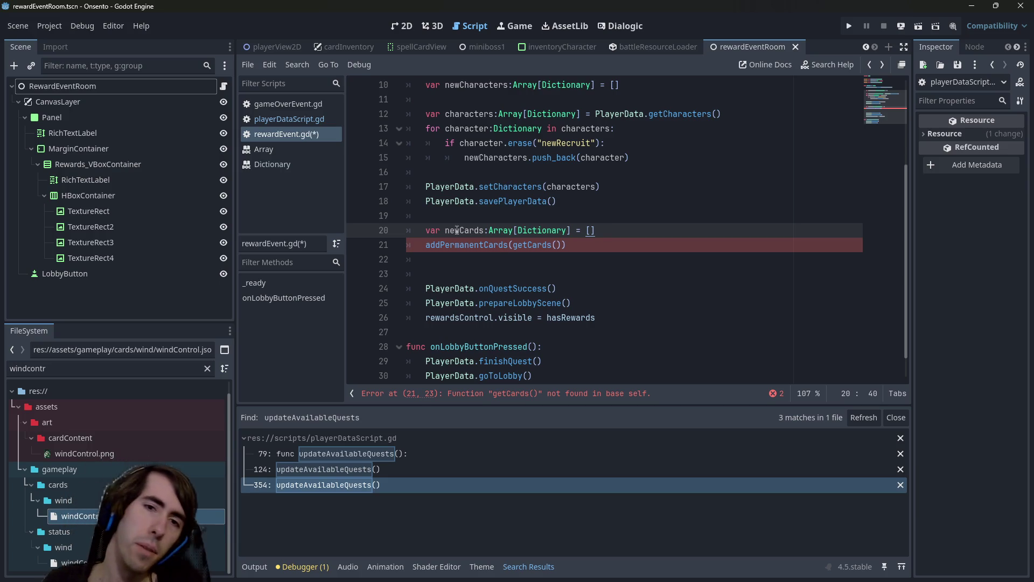
pyautogui.click(479, 245)
pyautogui.doubleClick(469, 245)
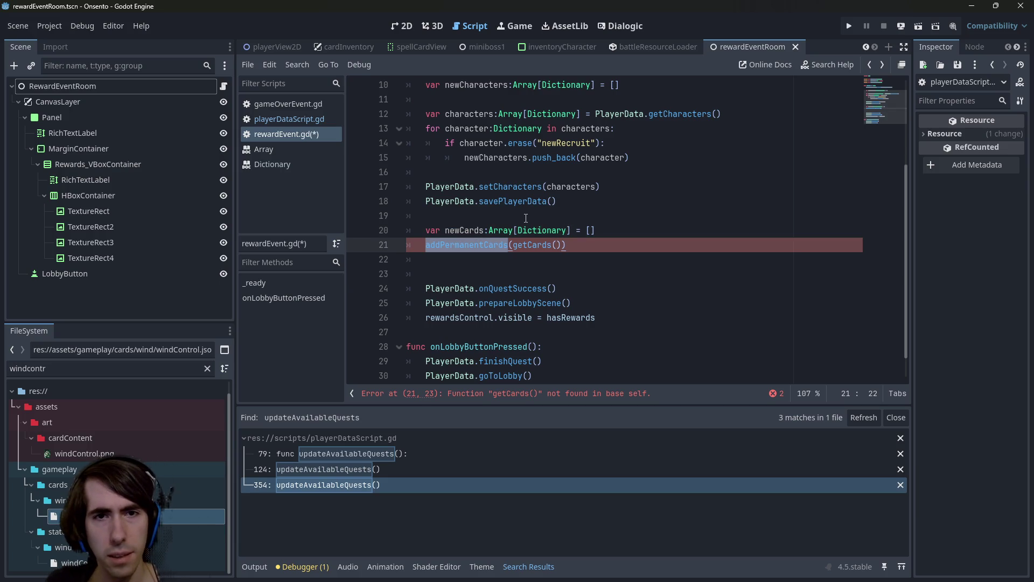
# - Review how addPermanentCards reduces cards to ids and appends them to permanentCards
pyautogui.scroll(1, 559, 246)
pyautogui.click(286, 119)
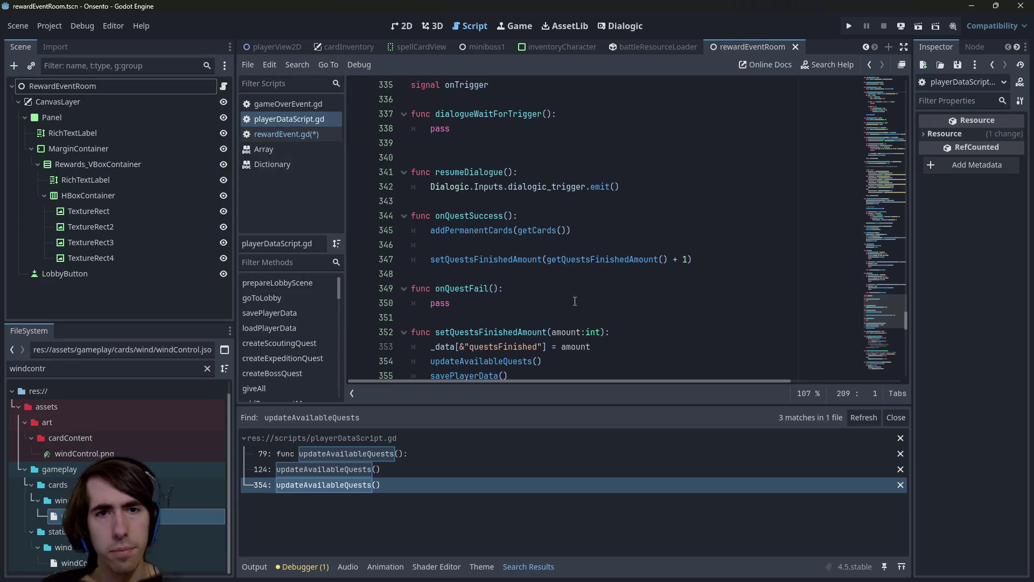
pyautogui.scroll(-3, 480, 216)
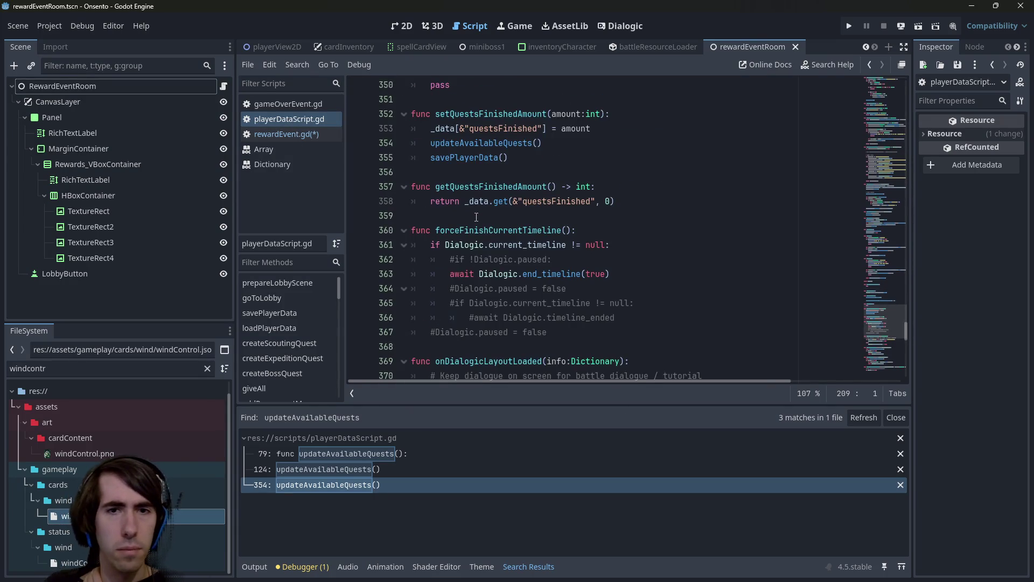
pyautogui.scroll(20, 480, 216)
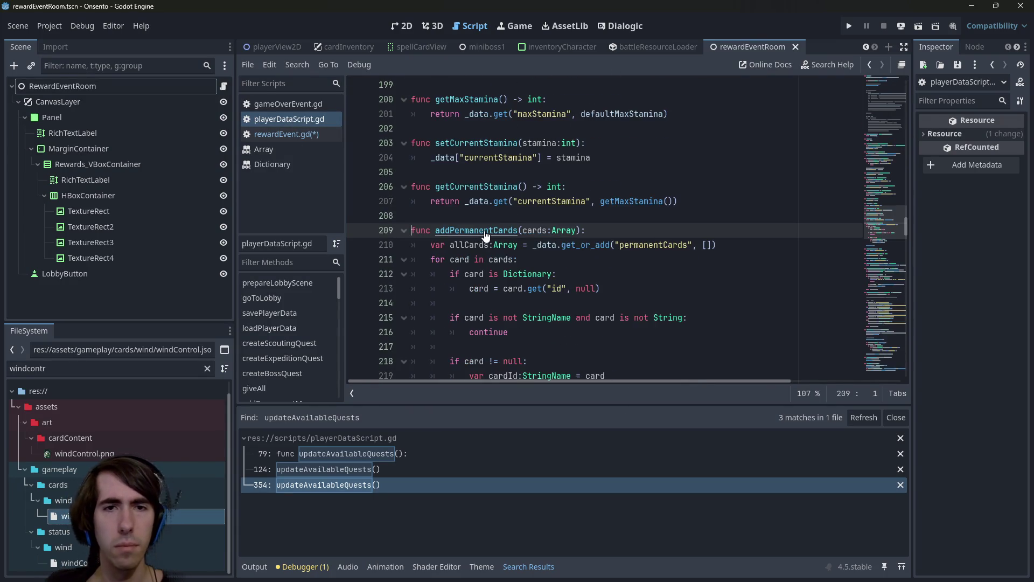
pyautogui.scroll(-2, 486, 235)
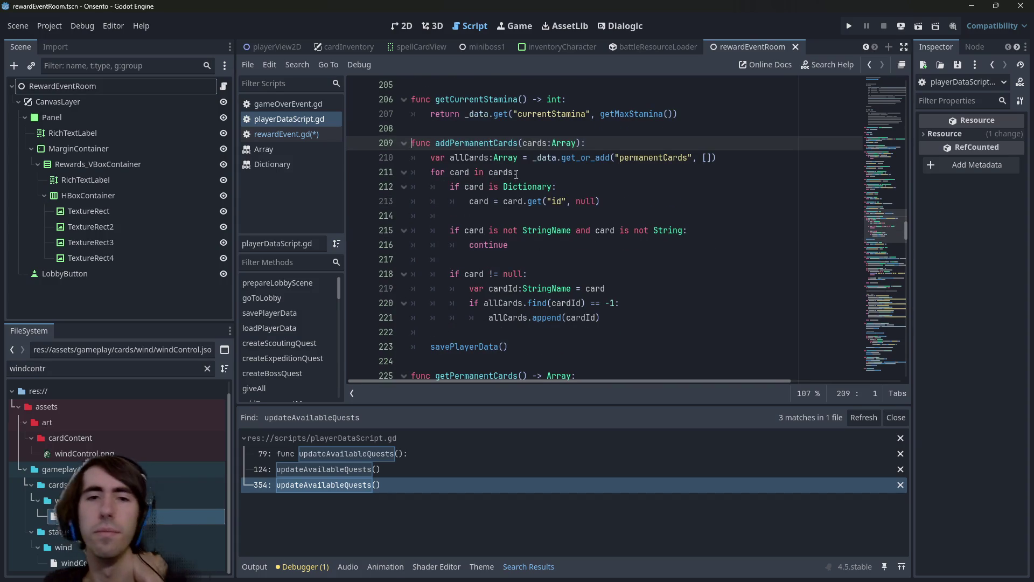
pyautogui.doubleClick(532, 144)
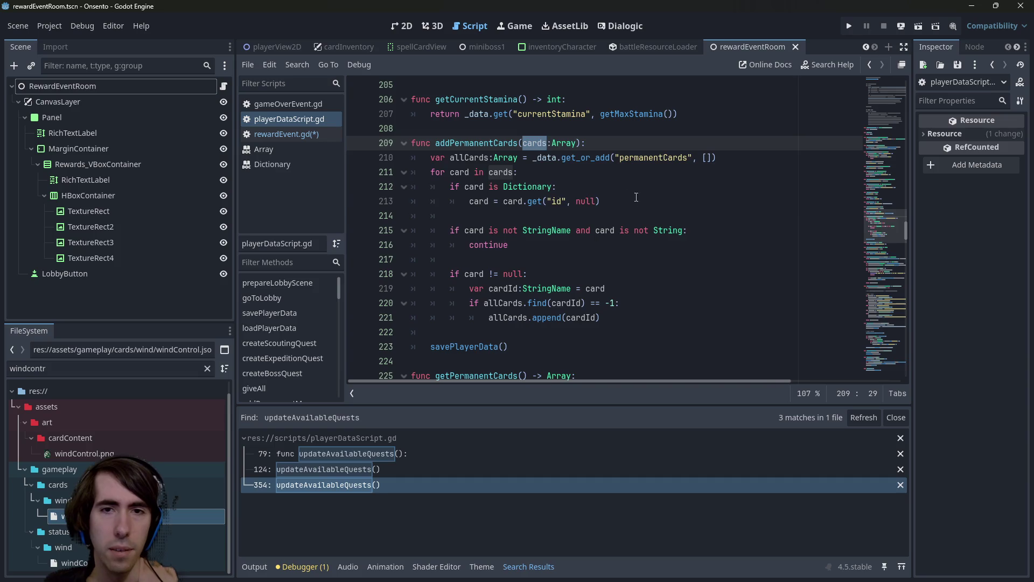
pyautogui.moveTo(636, 197); pyautogui.dragTo(377, 157)
pyautogui.moveTo(272, 164)
pyautogui.mouseDown()
pyautogui.moveTo(336, 192)
pyautogui.moveTo(434, 162)
pyautogui.mouseUp()
pyautogui.hotkey('alt', 'Left')
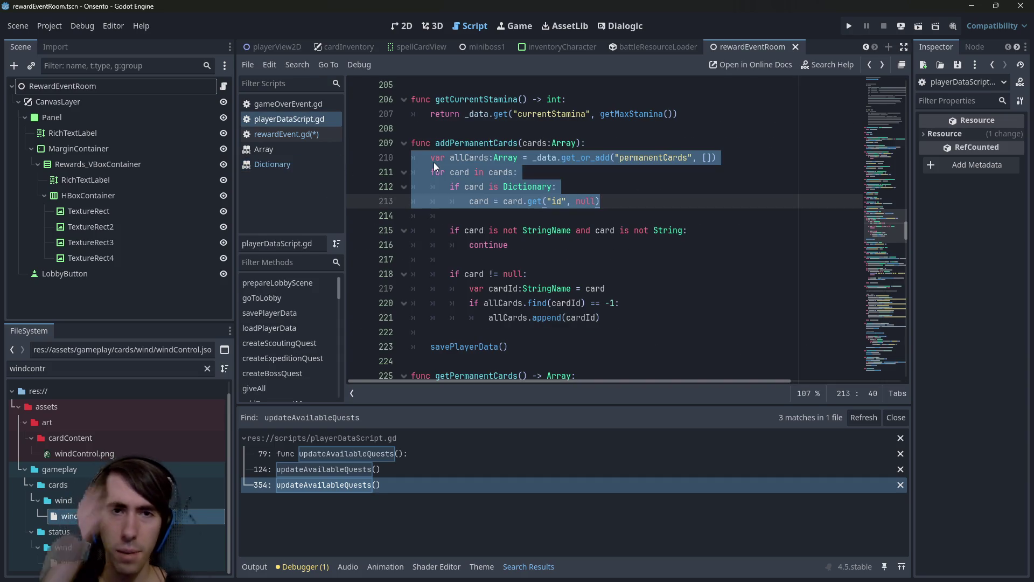
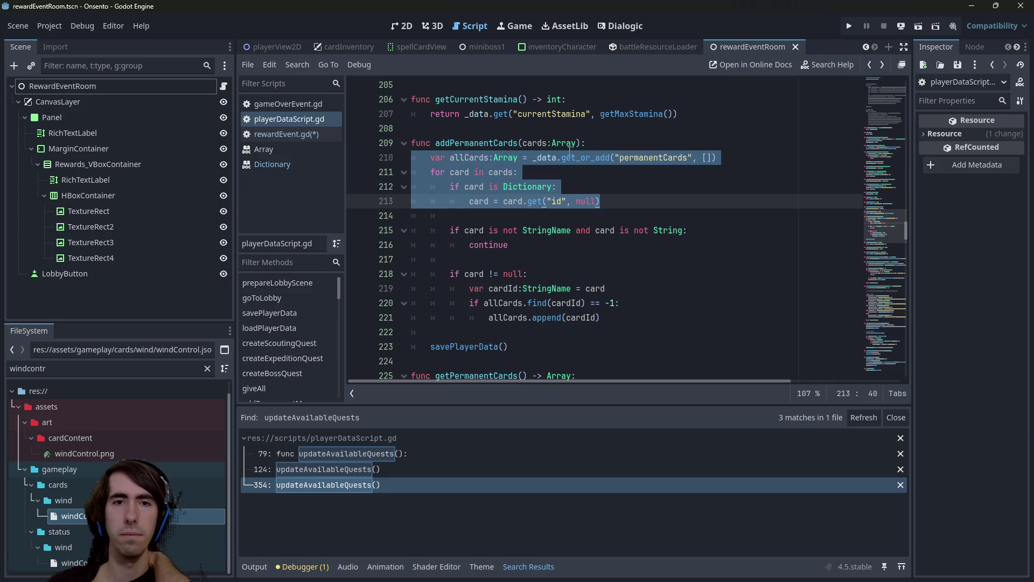
# - Go from addPermanentCards in playerDataScript.gd to the flagged getCards() call in rewardEvent.gd
pyautogui.doubleClick(496, 141)
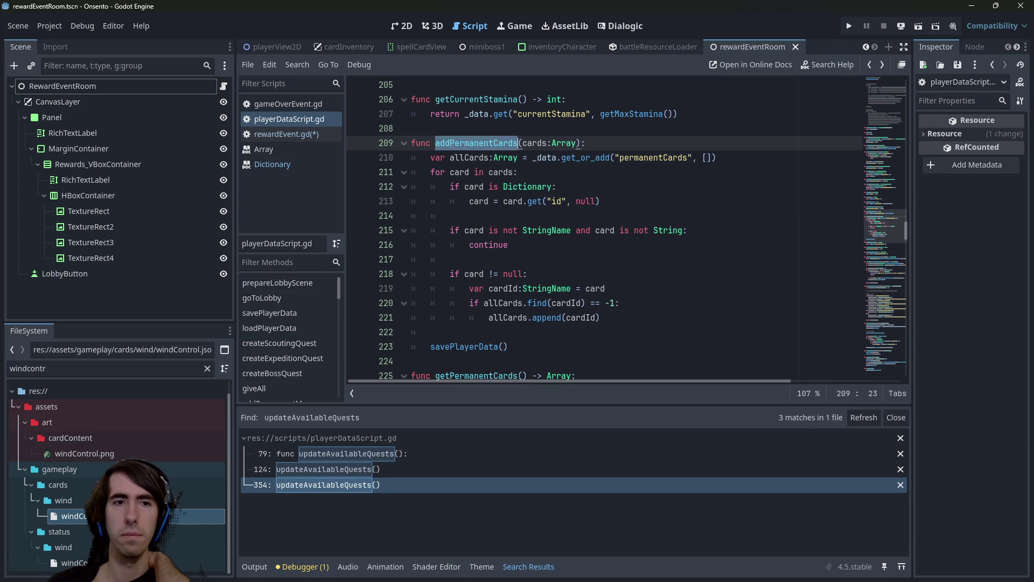
pyautogui.click(269, 138)
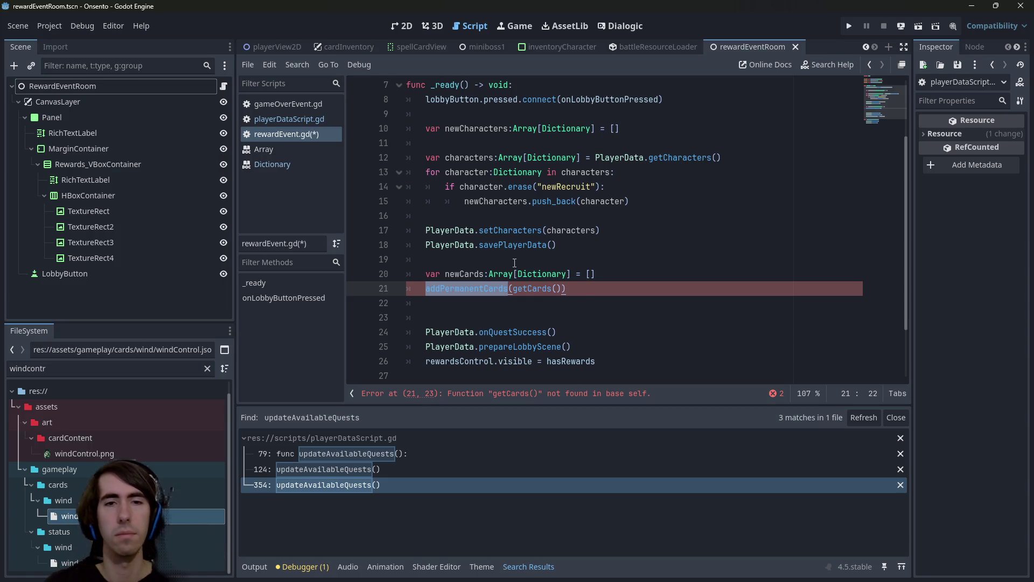
pyautogui.click(514, 273)
# - Rename the newCards variable to newCardIds and save the script
pyautogui.click(528, 288)
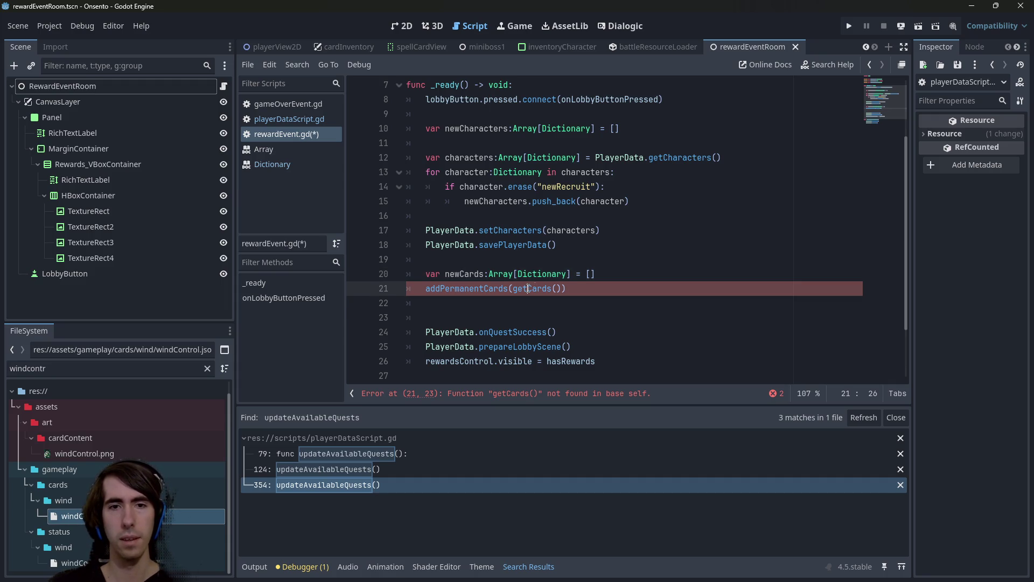
pyautogui.click(483, 273)
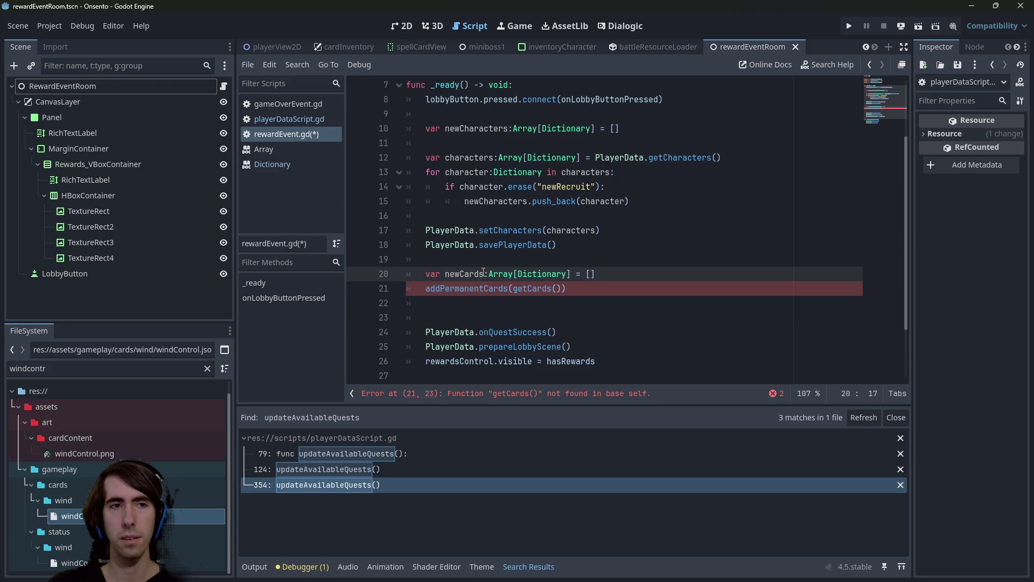
pyautogui.press('BackSpace')
pyautogui.write('Ids')
pyautogui.hotkey('ctrl', 's')
# - Add a 'for card in newCardIds:' loop below line 20
pyautogui.hotkey('ctrl', 'shift', 'Left')
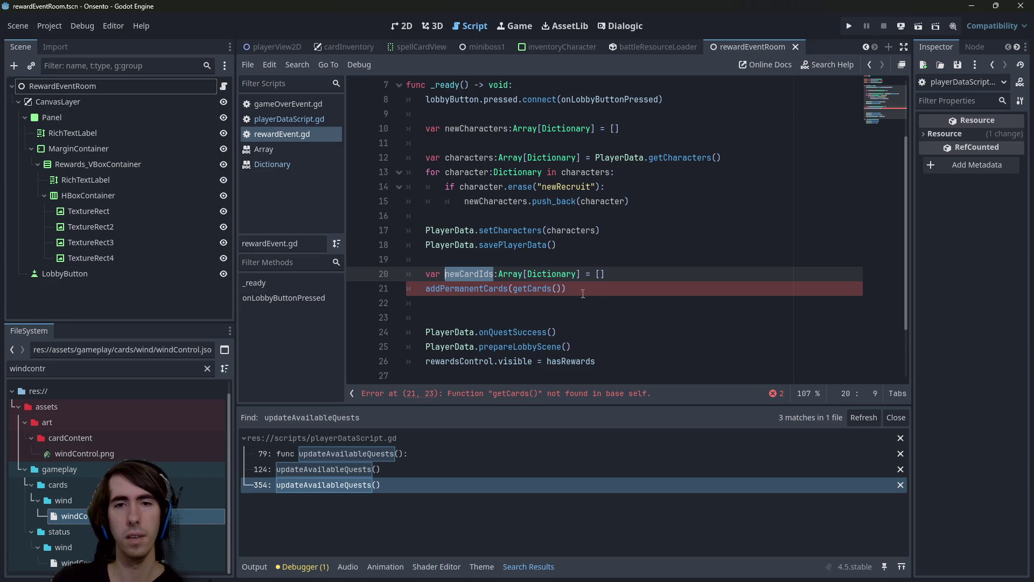
pyautogui.press('End')
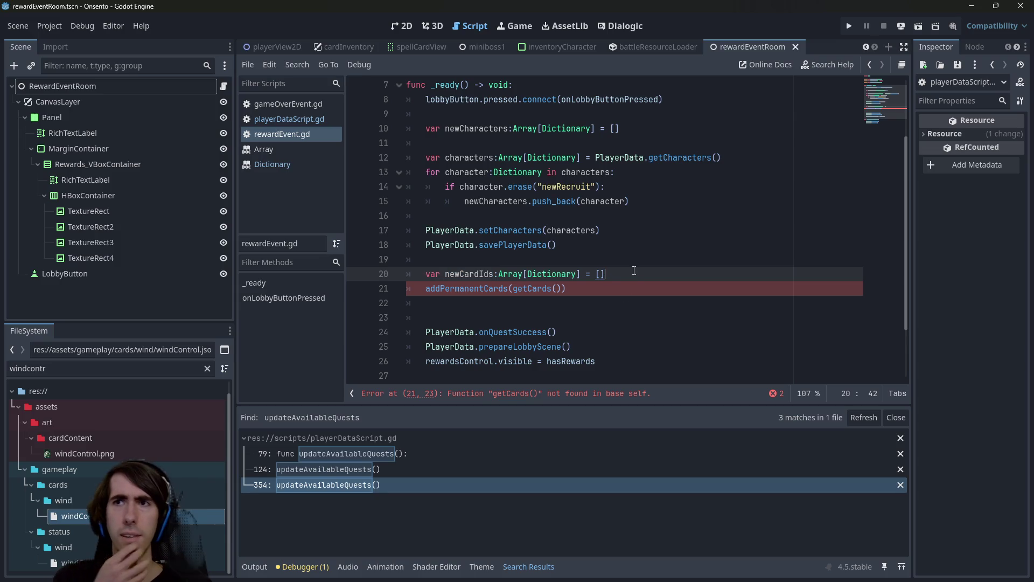
pyautogui.press('Return')
pyautogui.press('Return')
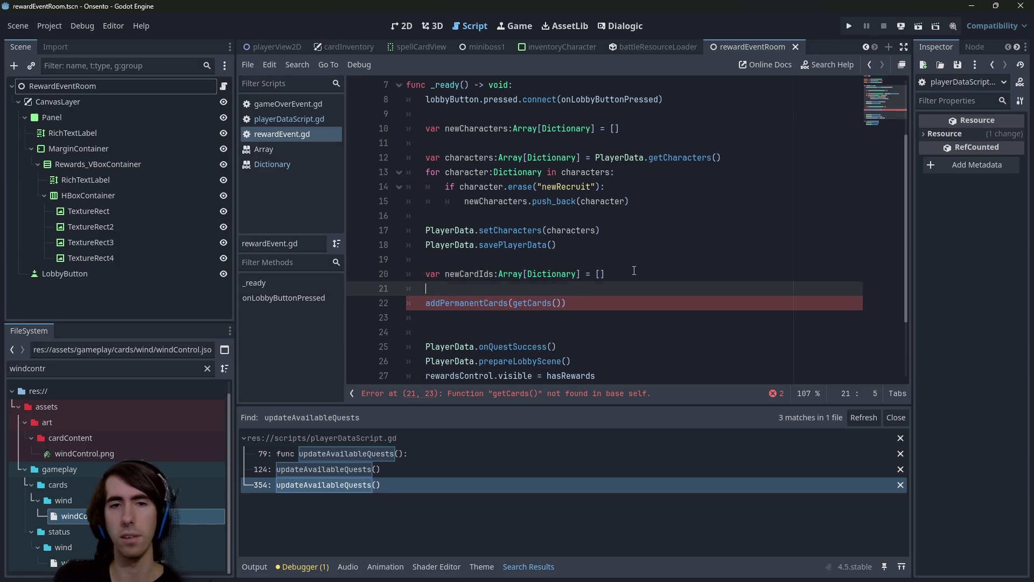
pyautogui.press('Up')
pyautogui.write('newCardIds.')
pyautogui.write('for ')
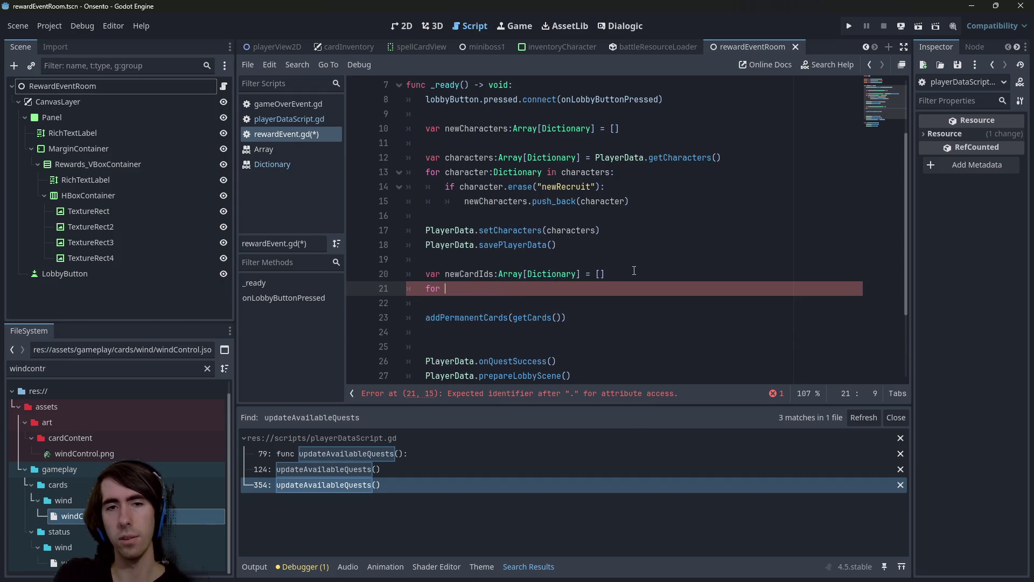
pyautogui.write('card in newCardIds:')
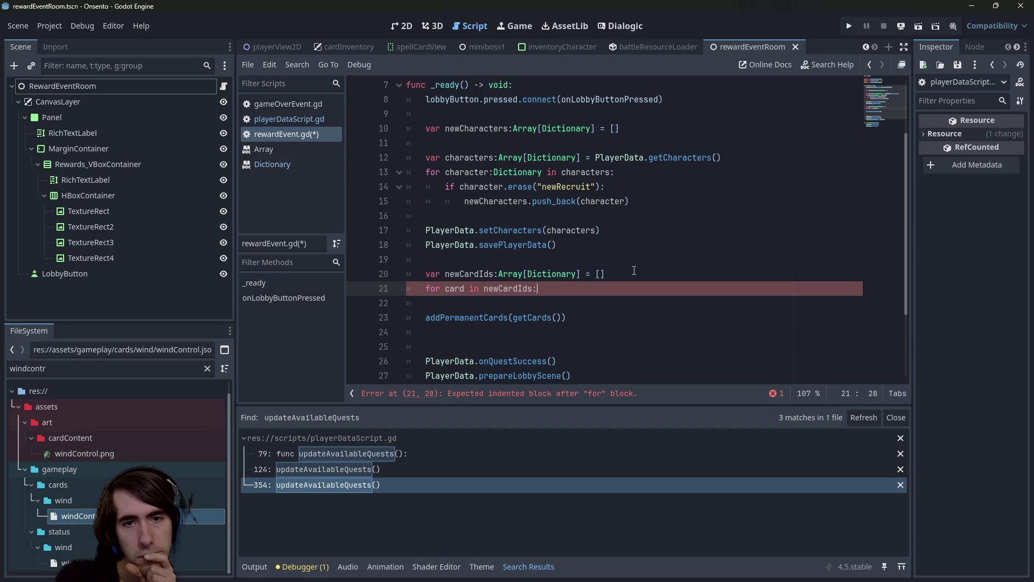
# - Make line 20 take its value from PlayerData.getCards() instead of an empty array
pyautogui.press('Up')
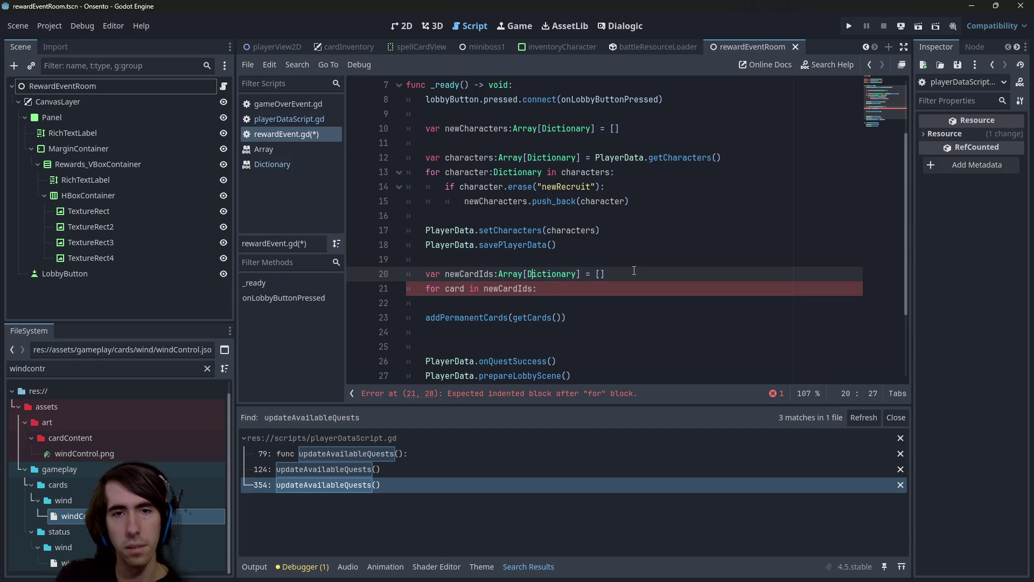
pyautogui.press('BackSpace')
pyautogui.press('BackSpace')
pyautogui.press('BackSpace')
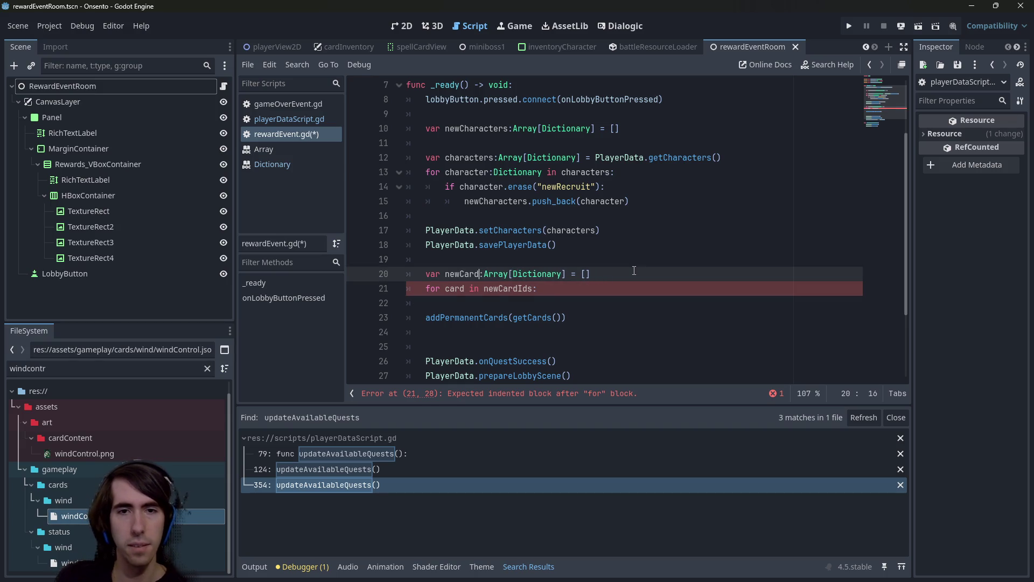
pyautogui.write('s')
pyautogui.click(527, 323)
pyautogui.click(604, 271)
pyautogui.doubleClick(602, 157)
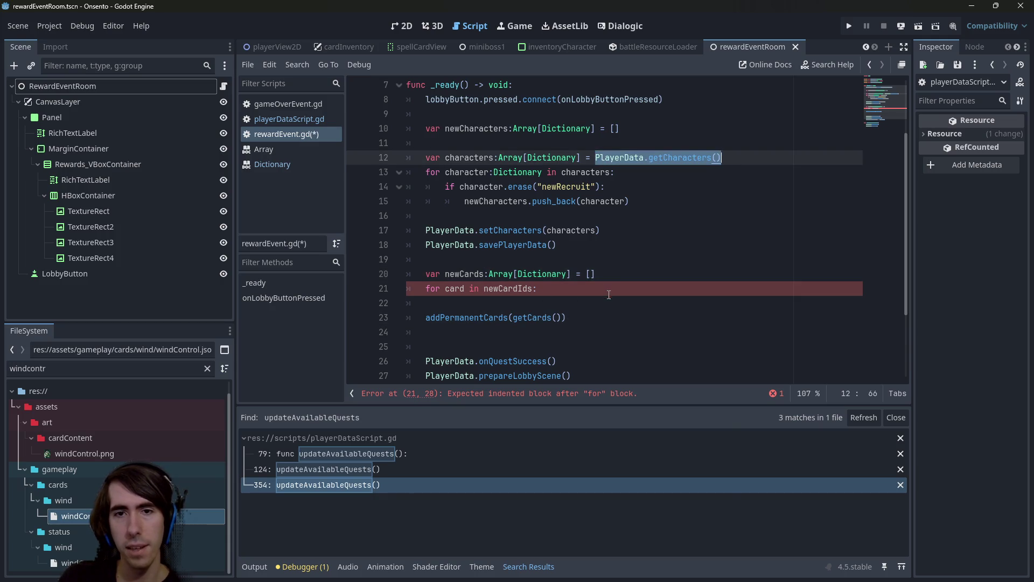
pyautogui.click(623, 267)
pyautogui.press('BackSpace')
pyautogui.press('BackSpace')
pyautogui.write('PlayerData.getCharacters()')
pyautogui.hotkey('ctrl', 'BackSpace')
pyautogui.hotkey('ctrl', 'BackSpace')
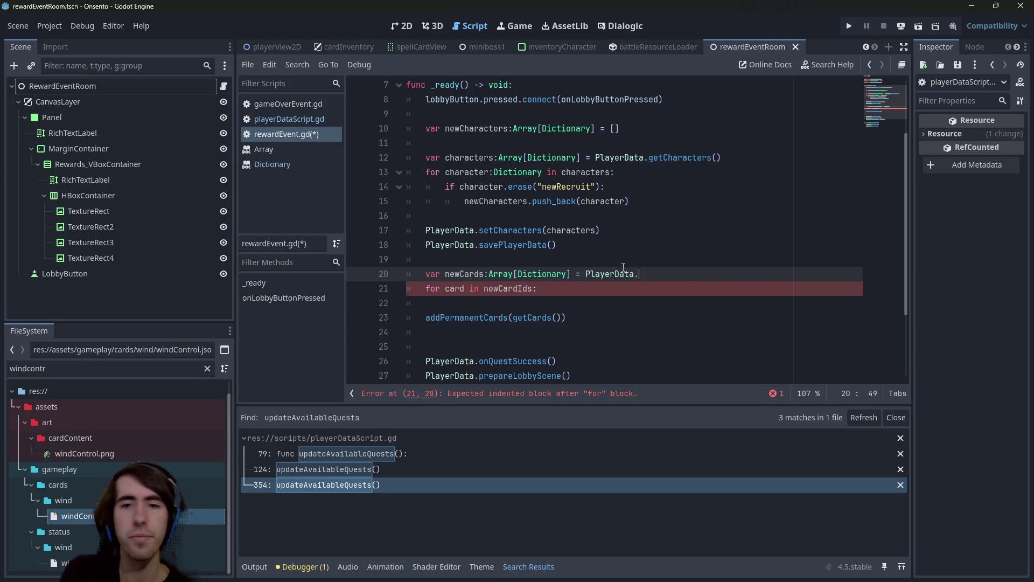
pyautogui.write('getCard')
pyautogui.press('Return')
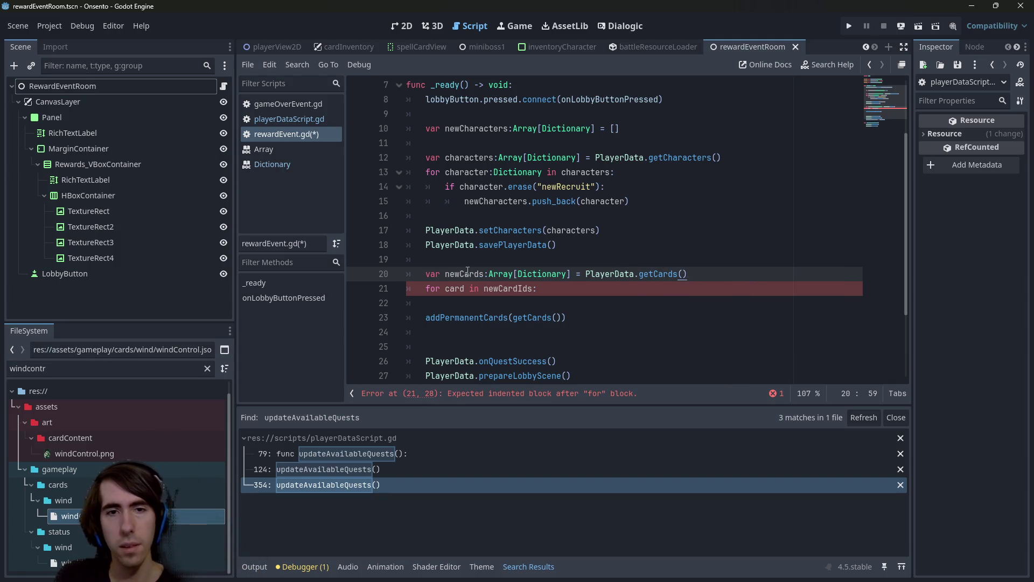
# - Rework the loop header to 'for card in' and rename the line-20 variable to card
pyautogui.doubleClick(466, 288)
pyautogui.write('newCard')
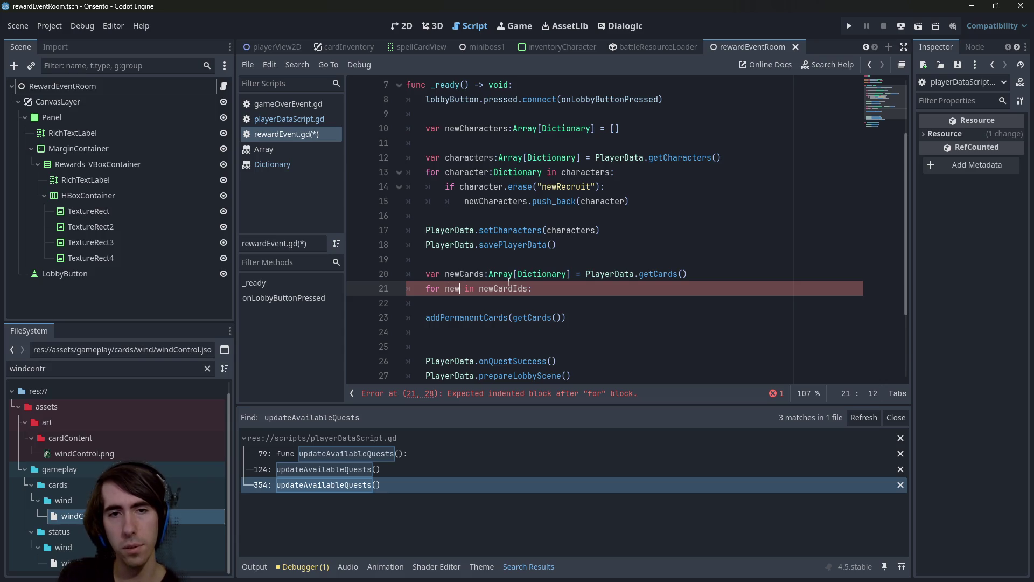
pyautogui.press('Right')
pyautogui.press('Right')
pyautogui.press('Right')
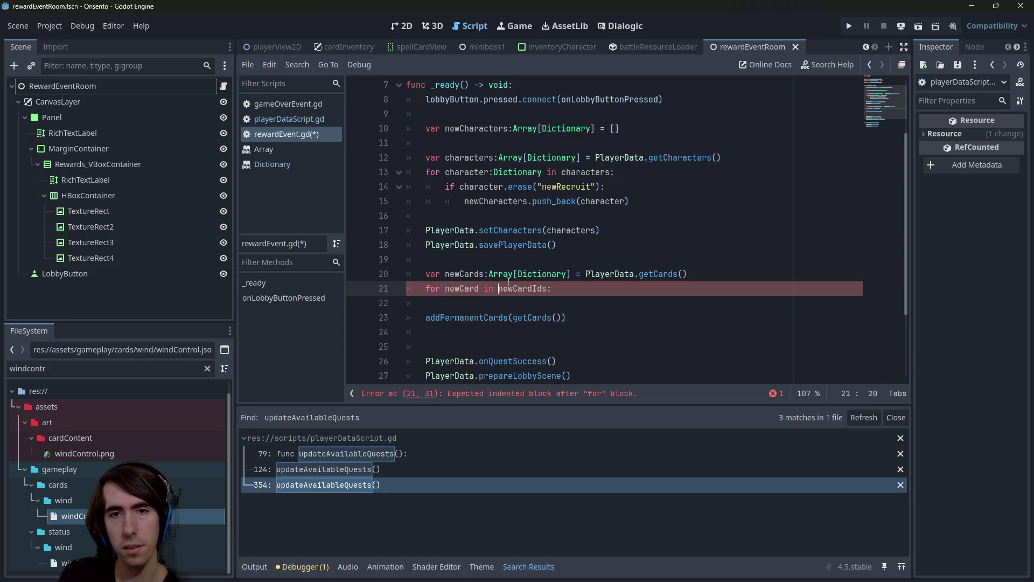
pyautogui.press('Up')
pyautogui.hotkey('ctrl', 'shift', 'Left')
pyautogui.write('card')
pyautogui.press('Down')
pyautogui.hotkey('ctrl', 'shift', 'Left')
pyautogui.write('card in')
pyautogui.press('Right')
pyautogui.press('Right')
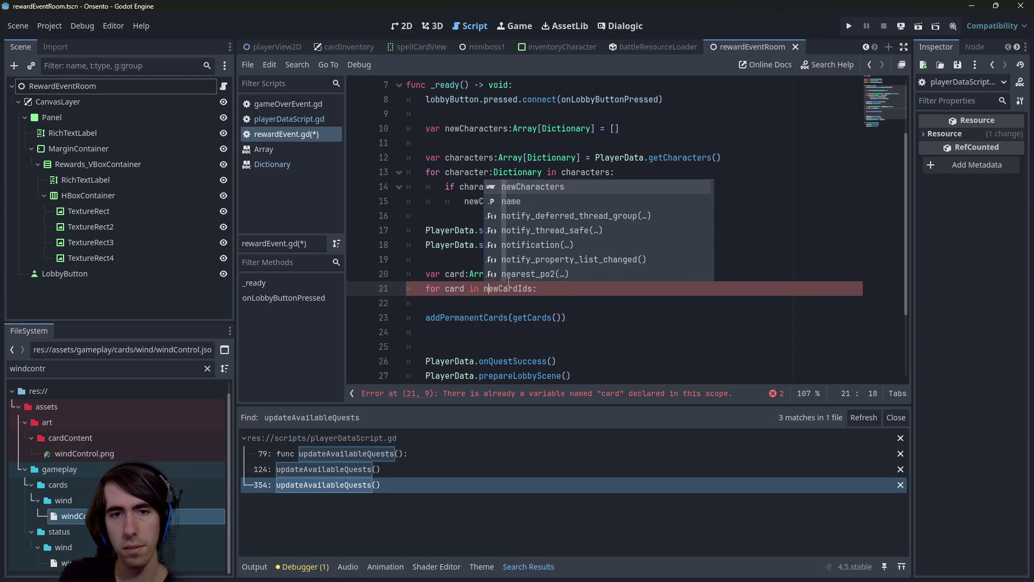
# - Rename the line-20 variable to cards and make the loop iterate over cards
pyautogui.click(464, 274)
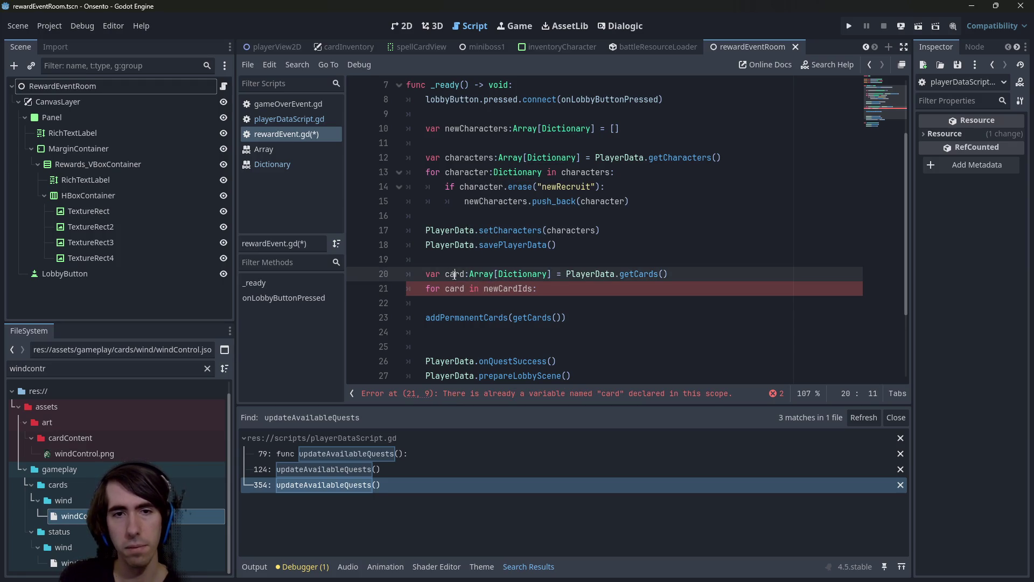
pyautogui.write('s')
pyautogui.doubleClick(500, 289)
pyautogui.hotkey('ctrl', 's')
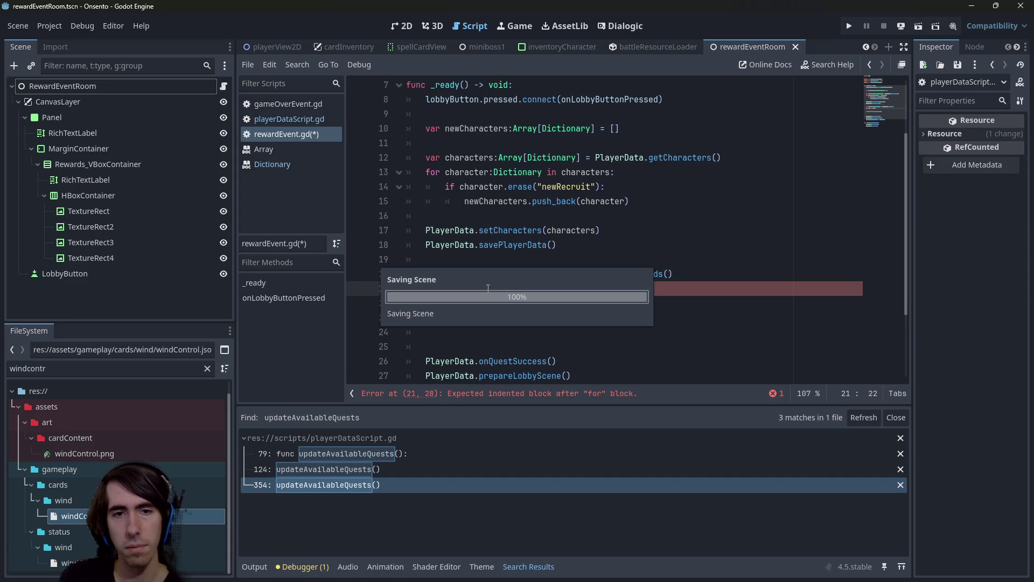
pyautogui.write('cards:')
# - Type the loop variable as card:Dictionary and begin an if statement inside the loop
pyautogui.press('Up')
pyautogui.hotkey('ctrl', 'd')
pyautogui.click(465, 288)
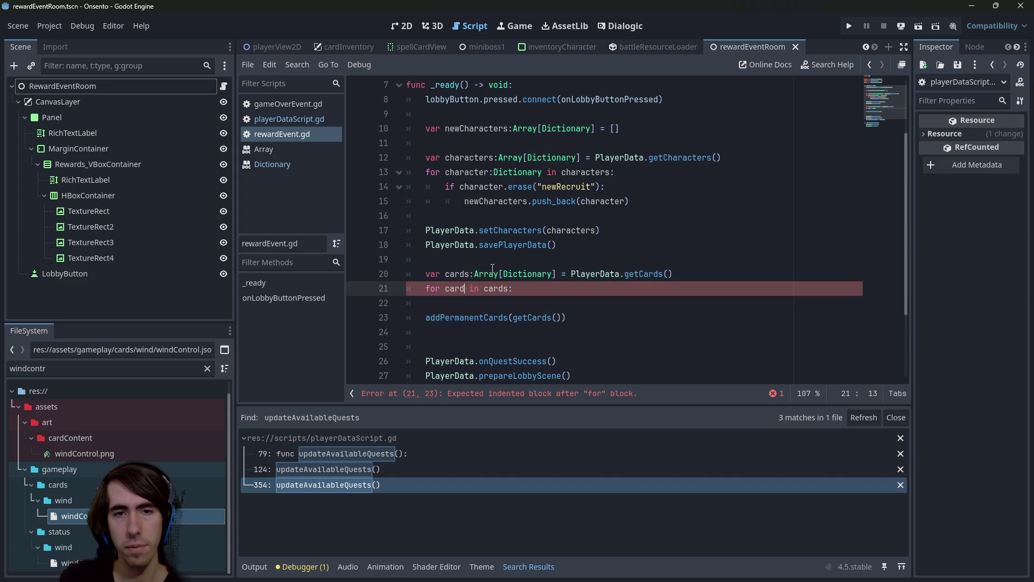
pyautogui.write(':Dictionary')
pyautogui.press('End')
pyautogui.press('Return')
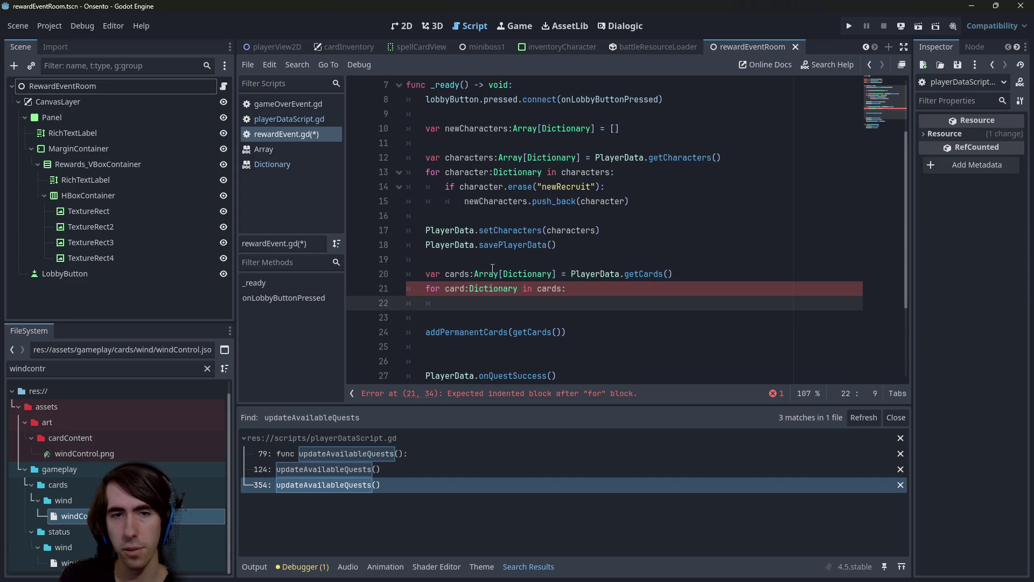
pyautogui.write('if')
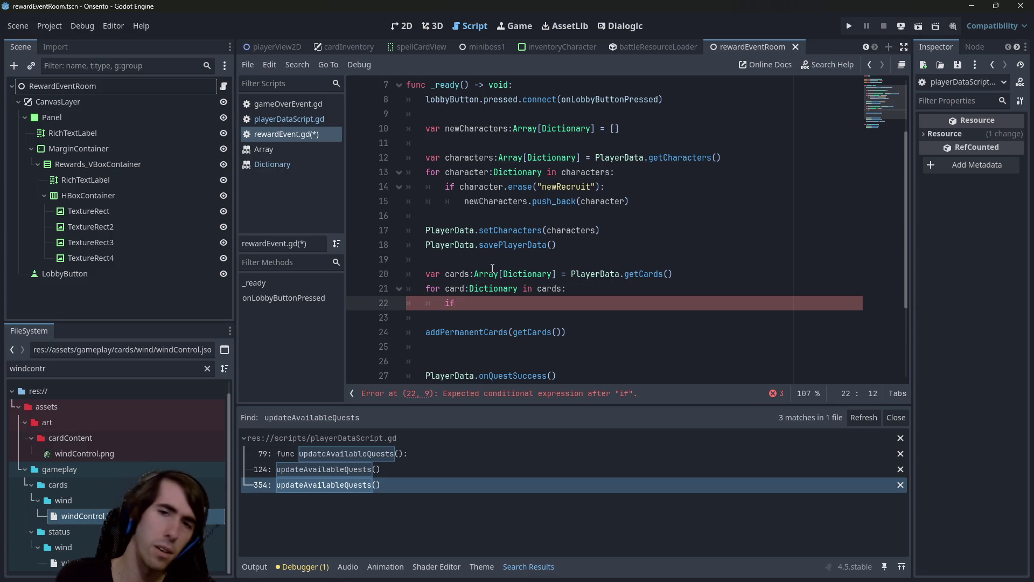
pyautogui.click(465, 277)
pyautogui.click(711, 270)
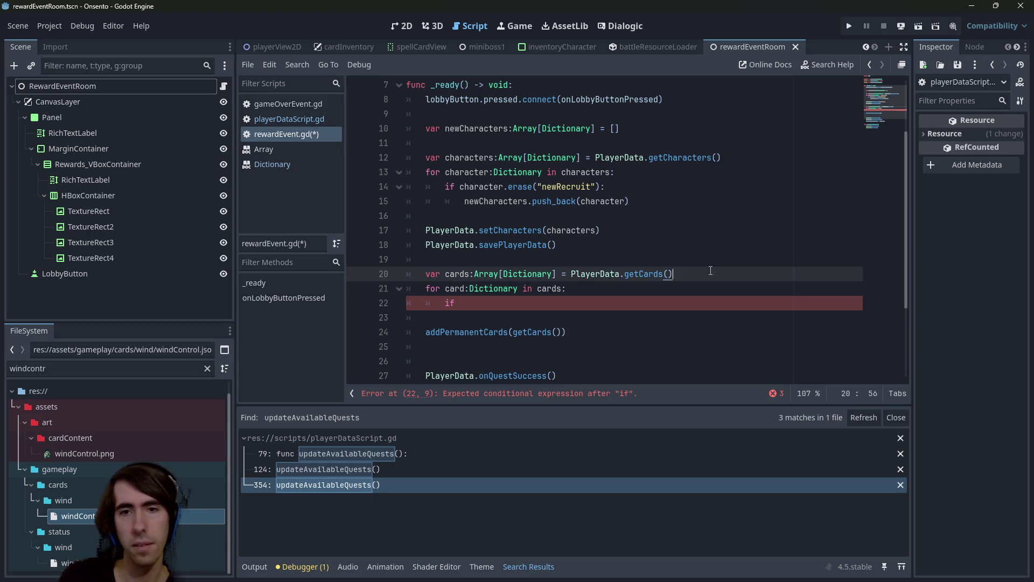
# - Add a 'cards = cards.filter' call on a new line below line 20
pyautogui.press('Return')
pyautogui.press('Return')
pyautogui.press('Up')
pyautogui.write('cards = f')
pyautogui.press('BackSpace')
pyautogui.write('cards.filte')
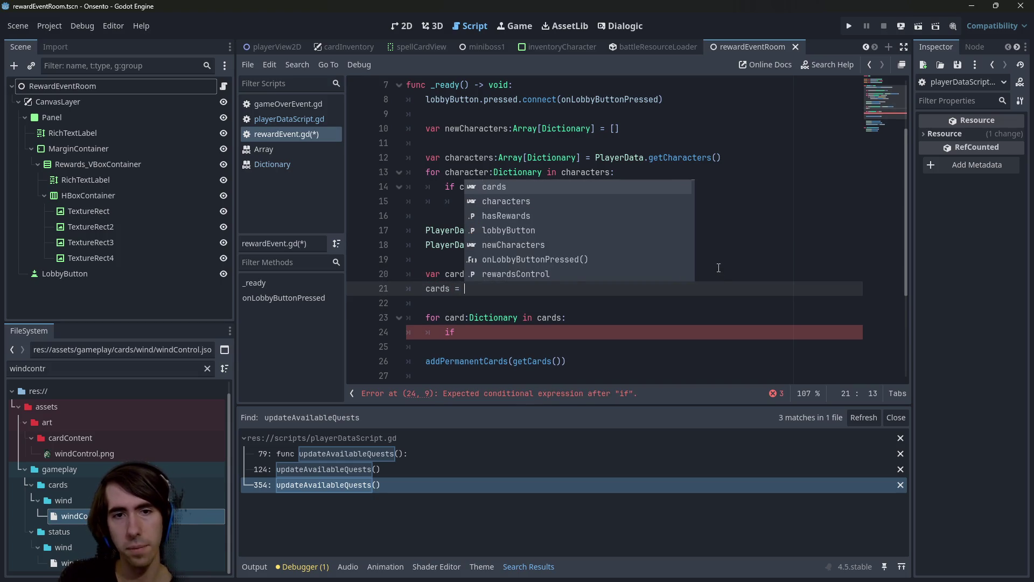
pyautogui.write('r')
pyautogui.press('Return')
pyautogui.hotkey('ctrl', 'z')
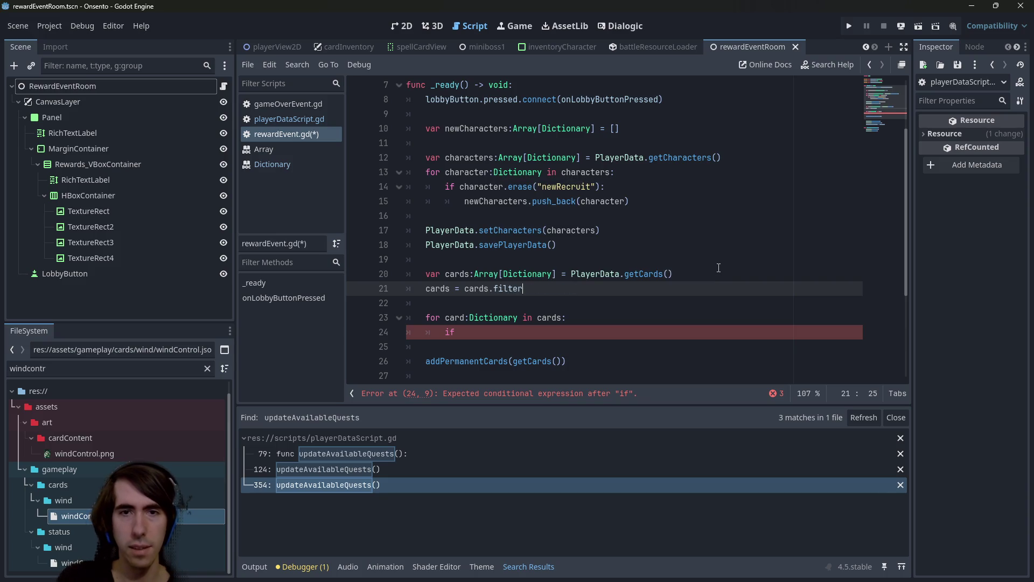
pyautogui.press('BackSpace')
pyautogui.press('BackSpace')
pyautogui.press('BackSpace')
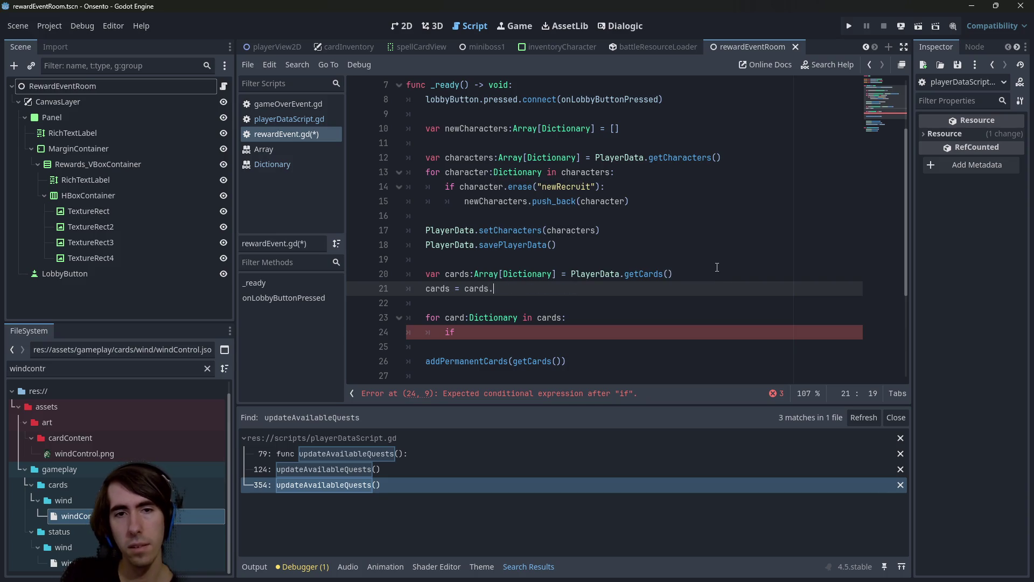
pyautogui.write('fil')
pyautogui.press('Down')
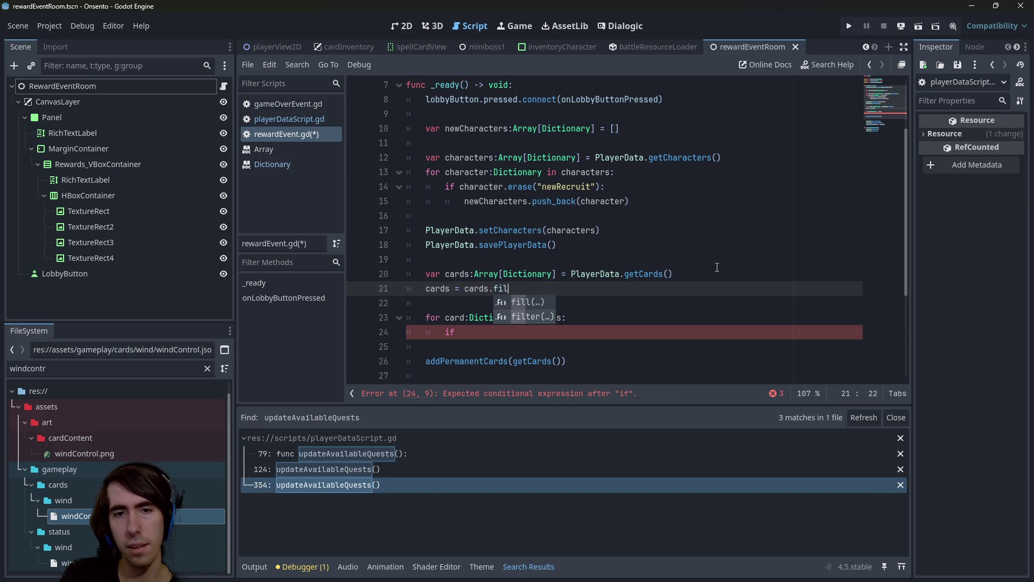
pyautogui.press('Return')
# - Pass filter a func(card:Dictionary): lambda with a return line in its body
pyautogui.write('func()')
pyautogui.write(':')
pyautogui.press('Left')
pyautogui.press('Left')
pyautogui.write('card:Dicti')
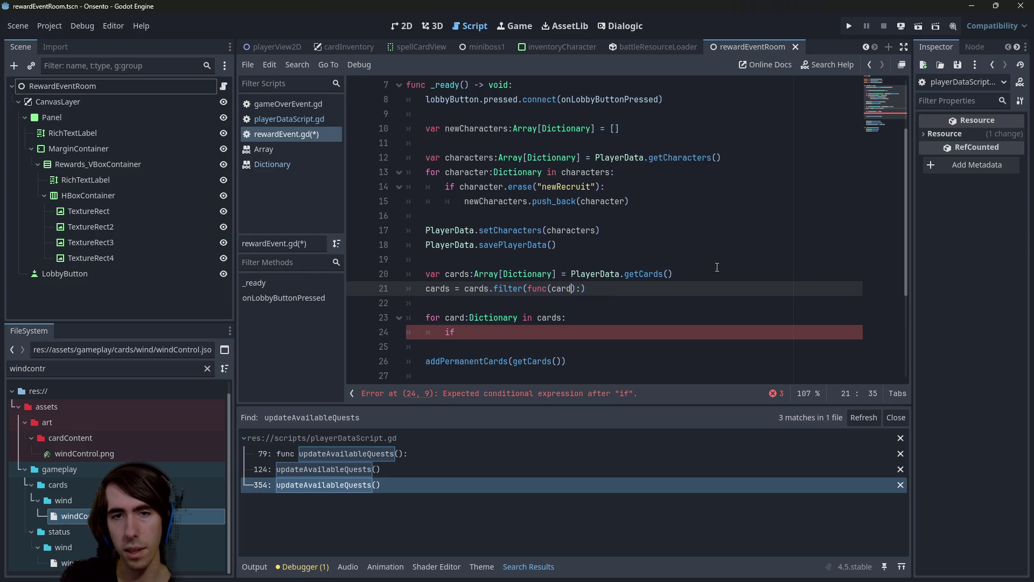
pyautogui.press('Down')
pyautogui.press('Return')
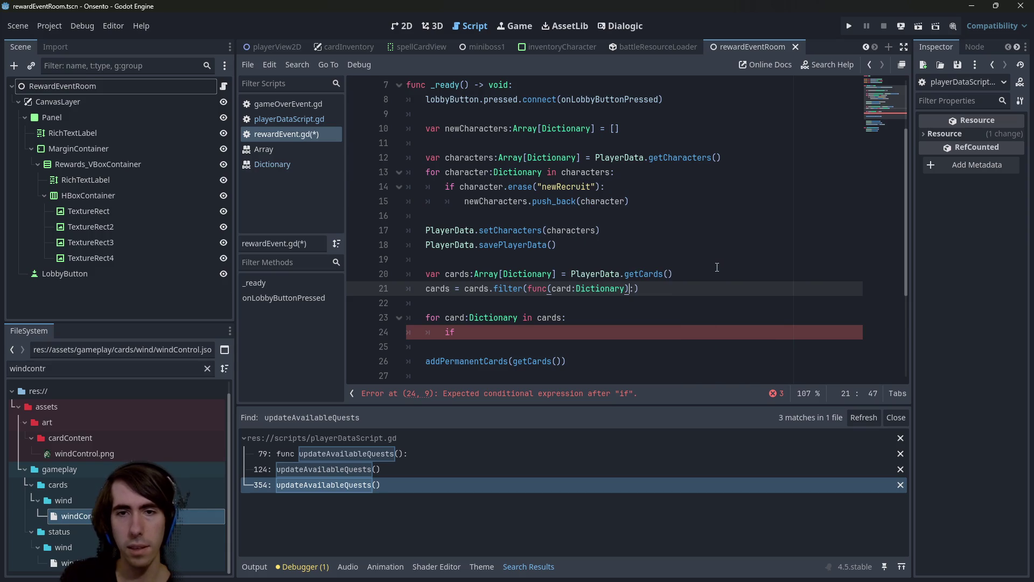
pyautogui.press('Right')
pyautogui.press('Right')
pyautogui.press('Return')
pyautogui.write('return')
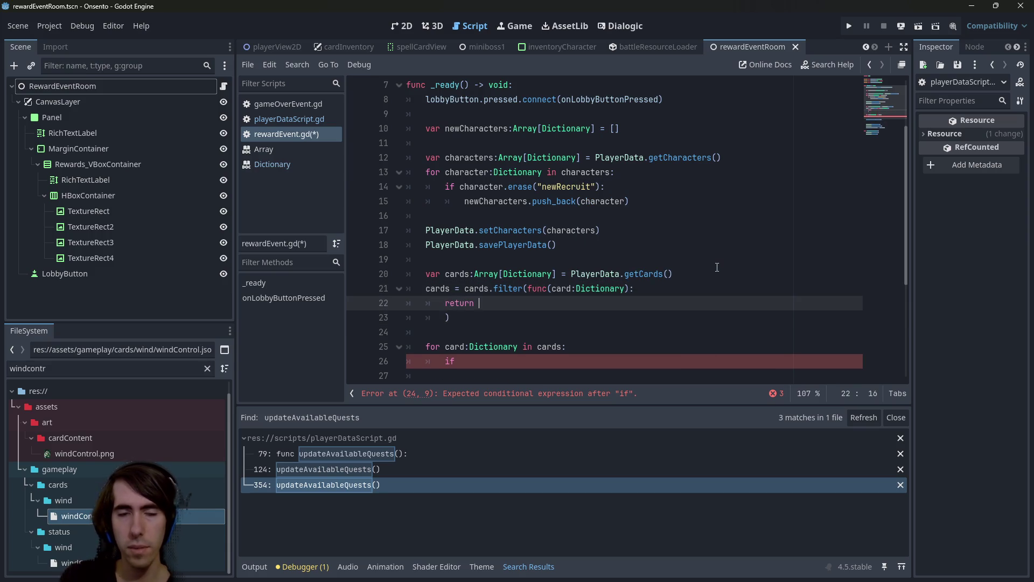
# - Replace the return with an unfinished if card.get("") condition
pyautogui.scroll(-1, 625, 274)
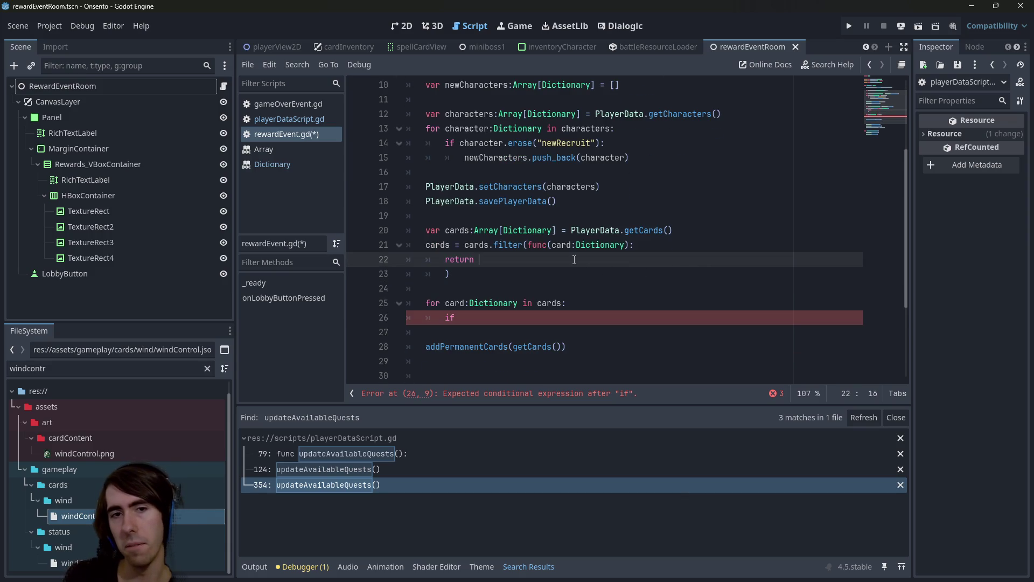
pyautogui.press('BackSpace')
pyautogui.press('BackSpace')
pyautogui.press('BackSpace')
pyautogui.write('if cards')
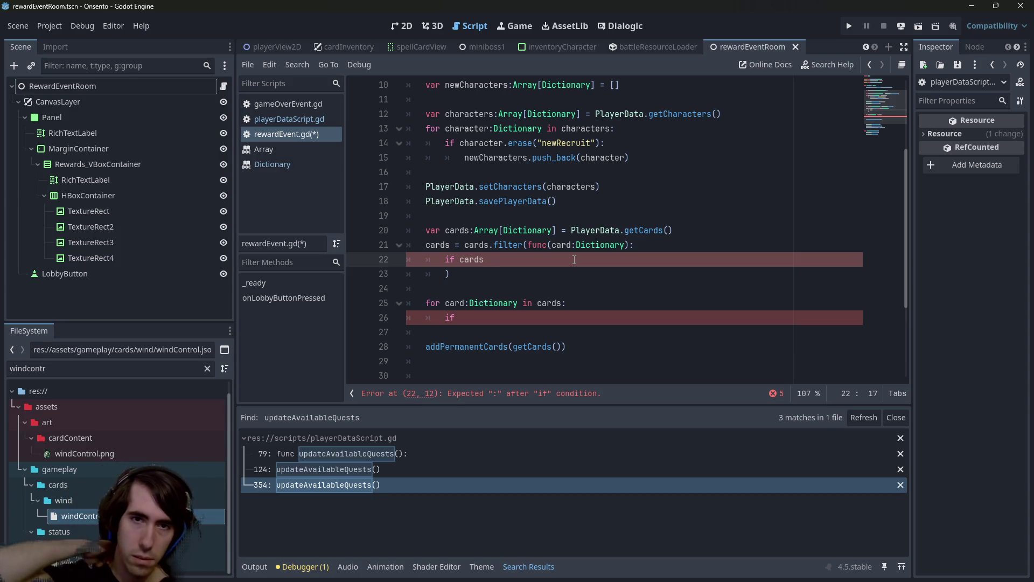
pyautogui.write('.')
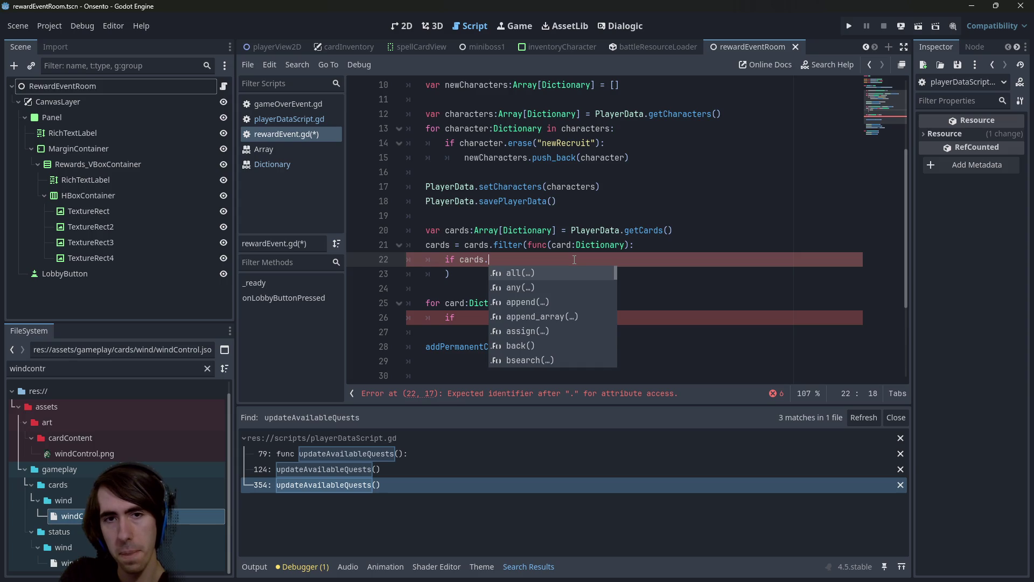
pyautogui.press('BackSpace')
pyautogui.press('BackSpace')
pyautogui.write('.')
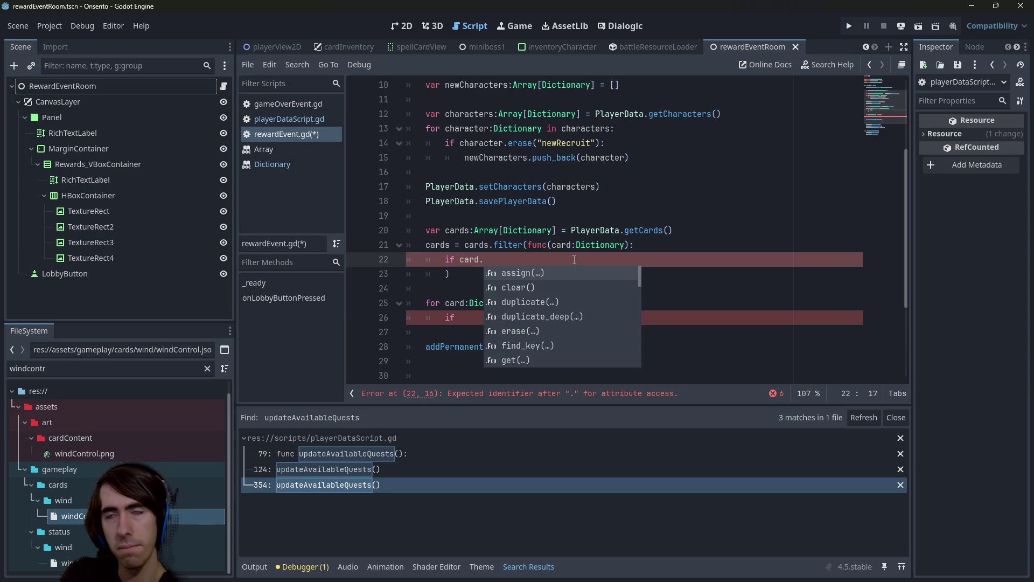
pyautogui.write('ge')
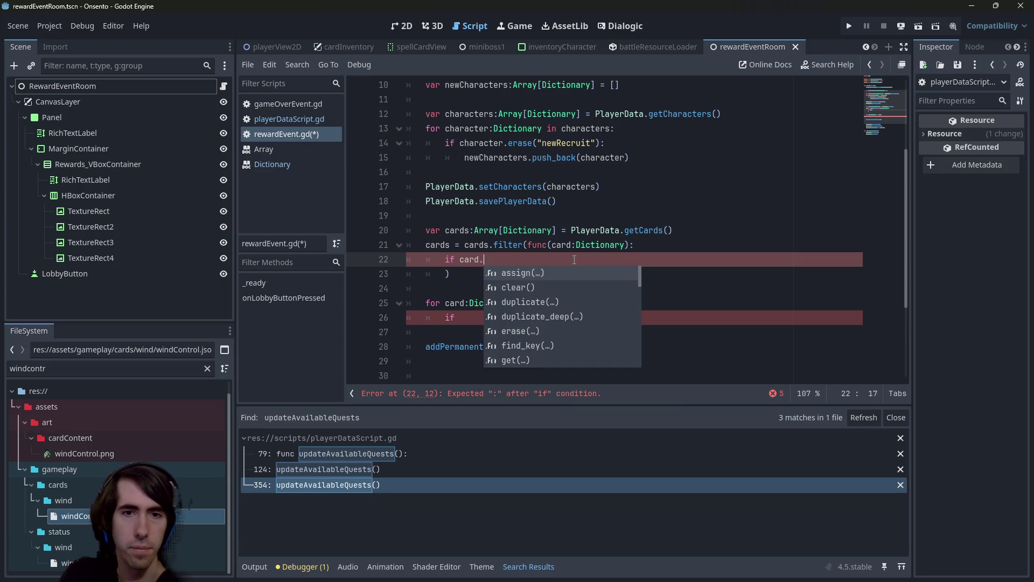
pyautogui.write('t(')
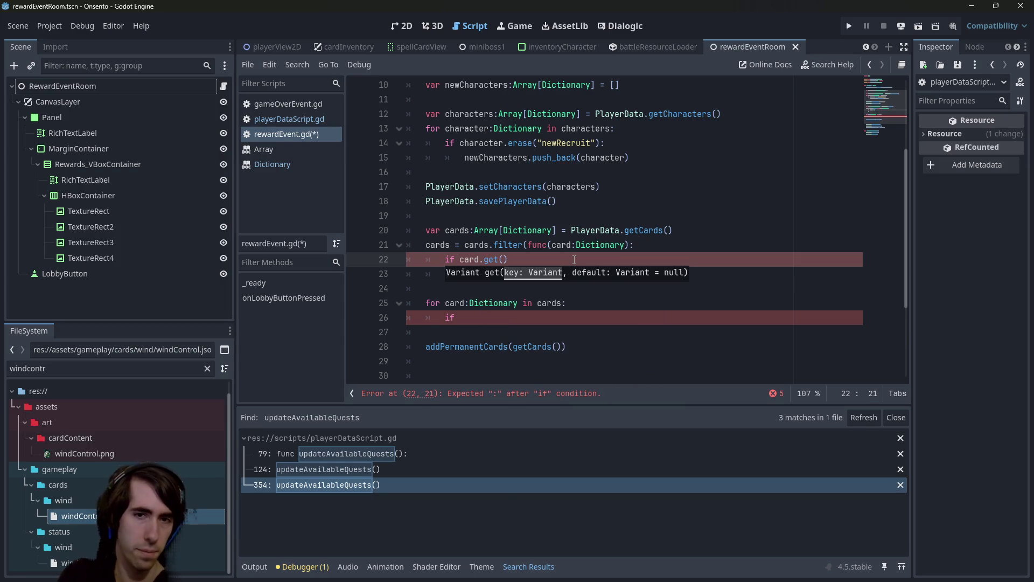
pyautogui.write('"')
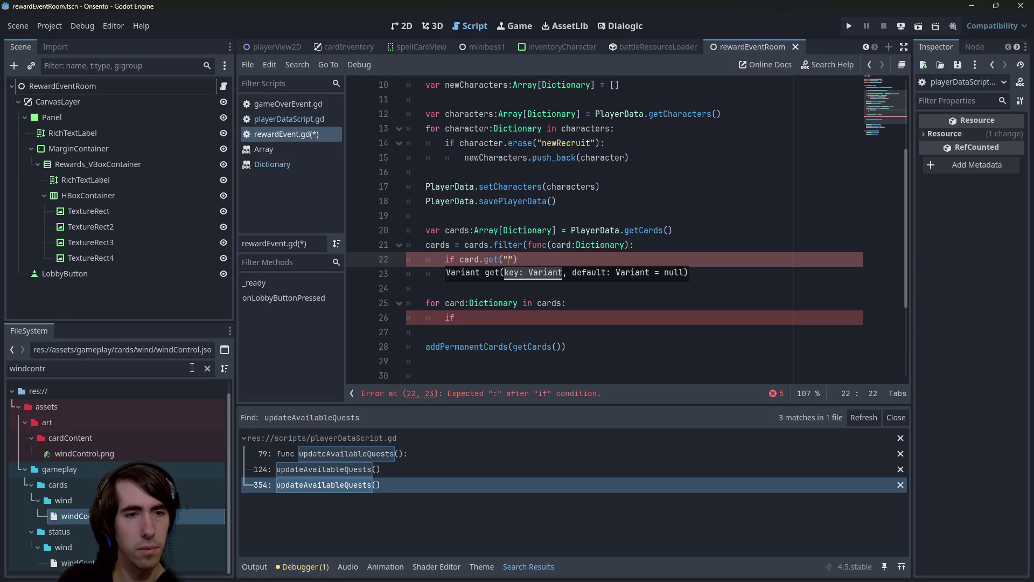
pyautogui.click(211, 369)
# - Find handCutterToken.json in the FileSystem and check its "type" field
pyautogui.write('h')
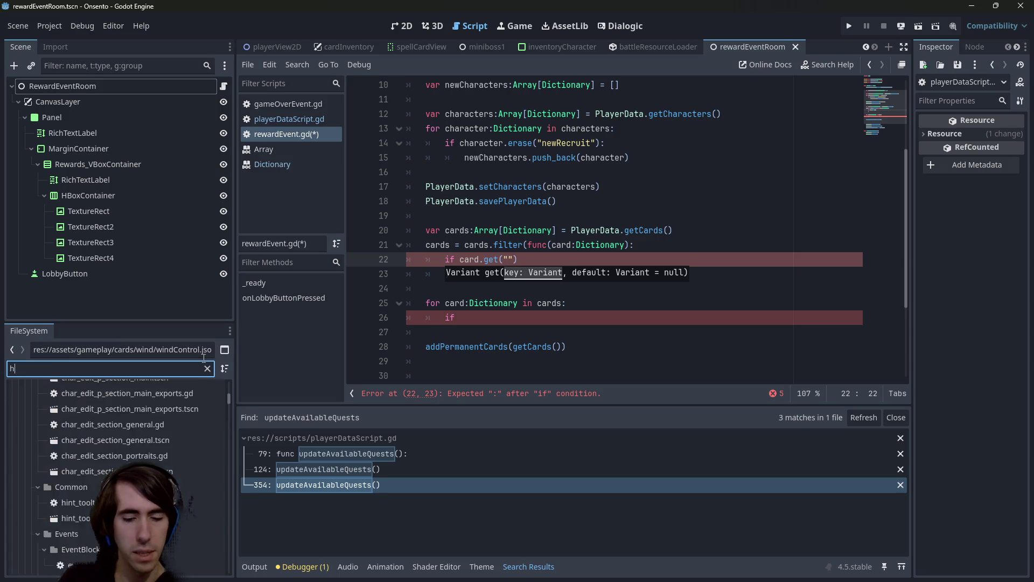
pyautogui.write('andcut')
pyautogui.doubleClick(70, 529)
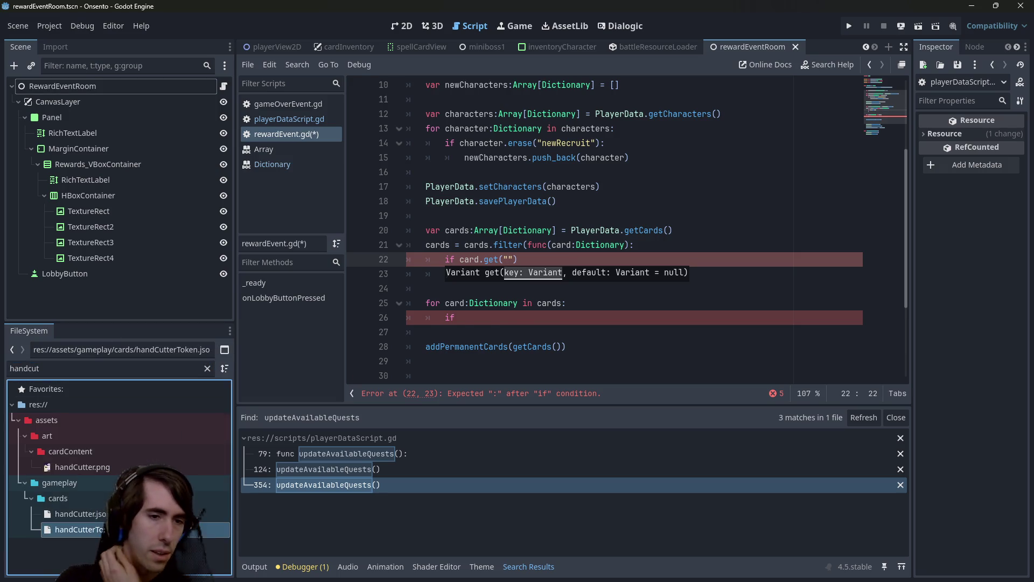
pyautogui.click(425, 185)
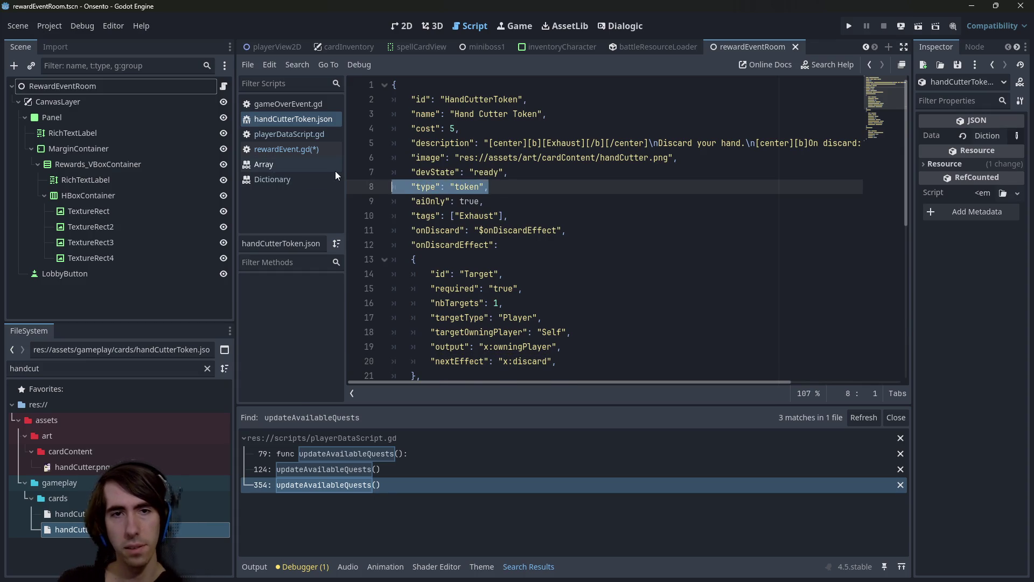
pyautogui.hotkey('alt', 'Left')
pyautogui.hotkey('alt', 'Left')
# - Change line 22 to 'var type = card.get("type")'
pyautogui.write('"')
pyautogui.click(460, 317)
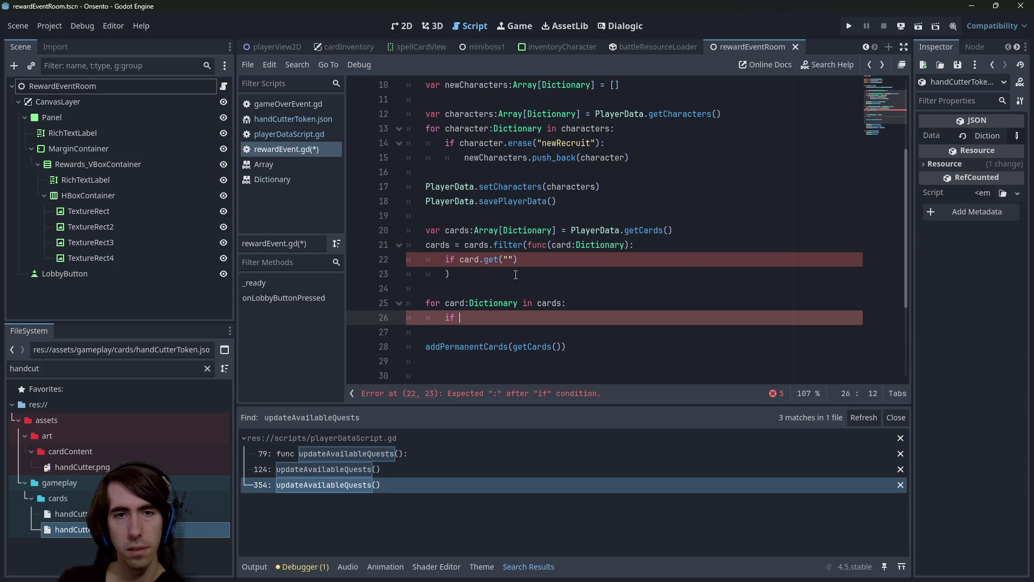
pyautogui.click(508, 259)
pyautogui.write('type')
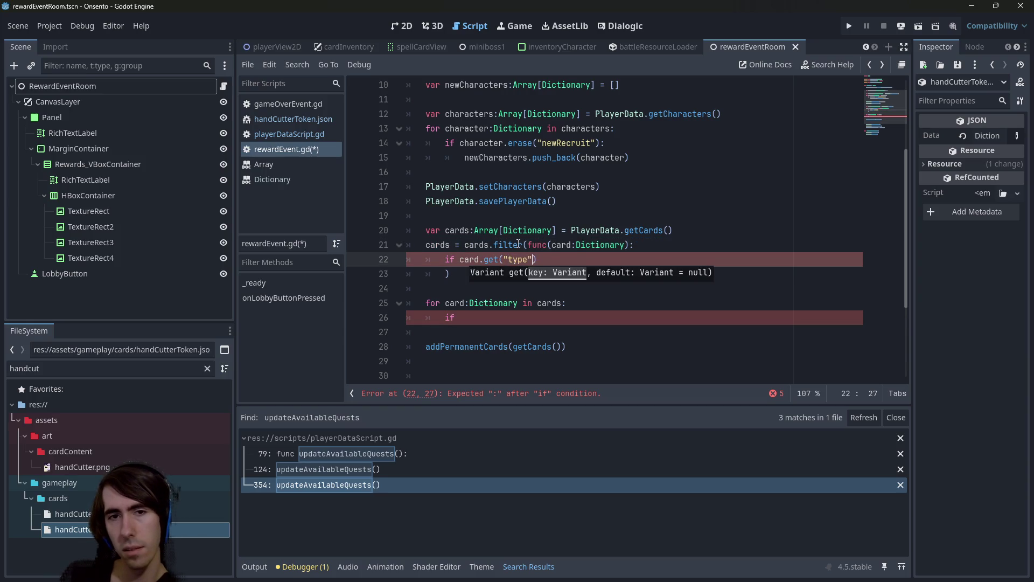
pyautogui.write('"')
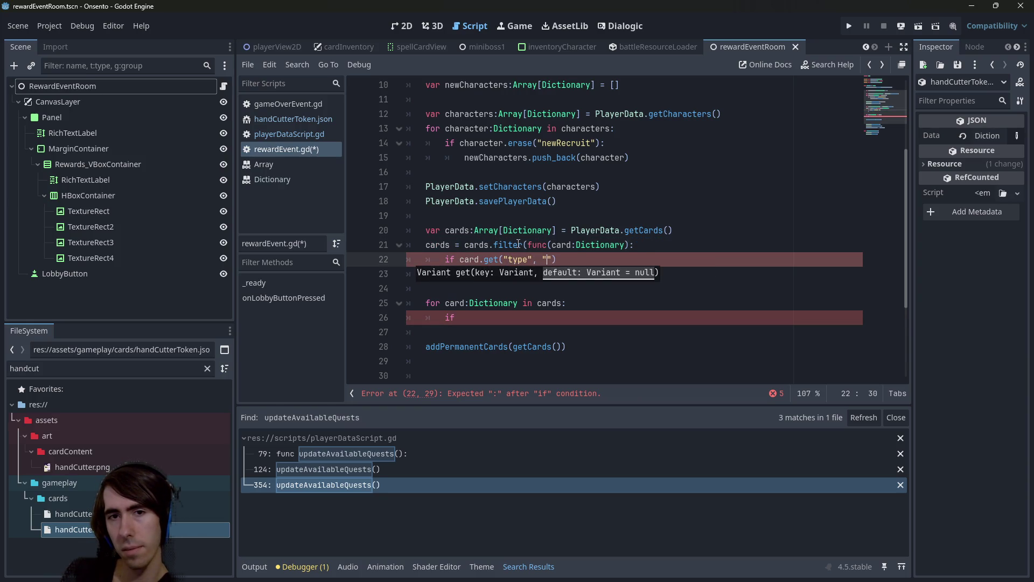
pyautogui.press('BackSpace')
pyautogui.press('BackSpace')
pyautogui.hotkey('ctrl', 'Left')
pyautogui.hotkey('ctrl', 'Left')
pyautogui.press('BackSpace')
pyautogui.press('BackSpace')
pyautogui.press('BackSpace')
pyautogui.write('var type =')
pyautogui.press('Left')
pyautogui.press('Left')
pyautogui.press('Left')
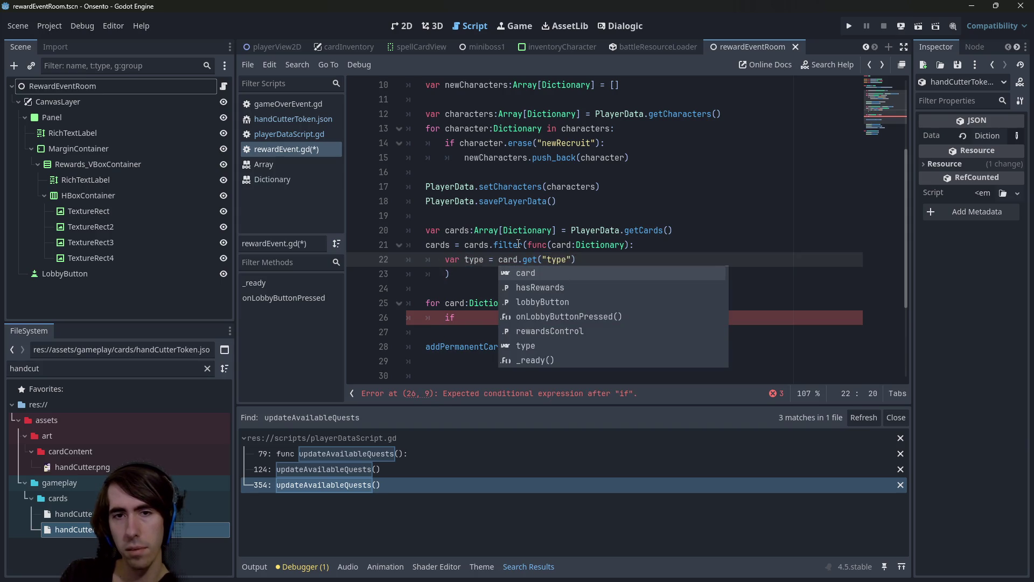
# - Make line 22 read 'var type:String = card.get("type", "")'
pyautogui.write(':String')
pyautogui.press('End')
pyautogui.press('Left')
pyautogui.write(', ""')
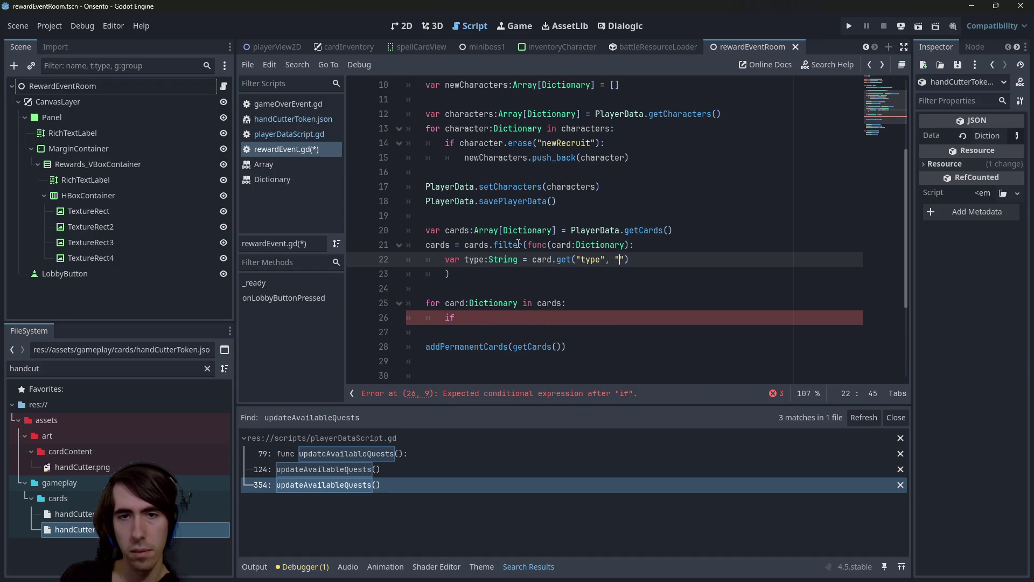
pyautogui.press('End')
# - Add 'if type == "token":' on line 23, verifying the token type in the card JSON
pyautogui.press('Return')
pyautogui.write('fi')
pyautogui.press('BackSpace')
pyautogui.press('BackSpace')
pyautogui.write('if type == "token')
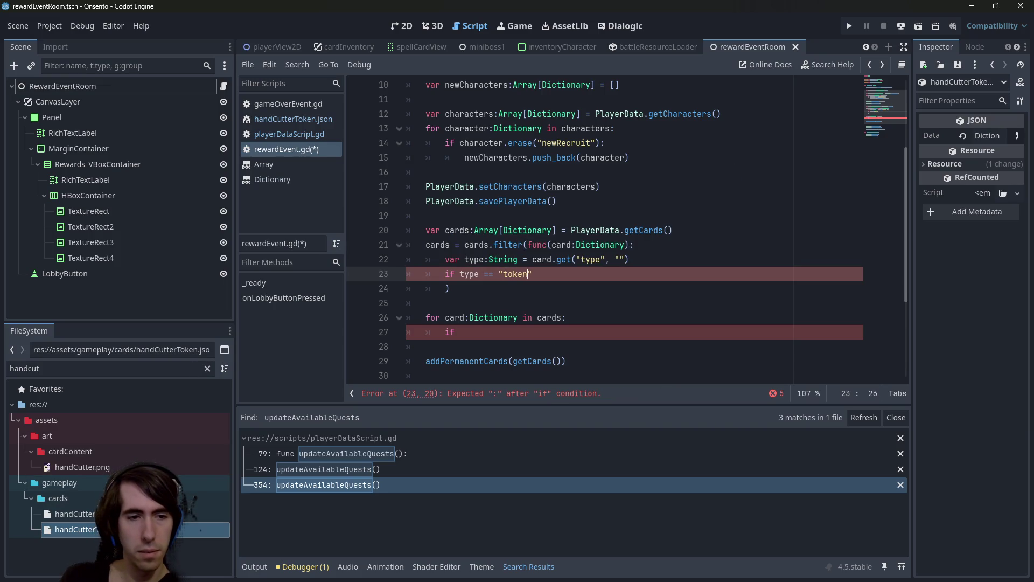
pyautogui.doubleClick(75, 529)
pyautogui.click(472, 249)
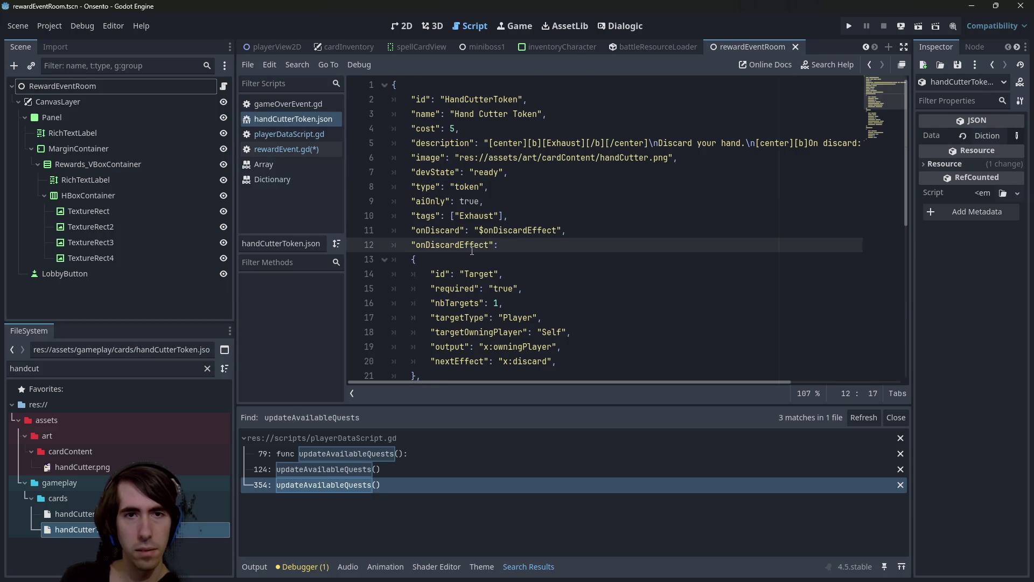
pyautogui.hotkey('alt', 'Left')
pyautogui.click(559, 270)
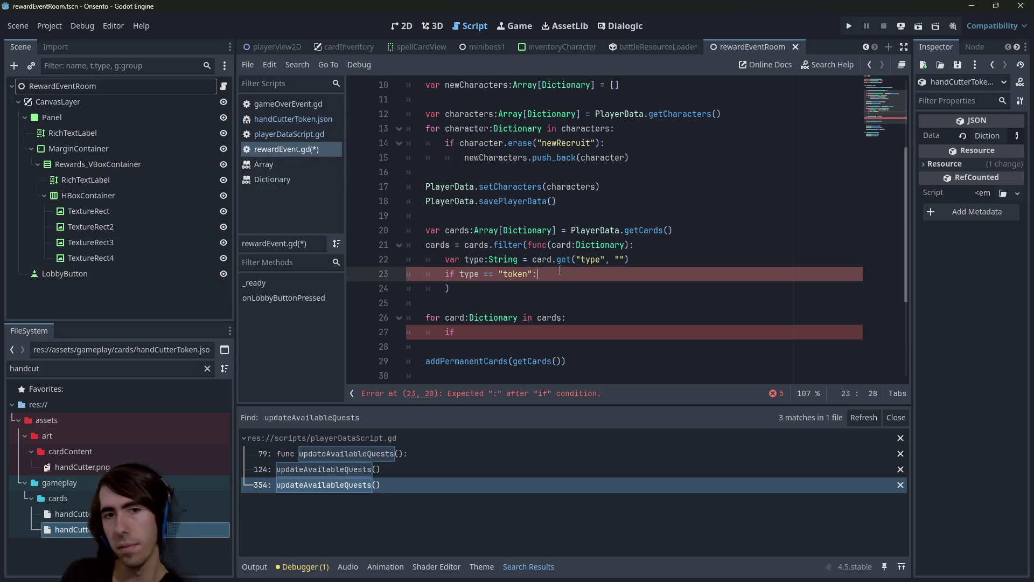
pyautogui.press('Return')
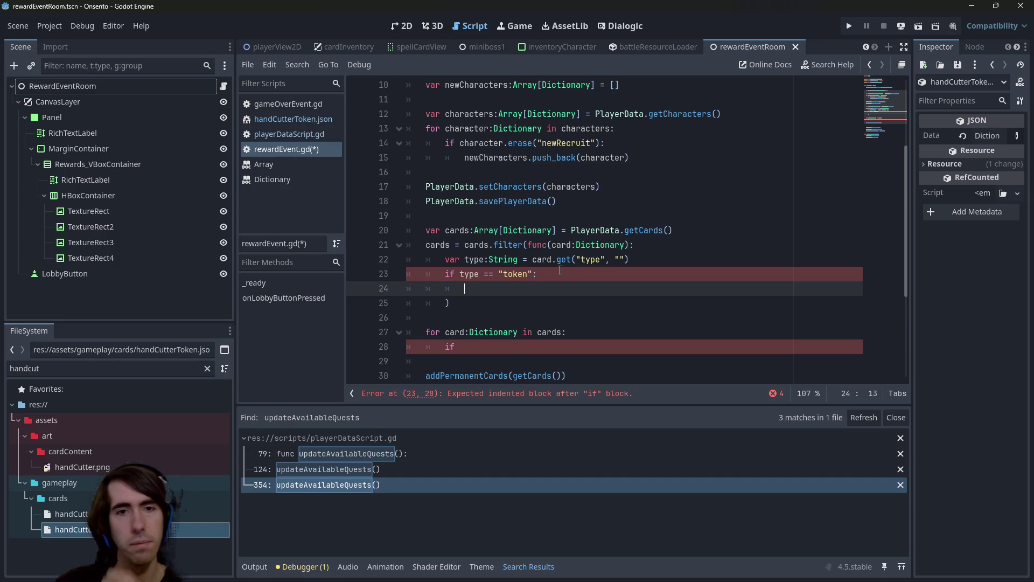
# - Return false inside the token check, tidy the extra blank lines, and save
pyautogui.doubleClick(469, 272)
pyautogui.click(480, 288)
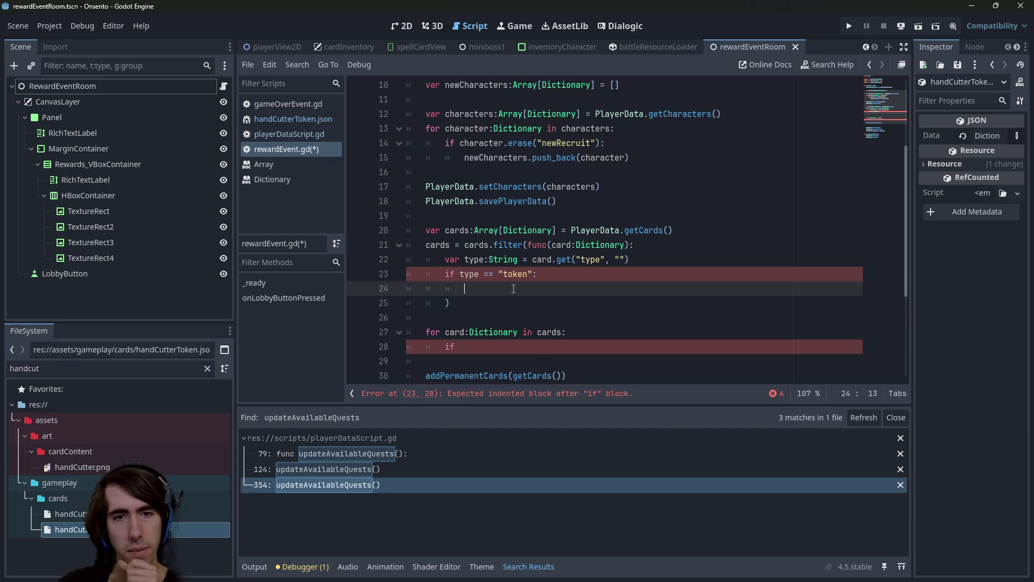
pyautogui.write('return false')
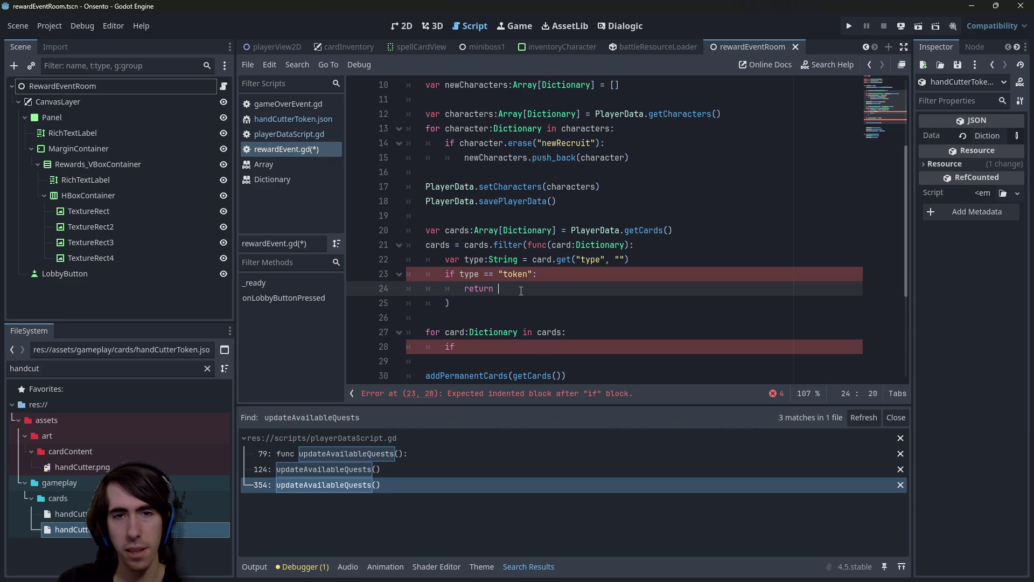
pyautogui.press('Return')
pyautogui.press('Return')
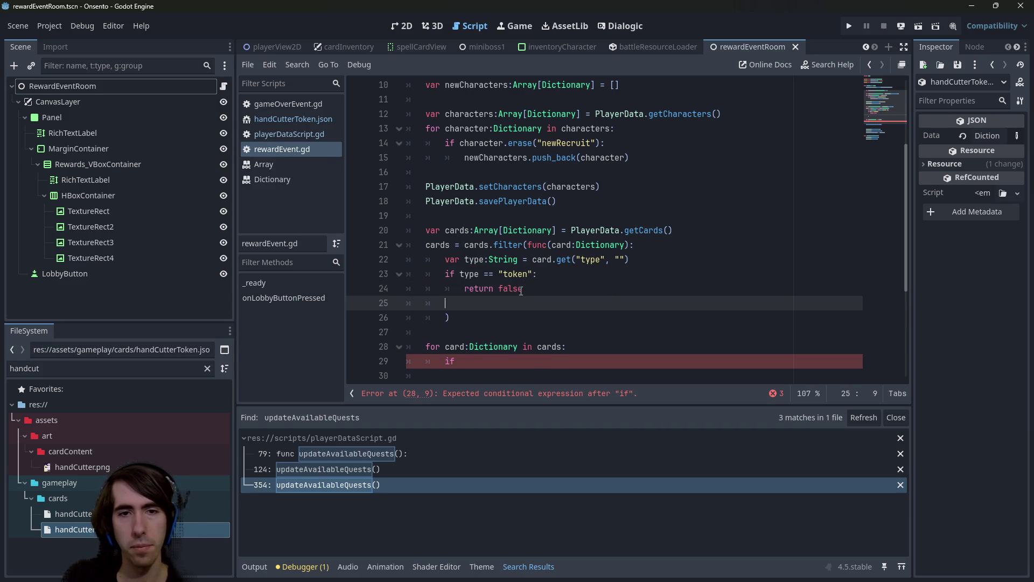
pyautogui.press('Return')
pyautogui.press('Return')
pyautogui.press('Up')
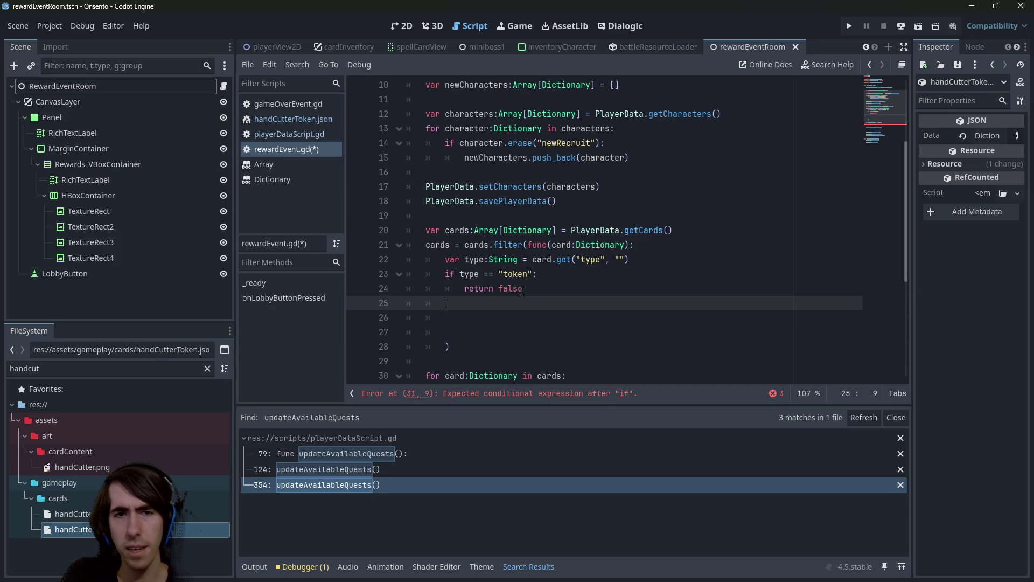
pyautogui.press('Up')
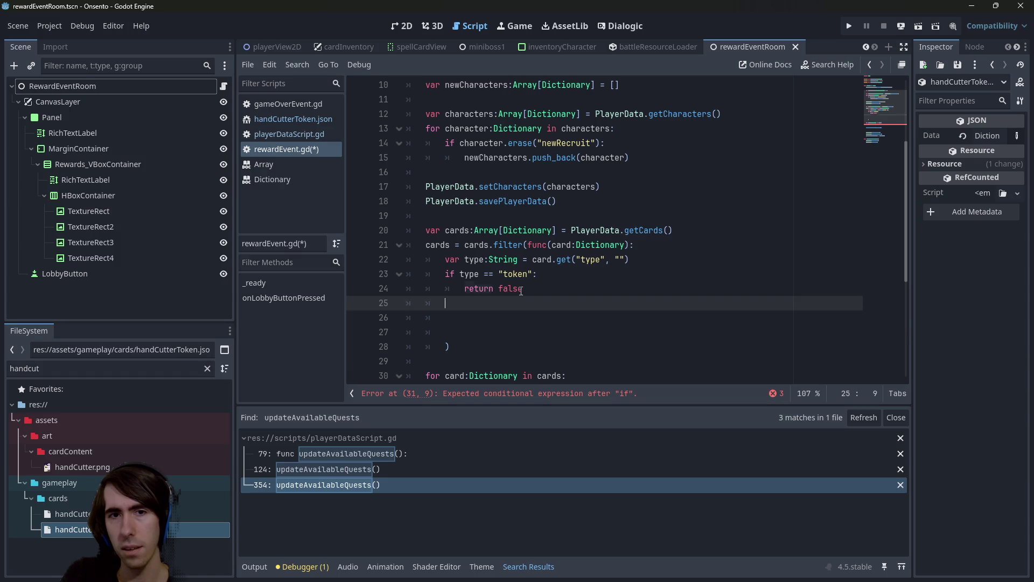
pyautogui.press('Up')
pyautogui.press('Up')
pyautogui.hotkey('ctrl', 'shift', 'Right')
pyautogui.hotkey('ctrl', 'shift', 'Right')
pyautogui.hotkey('ctrl', 'shift', 'Right')
pyautogui.press('Down')
pyautogui.press('Down')
pyautogui.press('Down')
pyautogui.press('BackSpace')
pyautogui.press('BackSpace')
pyautogui.press('BackSpace')
pyautogui.press('BackSpace')
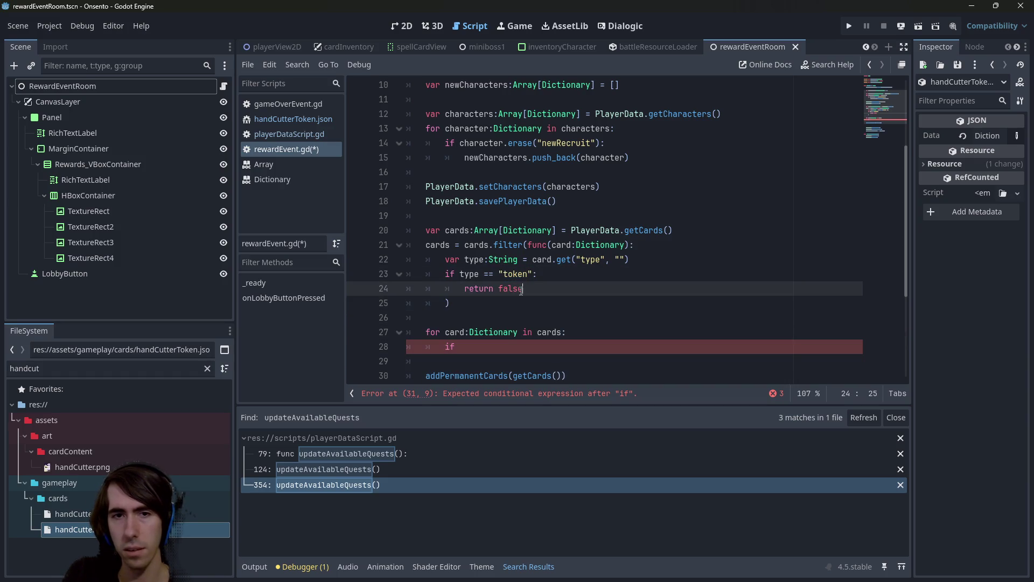
pyautogui.hotkey('ctrl', 's')
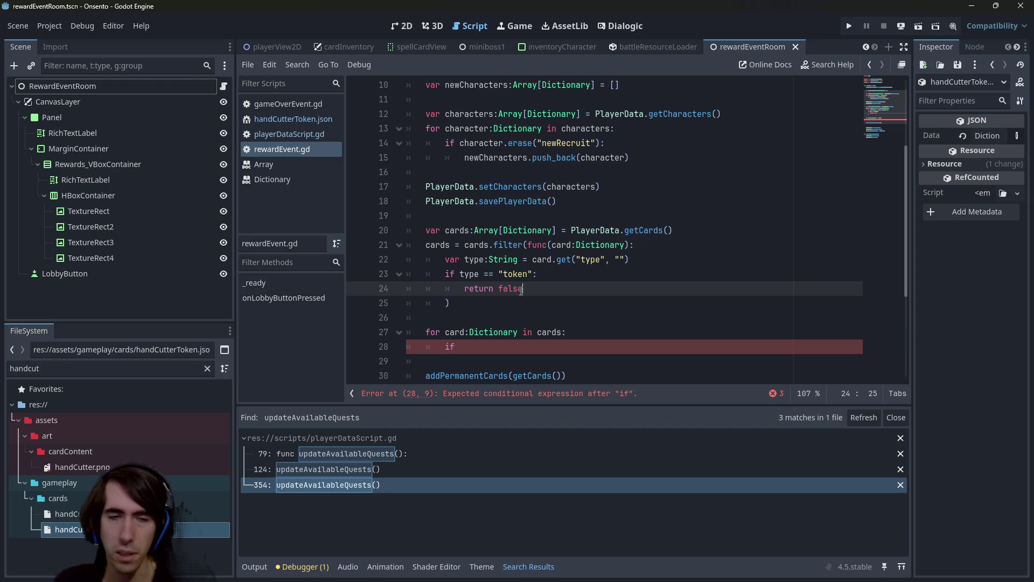
# - Add a fallback 'return true' for other cards, drop the empty line 25, and save
pyautogui.press('Return')
pyautogui.press('Return')
pyautogui.write('return true')
pyautogui.hotkey('ctrl', 's')
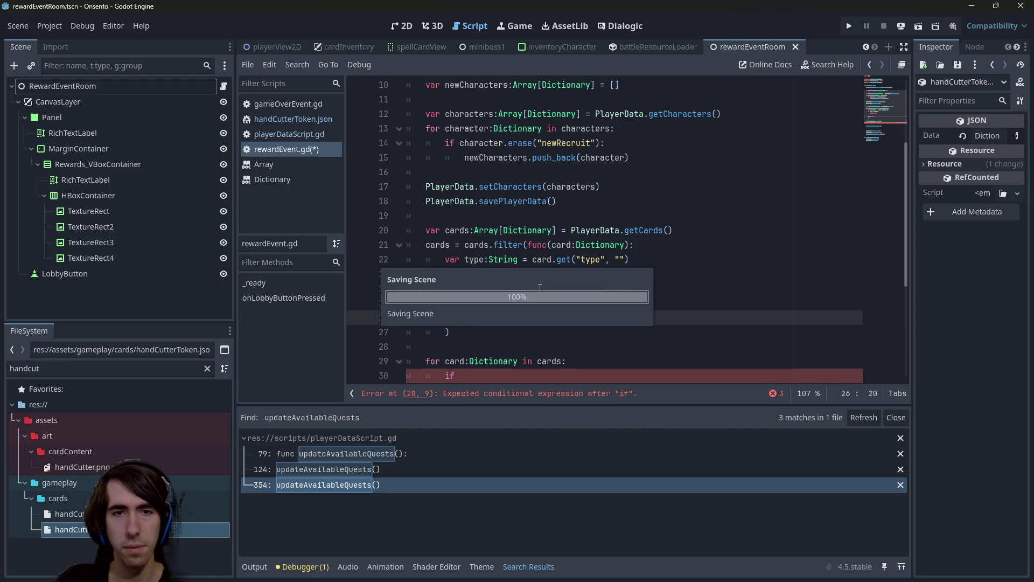
pyautogui.doubleClick(437, 246)
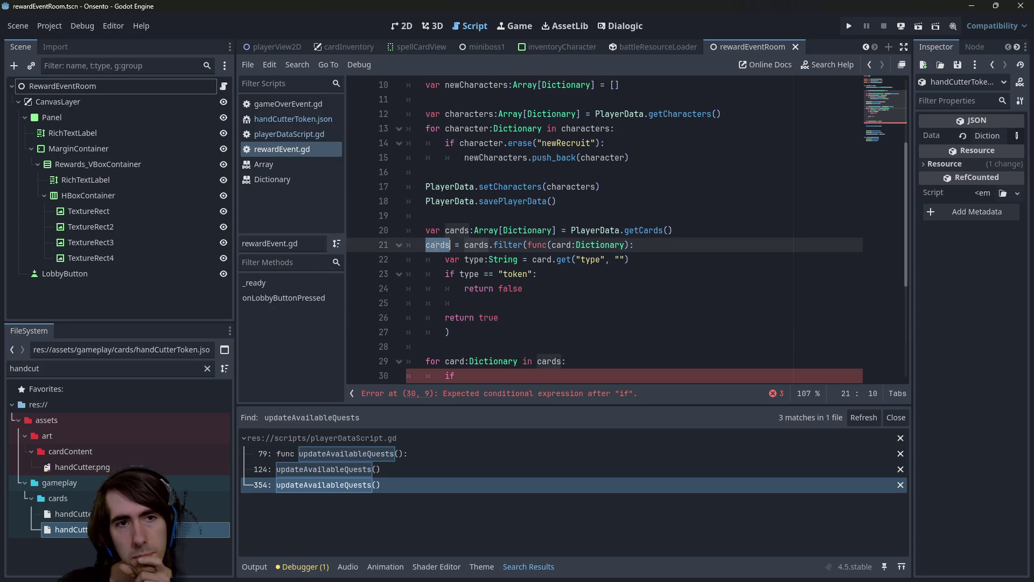
pyautogui.click(509, 303)
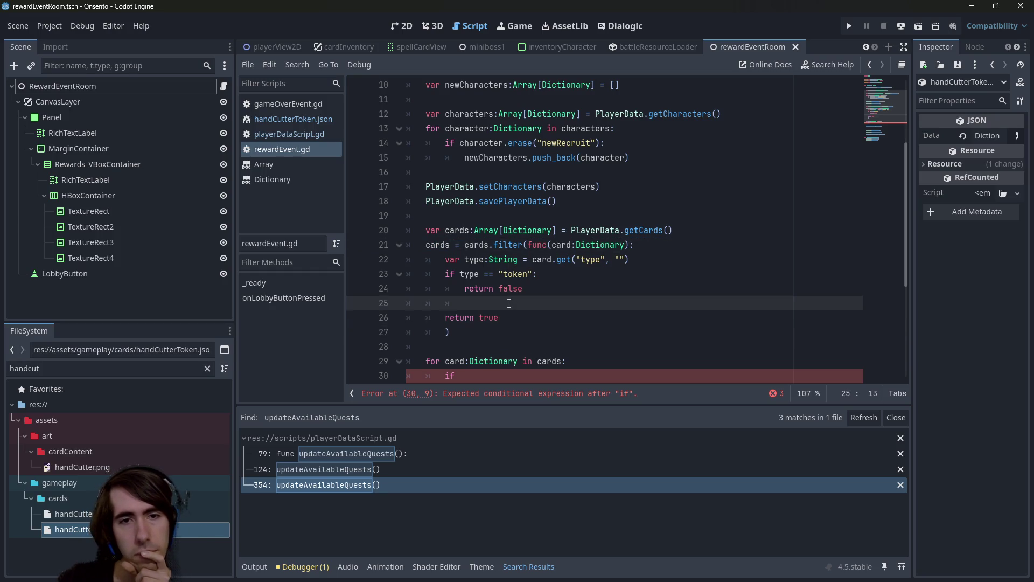
pyautogui.press('BackSpace')
pyautogui.press('BackSpace')
pyautogui.press('BackSpace')
pyautogui.hotkey('ctrl', 's')
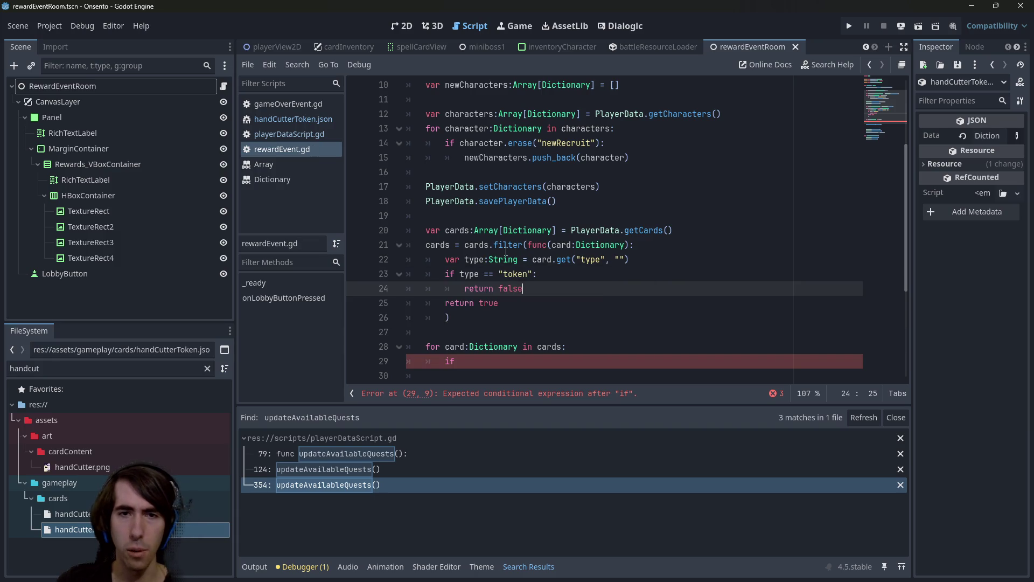
# - Add the comment '# TODO : add other conditions' below return false
pyautogui.moveTo(534, 293); pyautogui.dragTo(362, 286)
pyautogui.click(597, 288)
pyautogui.press('Return')
pyautogui.write('# TODO : add other que')
pyautogui.press('BackSpace')
pyautogui.press('BackSpace')
pyautogui.press('BackSpace')
pyautogui.write('conditions')
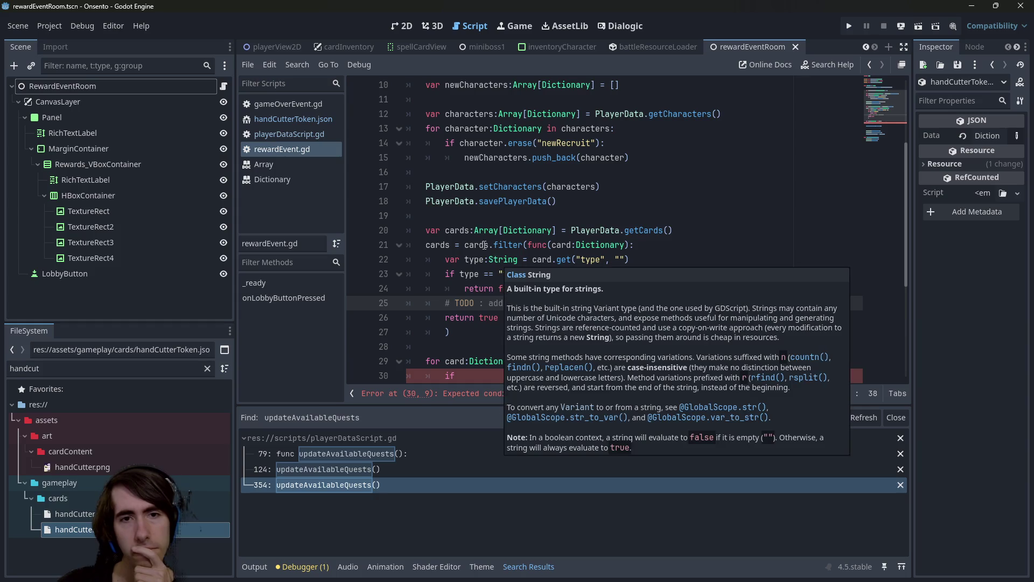
# - Insert blank lines between return false and the TODO comment
pyautogui.doubleClick(560, 245)
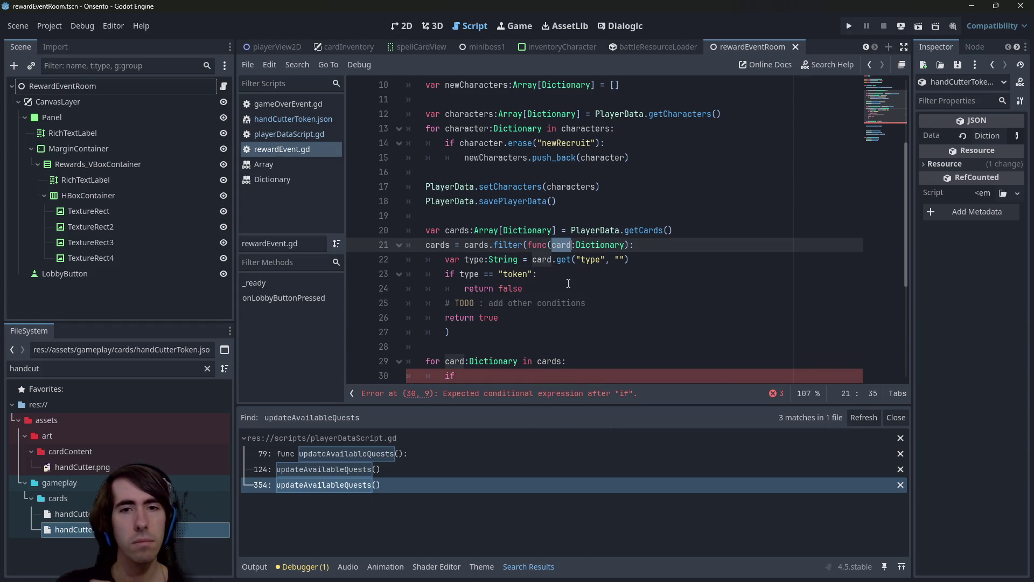
pyautogui.doubleClick(444, 247)
pyautogui.scroll(-2, 445, 252)
pyautogui.scroll(1, 452, 248)
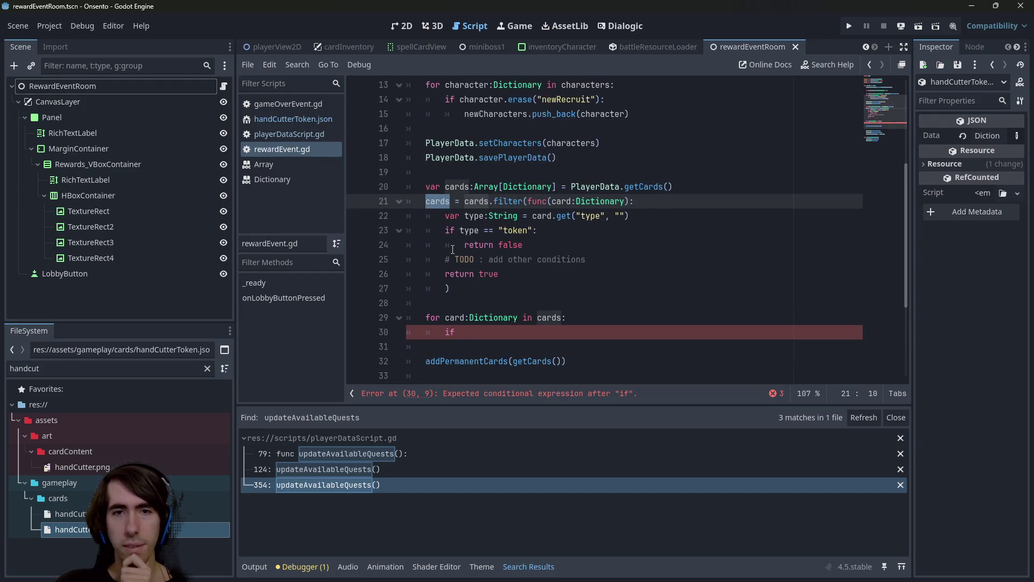
pyautogui.click(604, 259)
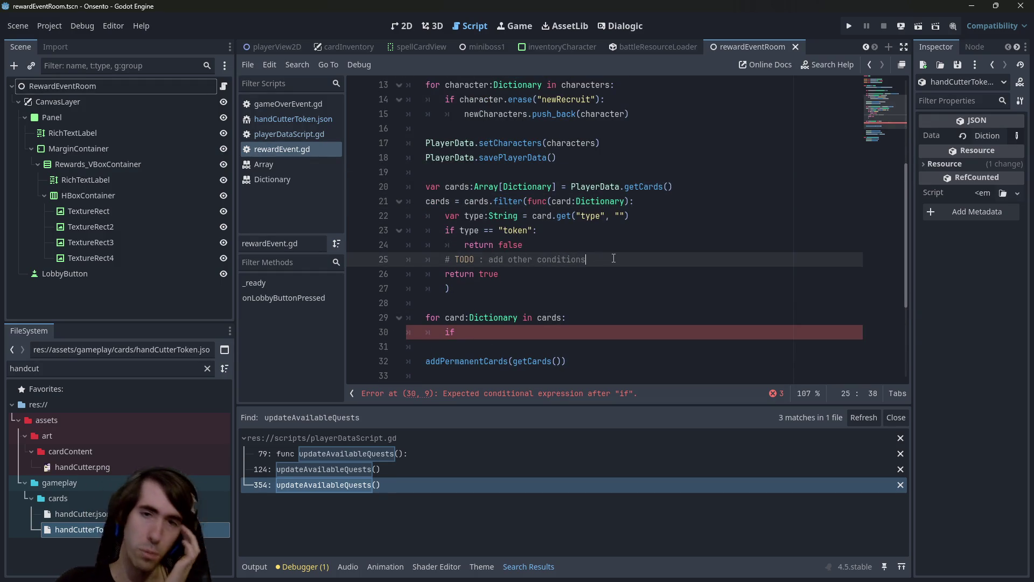
pyautogui.press('Up')
pyautogui.press('Return')
pyautogui.press('Return')
pyautogui.press('BackSpace')
pyautogui.press('Return')
pyautogui.press('Up')
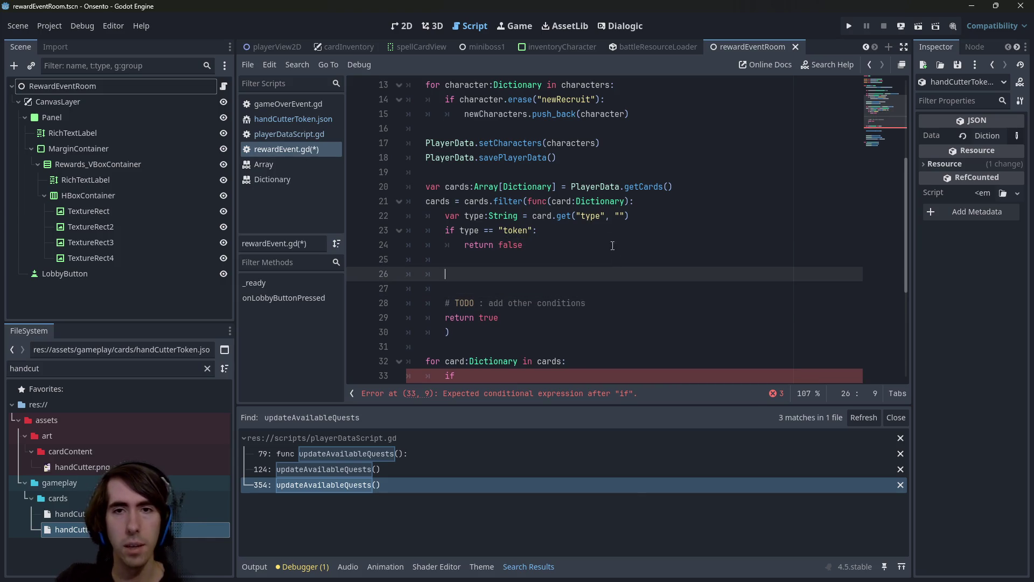
pyautogui.doubleClick(592, 185)
# - Write a PlayerData.getPermanentCards() call and move it to a new line below the cards line
pyautogui.hotkey('ctrl', 'c')
pyautogui.click(516, 263)
pyautogui.press('Down')
pyautogui.hotkey('ctrl', 'v')
pyautogui.write('.getperm')
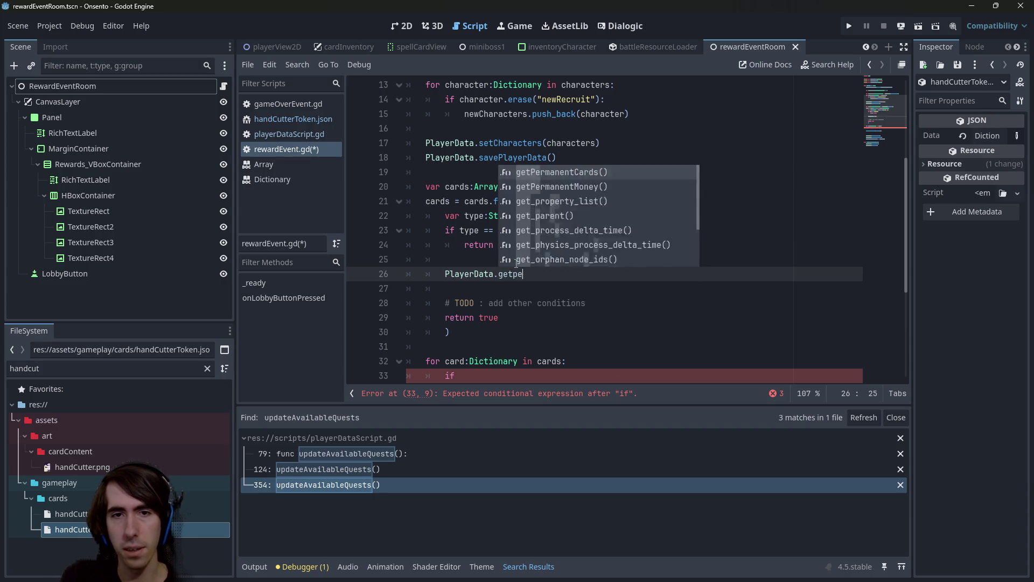
pyautogui.press('Return')
pyautogui.hotkey('shift', 'Home')
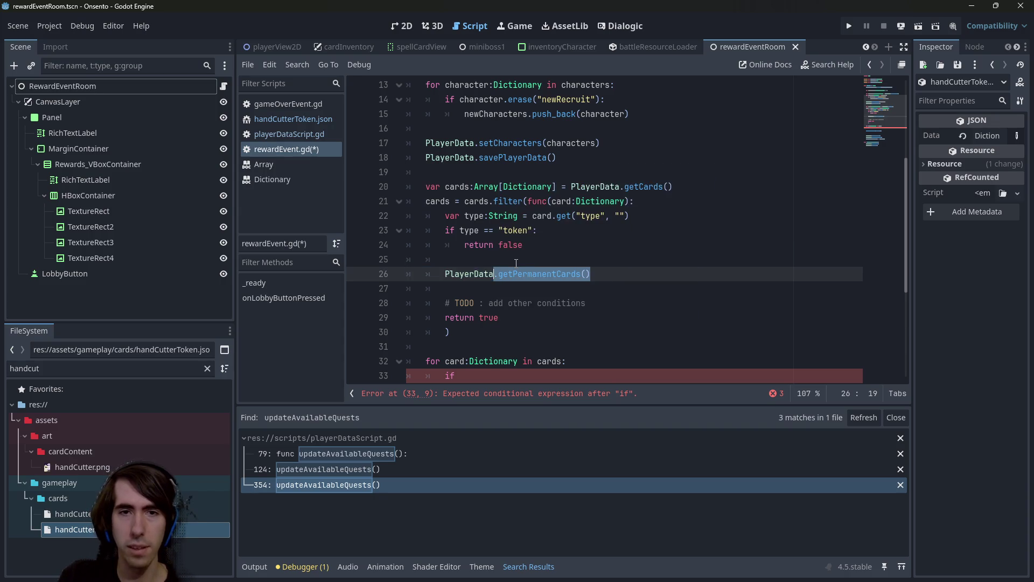
pyautogui.hotkey('ctrl', 'x')
pyautogui.click(689, 186)
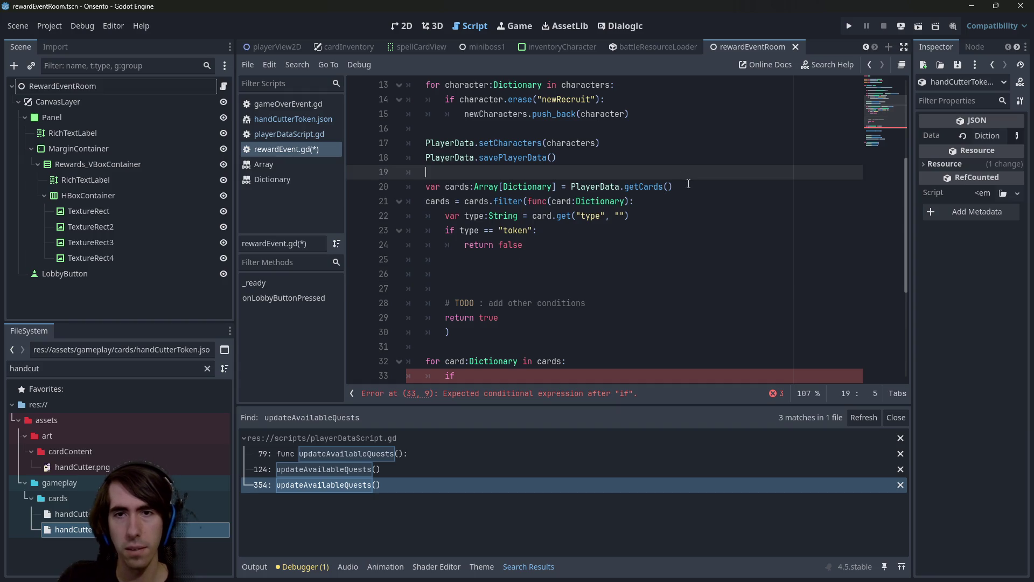
pyautogui.press('Return')
pyautogui.hotkey('ctrl', 'v')
# - Copy the cards declaration in front of the call and check what getPermanentCards returns
pyautogui.hotkey('ctrl', 'shift', 'Left')
pyautogui.hotkey('ctrl', 'shift', 'Left')
pyautogui.hotkey('ctrl', 'shift', 'Left')
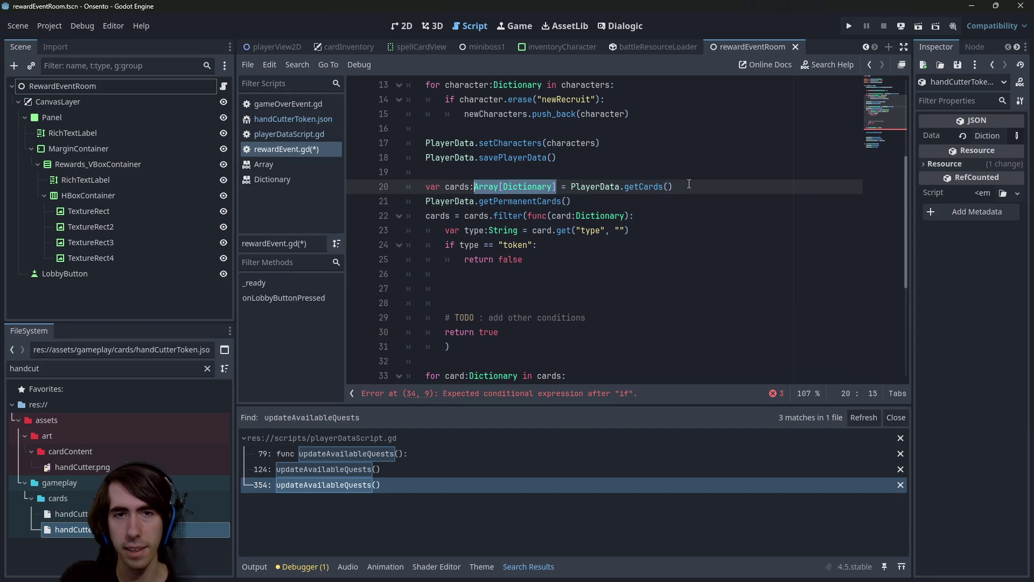
pyautogui.hotkey('ctrl', 'c')
pyautogui.press('Down')
pyautogui.press('Home')
pyautogui.hotkey('ctrl', 'v')
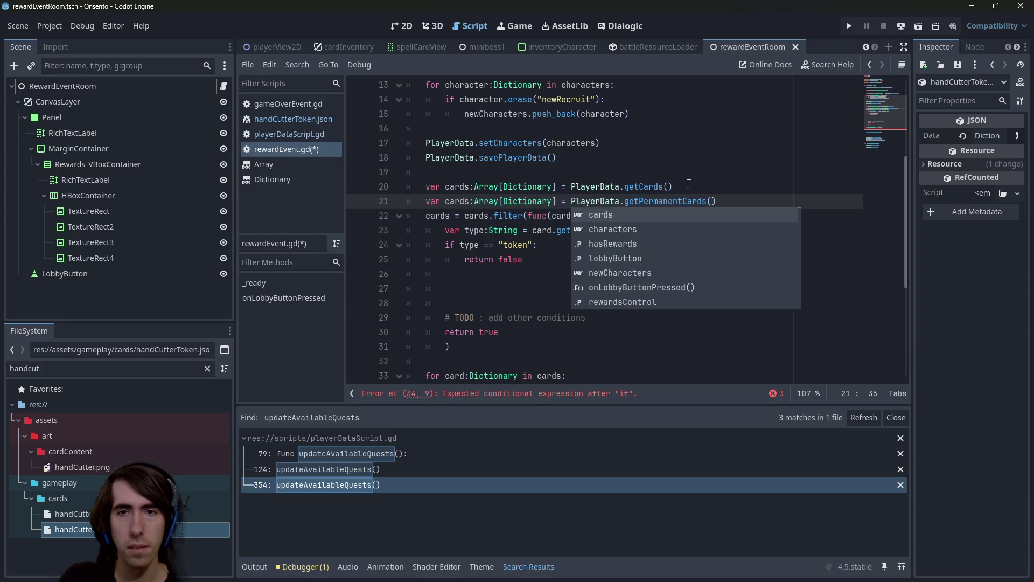
pyautogui.keyDown('ctrl'); pyautogui.click(636, 200); pyautogui.keyUp('ctrl')
pyautogui.click(560, 229)
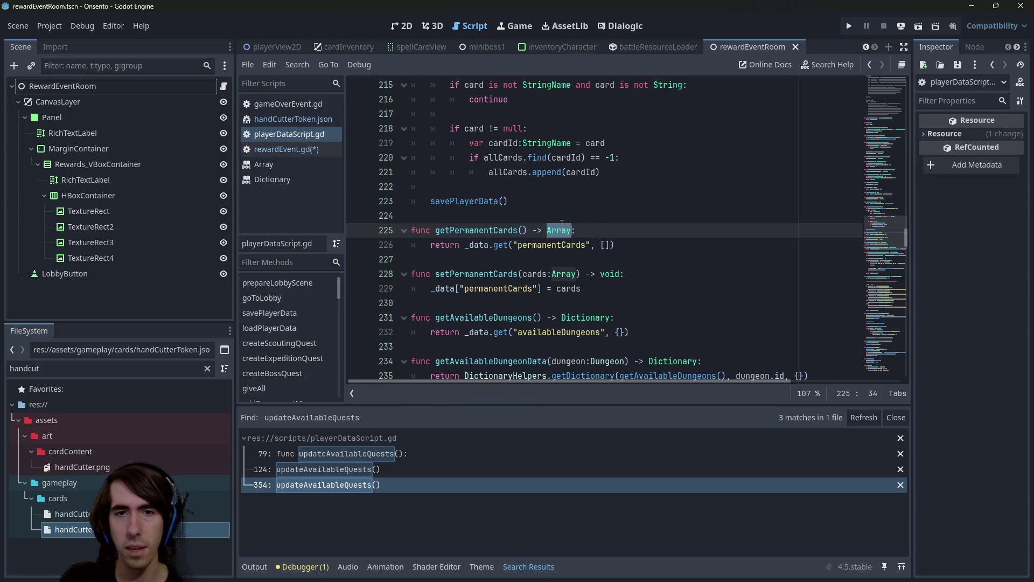
pyautogui.hotkey('alt', 'Left')
pyautogui.hotkey('alt', 'Left')
pyautogui.hotkey('alt', 'Left')
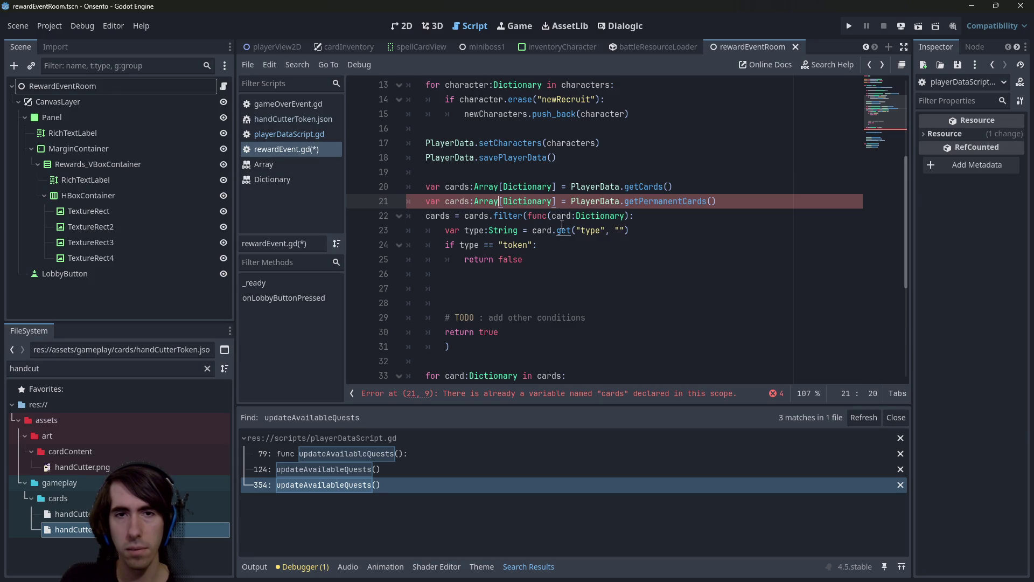
# - Turn the copied line into var permanentCards:Array[StringName] = []
pyautogui.press('Right')
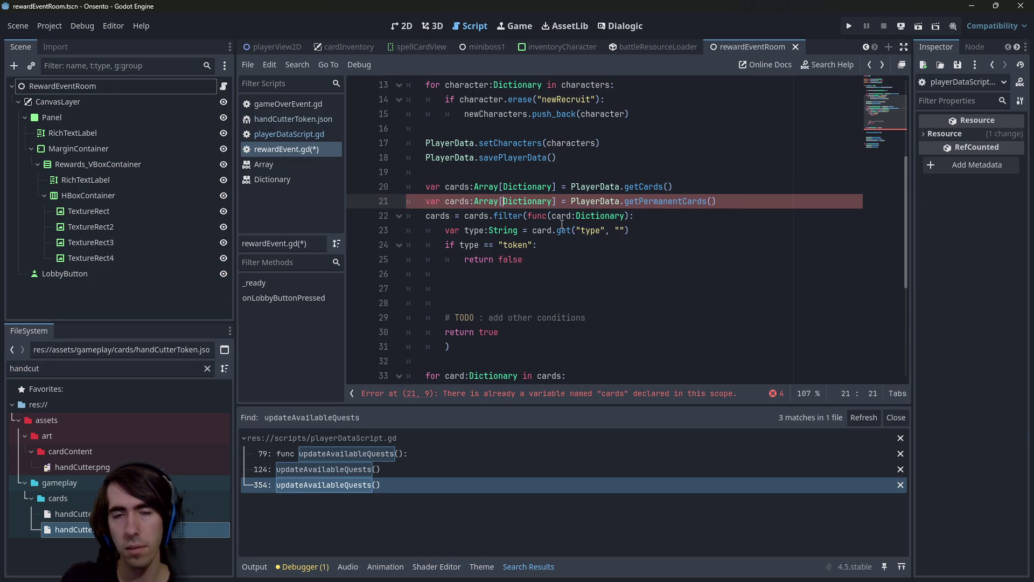
pyautogui.hotkey('ctrl', 'Delete')
pyautogui.press('BackSpace')
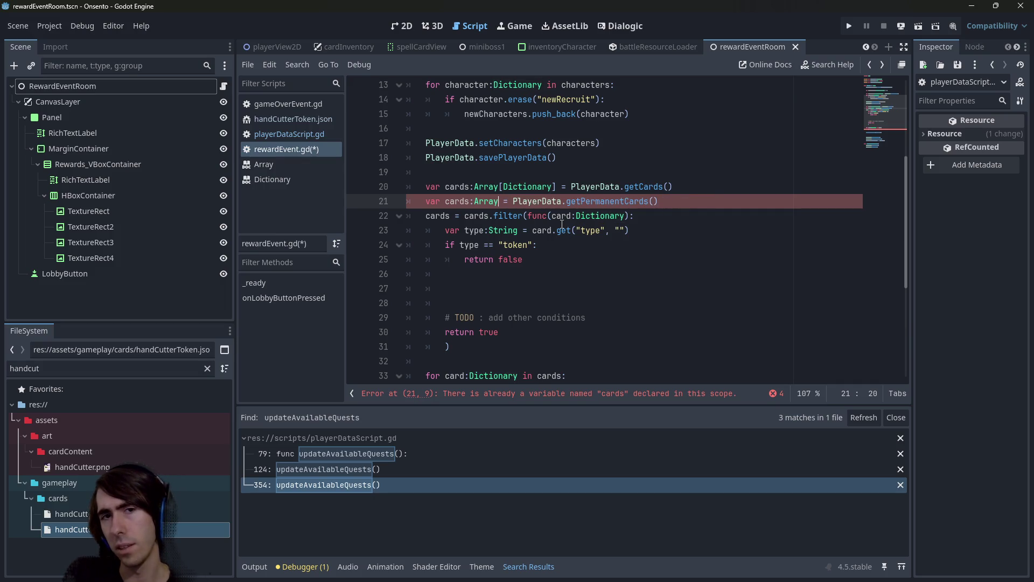
pyautogui.write('[StringN')
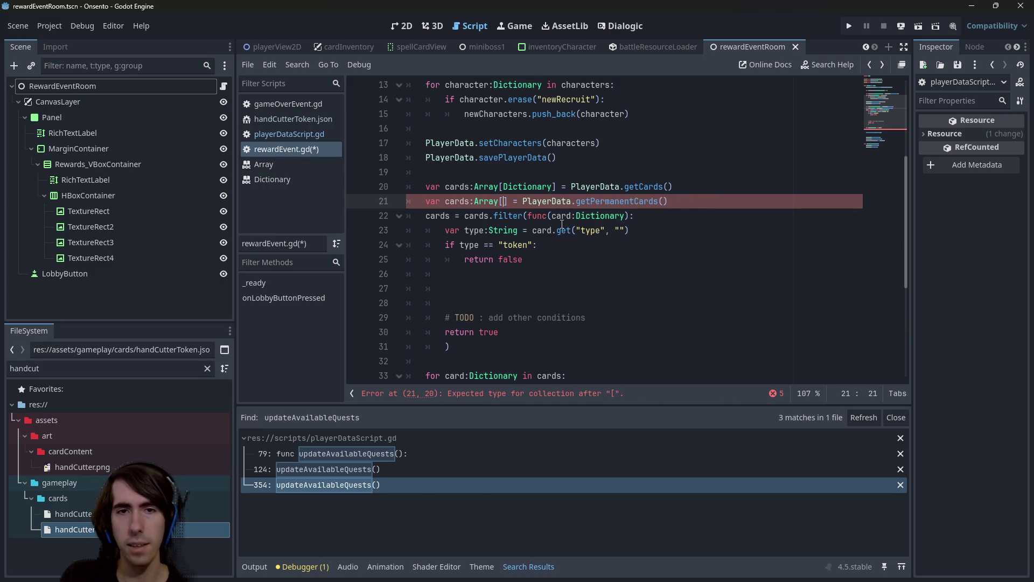
pyautogui.write('ame')
pyautogui.hotkey('ctrl', 'Left')
pyautogui.hotkey('ctrl', 'Left')
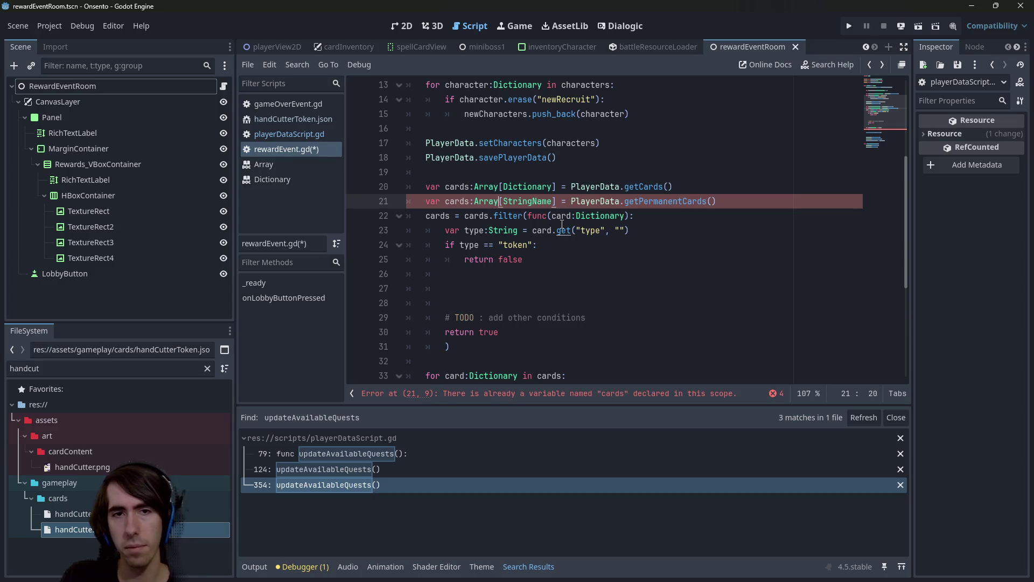
pyautogui.hotkey('ctrl', 'BackSpace')
pyautogui.write('permanen')
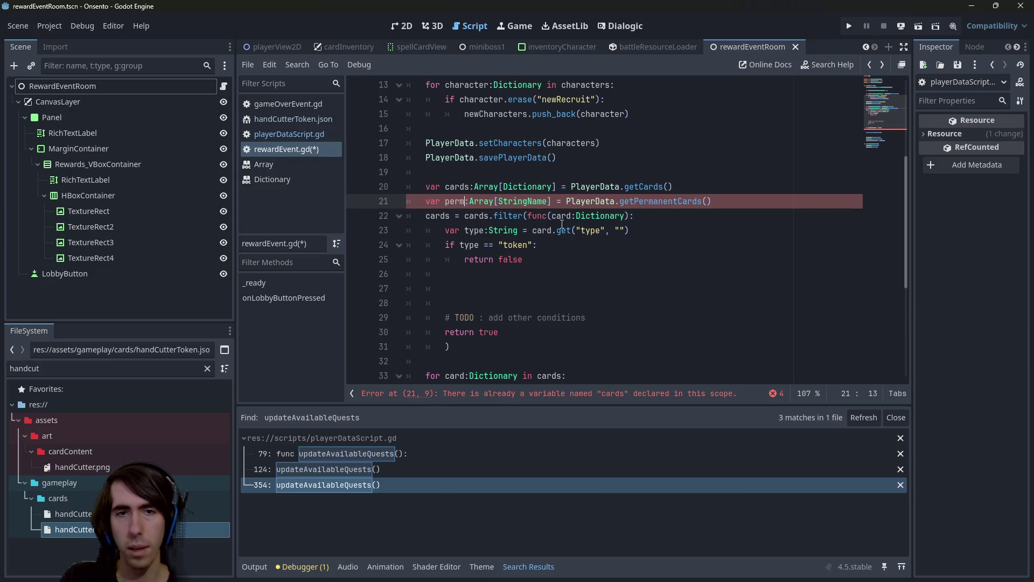
pyautogui.write('tCards')
pyautogui.hotkey('ctrl', 's')
pyautogui.hotkey('ctrl', 'Left')
pyautogui.hotkey('ctrl', 'Right')
pyautogui.hotkey('ctrl', 'Right')
pyautogui.hotkey('ctrl', 'Right')
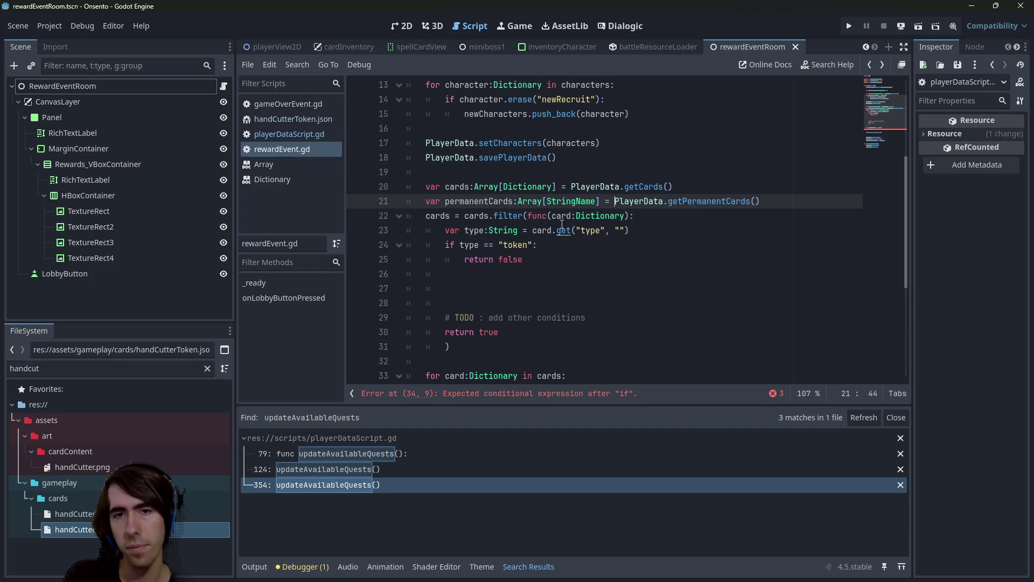
pyautogui.write('= []')
# - Fill it on the next line with permanentCards.assign(PlayerData.getPermanentCards()) and save
pyautogui.press('Return')
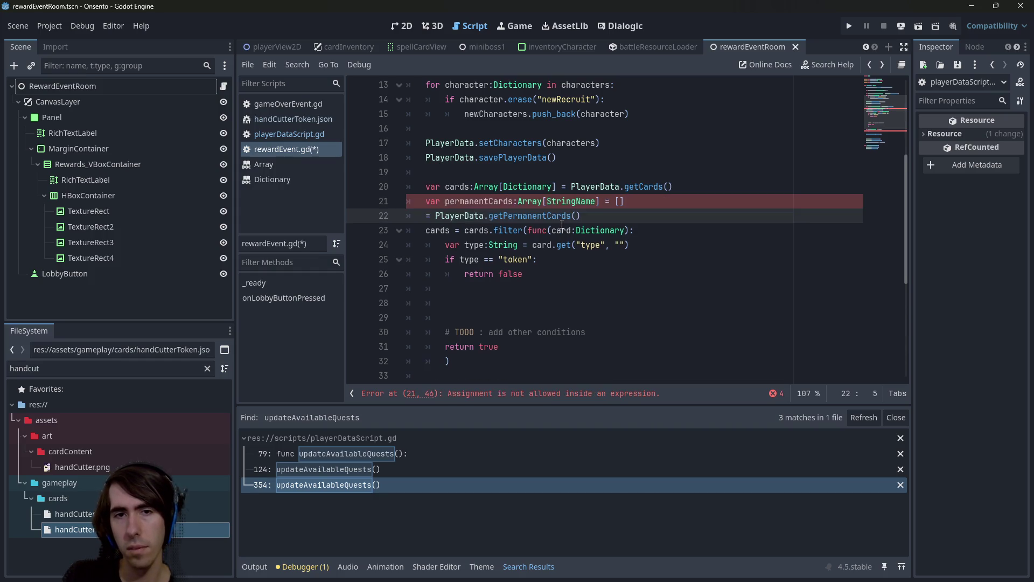
pyautogui.press('Delete')
pyautogui.press('Delete')
pyautogui.press('BackSpace')
pyautogui.press('Tab')
pyautogui.write('permanentCards.assign')
pyautogui.press('Return')
pyautogui.write('PlayerData')
pyautogui.press('Delete')
pyautogui.hotkey('ctrl', 'Left')
pyautogui.press('BackSpace')
pyautogui.press('BackSpace')
pyautogui.press('BackSpace')
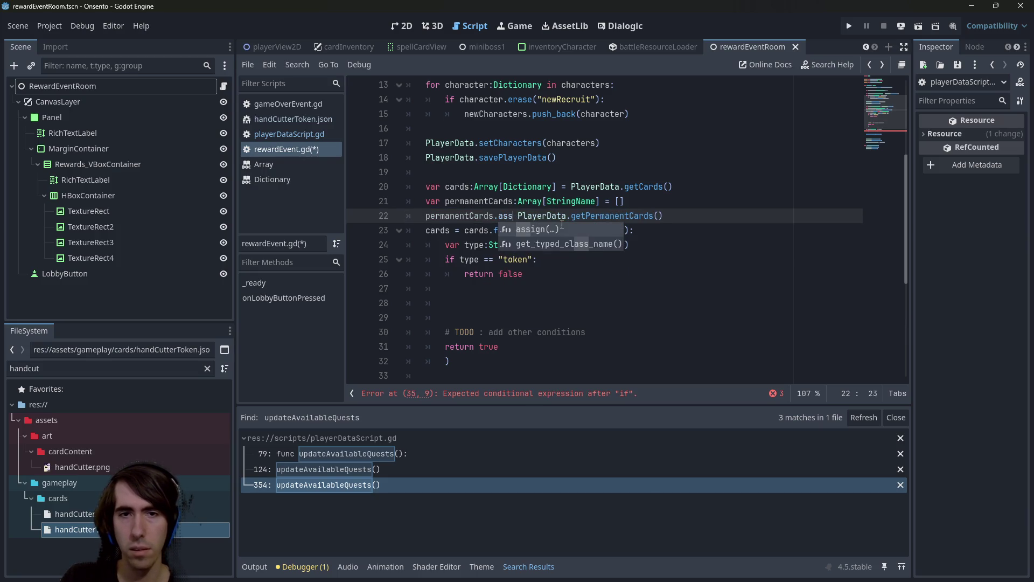
pyautogui.press('Return')
pyautogui.press('Delete')
pyautogui.press('Delete')
pyautogui.press('End')
pyautogui.write(')')
pyautogui.hotkey('ctrl', 's')
pyautogui.doubleClick(481, 216)
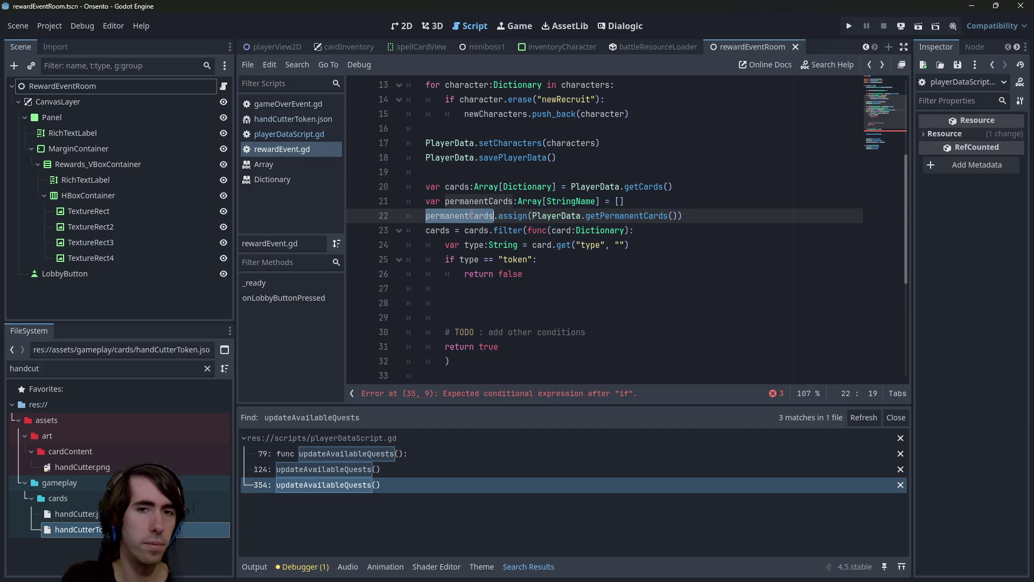
pyautogui.click(518, 297)
# - Make the filter return false when permanentCards.find(card[&"id"]) matches, and save
pyautogui.write('if permanentCards.find')
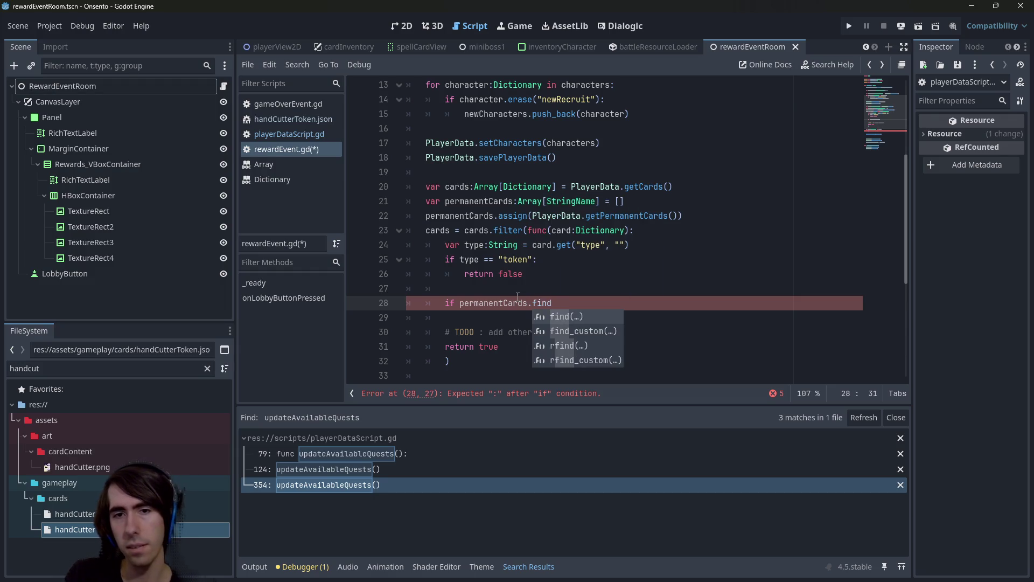
pyautogui.press('Return')
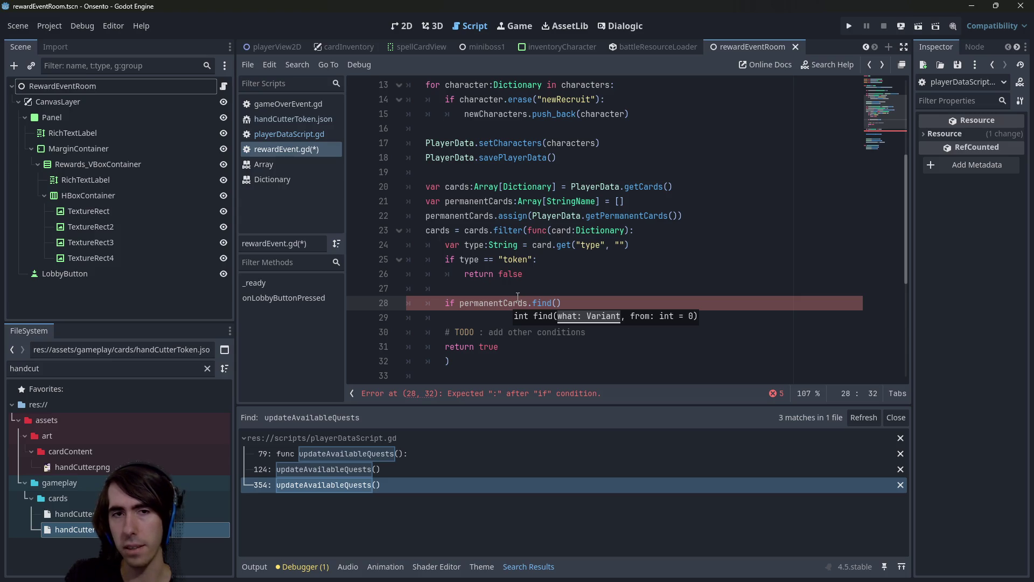
pyautogui.write('card')
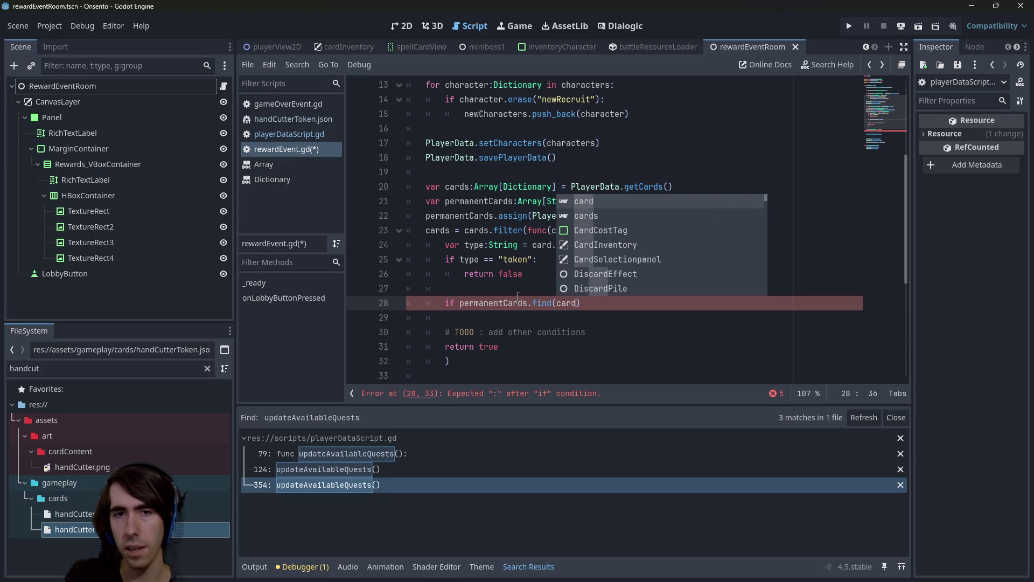
pyautogui.write('[')
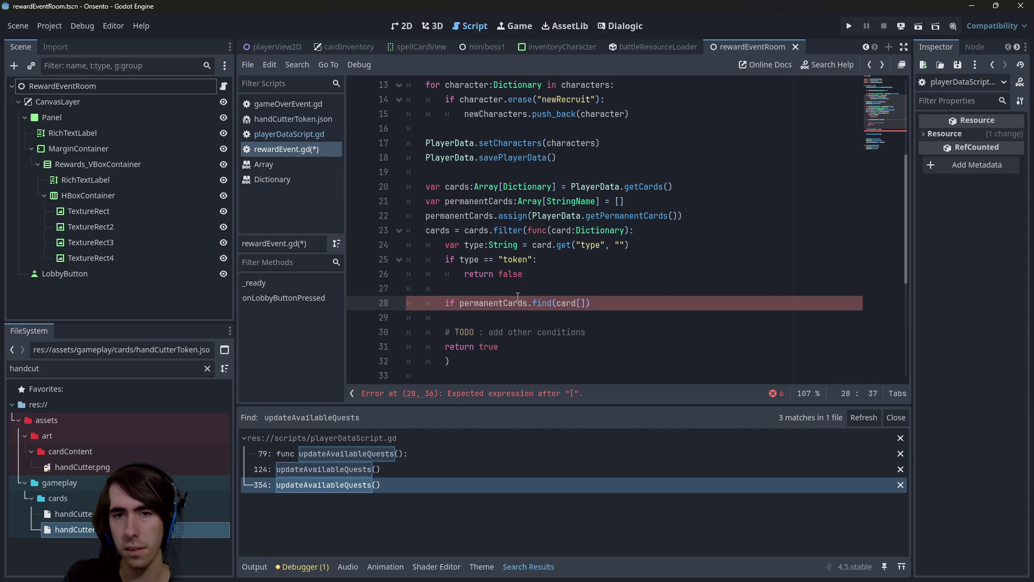
pyautogui.write('&')
pyautogui.press('BackSpace')
pyautogui.write('"id"')
pyautogui.write('&')
pyautogui.hotkey('ctrl', 's')
pyautogui.click(656, 305)
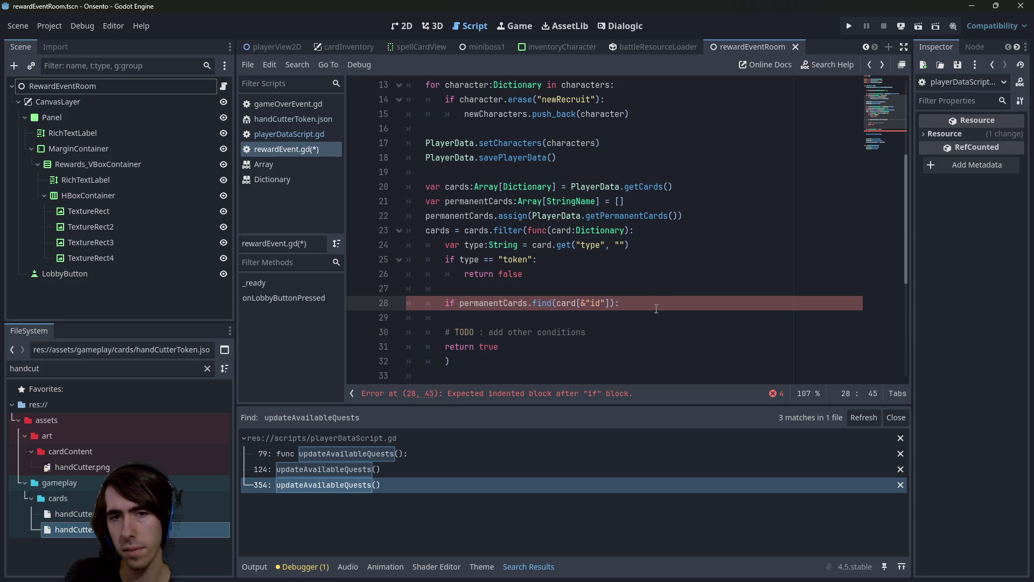
pyautogui.press('Return')
pyautogui.write('return fase')
pyautogui.press('BackSpace')
pyautogui.press('BackSpace')
pyautogui.write('lse')
pyautogui.hotkey('ctrl', 's')
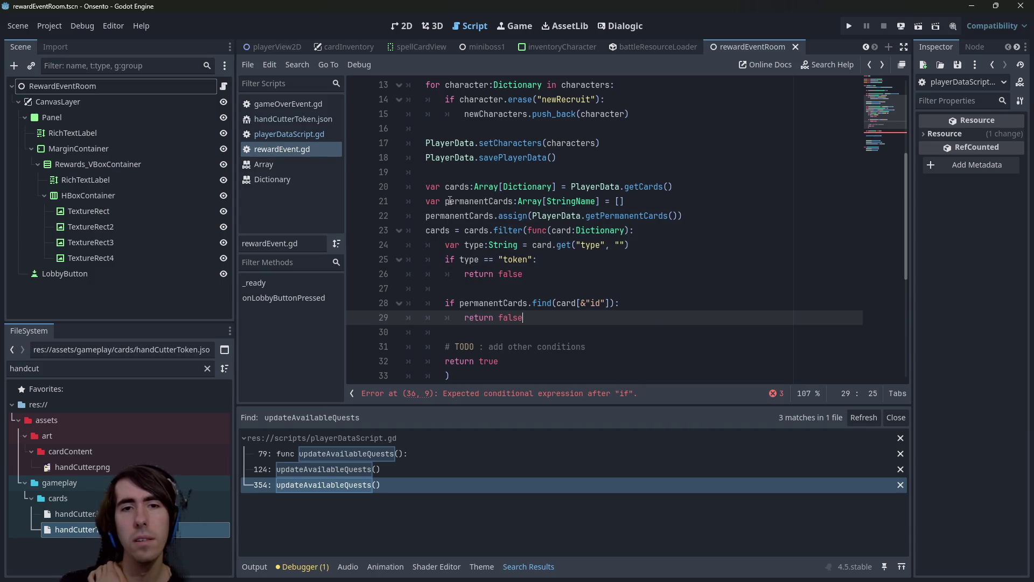
# - Start a newCards variable on line 23, comparing with the newCharacters declaration above
pyautogui.click(438, 240)
pyautogui.doubleClick(437, 230)
pyautogui.doubleClick(452, 188)
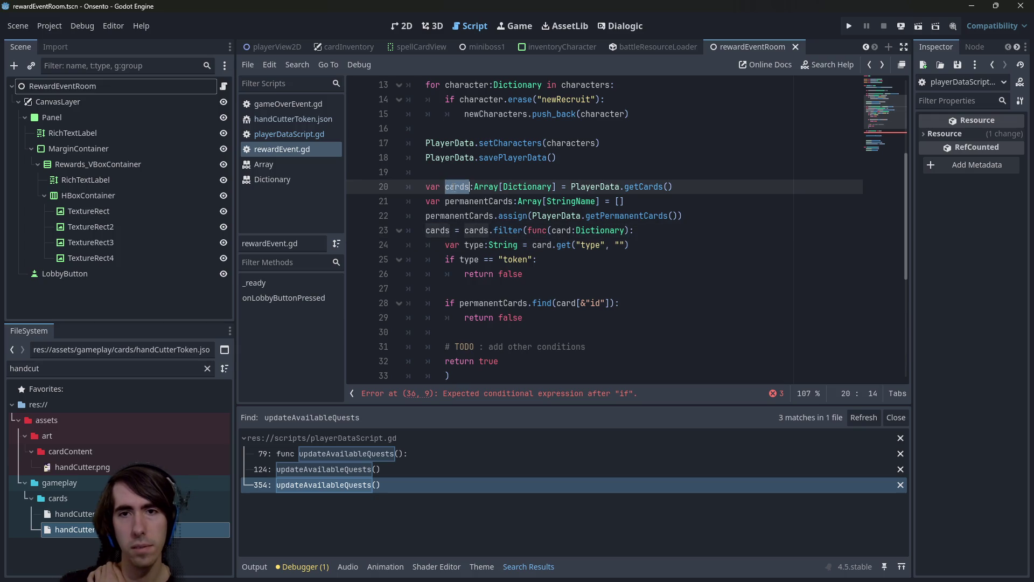
pyautogui.click(426, 230)
pyautogui.write('var newC')
pyautogui.scroll(4, 471, 235)
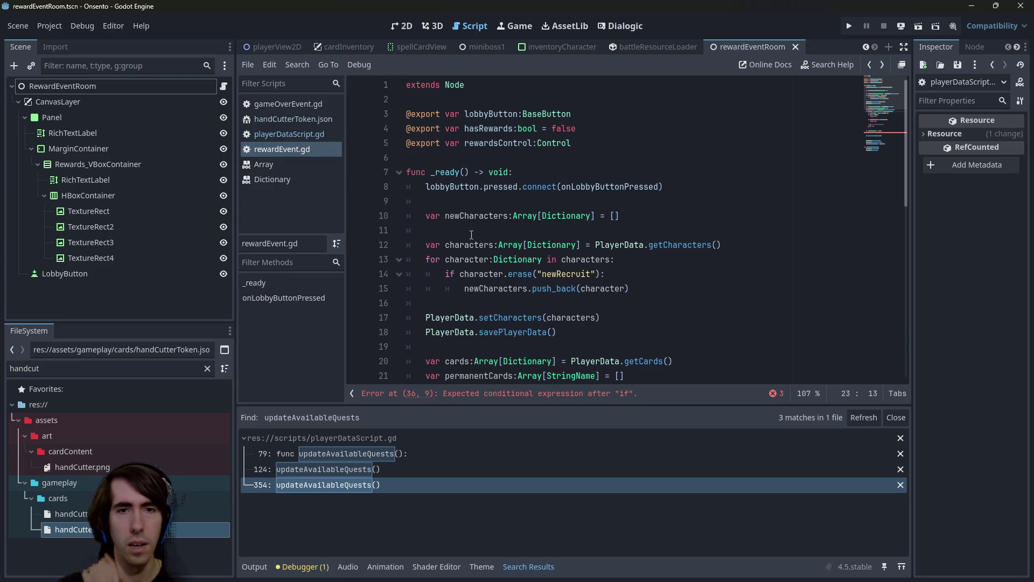
pyautogui.click(474, 245)
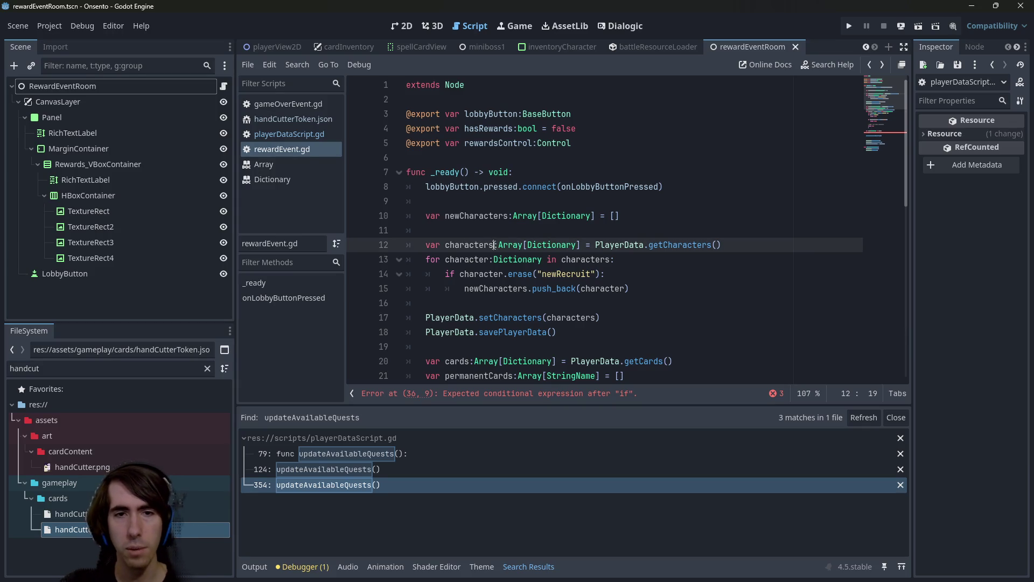
pyautogui.moveTo(495, 245); pyautogui.dragTo(425, 247)
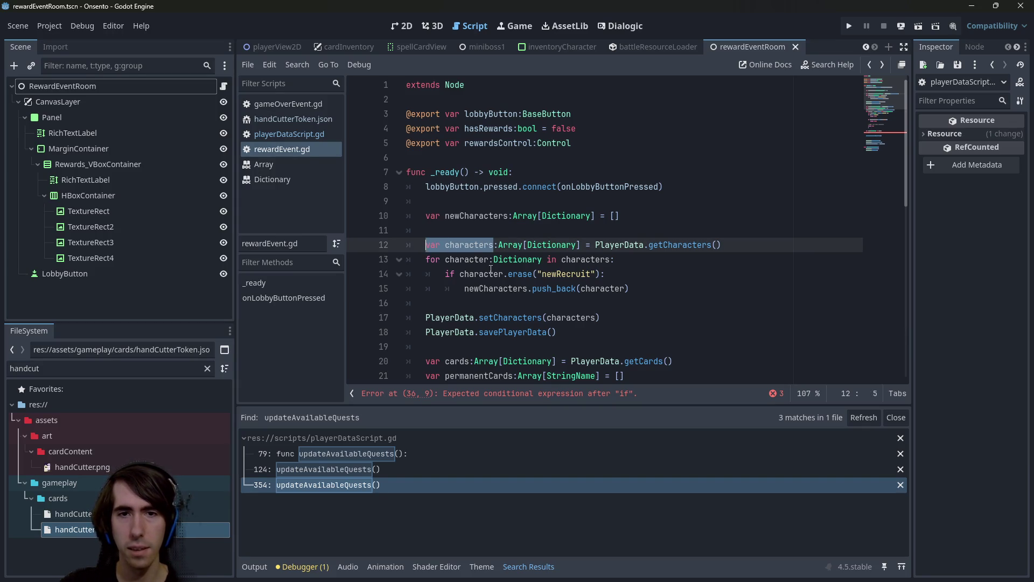
pyautogui.scroll(-1, 507, 276)
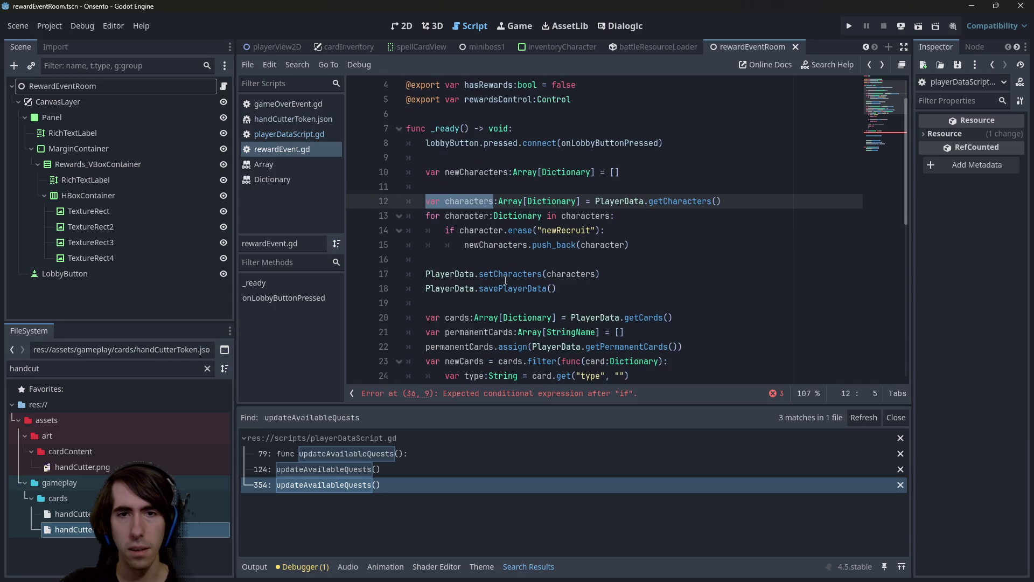
pyautogui.click(496, 244)
pyautogui.doubleClick(496, 245)
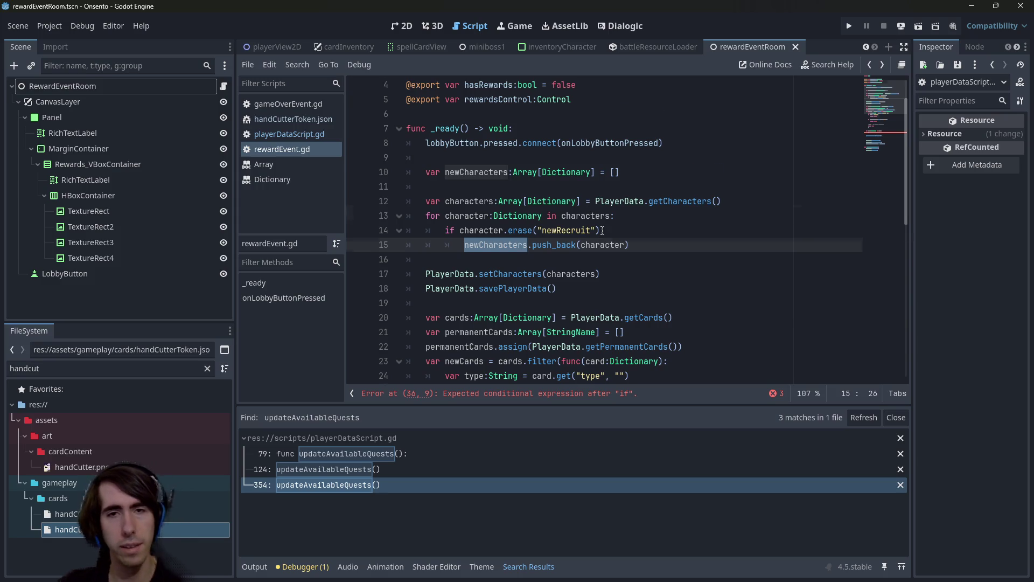
pyautogui.scroll(-4, 602, 230)
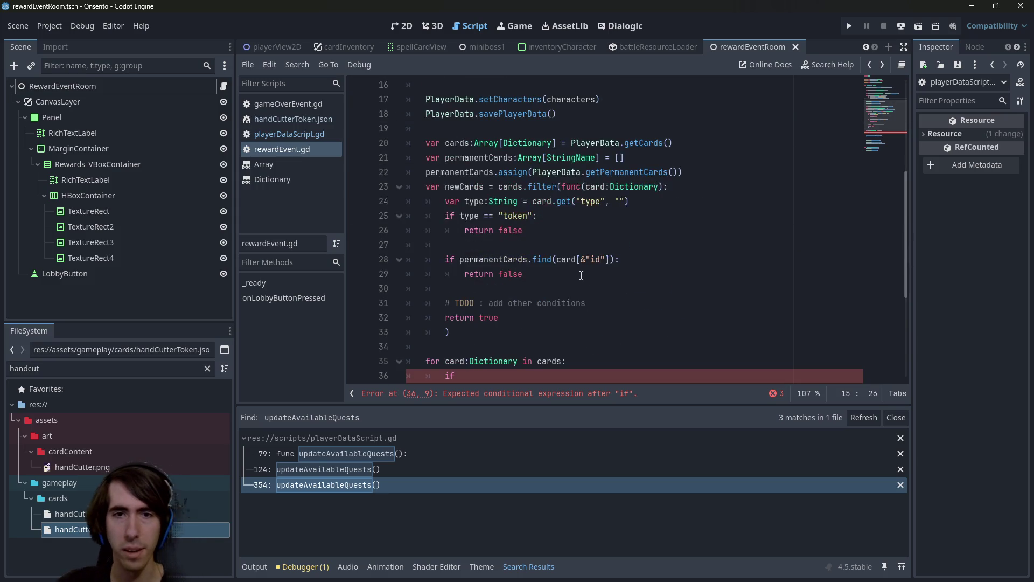
pyautogui.scroll(-1, 559, 262)
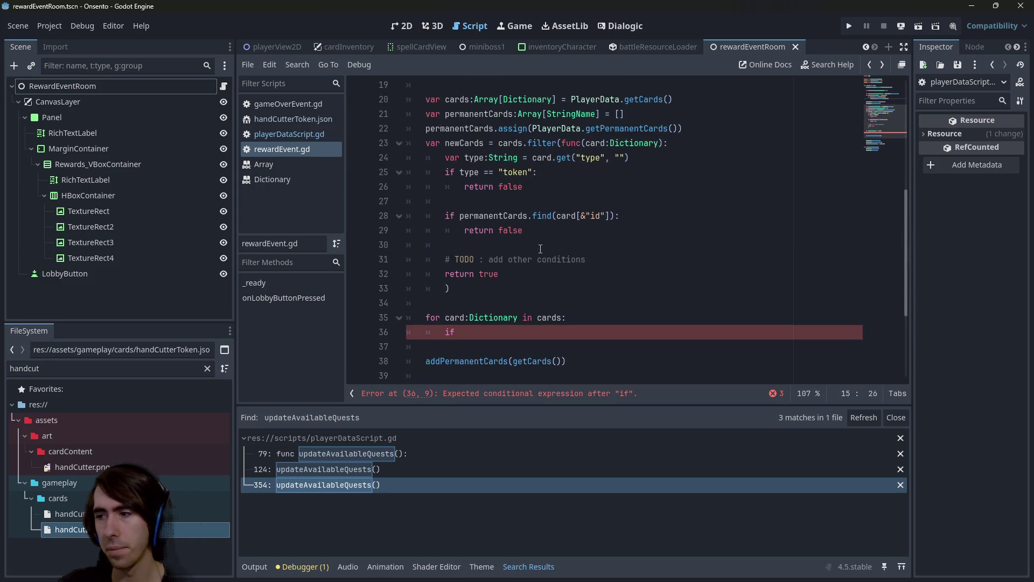
pyautogui.scroll(1, 540, 249)
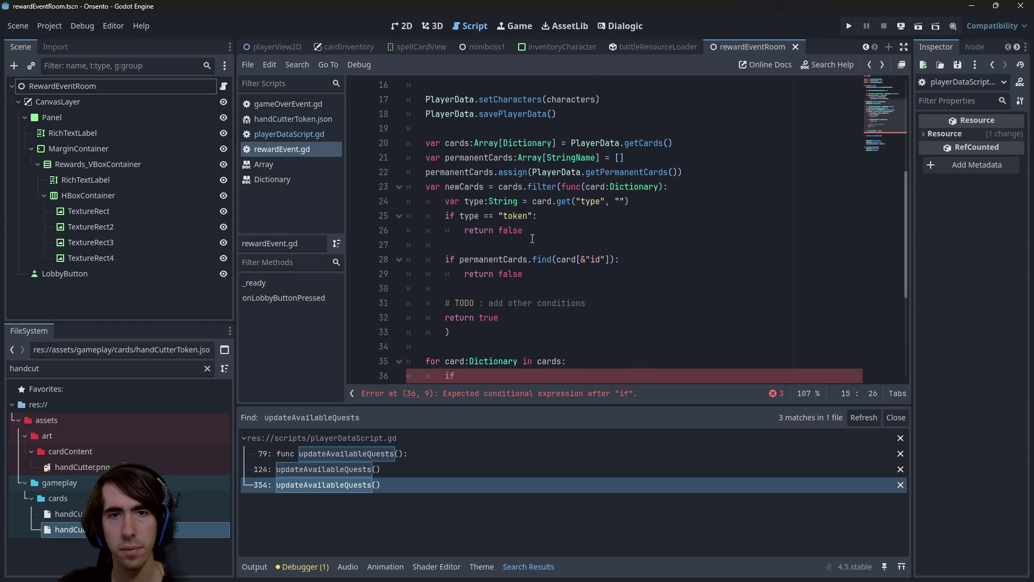
# - Annotate newCards with the type :Array[Dictionary]
pyautogui.doubleClick(471, 188)
pyautogui.press('Right')
pyautogui.write(':Arra')
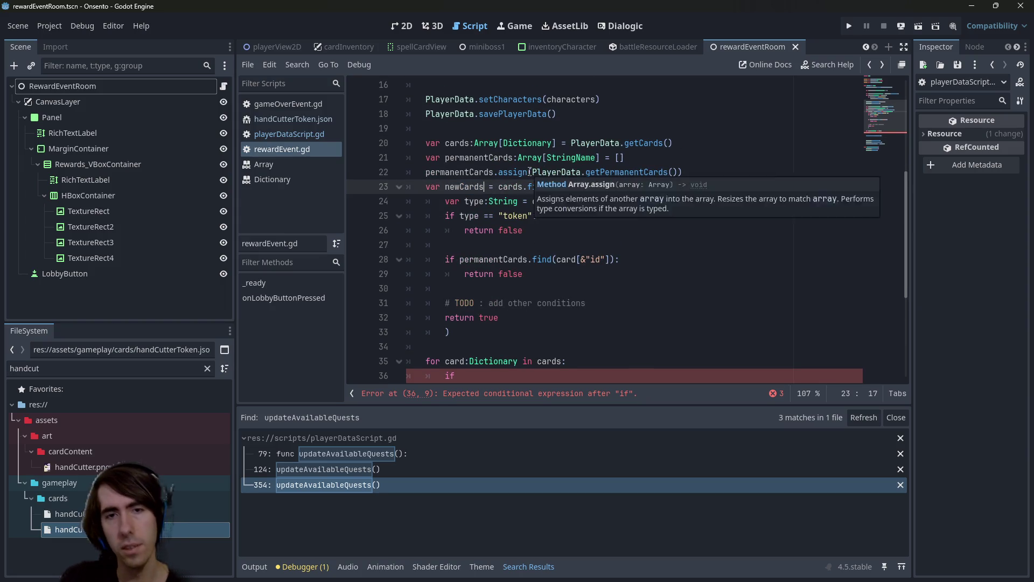
pyautogui.write('y[Diction')
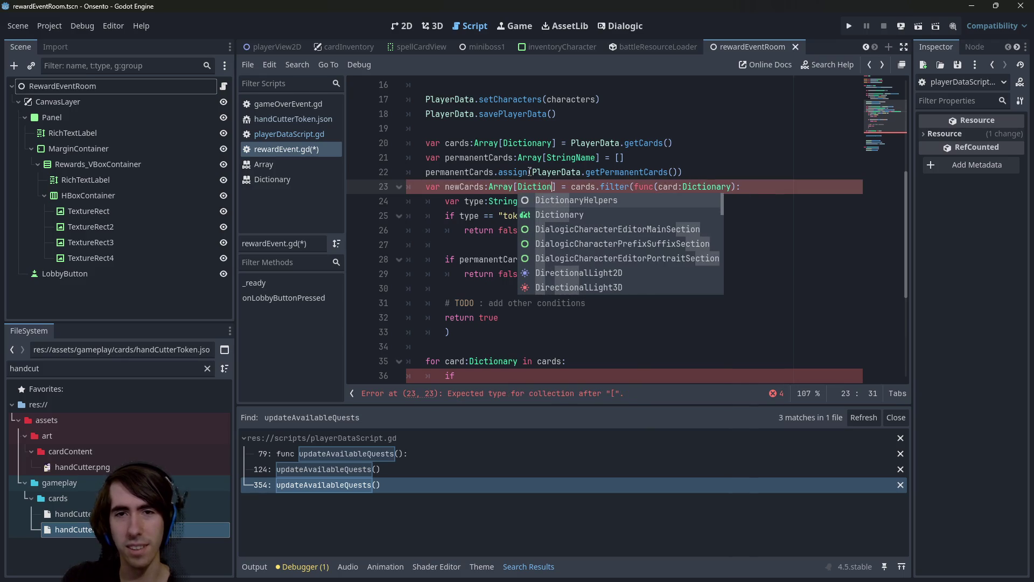
pyautogui.press('Down')
pyautogui.press('Return')
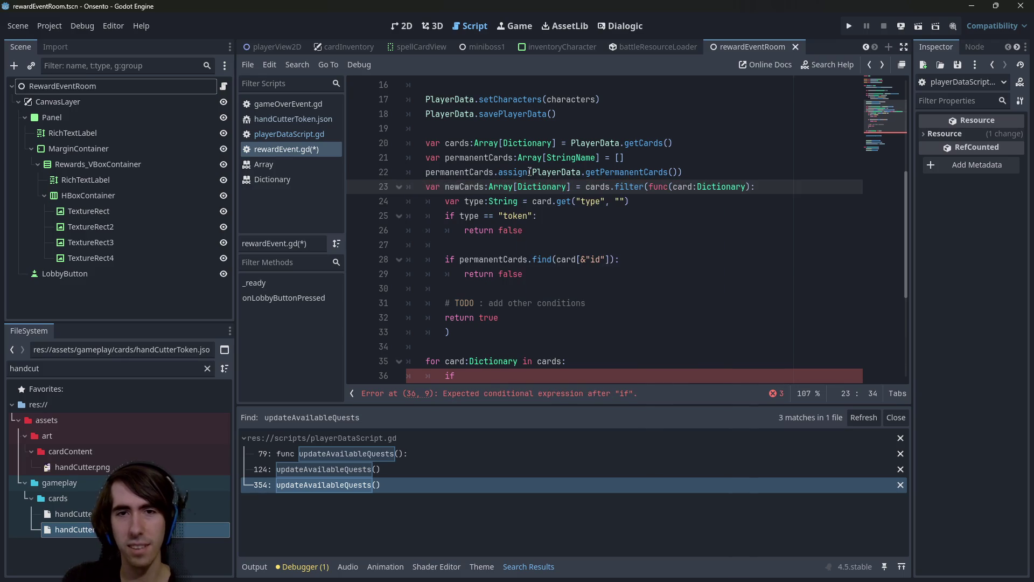
pyautogui.scroll(-1, 495, 180)
pyautogui.doubleClick(470, 142)
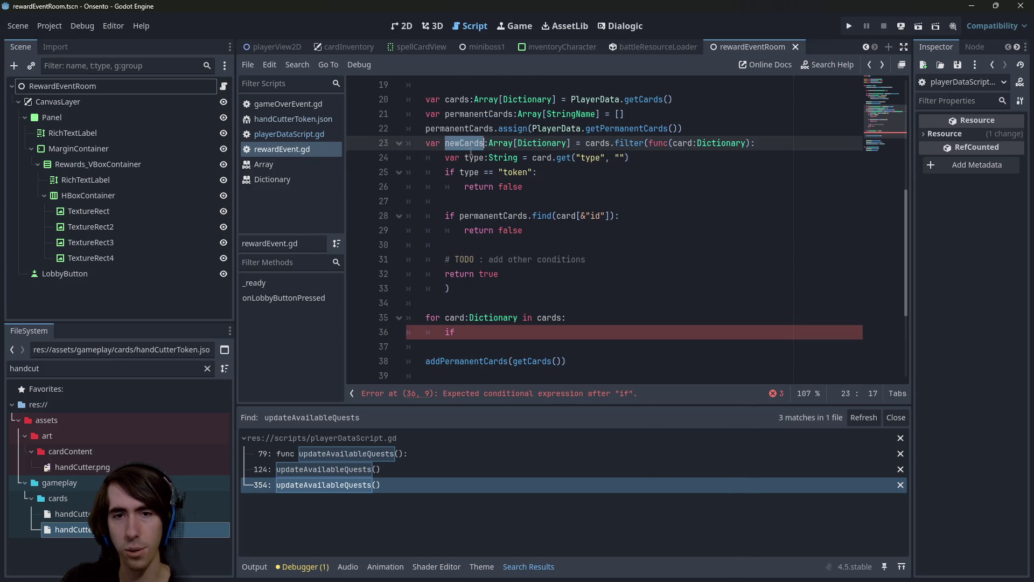
# - Delete the unfinished for-loop and call PlayerData.addPermanentCards(newCards) instead, then save
pyautogui.moveTo(526, 327); pyautogui.dragTo(360, 313)
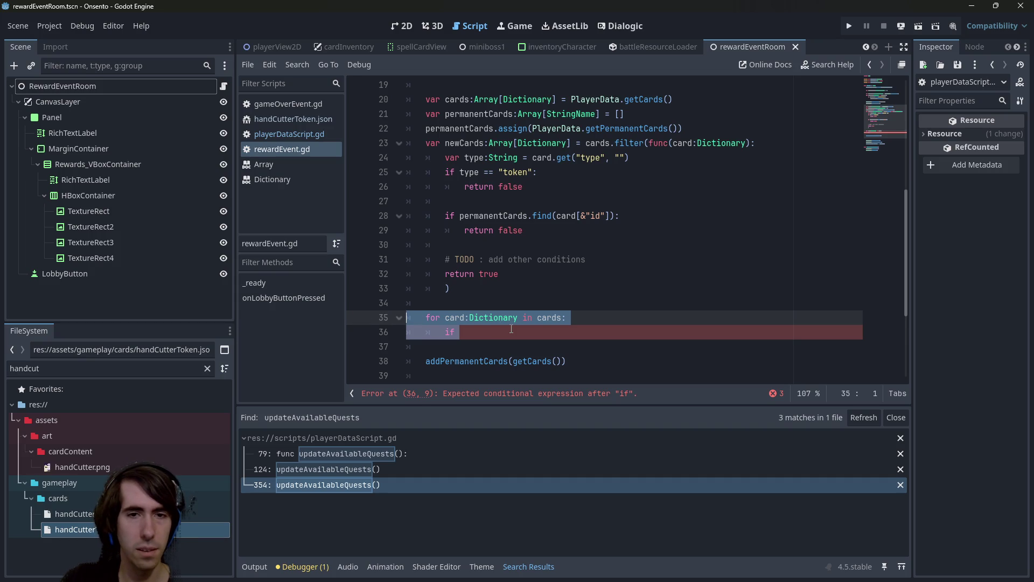
pyautogui.moveTo(524, 333); pyautogui.dragTo(384, 312)
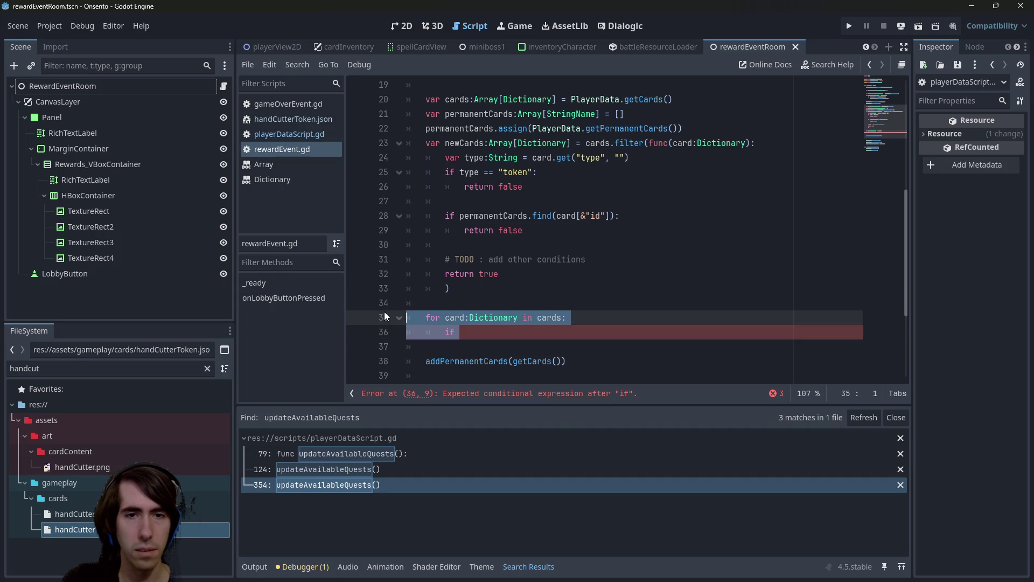
pyautogui.press('BackSpace')
pyautogui.press('BackSpace')
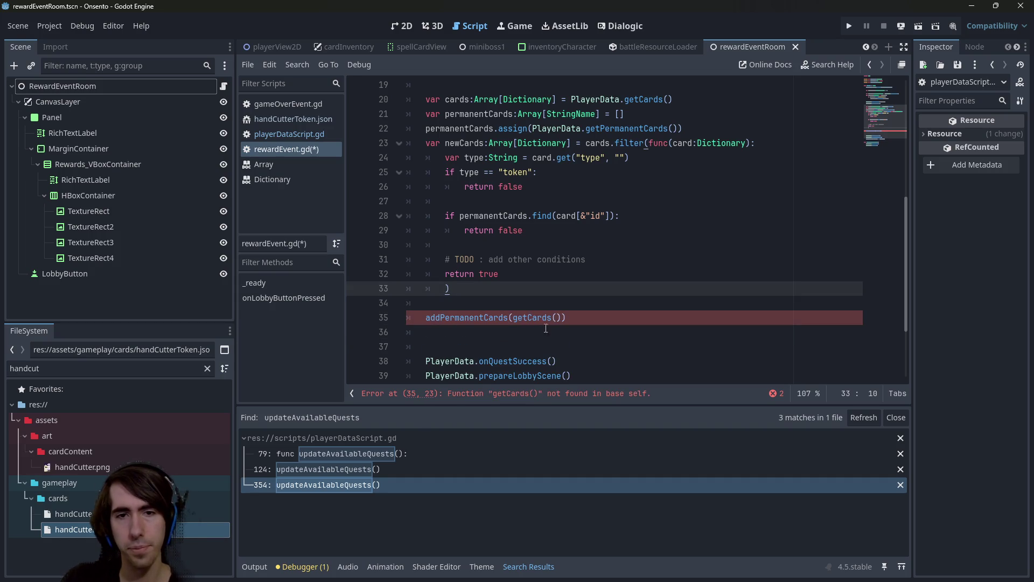
pyautogui.moveTo(563, 318); pyautogui.dragTo(512, 318)
pyautogui.write('newCards)')
pyautogui.click(474, 360)
pyautogui.click(426, 318)
pyautogui.write('PlayerData')
pyautogui.write('.')
pyautogui.hotkey('ctrl', 's')
# - Move the PlayerData.savePlayerData() line from under setCharacters to below addPermanentCards, and save
pyautogui.click(636, 321)
pyautogui.hotkey('ctrl', 'x')
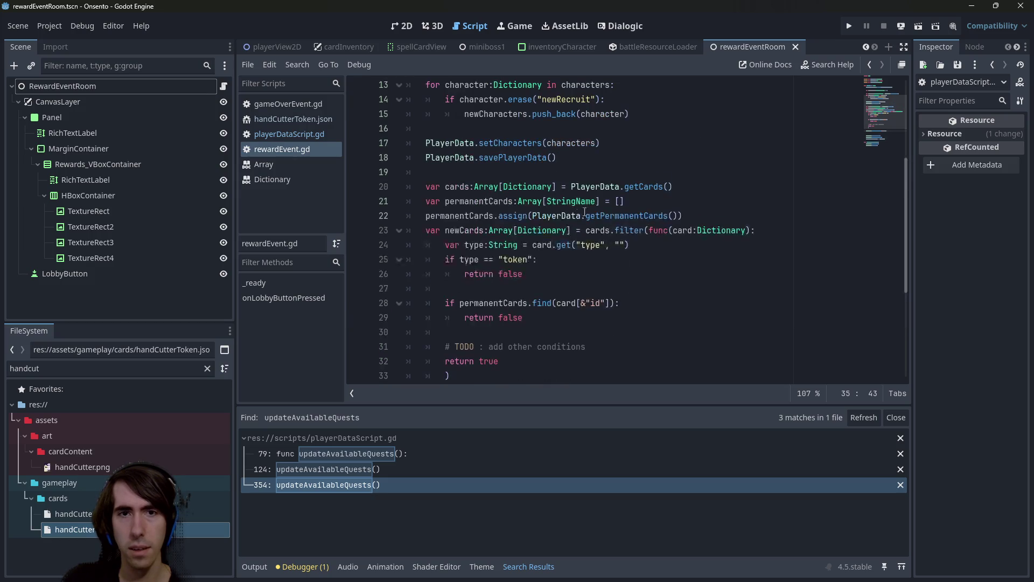
pyautogui.scroll(2, 603, 232)
pyautogui.click(430, 157)
pyautogui.press('BackSpace')
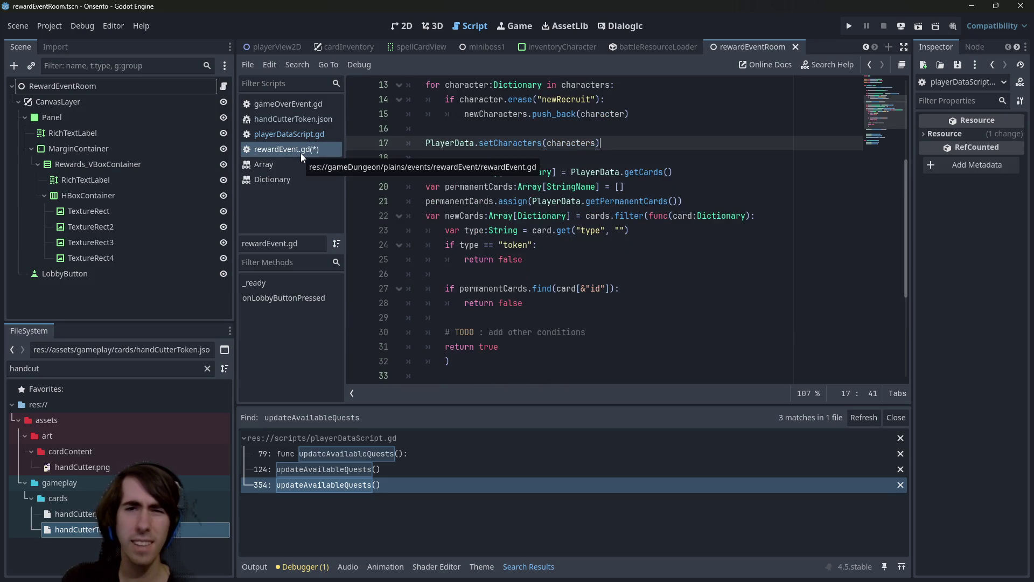
pyautogui.scroll(-2, 603, 231)
pyautogui.click(610, 317)
pyautogui.hotkey('ctrl', 'v')
pyautogui.hotkey('ctrl', 's')
pyautogui.press('Up')
pyautogui.press('Up')
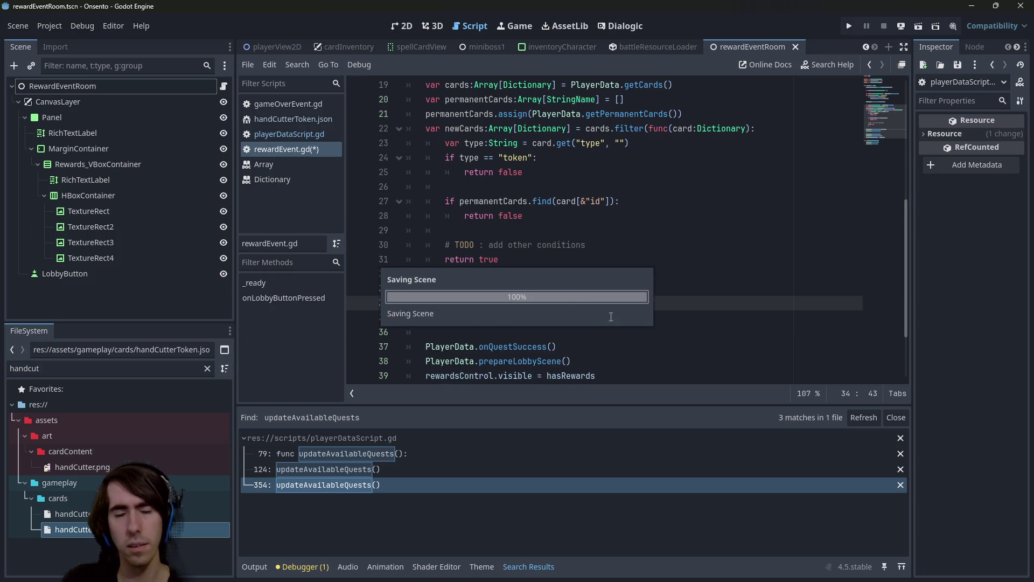
# - Briefly paste savePlayerData back under setCharacters, then undo it
pyautogui.scroll(2, 611, 316)
pyautogui.scroll(-1, 625, 242)
pyautogui.scroll(3, 622, 234)
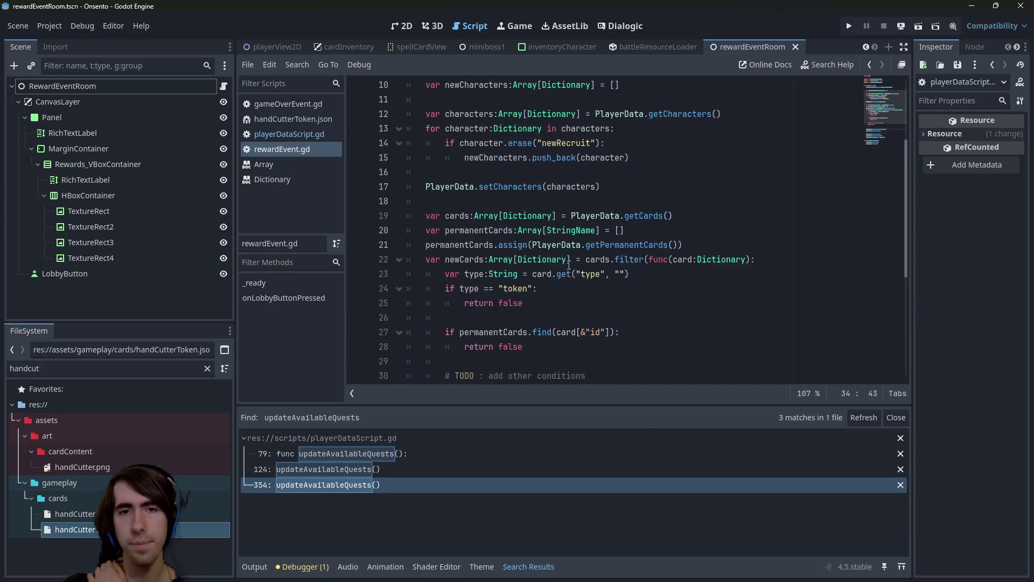
pyautogui.click(621, 229)
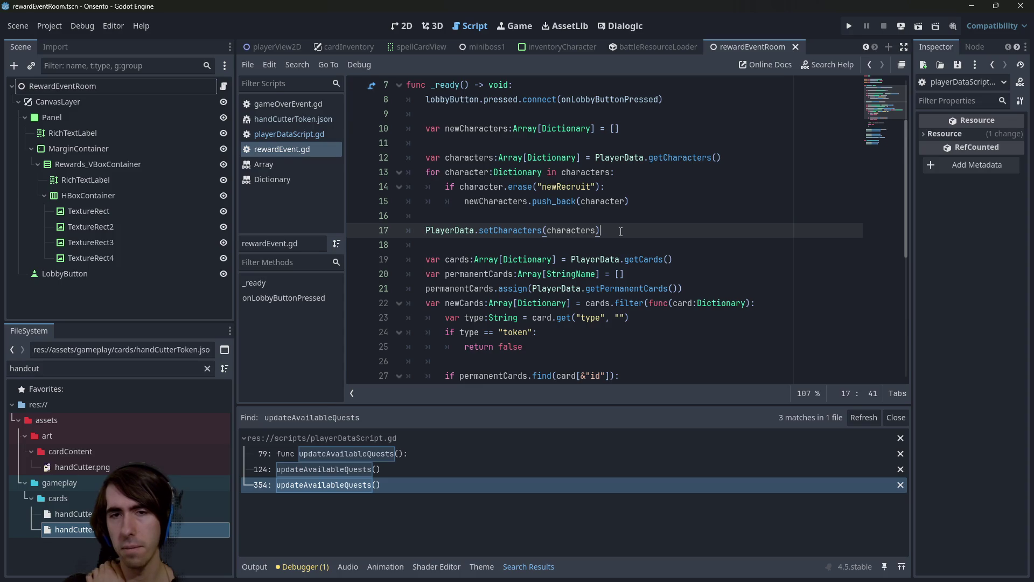
pyautogui.press('Return')
pyautogui.hotkey('ctrl', 'v')
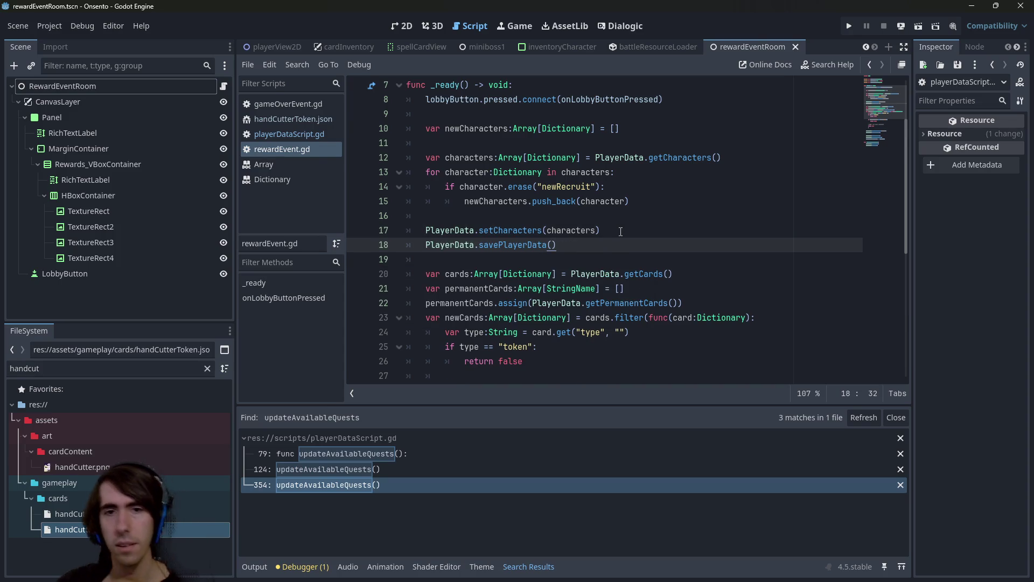
pyautogui.hotkey('ctrl', 'z')
pyautogui.hotkey('ctrl', 'z')
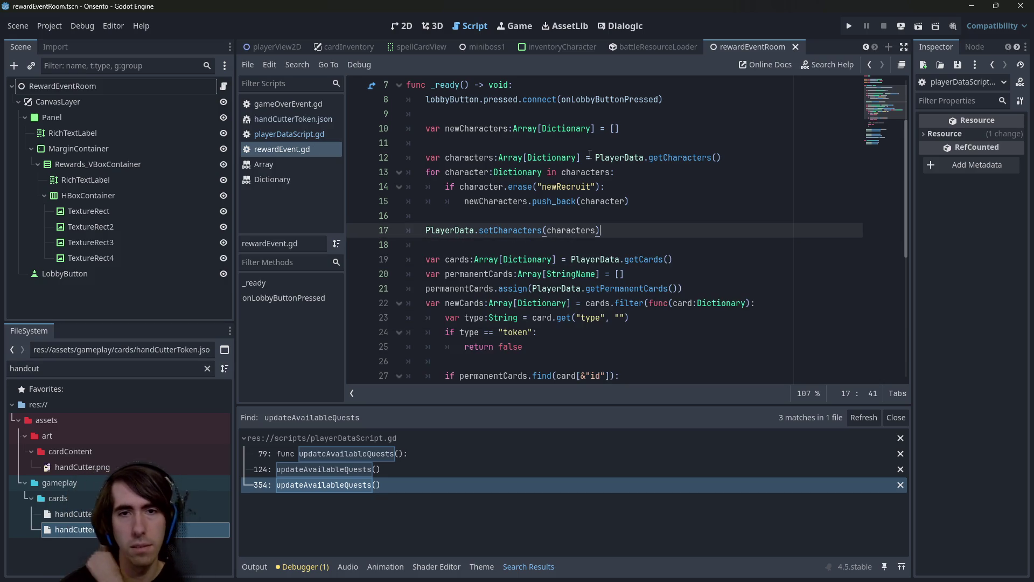
pyautogui.scroll(-5, 574, 166)
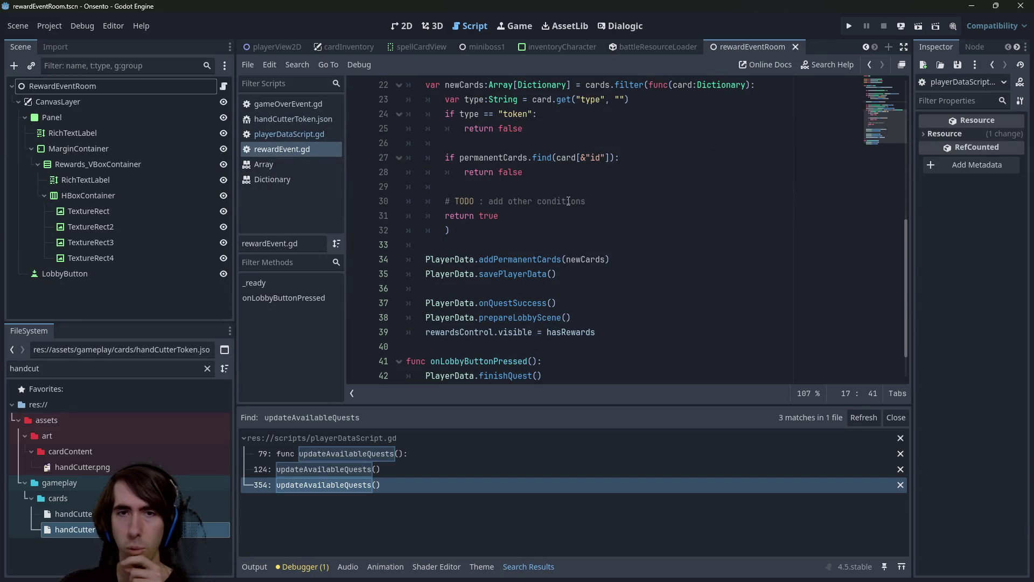
# - Follow onQuestSuccess into playerDataScript.gd to its addPermanentCards(getCards()) line, then return to rewardEvent.gd
pyautogui.scroll(-1, 568, 200)
pyautogui.click(567, 263)
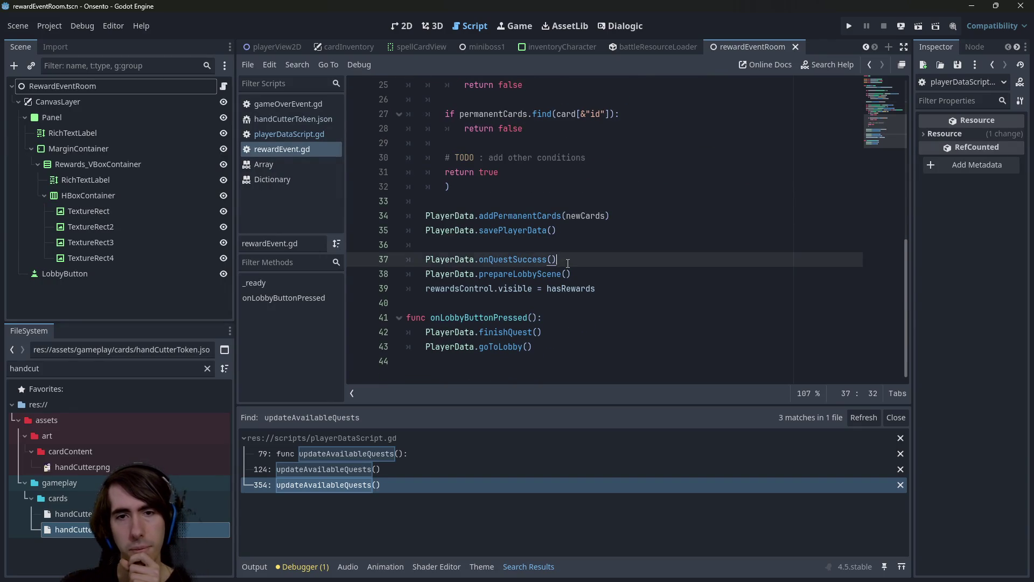
pyautogui.keyDown('ctrl'); pyautogui.click(534, 259); pyautogui.keyUp('ctrl')
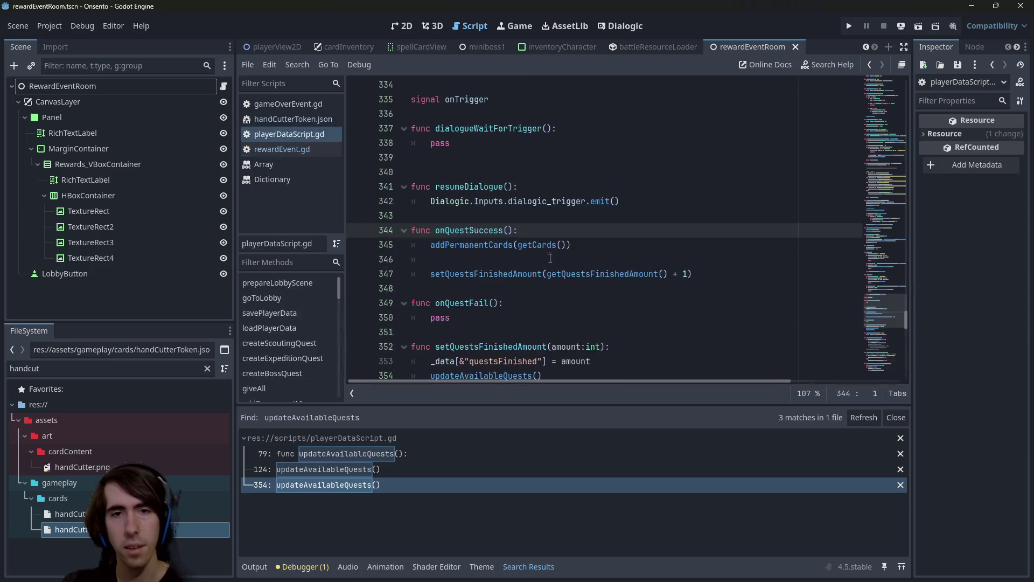
pyautogui.click(581, 244)
pyautogui.keyDown('ctrl'); pyautogui.click(536, 245); pyautogui.keyUp('ctrl')
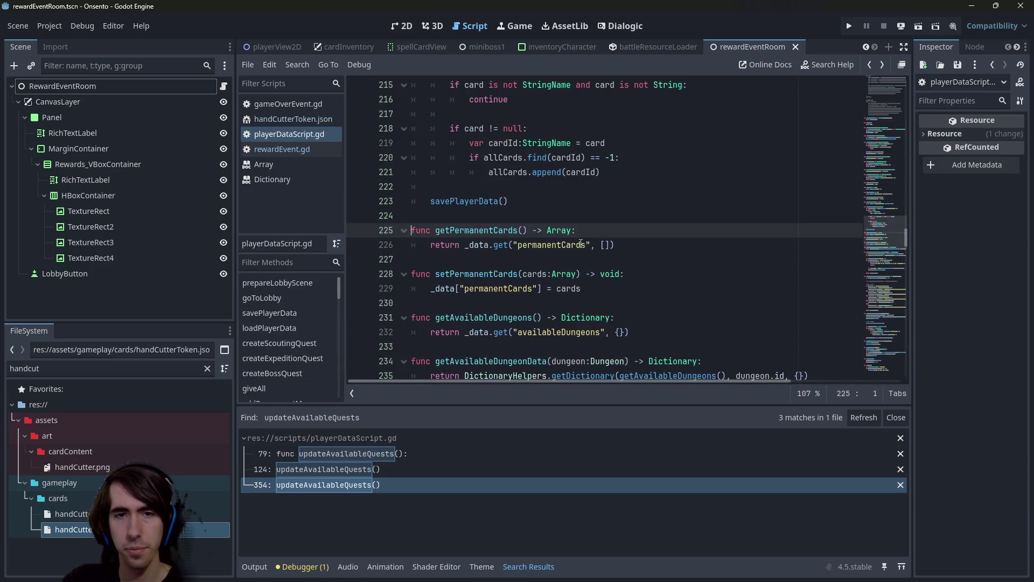
pyautogui.hotkey('alt', 'Left')
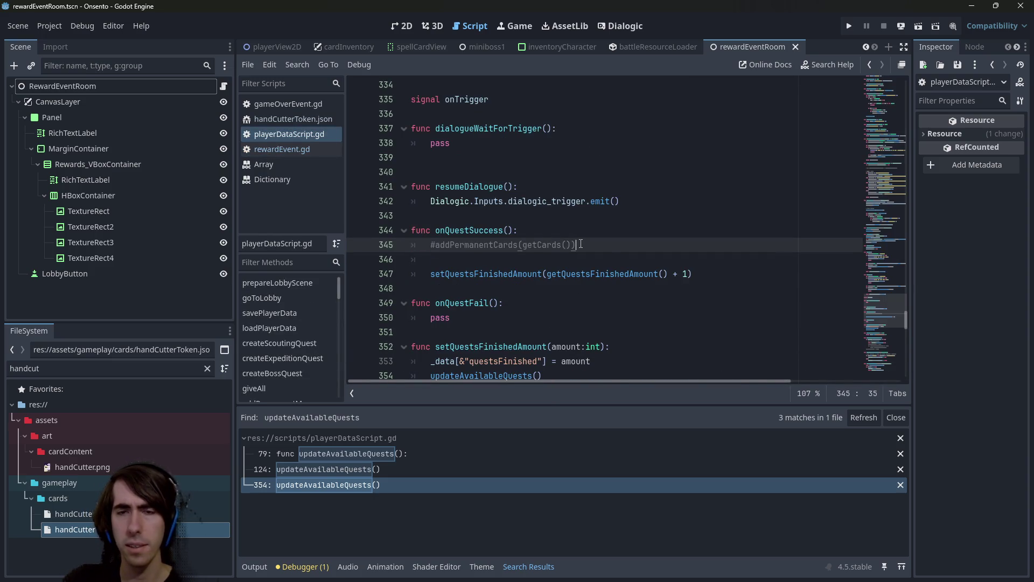
pyautogui.hotkey('alt', 'Left')
pyautogui.hotkey('alt', 'Left')
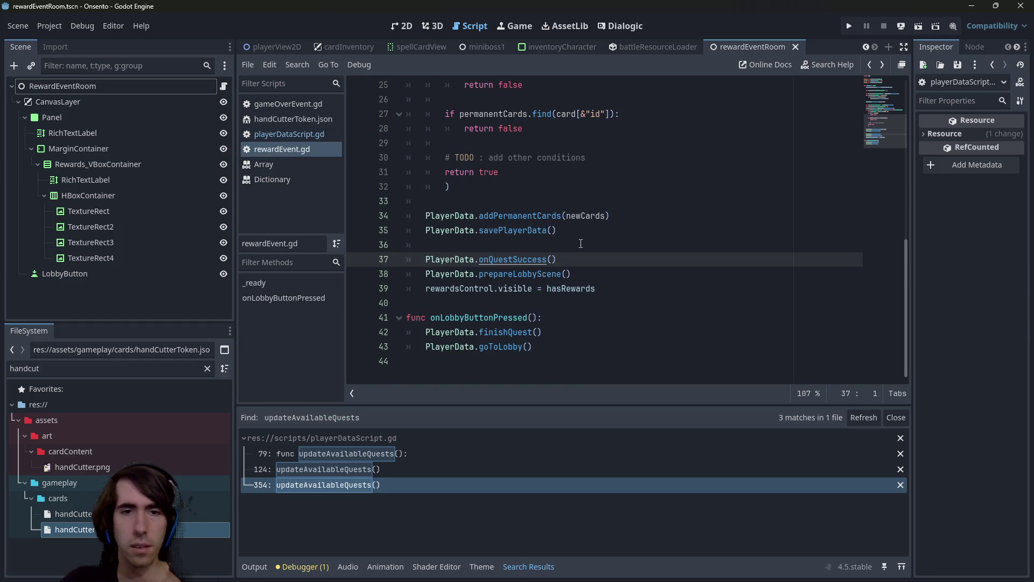
# - Look over rewardEvent.gd, then switch to the 2D view of the reward scene
pyautogui.scroll(2, 581, 244)
pyautogui.scroll(6, 581, 243)
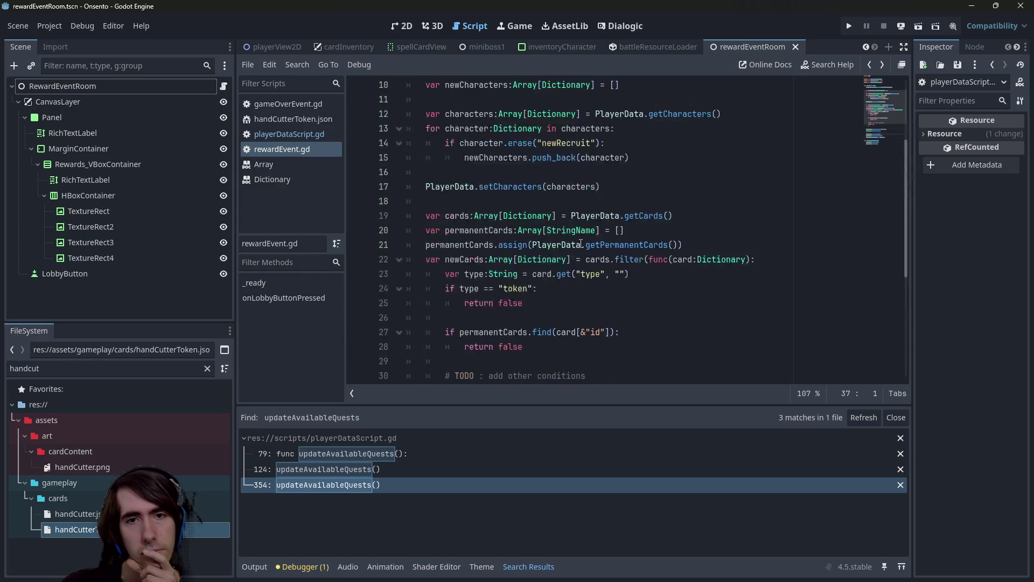
pyautogui.scroll(-2, 580, 243)
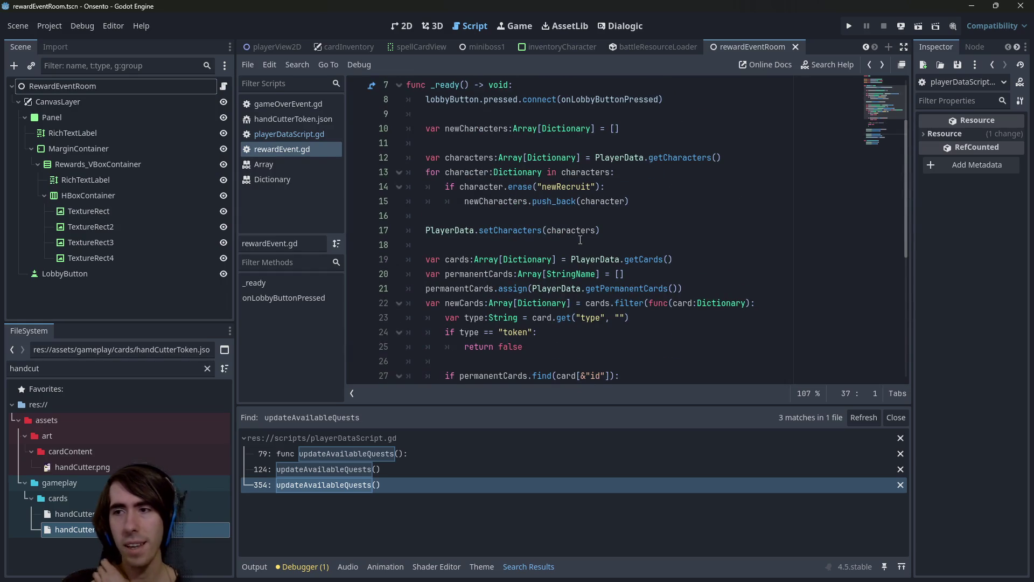
pyautogui.scroll(-6, 580, 239)
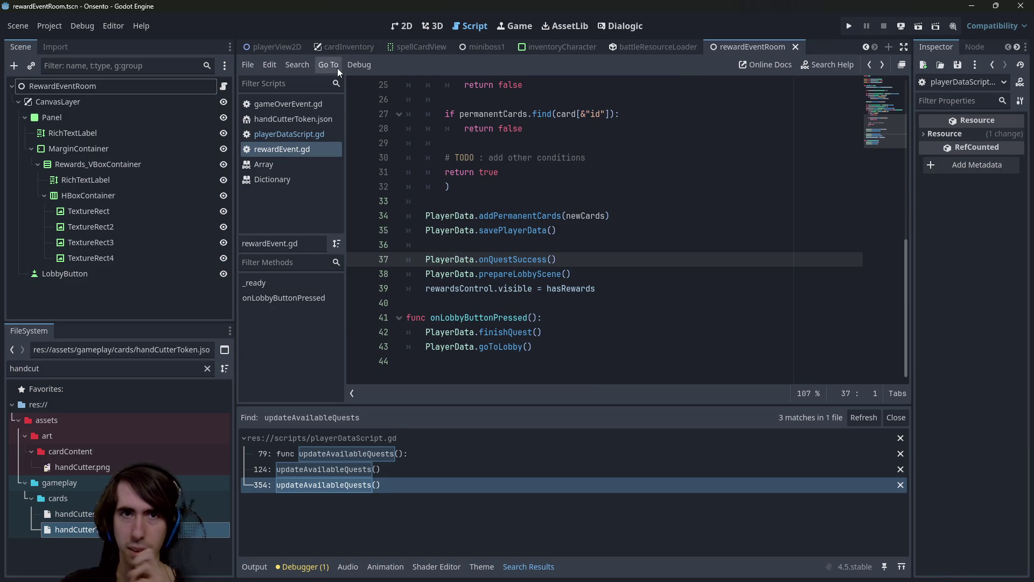
pyautogui.click(399, 26)
# - Select the rewards row HBoxContainer after a brief look at the reward event script
pyautogui.scroll(-2, 517, 204)
pyautogui.click(454, 300)
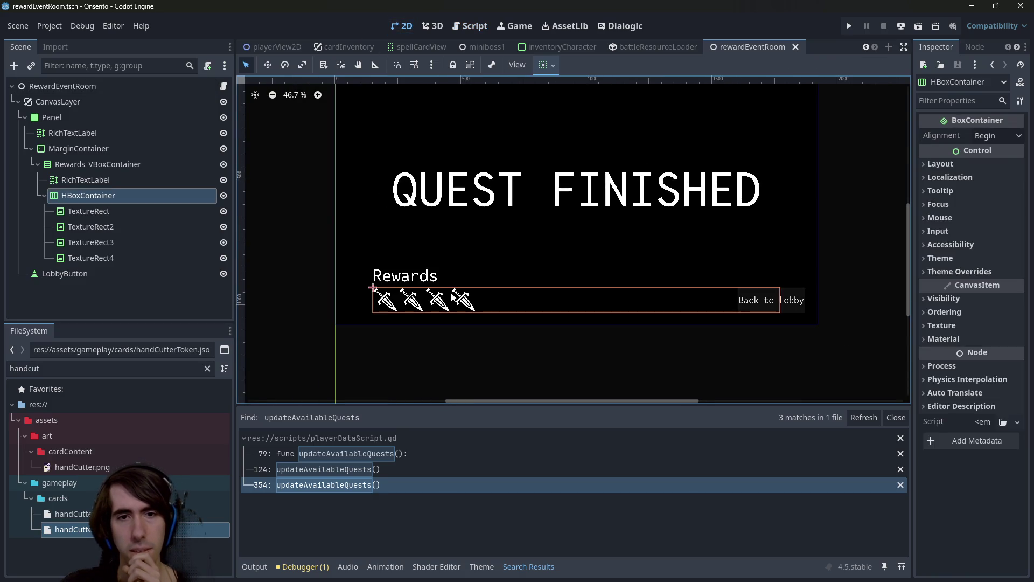
pyautogui.click(466, 27)
pyautogui.scroll(8, 539, 242)
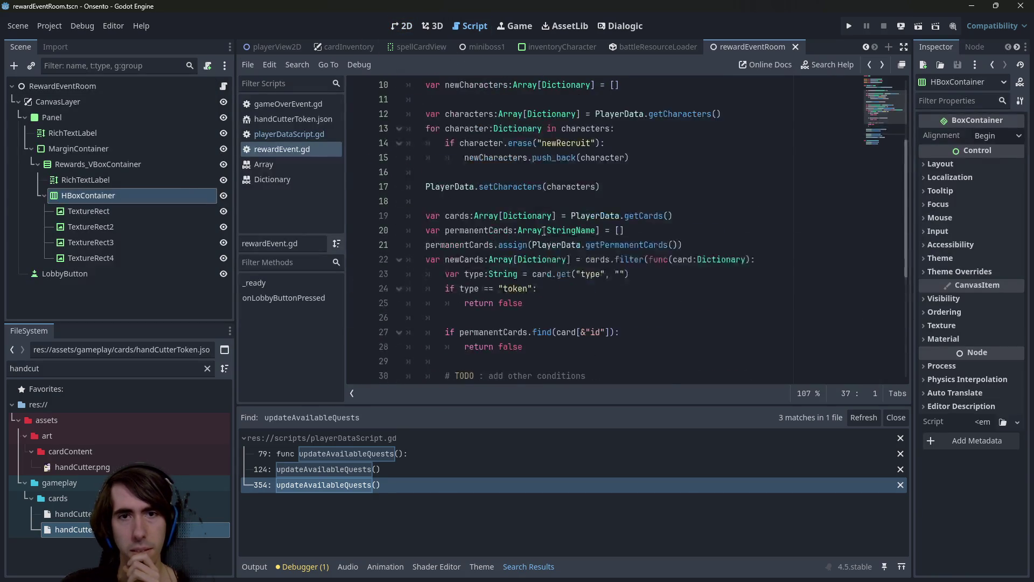
pyautogui.click(403, 26)
pyautogui.scroll(-2, 515, 261)
pyautogui.scroll(4, 500, 315)
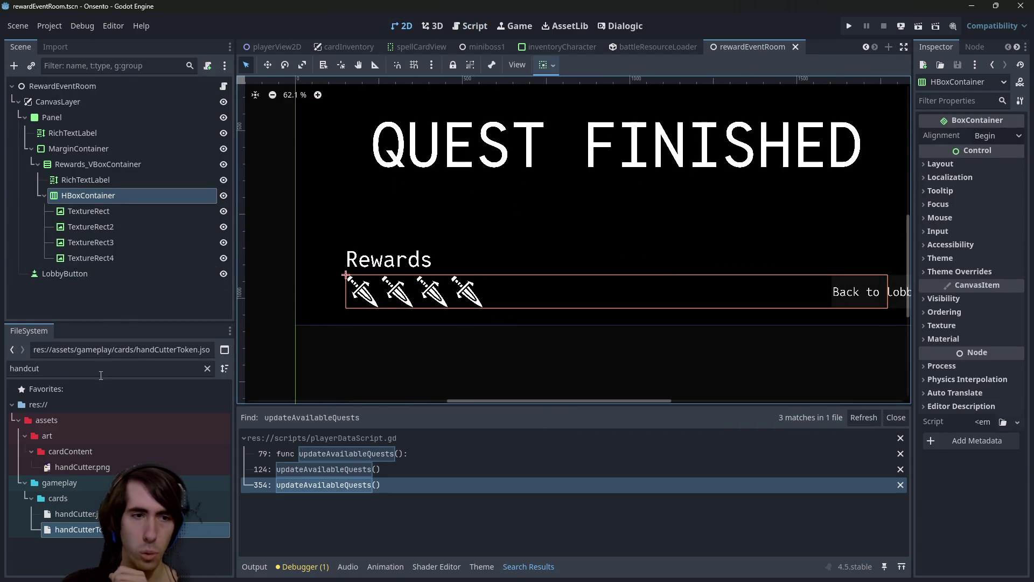
# - Add inventoryCharacter.tscn to the rewards row and duplicate it into three character previews
pyautogui.hotkey('ctrl', 'f')
pyautogui.write('charac')
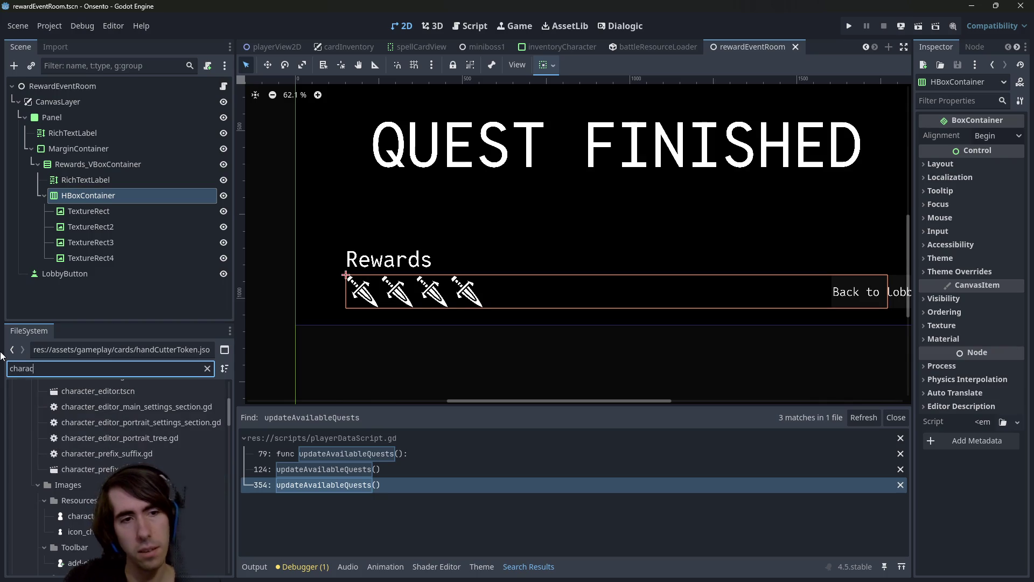
pyautogui.write('terview')
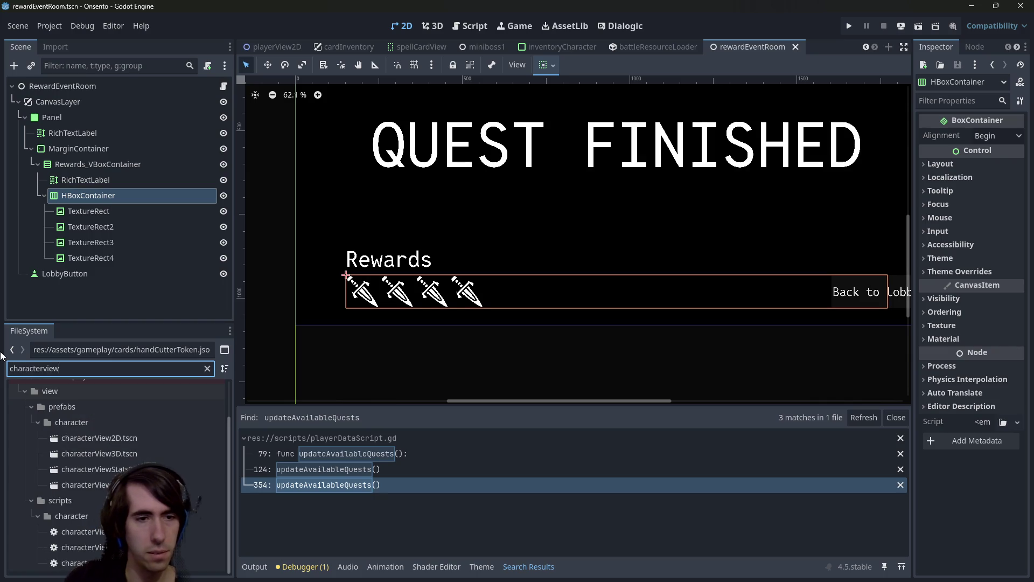
pyautogui.hotkey('ctrl', 'a')
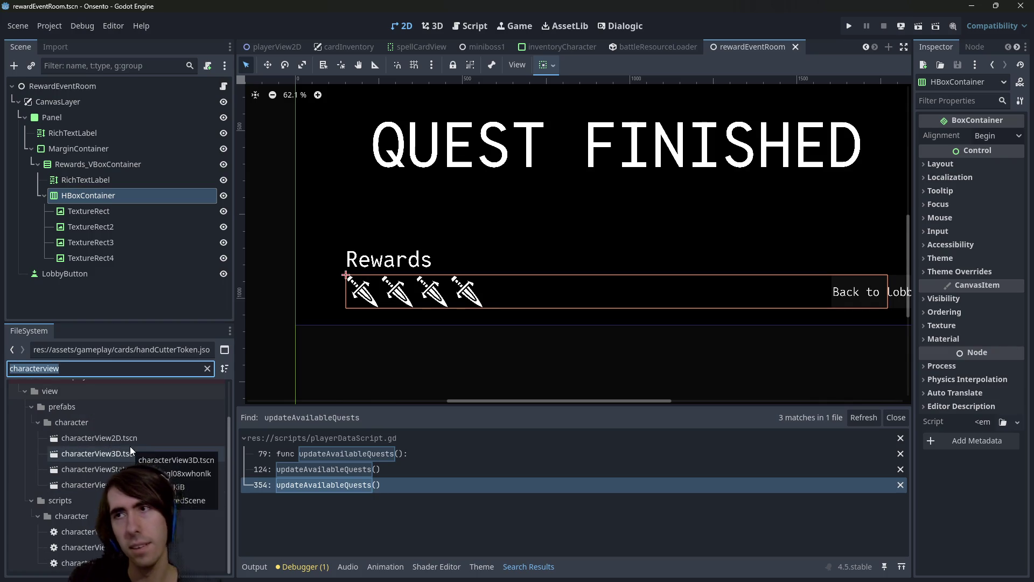
pyautogui.write('inventorychara')
pyautogui.moveTo(87, 481)
pyautogui.mouseDown()
pyautogui.moveTo(392, 323)
pyautogui.moveTo(195, 228)
pyautogui.moveTo(97, 202)
pyautogui.moveTo(88, 189)
pyautogui.moveTo(106, 195)
pyautogui.mouseUp()
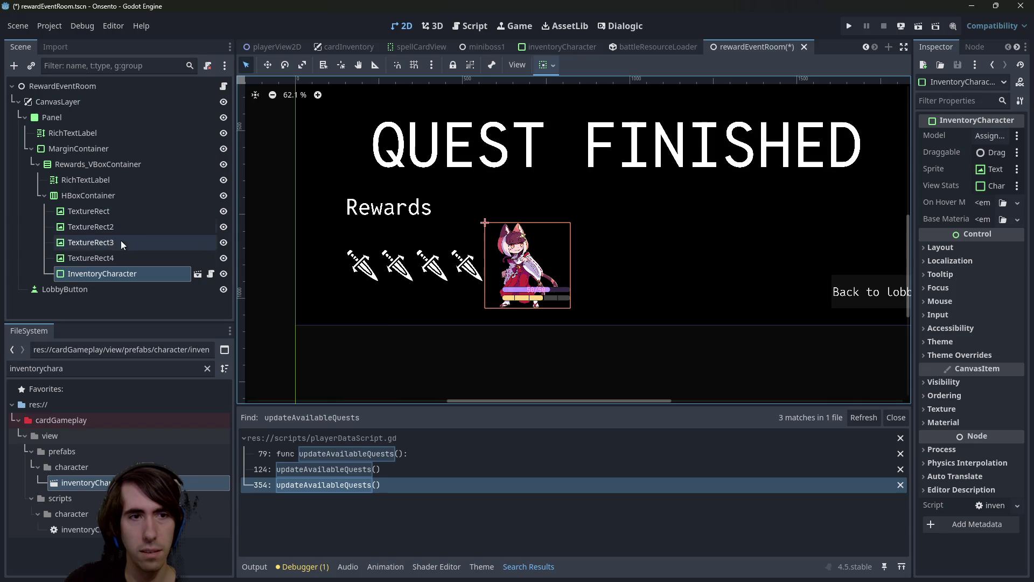
pyautogui.scroll(-5, 595, 208)
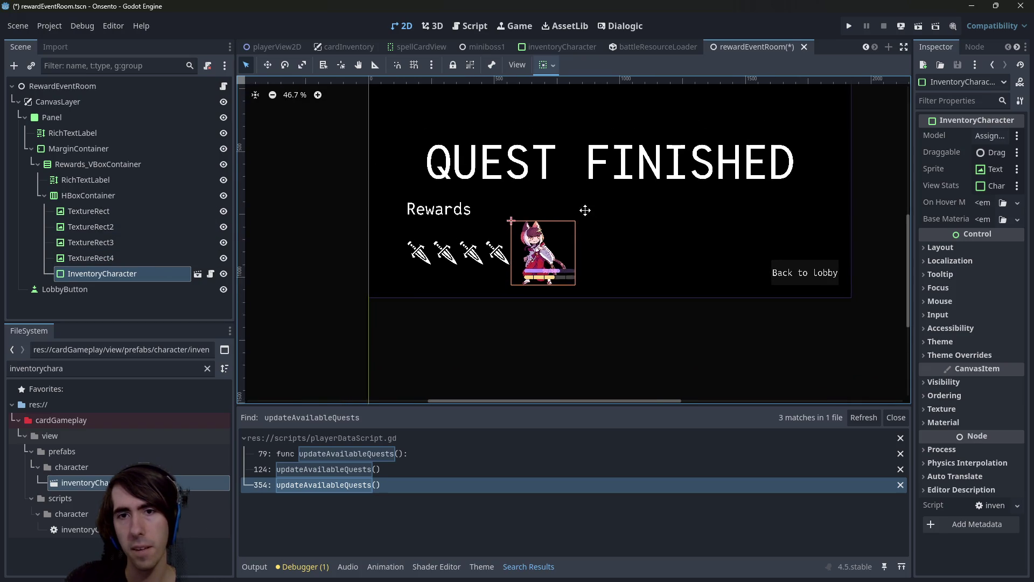
pyautogui.moveTo(573, 250); pyautogui.dragTo(549, 292)
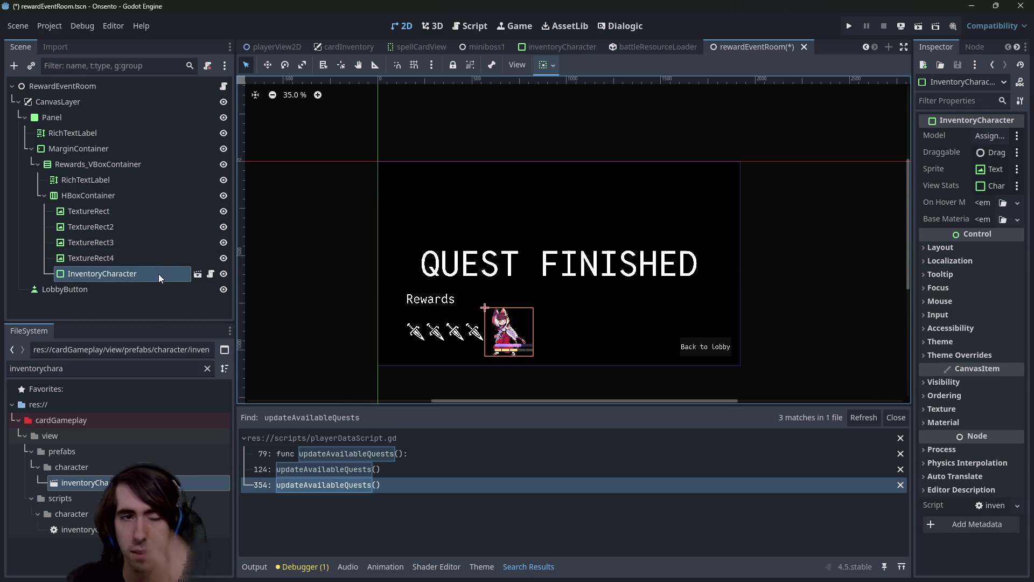
pyautogui.hotkey('ctrl', 'd')
pyautogui.hotkey('ctrl', 'd')
pyautogui.scroll(-1, 163, 257)
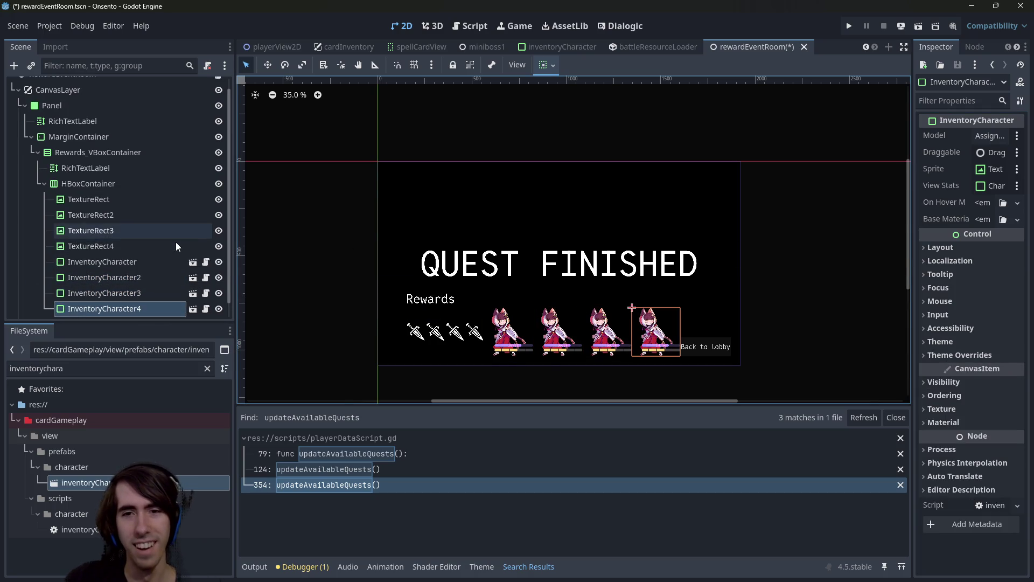
pyautogui.press('Escape')
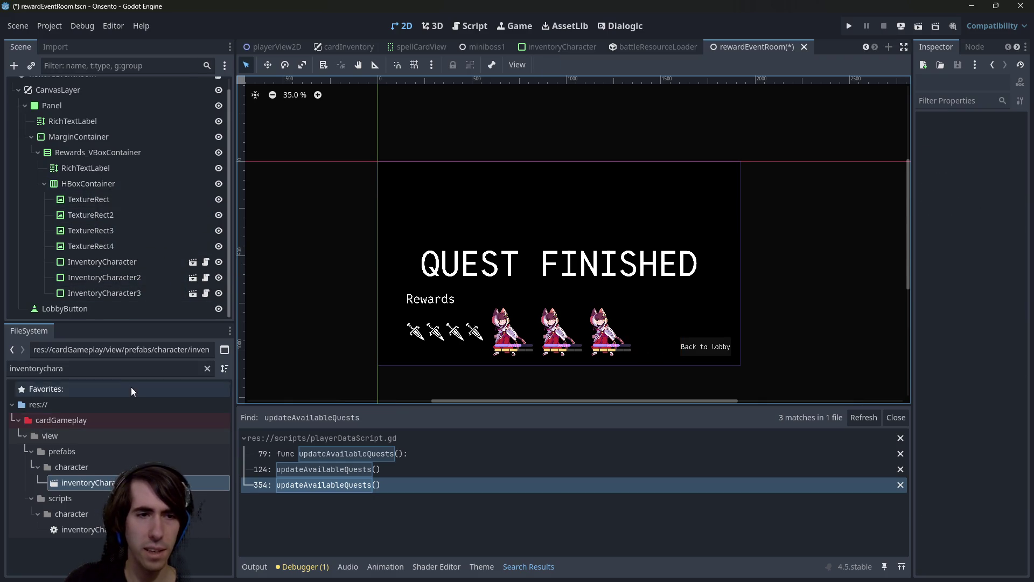
# - Add spellCardView.tscn after the character previews, then select the QUEST FINISHED title label
pyautogui.click(81, 368)
pyautogui.write('spellcardview')
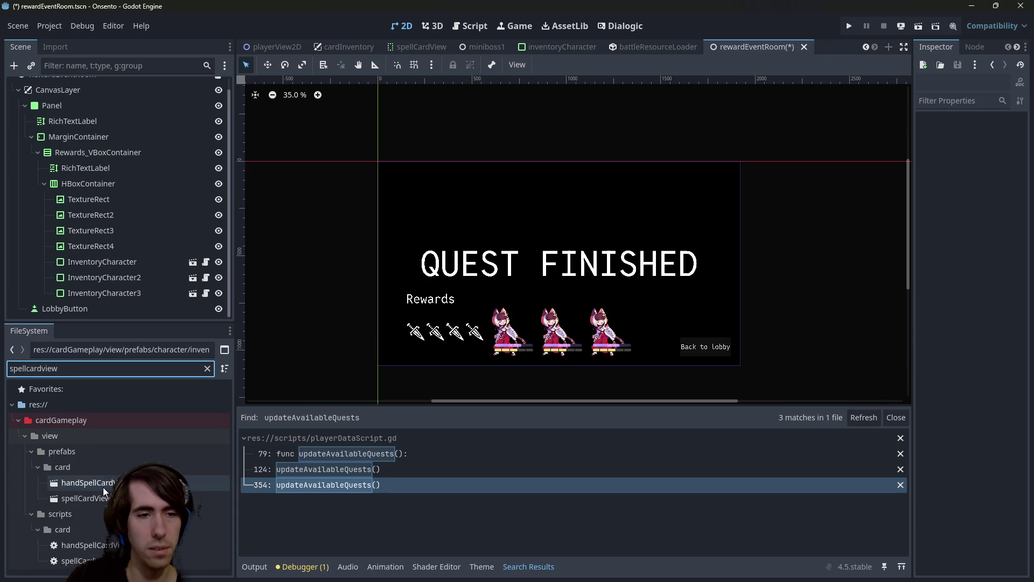
pyautogui.moveTo(84, 497)
pyautogui.mouseDown()
pyautogui.moveTo(127, 335)
pyautogui.moveTo(129, 264)
pyautogui.moveTo(128, 288)
pyautogui.moveTo(122, 243)
pyautogui.moveTo(92, 185)
pyautogui.mouseUp()
pyautogui.scroll(3, 625, 367)
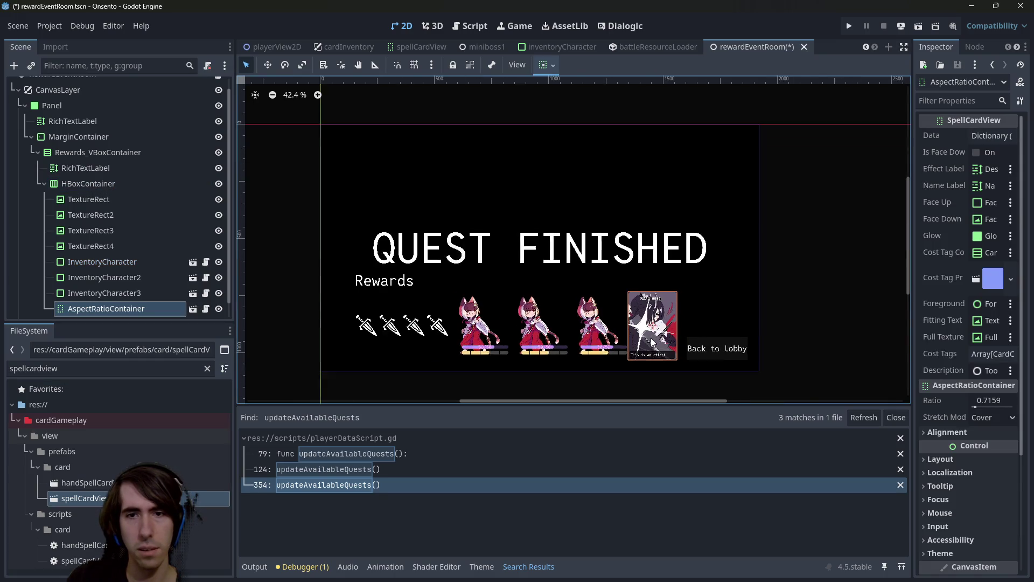
pyautogui.scroll(-2, 646, 345)
pyautogui.scroll(2, 670, 316)
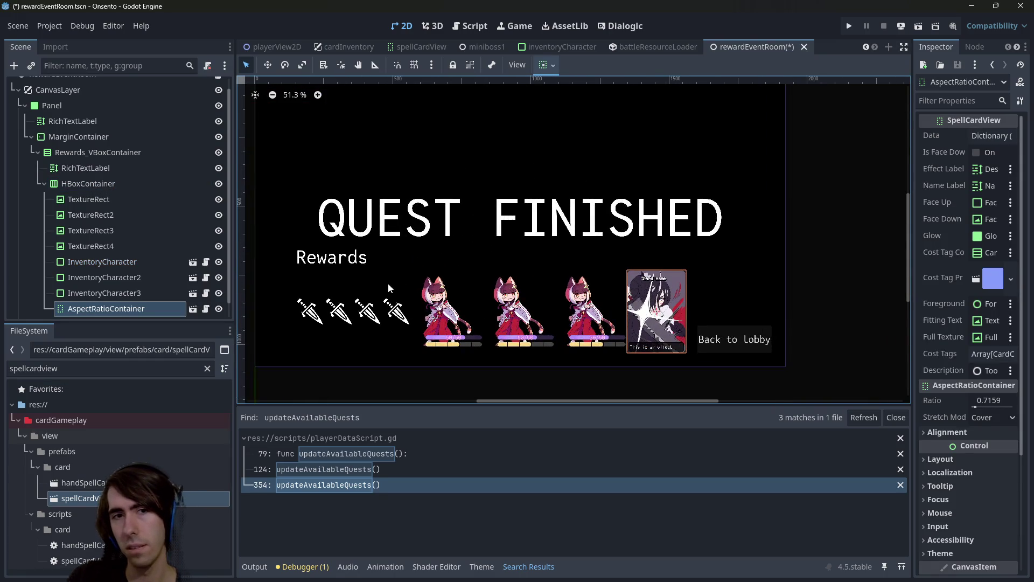
pyautogui.scroll(-1, 388, 288)
pyautogui.click(530, 256)
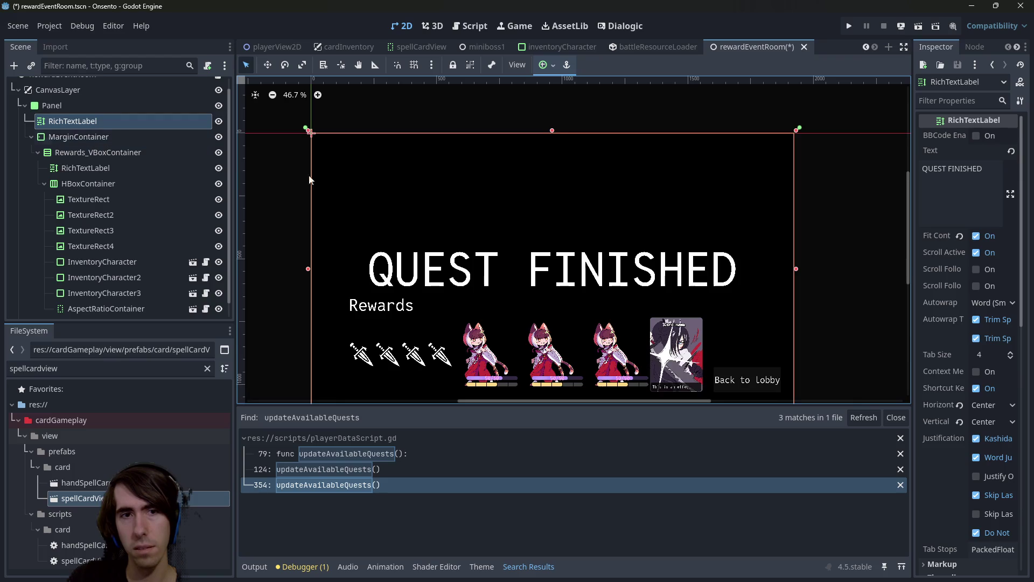
pyautogui.scroll(-5, 632, 254)
pyautogui.click(546, 65)
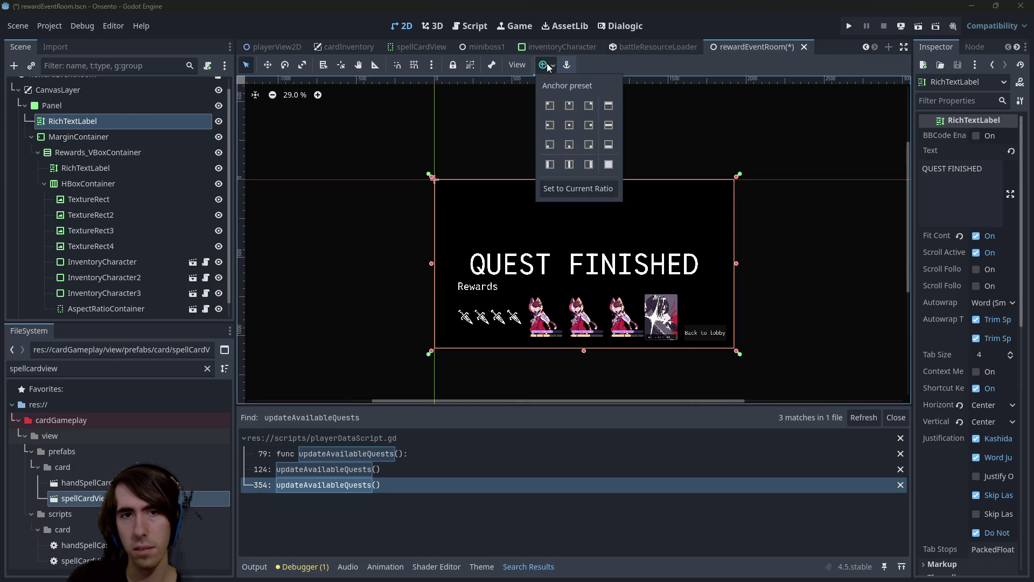
# - Apply the Top Wide anchor preset to the QUEST FINISHED title
pyautogui.click(574, 98)
pyautogui.click(608, 125)
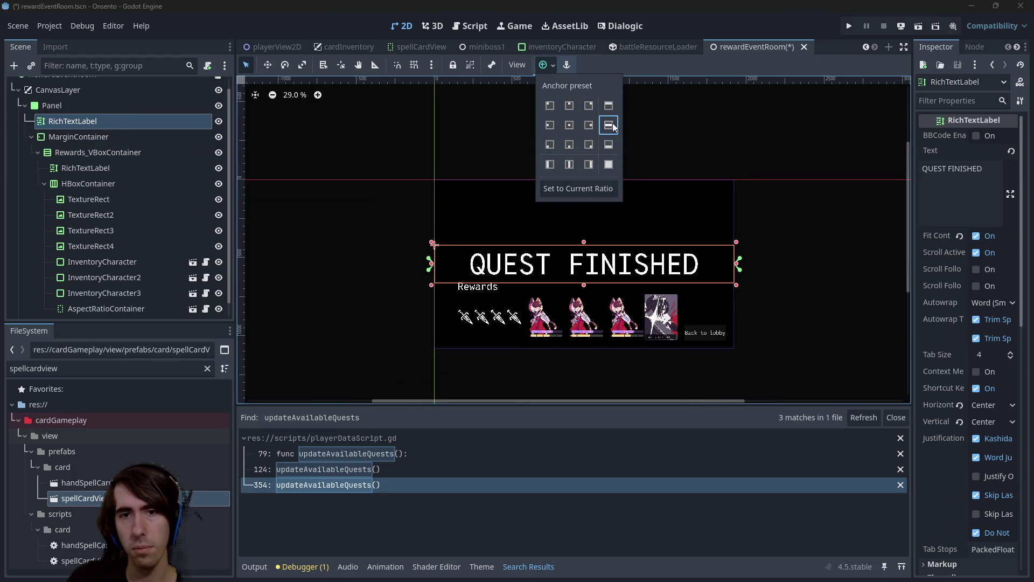
pyautogui.click(609, 106)
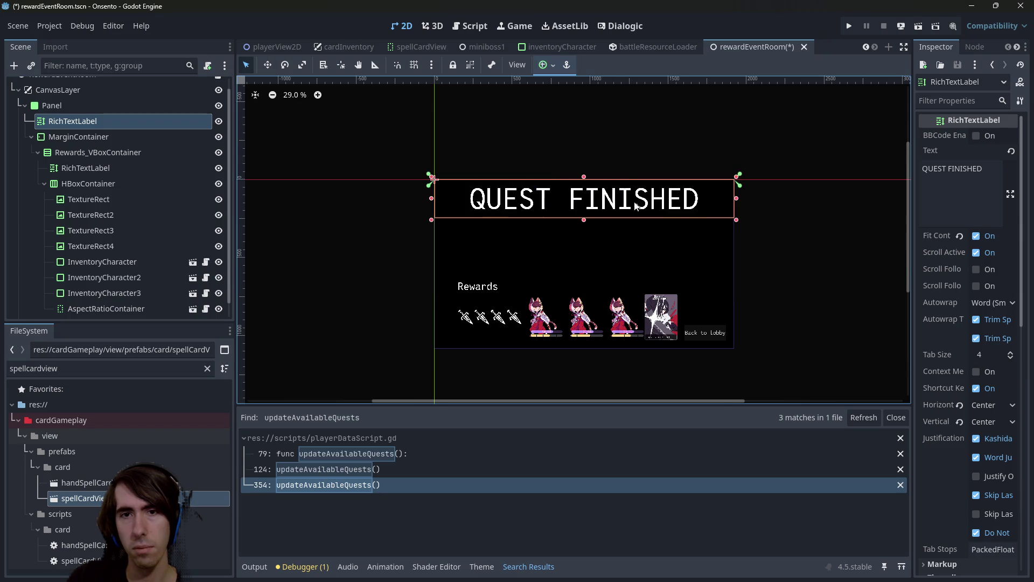
pyautogui.scroll(2, 635, 204)
# - Duplicate the rewards HBoxContainer into a second rewards row with Ctrl+D
pyautogui.click(420, 286)
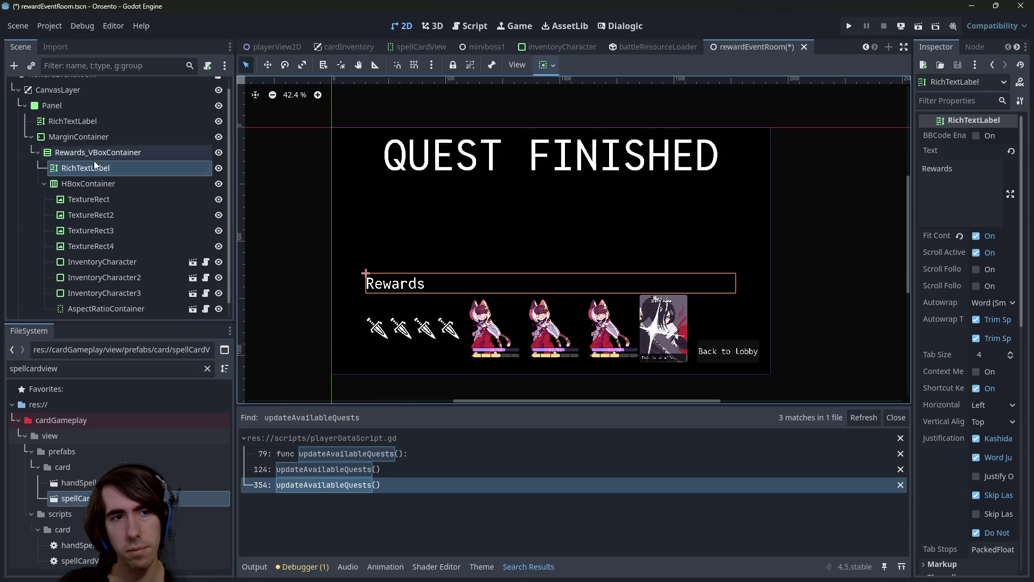
pyautogui.click(44, 183)
pyautogui.click(66, 192)
pyautogui.click(70, 164)
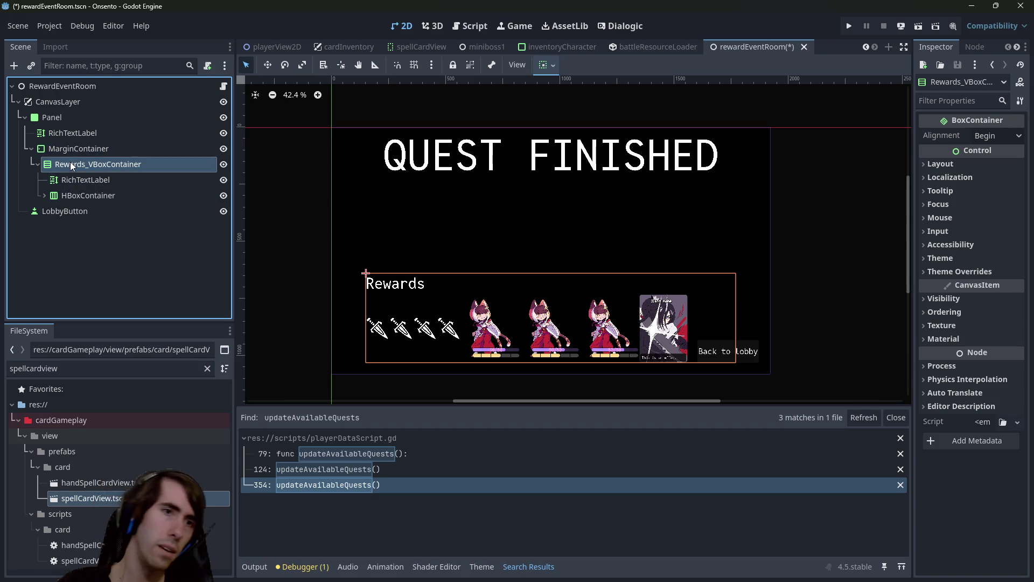
pyautogui.click(76, 182)
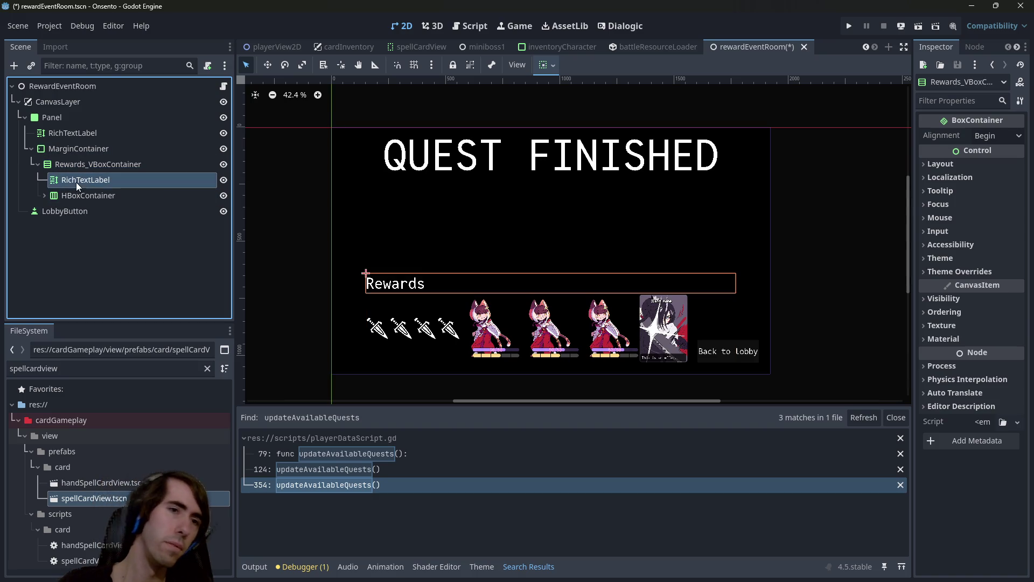
pyautogui.click(84, 191)
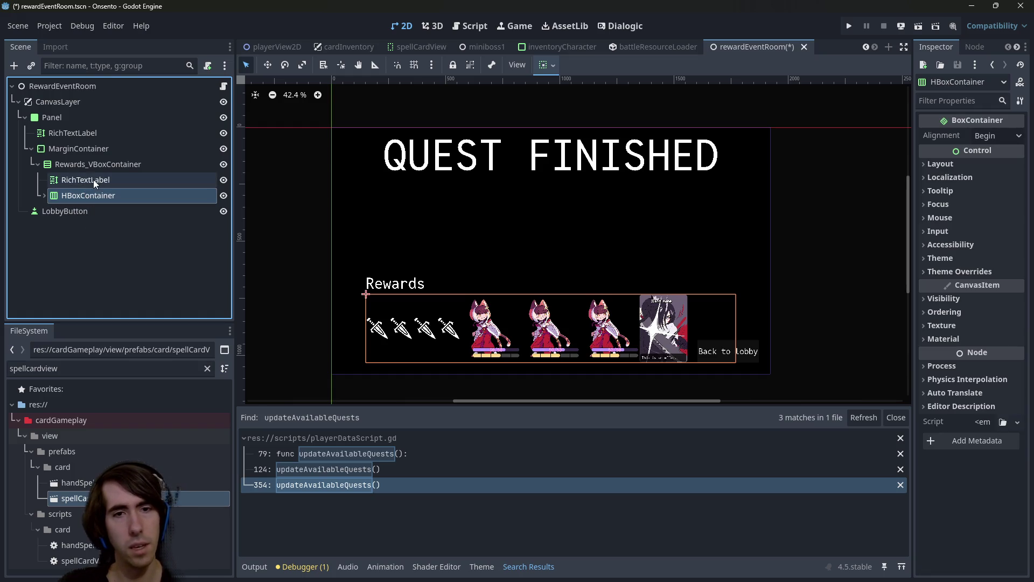
pyautogui.hotkey('ctrl', 'd')
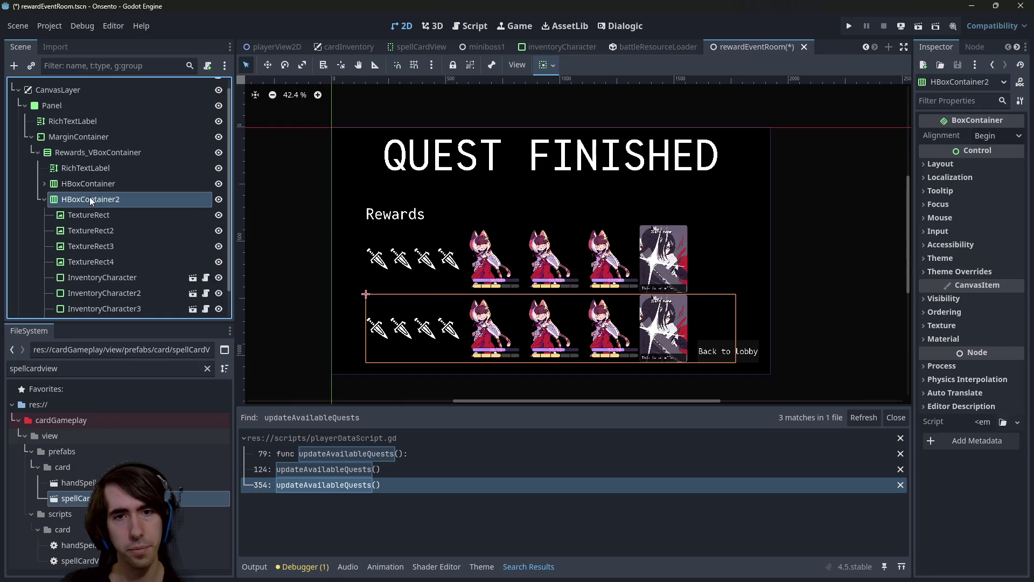
# - Select the spell card in the top rewards row, deleting it and restoring it with undo
pyautogui.click(44, 199)
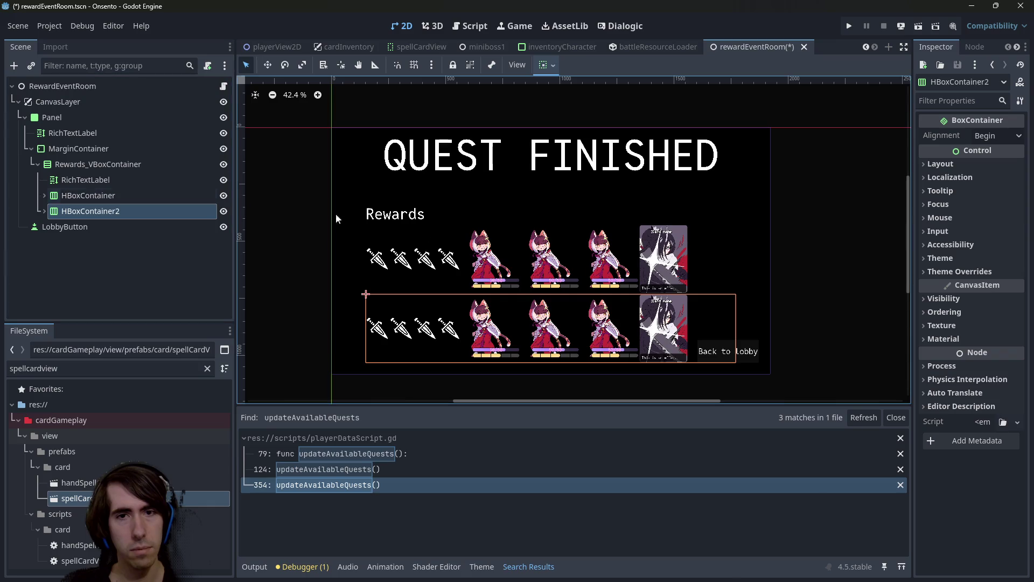
pyautogui.click(698, 269)
pyautogui.click(675, 265)
pyautogui.scroll(-2, 119, 262)
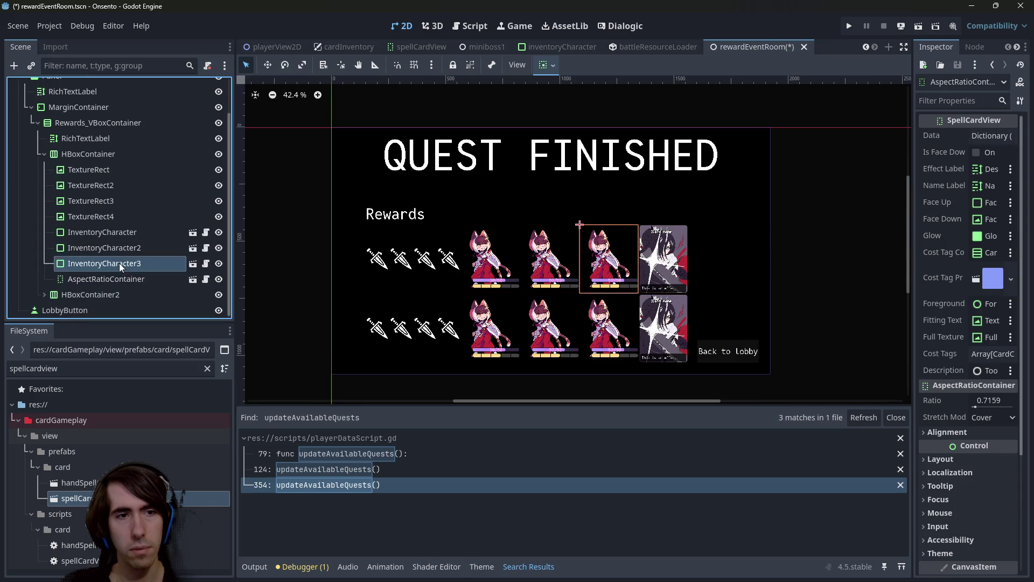
pyautogui.press('Delete')
pyautogui.press('Return')
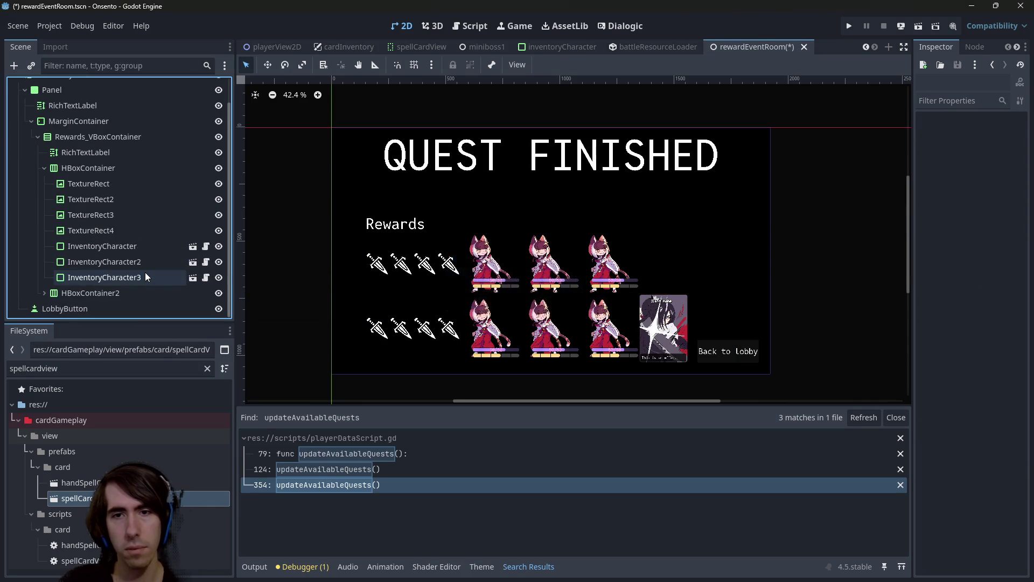
pyautogui.hotkey('ctrl', 'z')
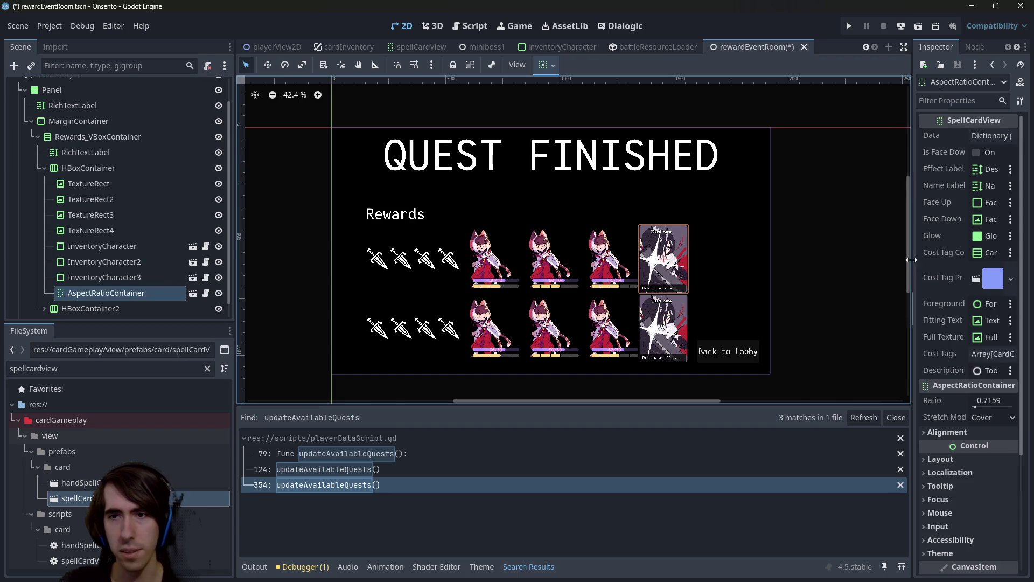
# - Widen the Inspector and filter properties by 'scal' to inspect the layout scale settings
pyautogui.moveTo(911, 259); pyautogui.dragTo(797, 260)
pyautogui.click(883, 101)
pyautogui.write('sca')
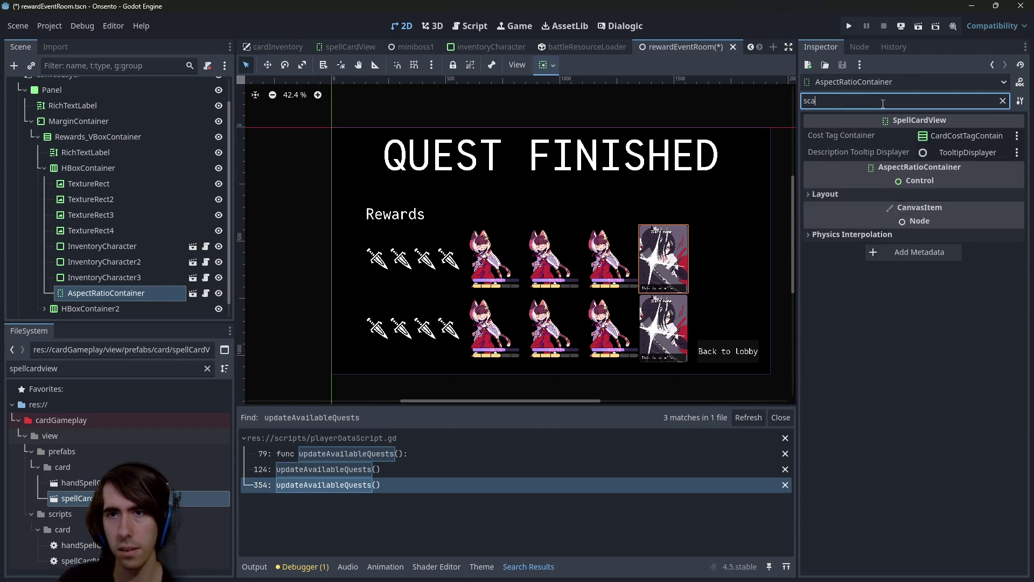
pyautogui.write('l')
pyautogui.click(850, 161)
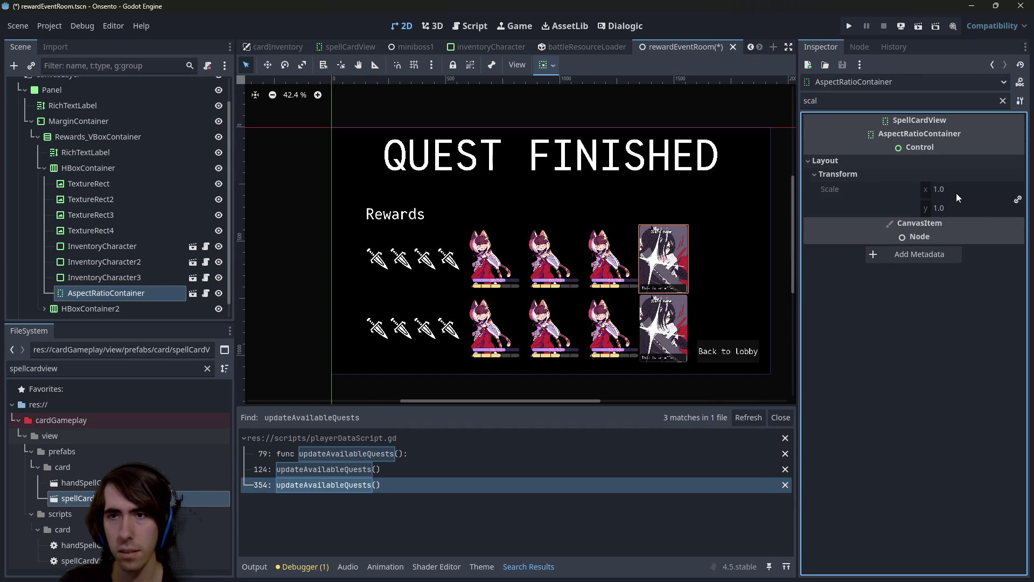
pyautogui.click(104, 277)
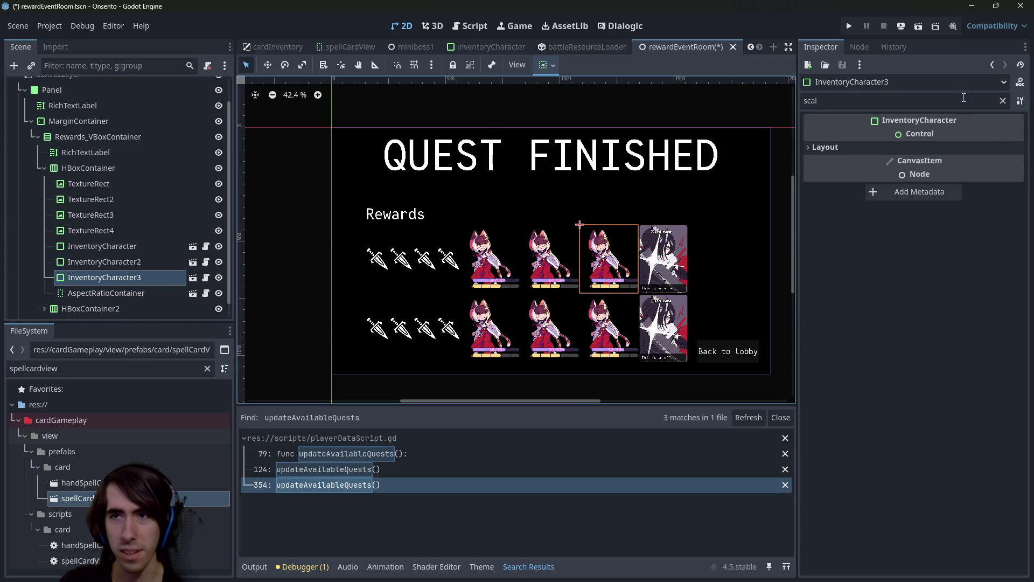
pyautogui.click(1002, 101)
pyautogui.click(135, 293)
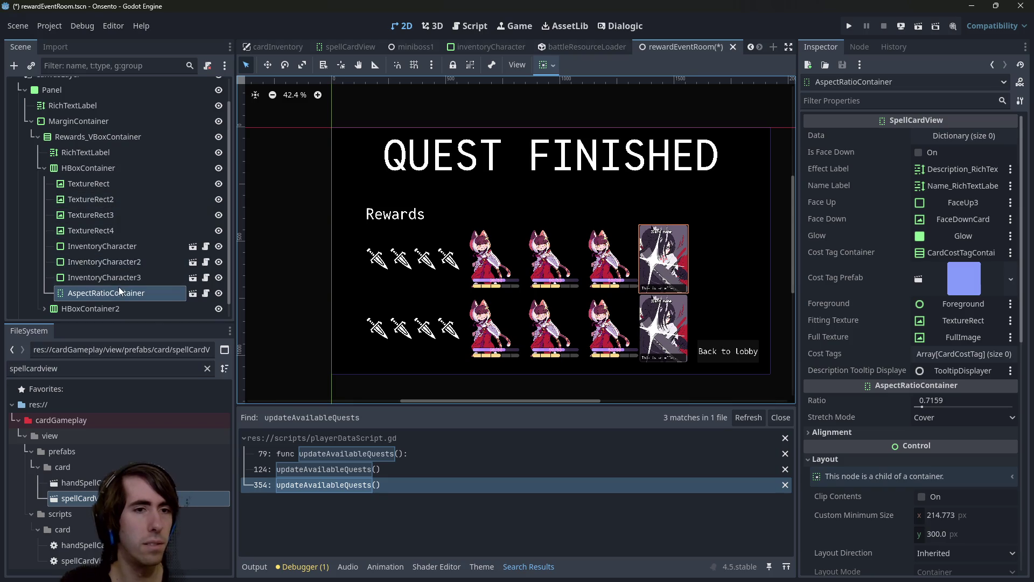
# - Filter the spell card instance's properties by 'scale', then start adding a child to the rewards row
pyautogui.click(69, 183)
pyautogui.click(71, 168)
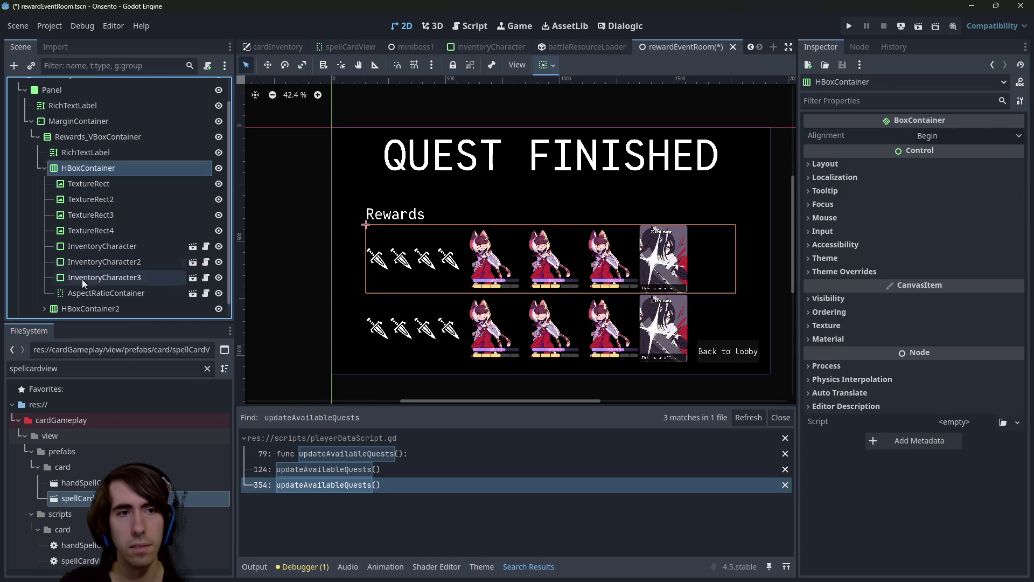
pyautogui.click(82, 292)
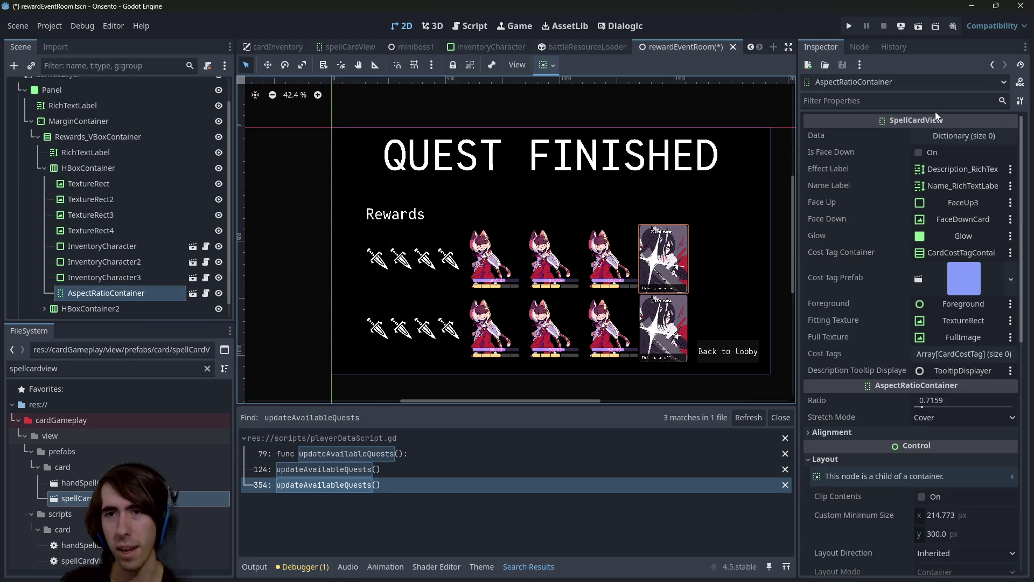
pyautogui.click(835, 97)
pyautogui.write('sca')
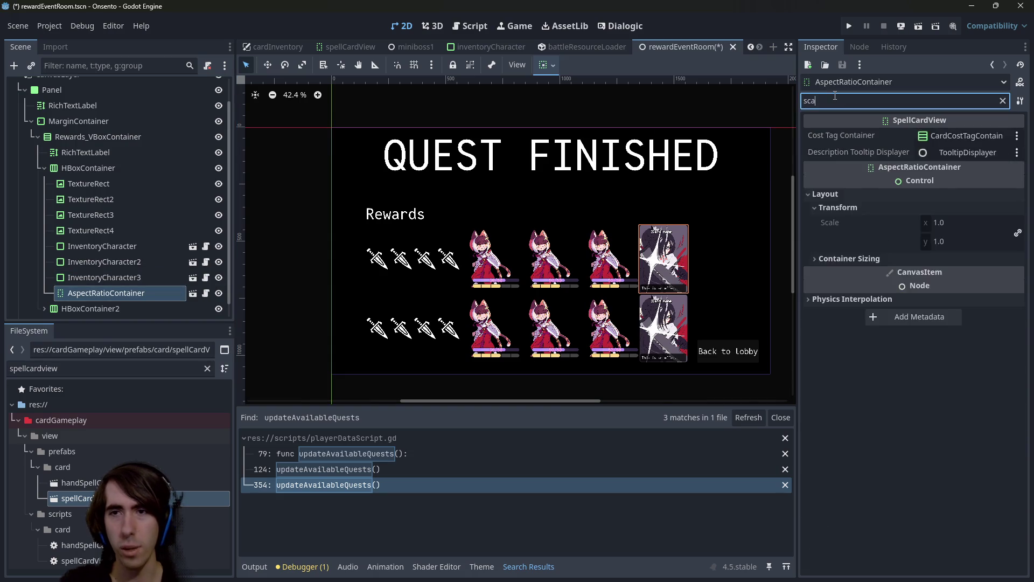
pyautogui.write('le')
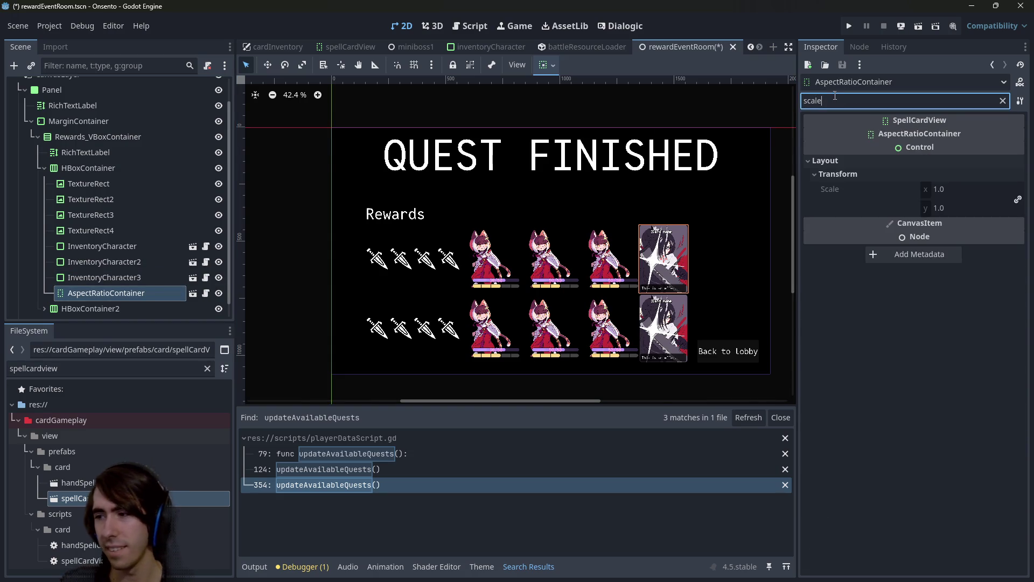
pyautogui.rightClick(96, 168)
pyautogui.click(111, 183)
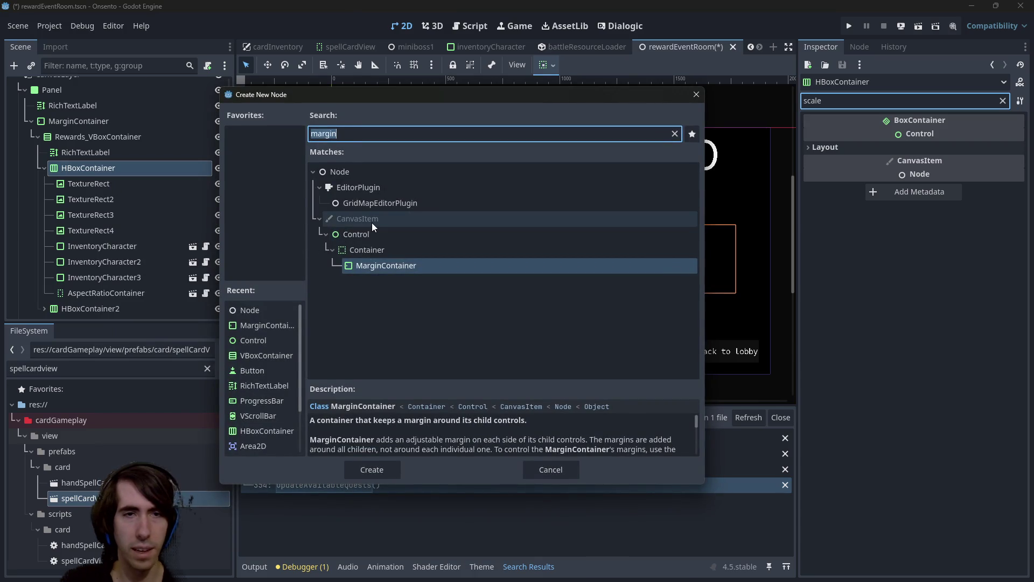
# - Add a PanelContainer to the rewards row and move the spell card inside it
pyautogui.write('panelcont')
pyautogui.doubleClick(384, 235)
pyautogui.moveTo(75, 297); pyautogui.dragTo(107, 280)
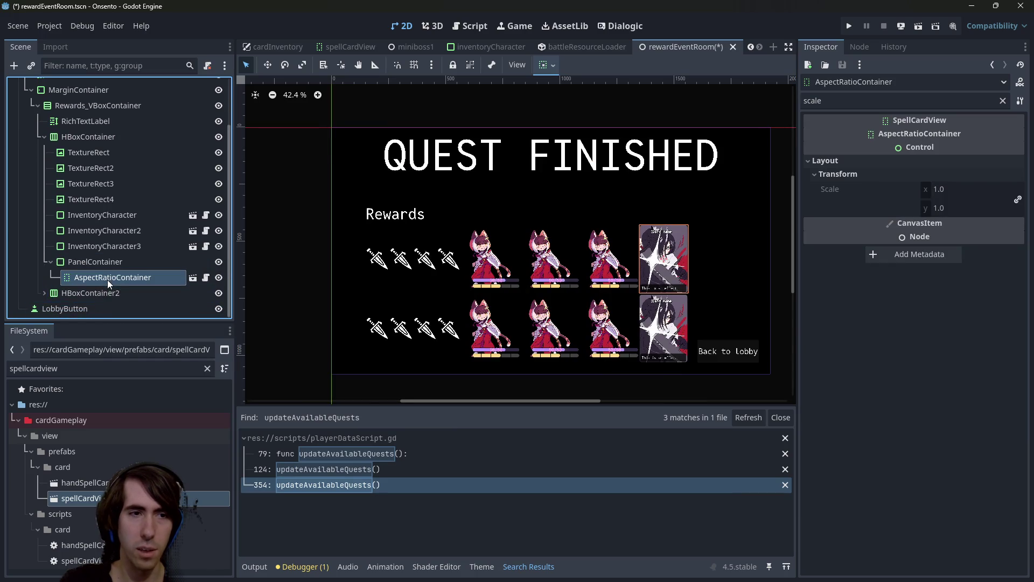
pyautogui.click(1001, 101)
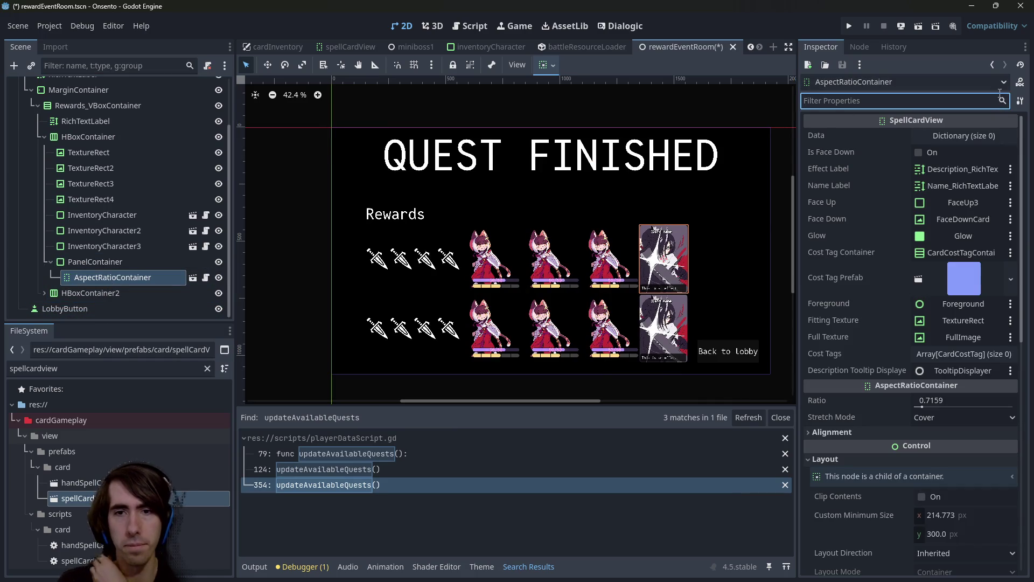
pyautogui.click(134, 258)
pyautogui.click(132, 278)
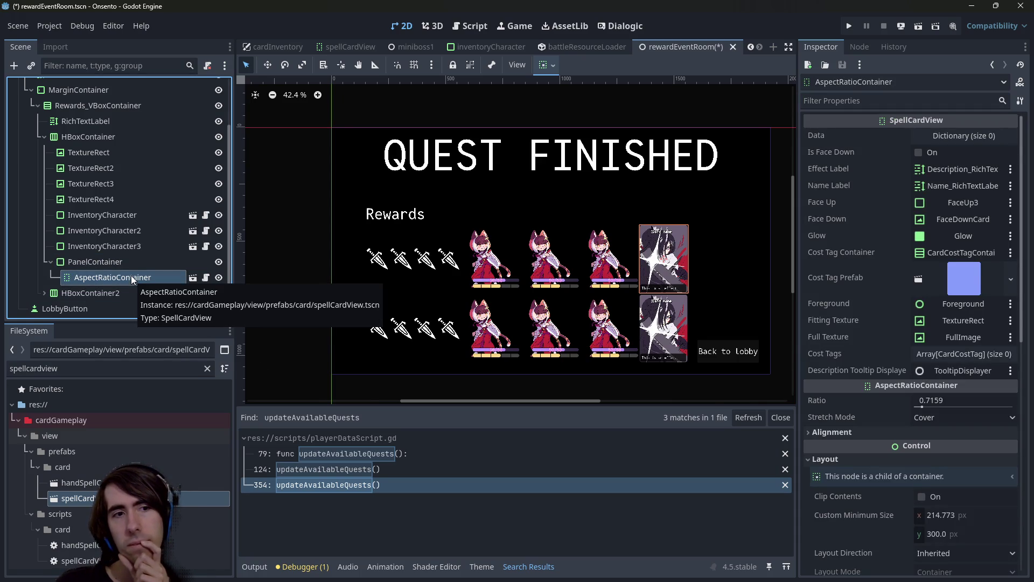
pyautogui.click(138, 264)
pyautogui.click(136, 280)
# - Check the spellCardView root's minimum size, then try and undo a card minimum width change
pyautogui.click(192, 277)
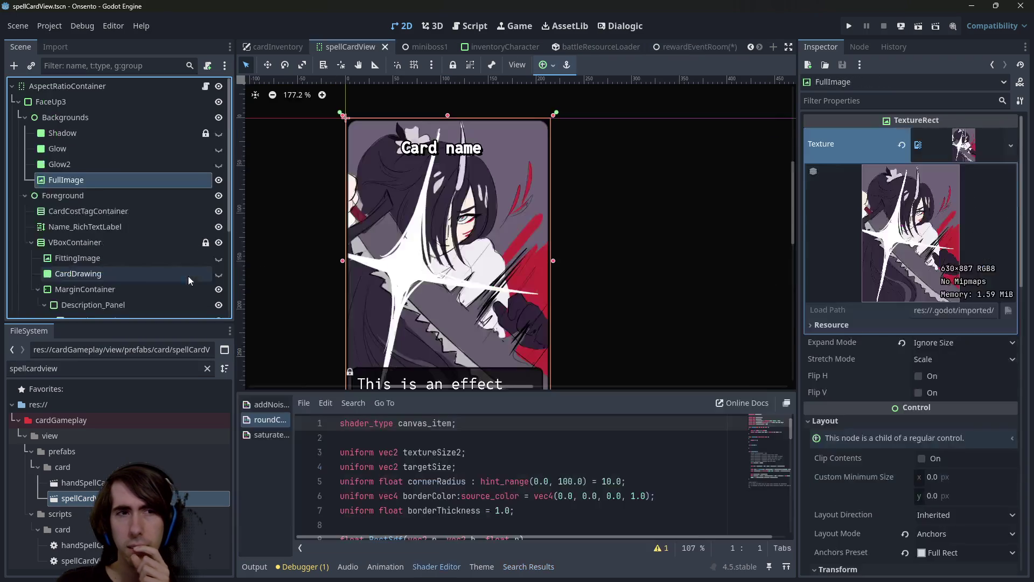
pyautogui.click(83, 86)
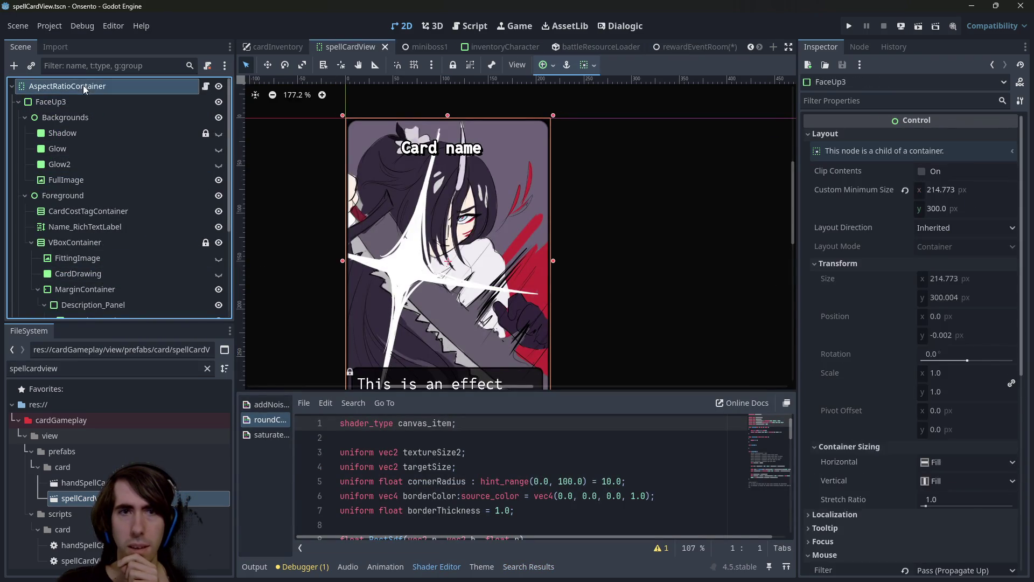
pyautogui.click(863, 100)
pyautogui.write('min')
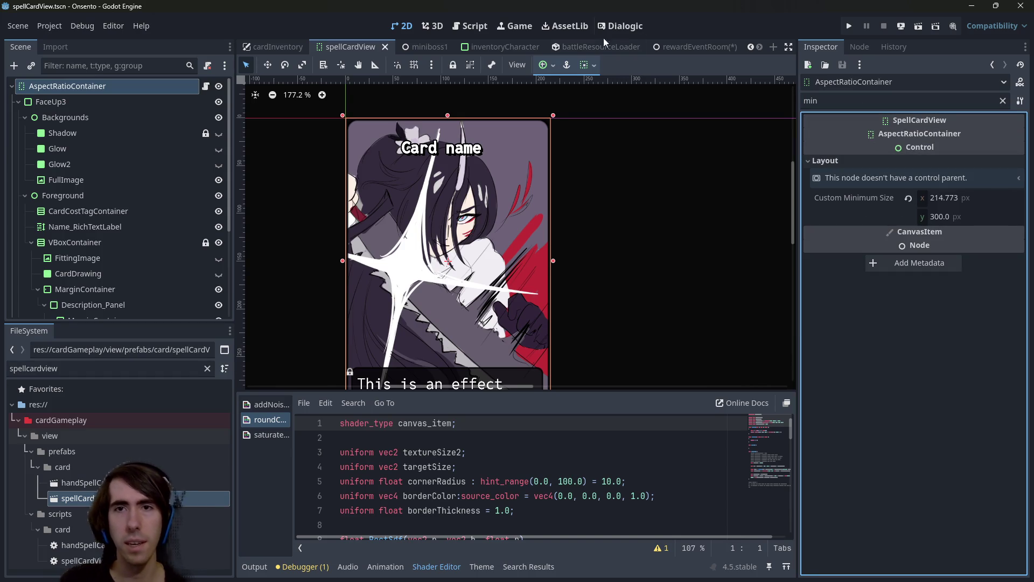
pyautogui.click(699, 46)
pyautogui.scroll(2, 636, 288)
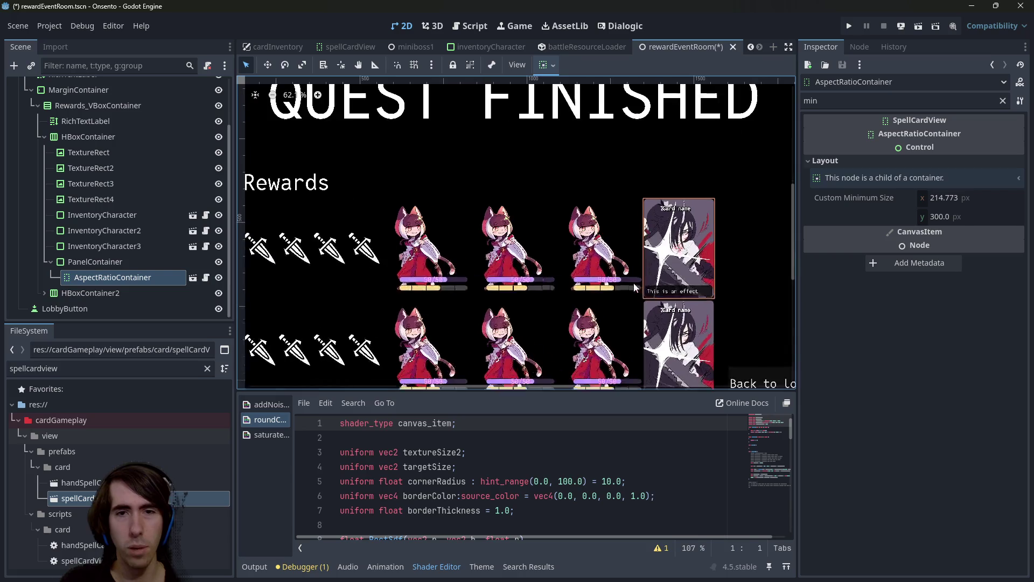
pyautogui.scroll(2, 635, 285)
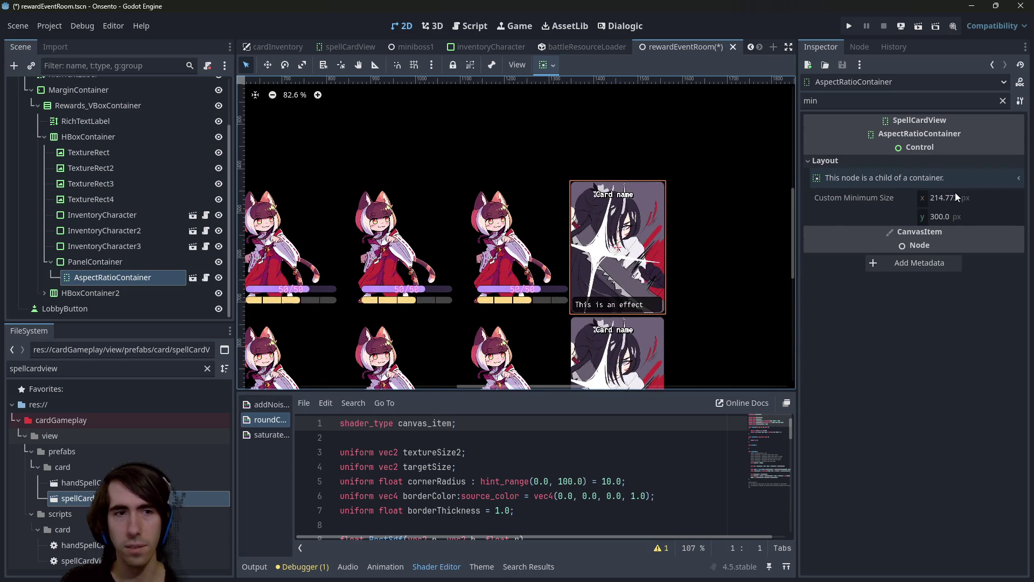
pyautogui.moveTo(959, 199); pyautogui.dragTo(952, 198)
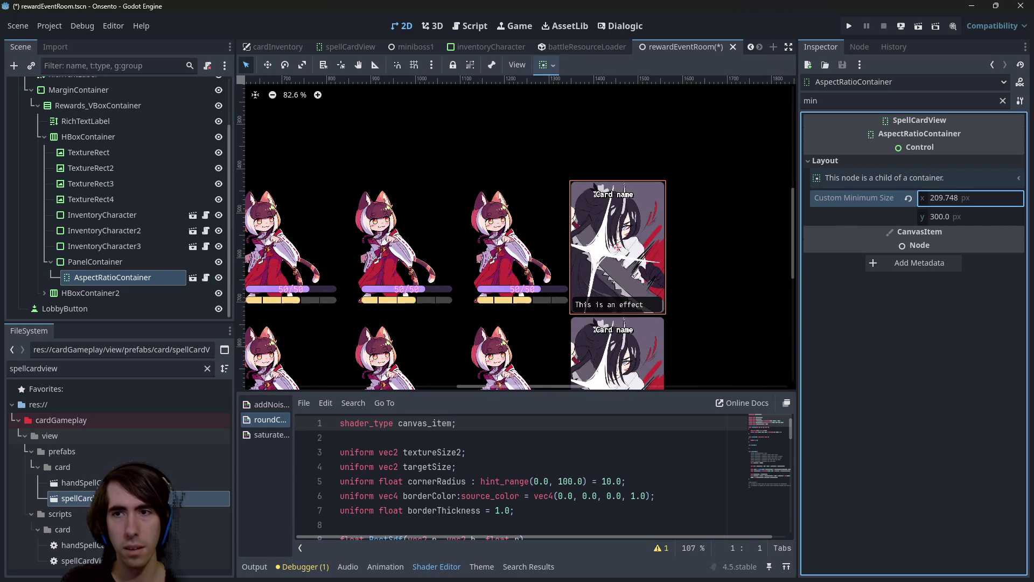
pyautogui.hotkey('ctrl', 'z')
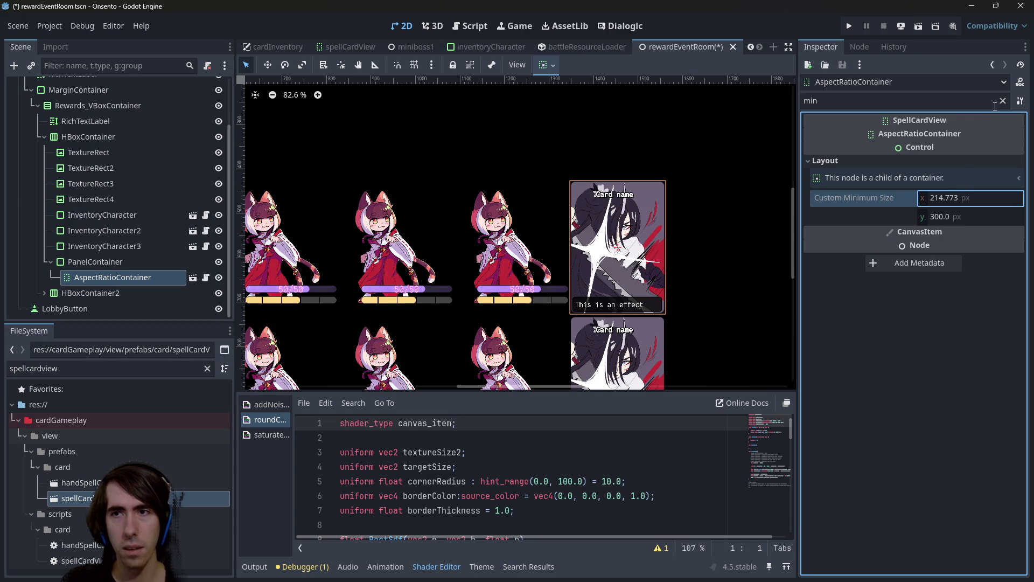
pyautogui.click(1003, 101)
# - Filter the spell card's properties by 'min' and try a minimum height of 200, then undo it
pyautogui.click(108, 246)
pyautogui.click(113, 277)
pyautogui.click(876, 102)
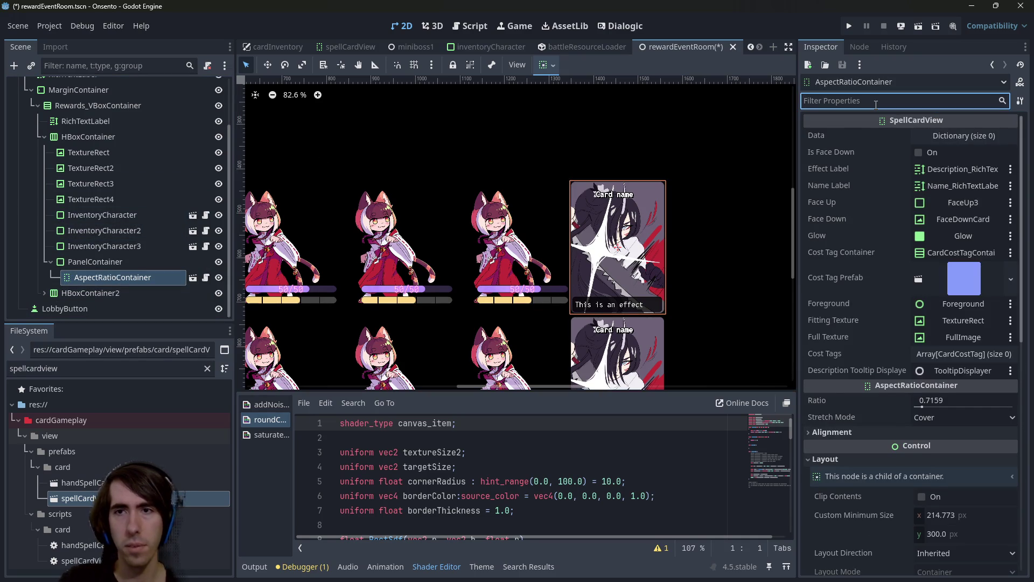
pyautogui.write('min')
pyautogui.click(962, 206)
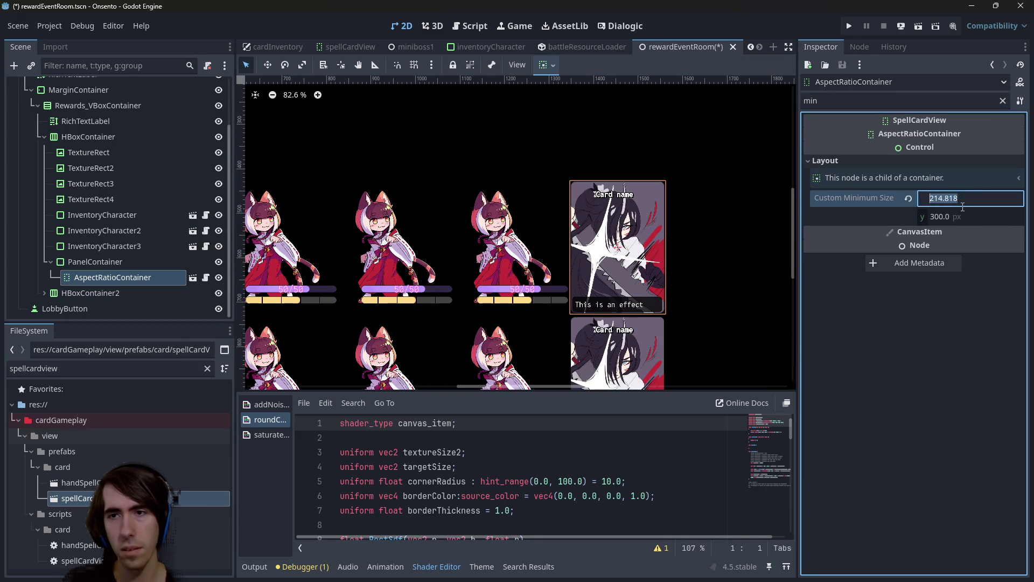
pyautogui.press('Escape')
pyautogui.click(985, 210)
pyautogui.write('200')
pyautogui.press('Return')
pyautogui.hotkey('ctrl', 'z')
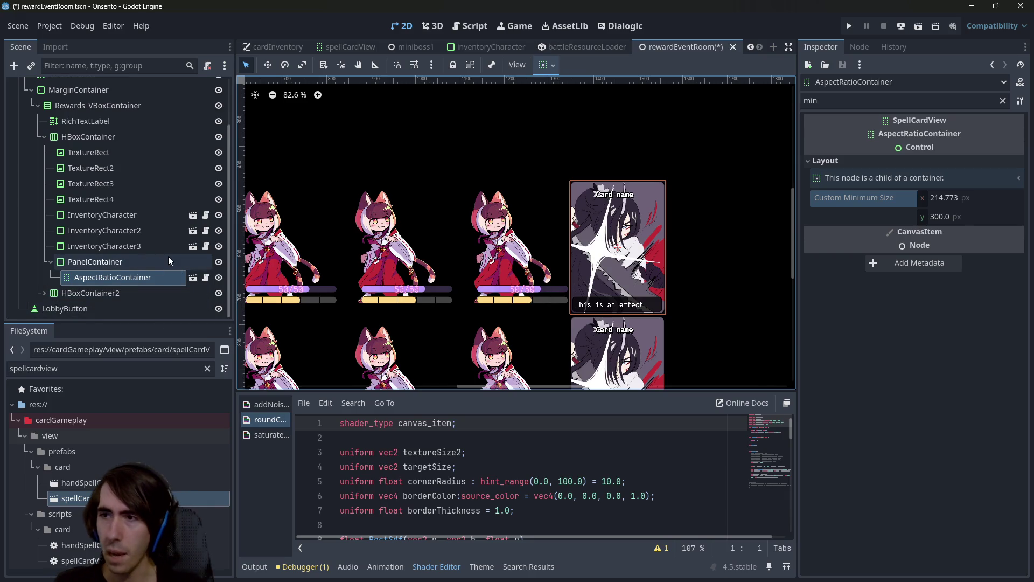
# - Move the spell card above the PanelContainer, set its minimum height to 200, and open spellCardView
pyautogui.scroll(-2, 551, 296)
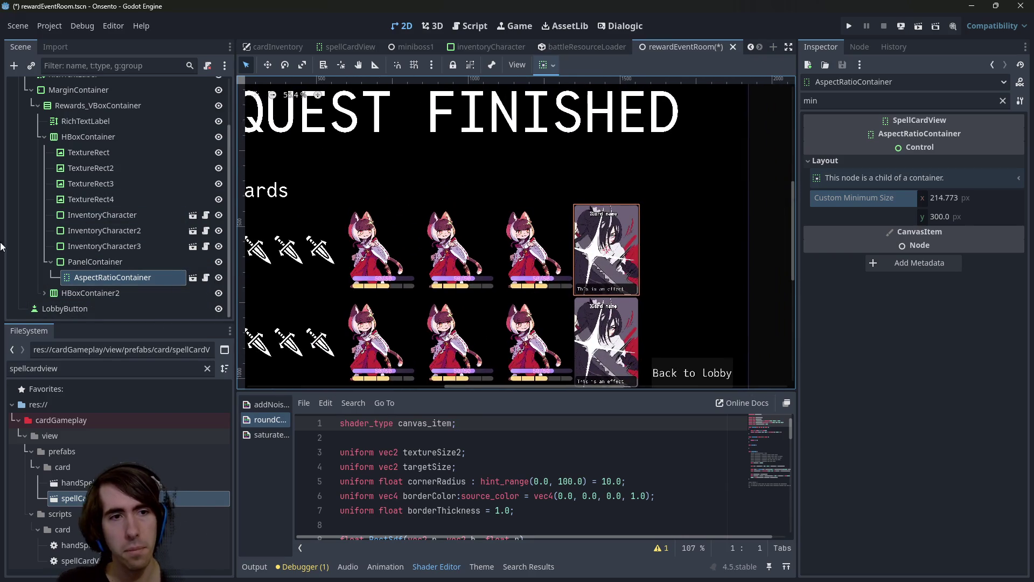
pyautogui.moveTo(102, 275); pyautogui.dragTo(100, 256)
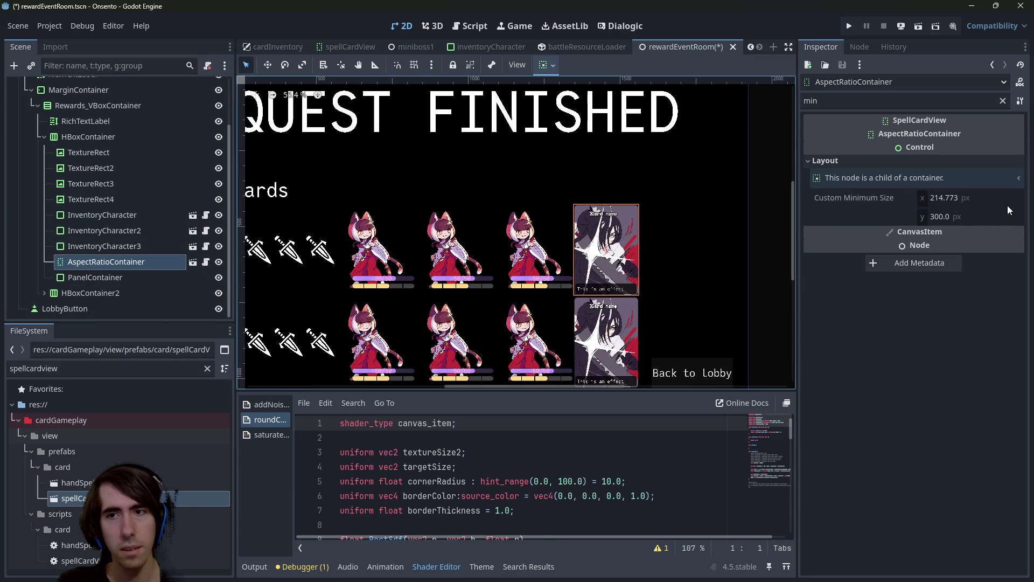
pyautogui.click(974, 217)
pyautogui.write('200')
pyautogui.press('Return')
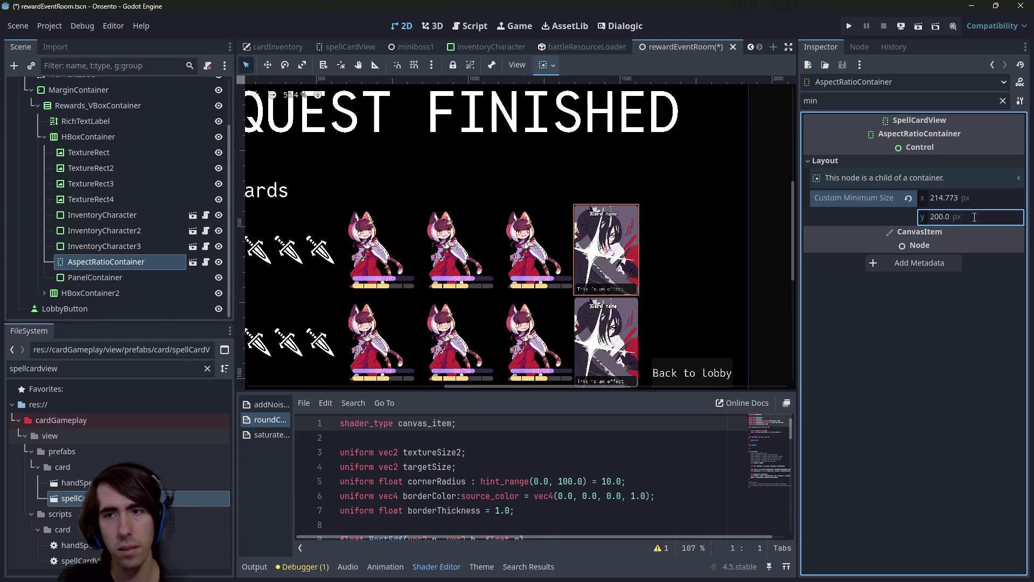
pyautogui.click(968, 199)
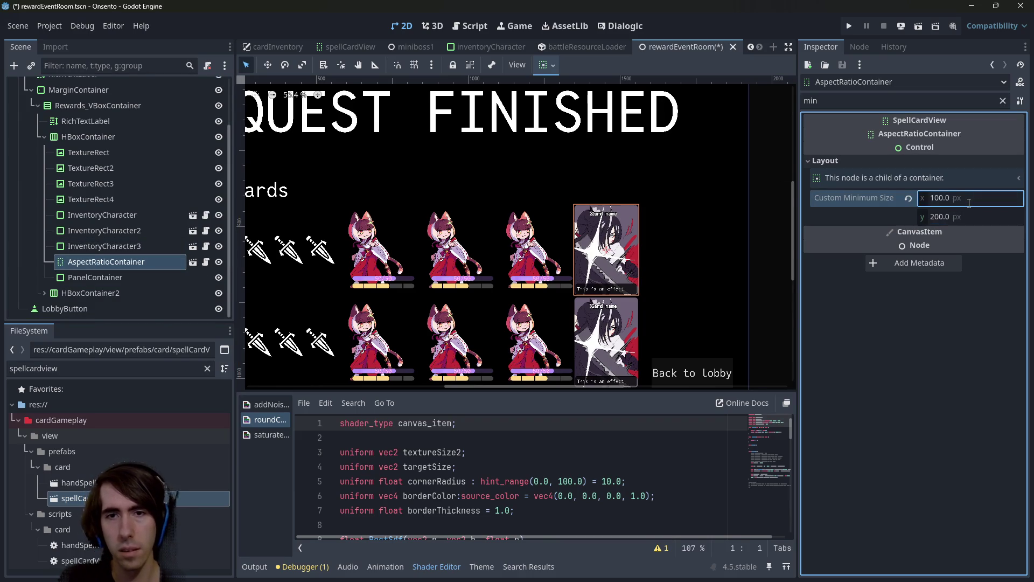
pyautogui.click(192, 261)
pyautogui.click(70, 103)
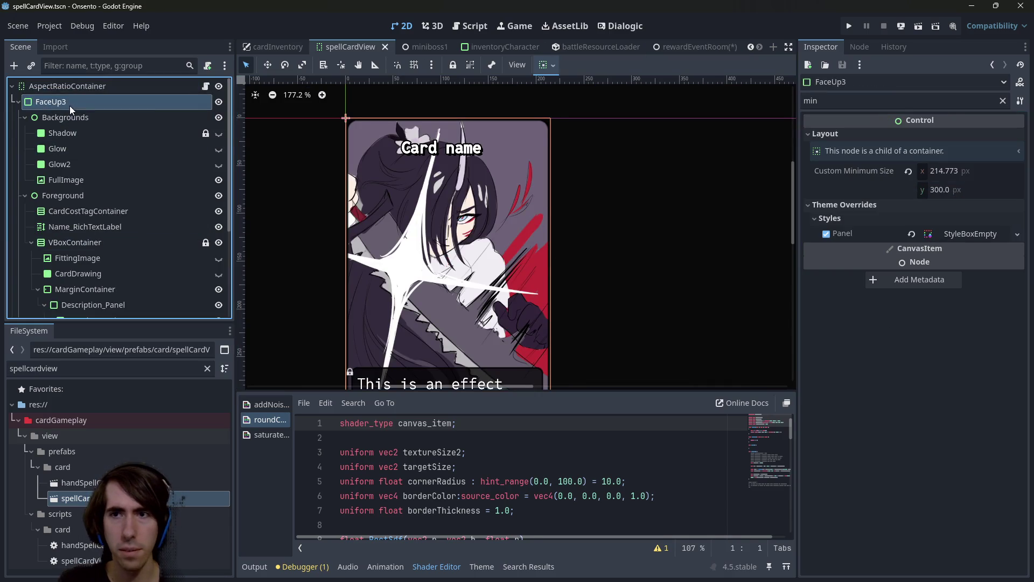
pyautogui.click(59, 86)
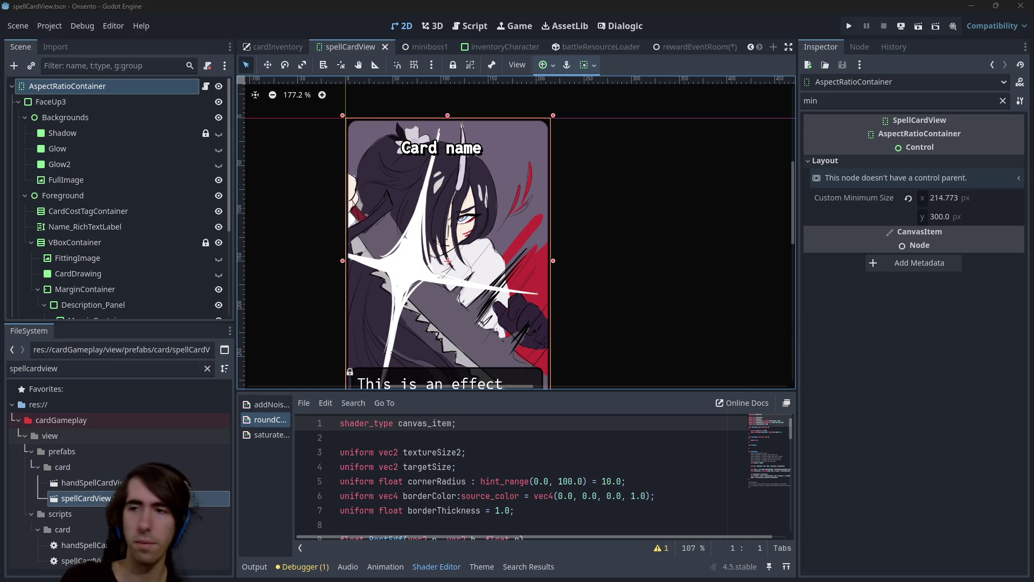
pyautogui.hotkey('alt', 'Tab')
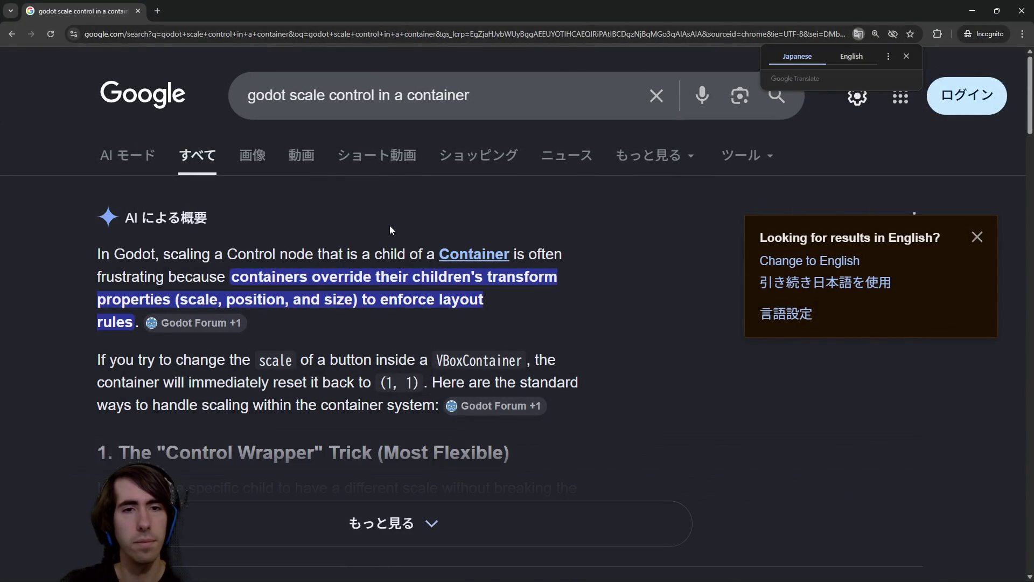
# - Expand the AI overview and read the Control wrapper setup, noting scale resets to (1, 1)
pyautogui.scroll(-1, 279, 303)
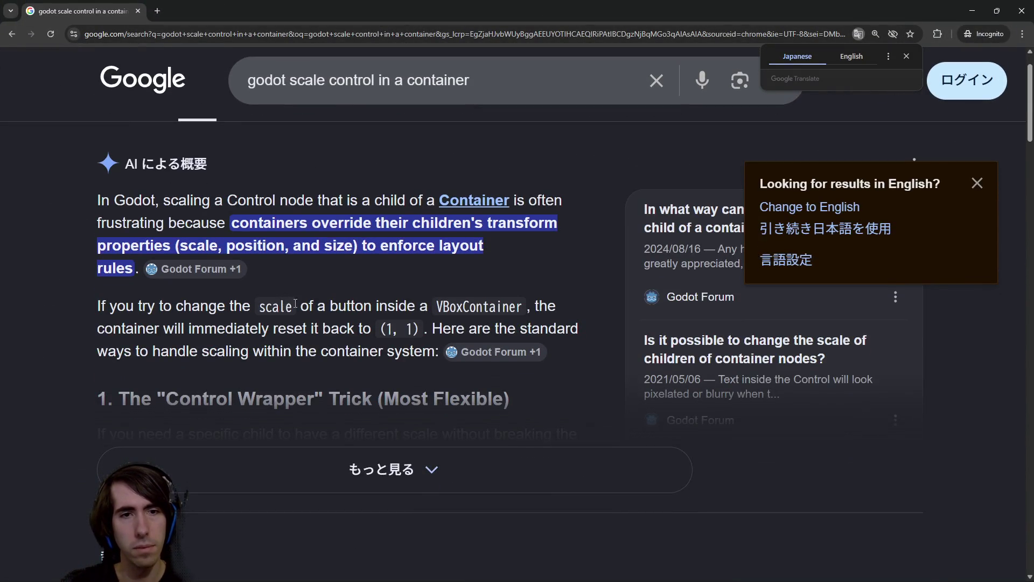
pyautogui.moveTo(431, 308)
pyautogui.mouseDown()
pyautogui.moveTo(362, 307)
pyautogui.moveTo(432, 309)
pyautogui.mouseUp()
pyautogui.moveTo(249, 328); pyautogui.dragTo(496, 329)
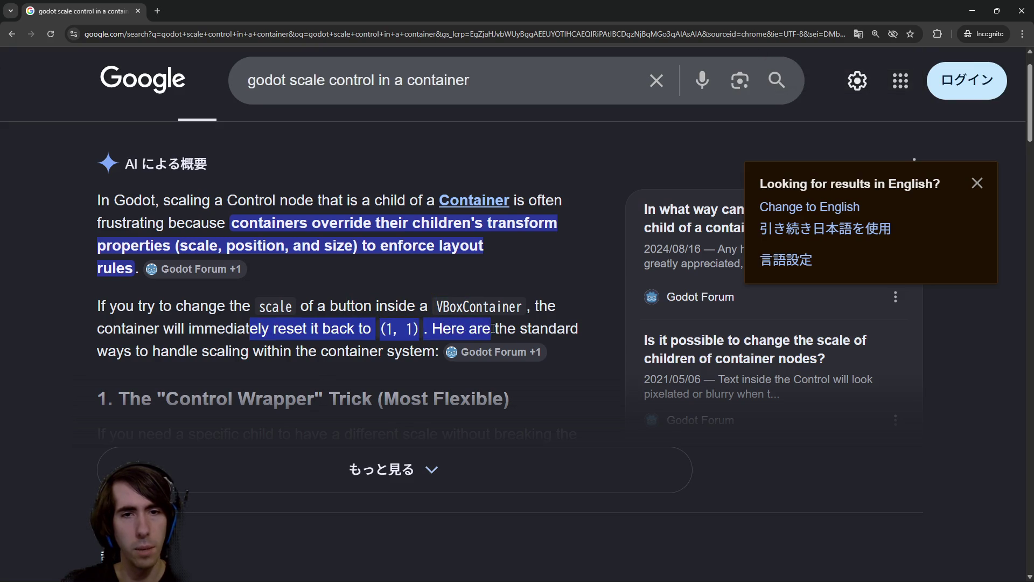
pyautogui.click(258, 474)
pyautogui.scroll(-5, 283, 421)
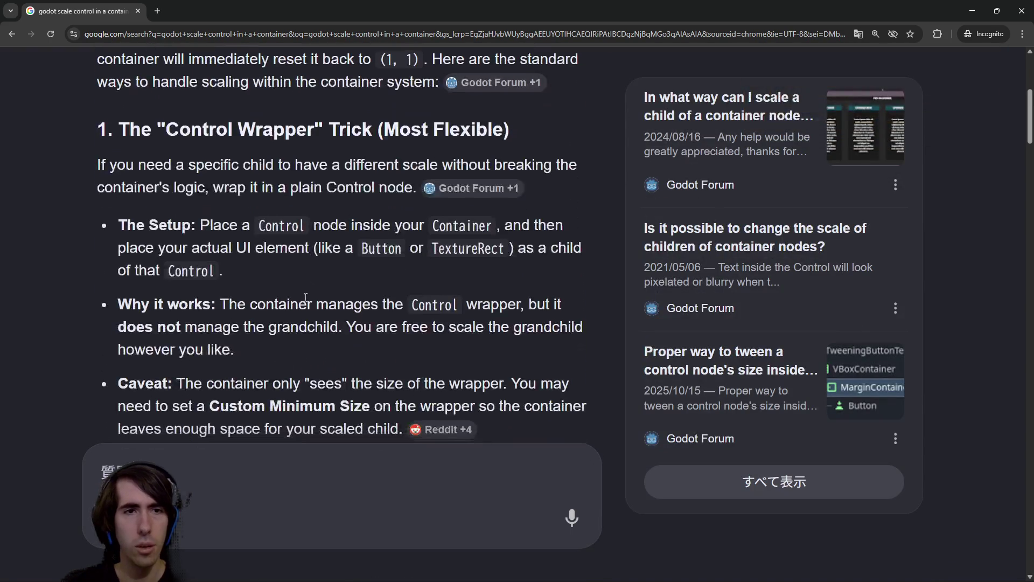
pyautogui.moveTo(290, 230); pyautogui.dragTo(412, 230)
pyautogui.click(416, 239)
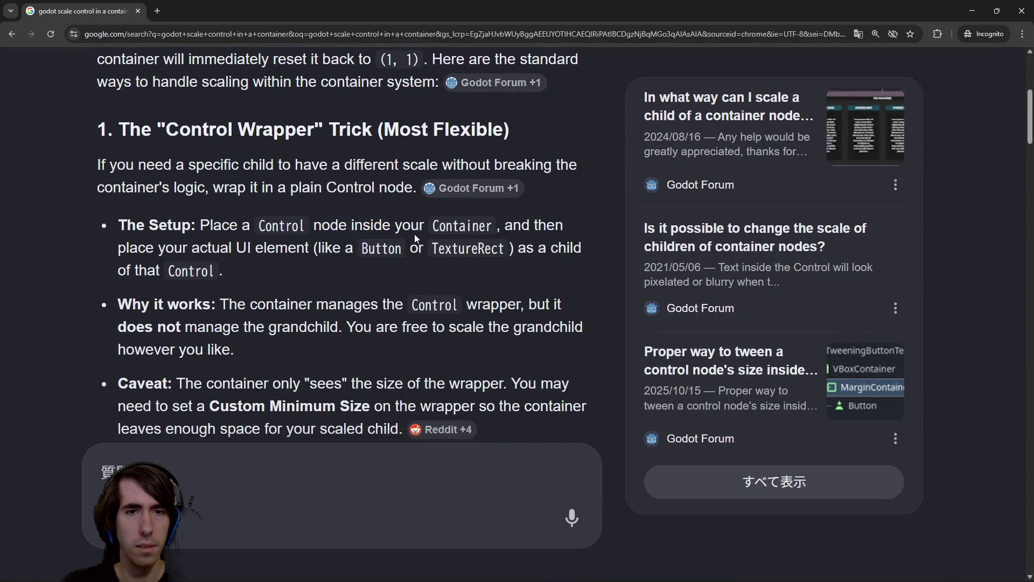
pyautogui.moveTo(213, 249); pyautogui.dragTo(408, 256)
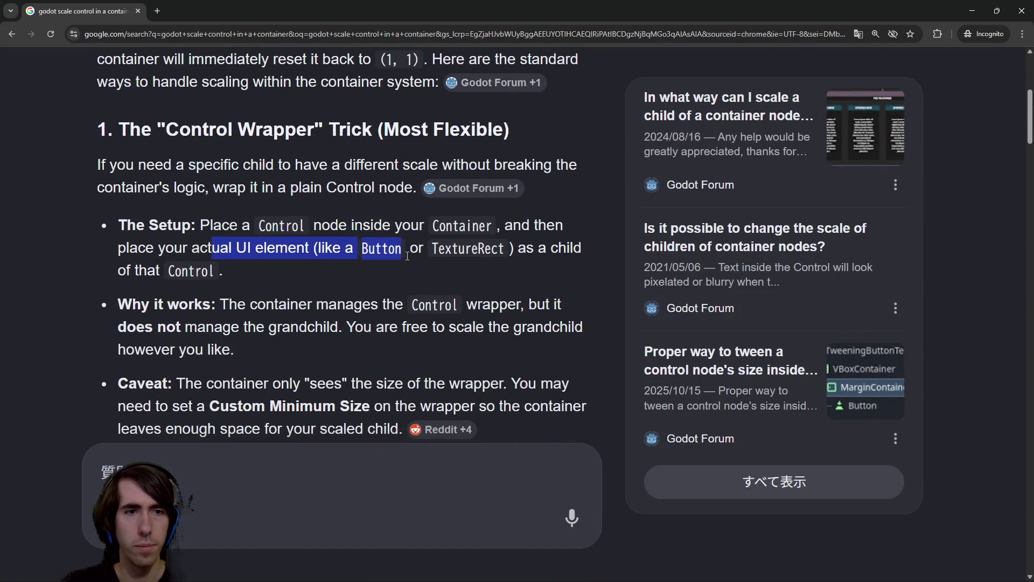
pyautogui.click(382, 247)
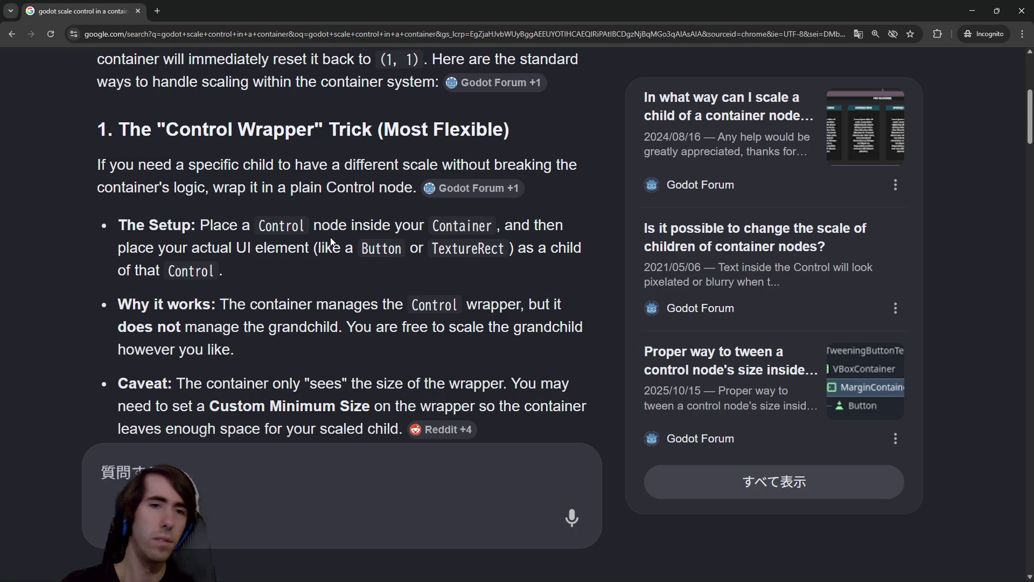
# - Read the remaining scaling approaches in the overview and return to Godot
pyautogui.scroll(-1, 330, 242)
pyautogui.moveTo(290, 250); pyautogui.dragTo(408, 252)
pyautogui.click(384, 250)
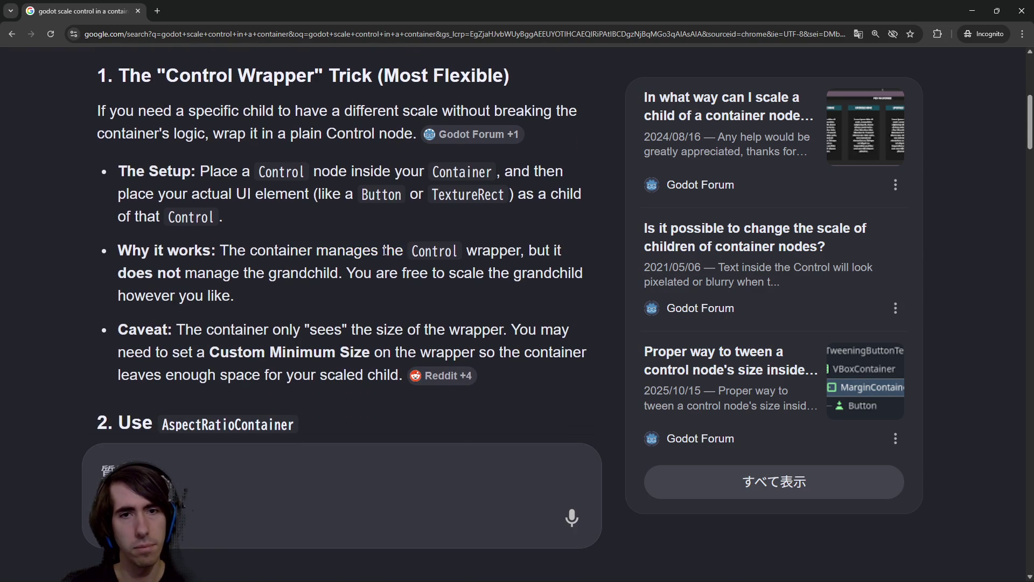
pyautogui.scroll(-2, 384, 249)
pyautogui.scroll(-2, 385, 251)
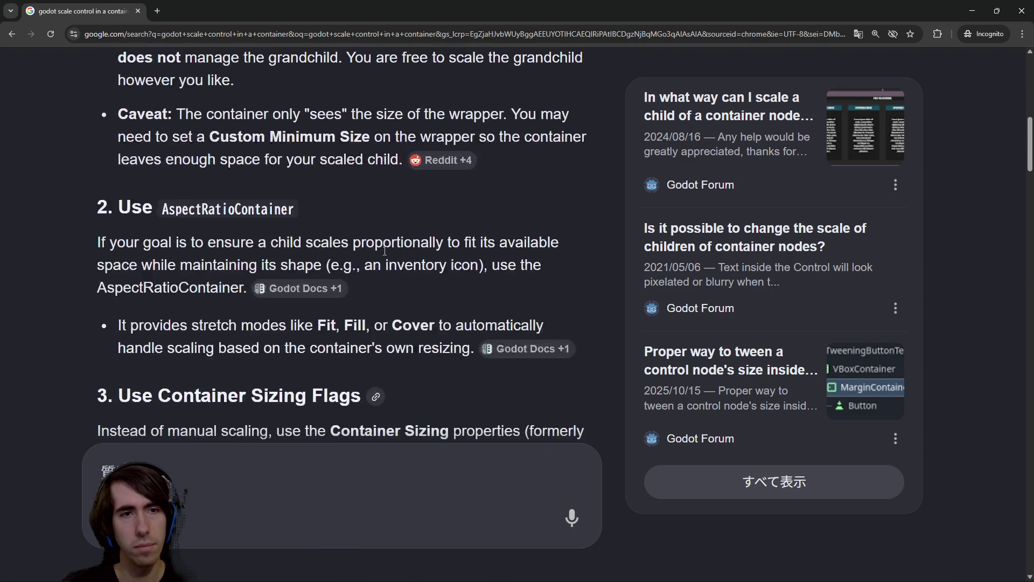
pyautogui.scroll(-2, 365, 249)
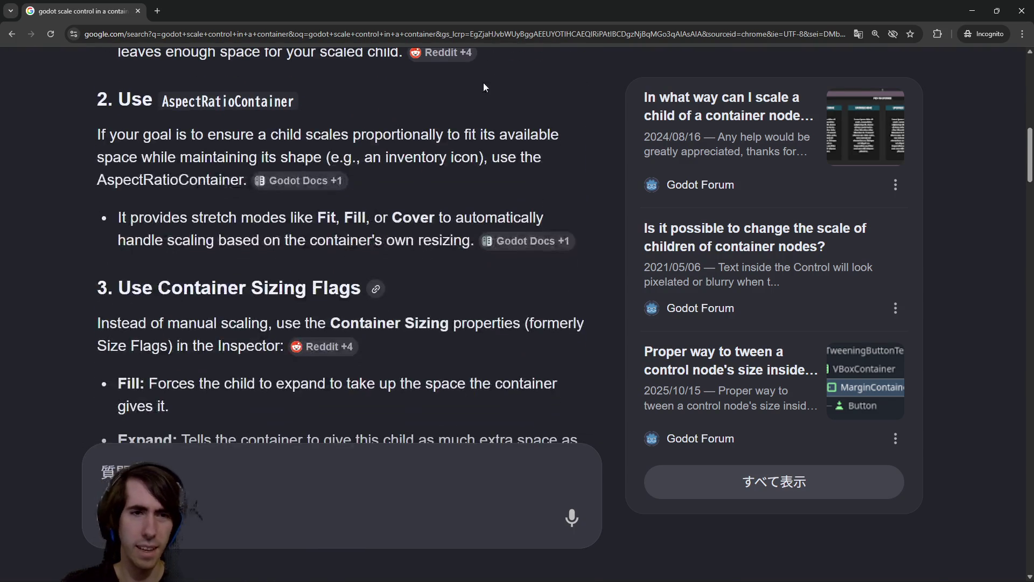
pyautogui.hotkey('alt', 'Tab')
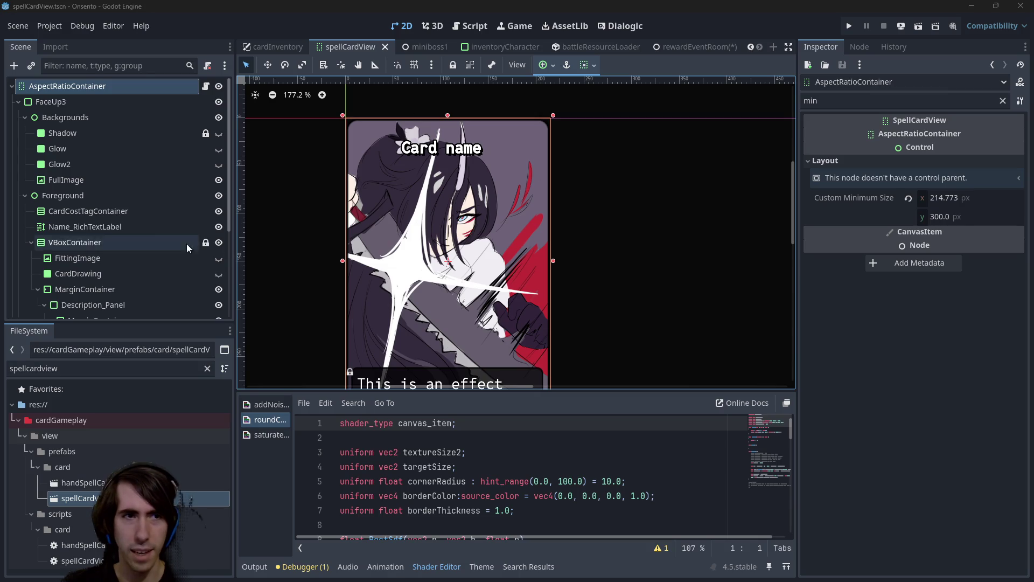
# - In the rewardEventRoom scene, add a Control node as a child of HBoxContainer
pyautogui.scroll(-5, 85, 194)
pyautogui.scroll(5, 132, 215)
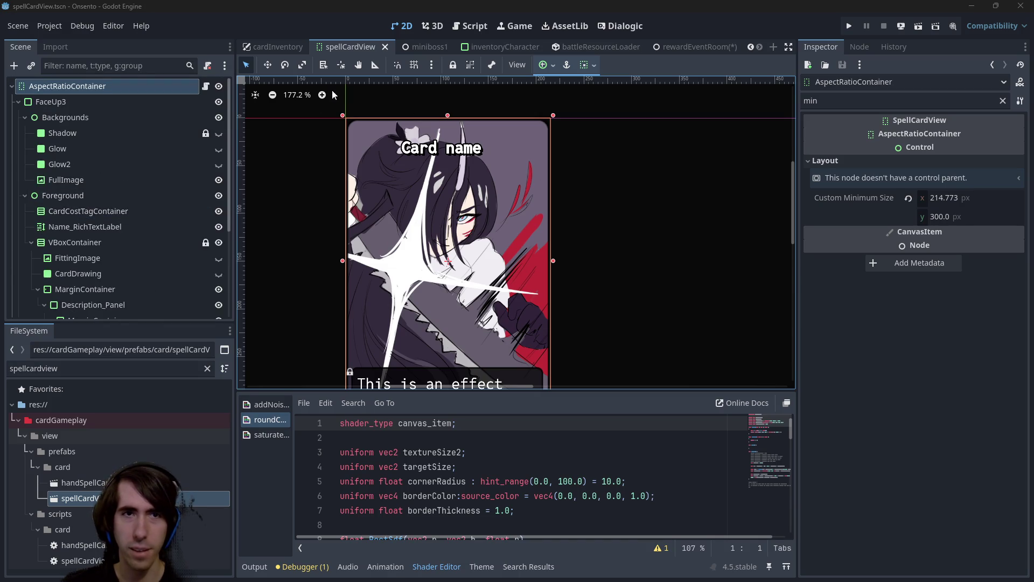
pyautogui.click(695, 47)
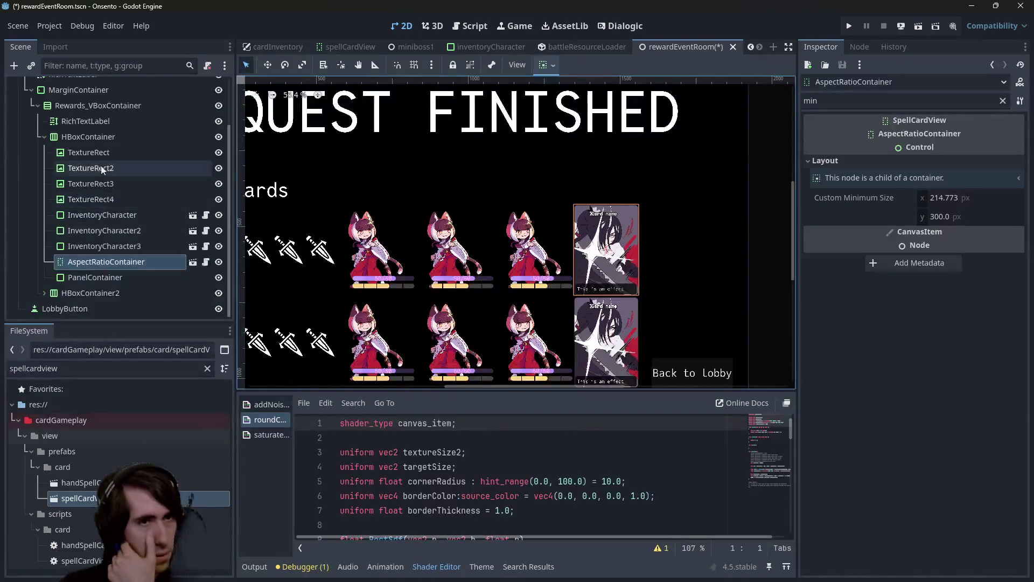
pyautogui.rightClick(99, 137)
pyautogui.click(118, 146)
pyautogui.doubleClick(367, 201)
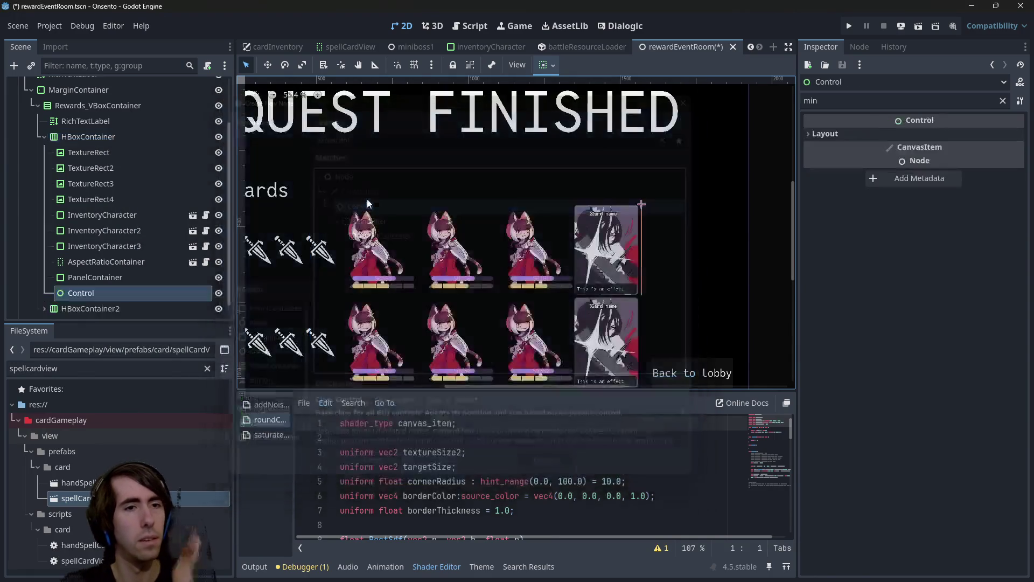
# - Move the AspectRatioContainer card inside the new Control wrapper and review its layout properties
pyautogui.click(126, 216)
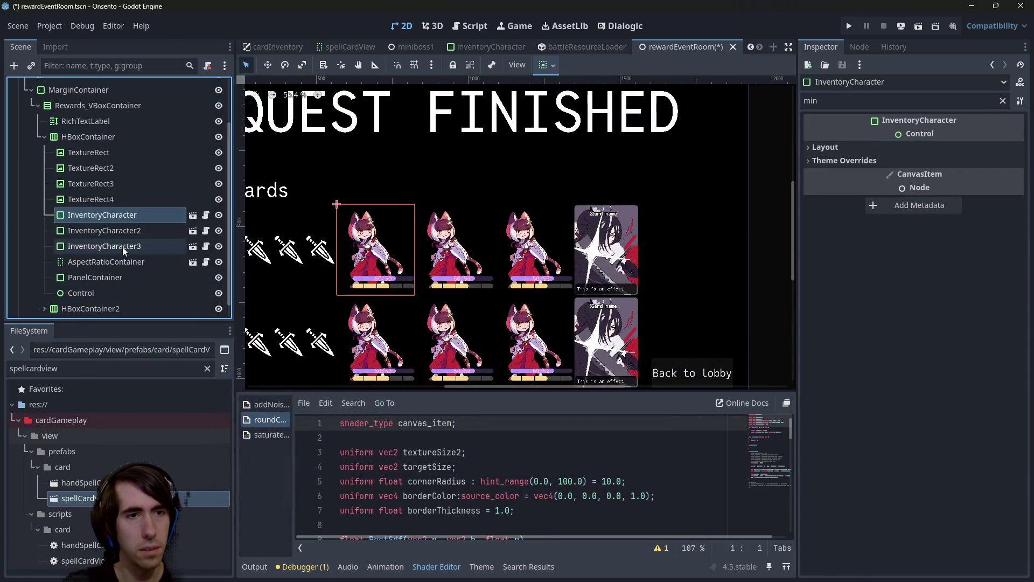
pyautogui.click(121, 262)
pyautogui.moveTo(117, 265); pyautogui.dragTo(114, 295)
pyautogui.click(109, 276)
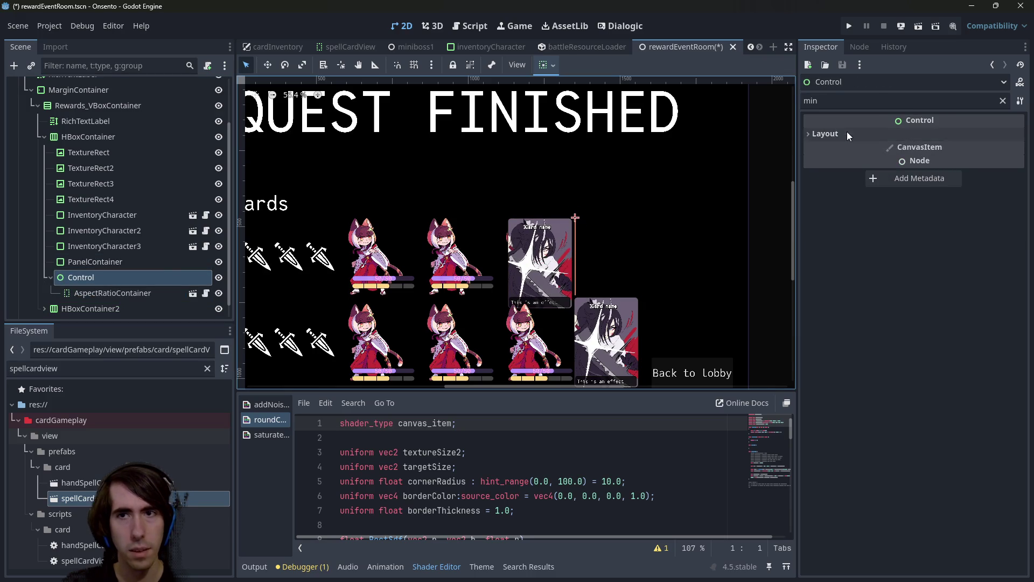
pyautogui.click(1001, 134)
pyautogui.click(1002, 101)
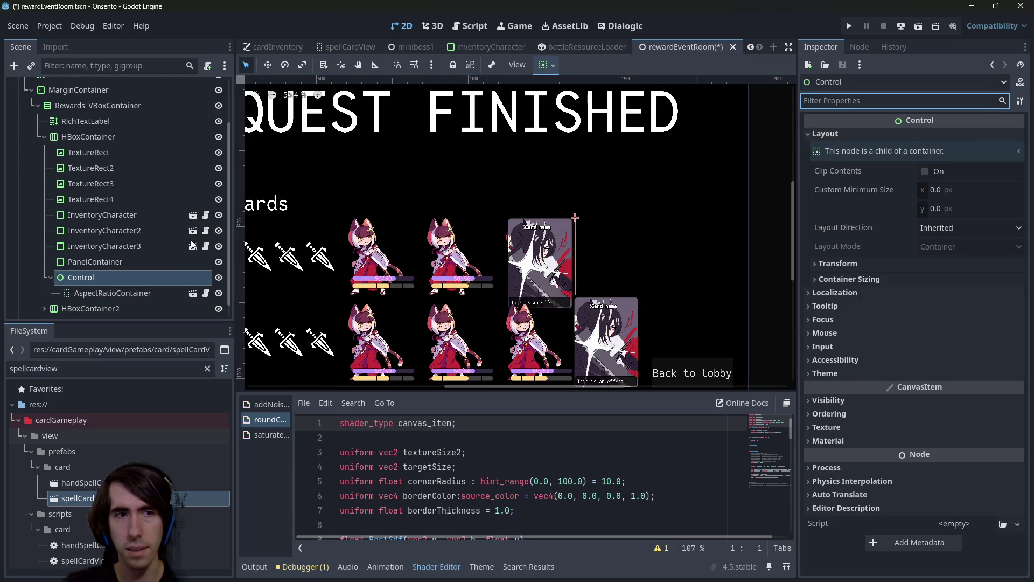
pyautogui.click(125, 292)
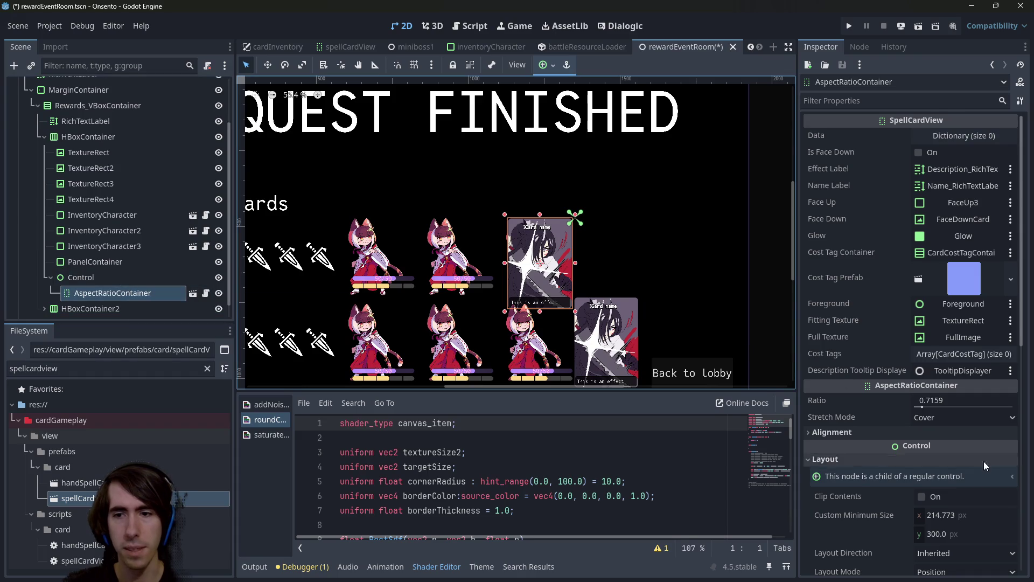
pyautogui.scroll(-2, 915, 458)
pyautogui.click(940, 458)
pyautogui.click(156, 277)
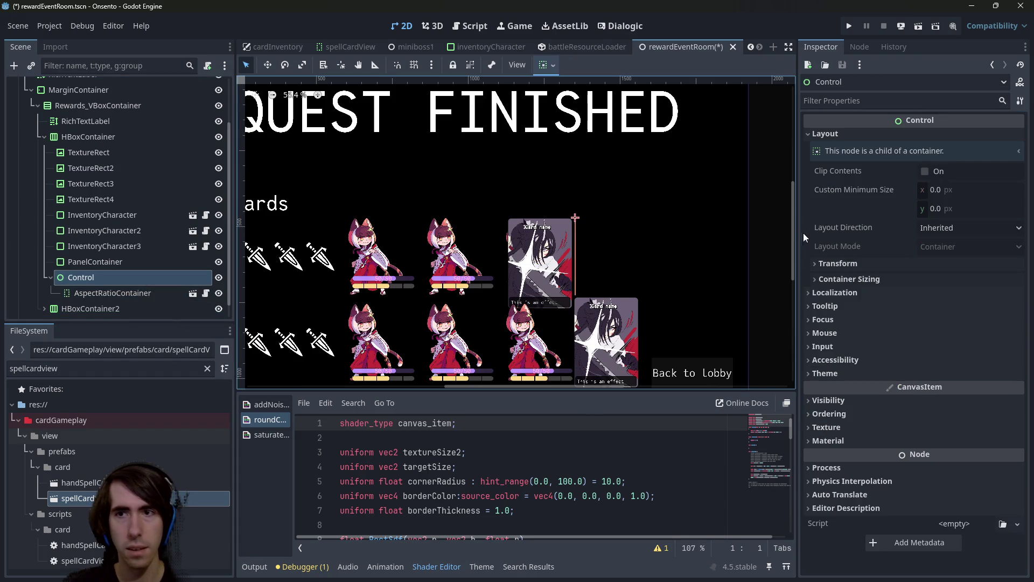
pyautogui.click(164, 296)
# - Set the AspectRatioContainer card's Scale to 0.5 and check the Control wrapper's scale
pyautogui.click(907, 102)
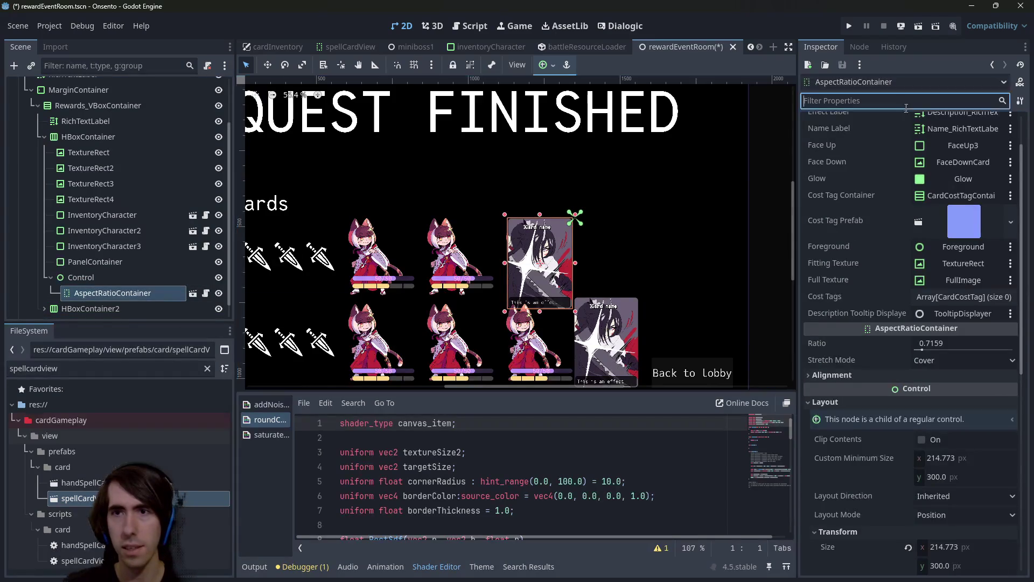
pyautogui.write('scale')
pyautogui.click(988, 189)
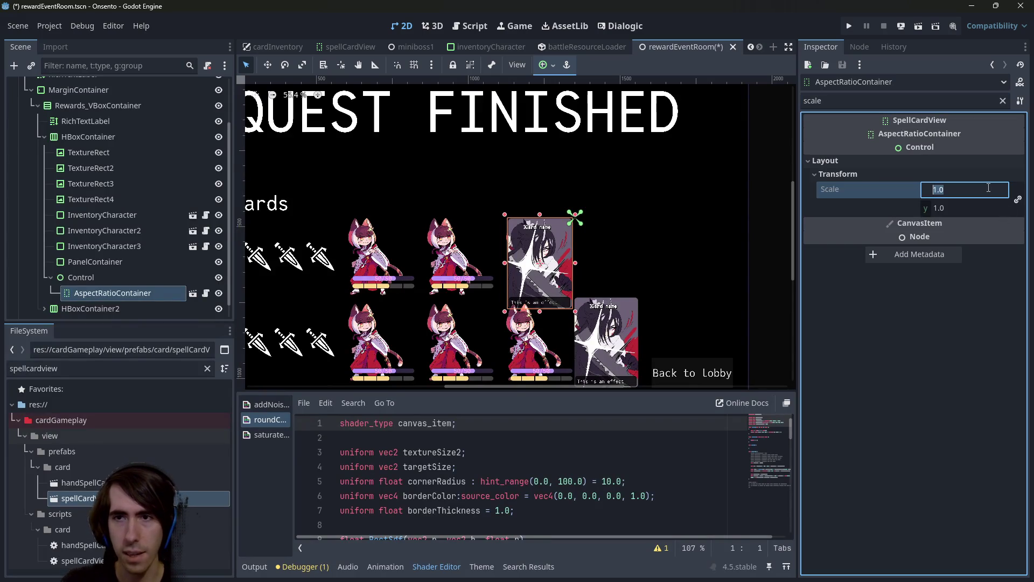
pyautogui.write('0.5')
pyautogui.press('Return')
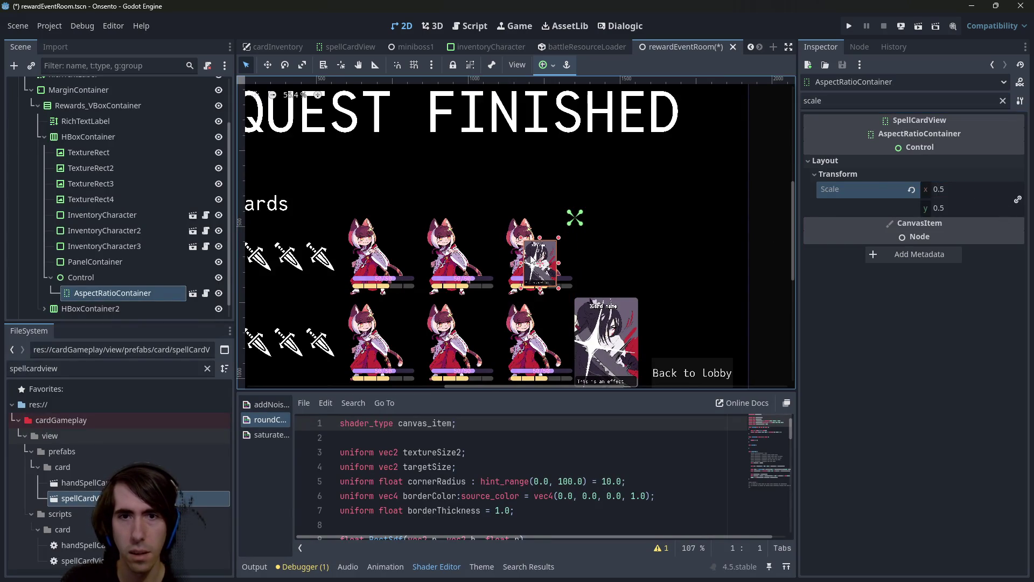
pyautogui.scroll(4, 569, 259)
pyautogui.scroll(3, 562, 260)
pyautogui.scroll(-4, 562, 260)
pyautogui.click(525, 296)
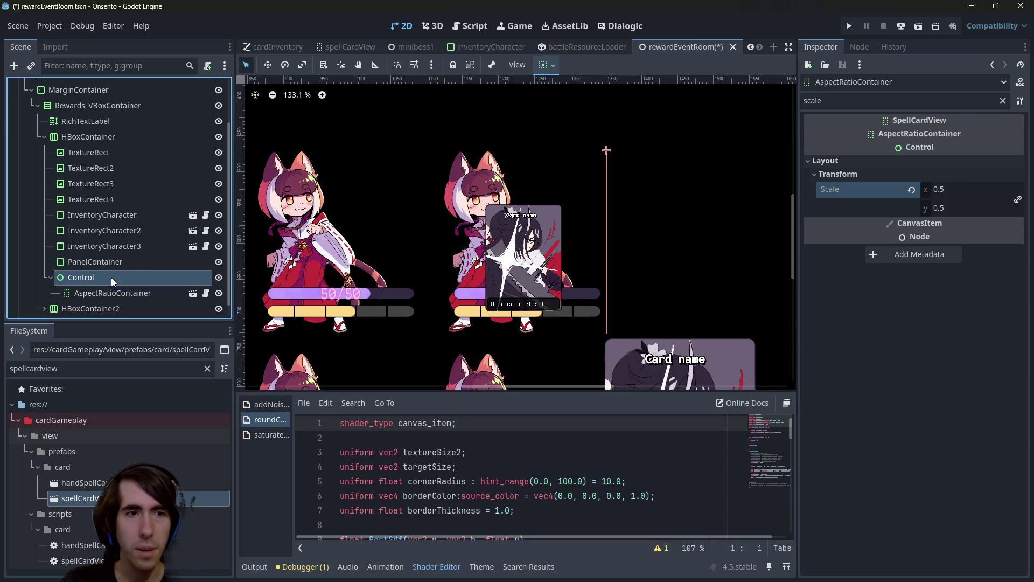
pyautogui.click(838, 147)
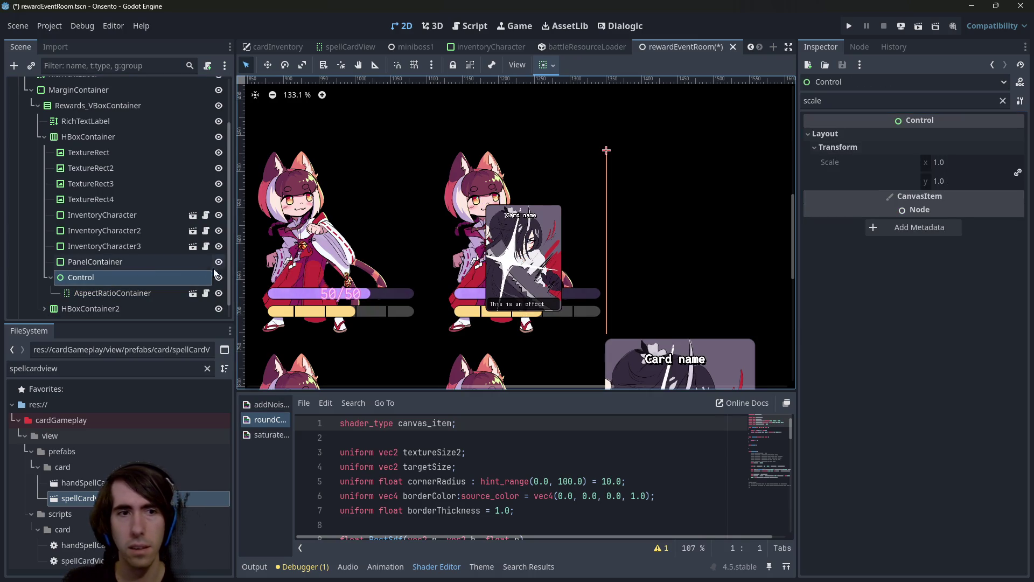
pyautogui.click(976, 101)
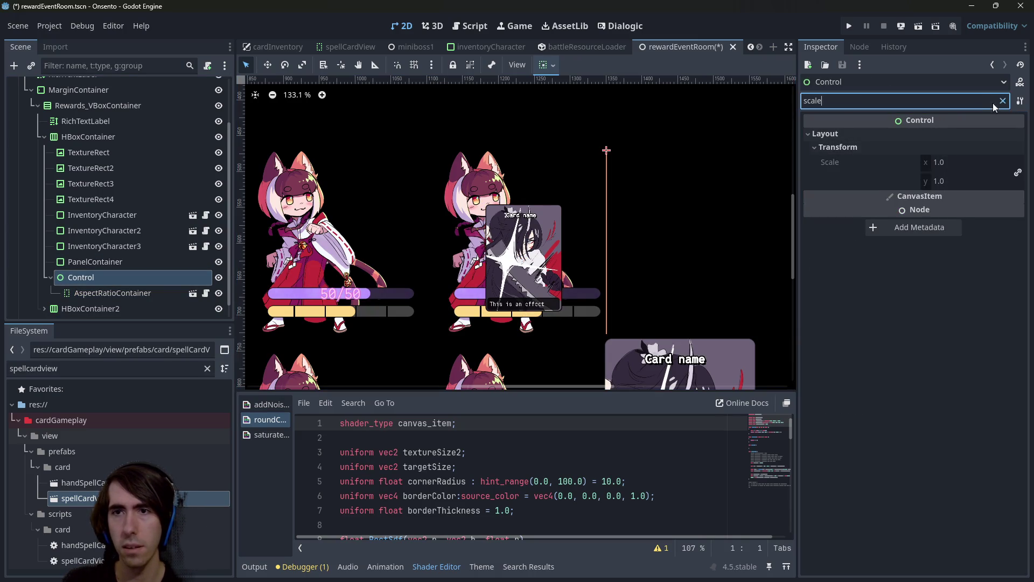
# - Filter the Inspector for 'min' and select the Control wrapper node
pyautogui.hotkey('ctrl', 'a')
pyautogui.press('BackSpace')
pyautogui.write('min')
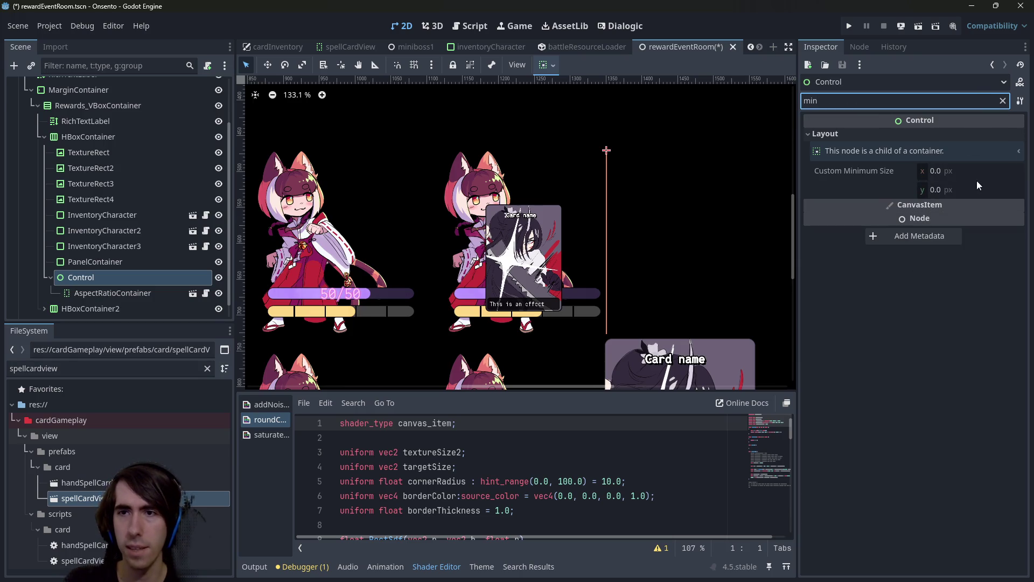
pyautogui.click(135, 294)
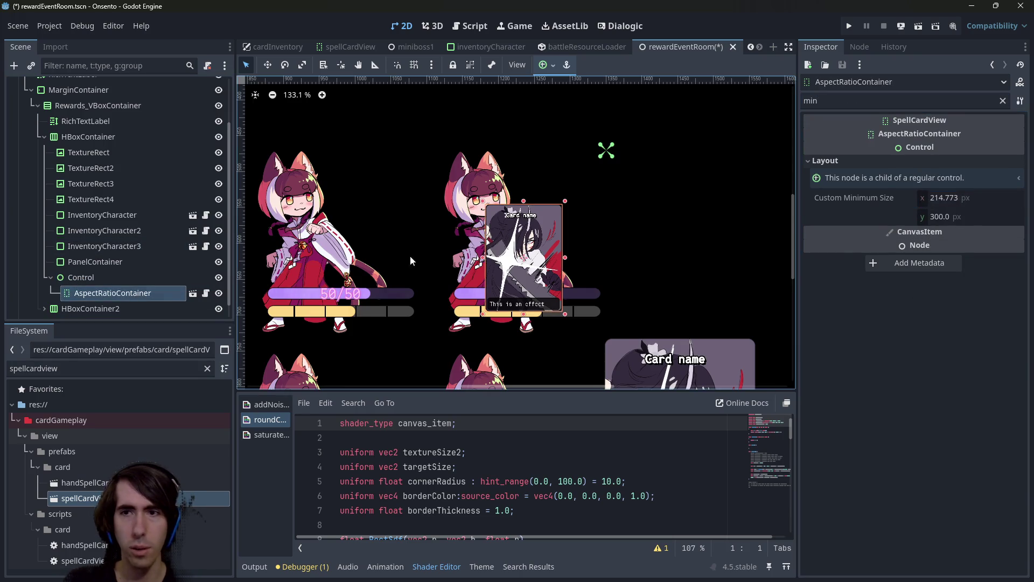
pyautogui.click(81, 277)
# - Set the Control's custom minimum size to 214.773/2 × 300/2, giving 107.387 × 150
pyautogui.click(941, 189)
pyautogui.write('300')
pyautogui.press('Return')
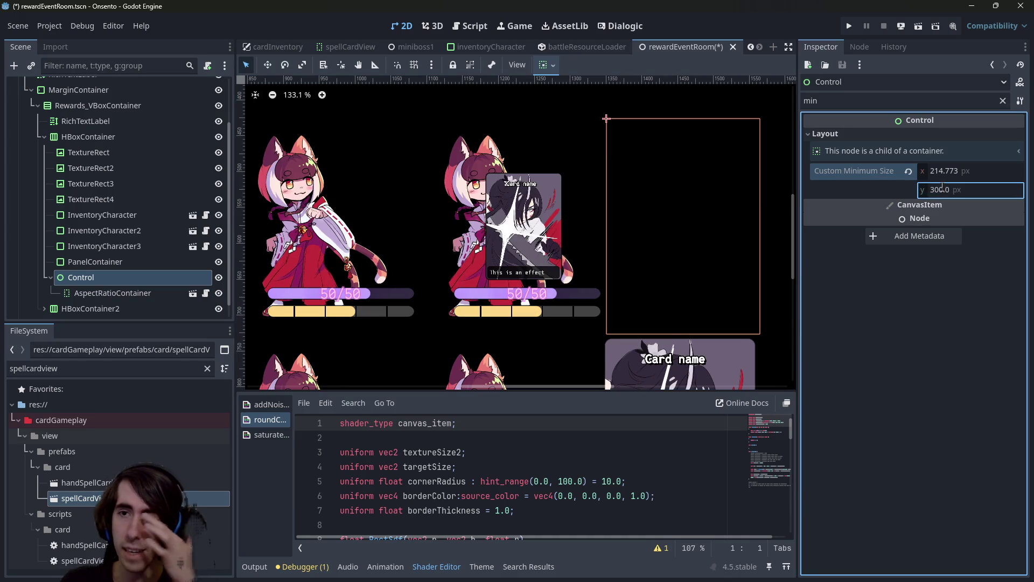
pyautogui.click(990, 172)
pyautogui.write('2')
pyautogui.press('Return')
pyautogui.press('Tab')
pyautogui.press('End')
pyautogui.write('/2')
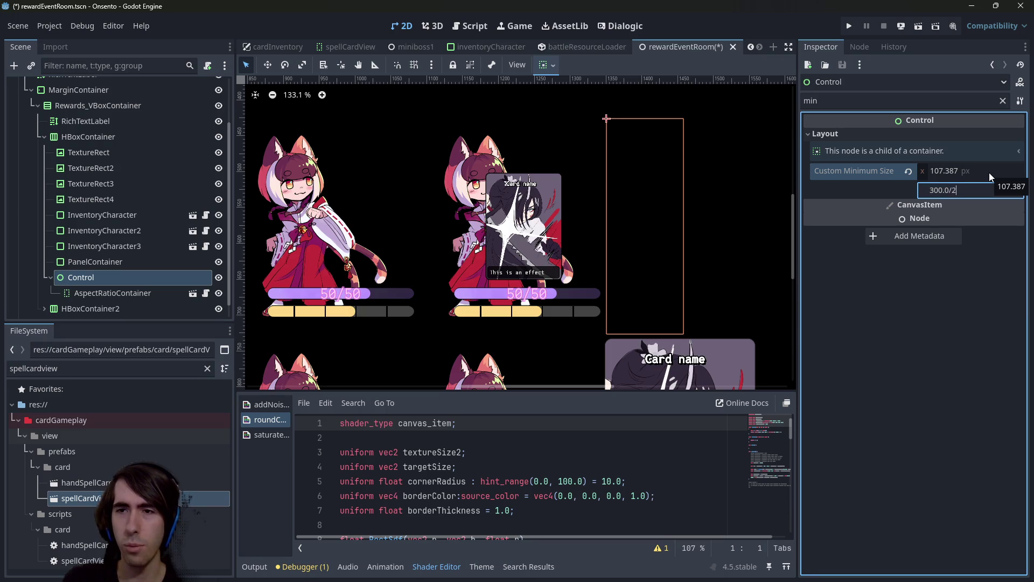
pyautogui.press('Return')
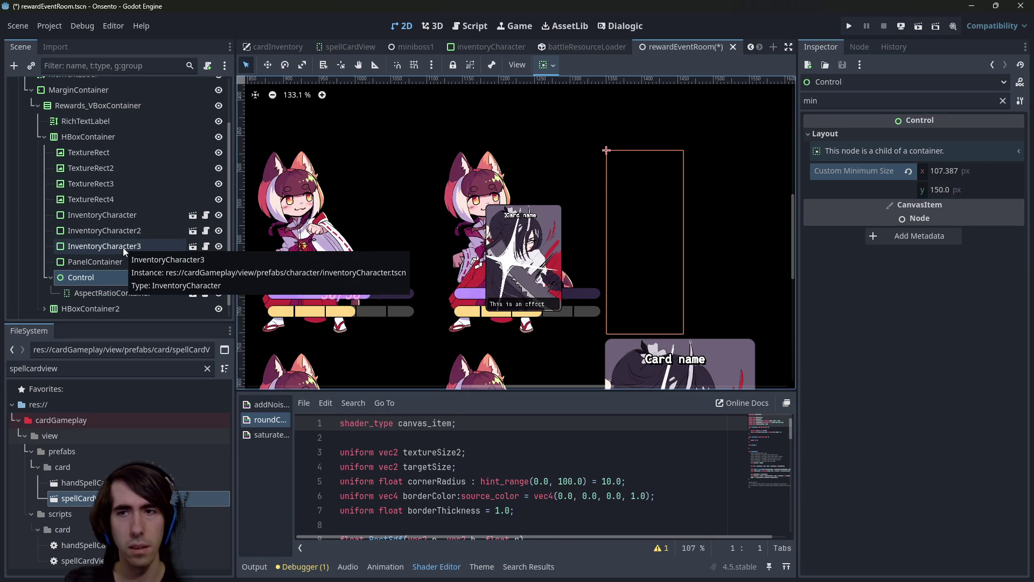
# - Compare the wrapper's minimum size with the AspectRatioContainer card's, ending on the Control
pyautogui.click(102, 295)
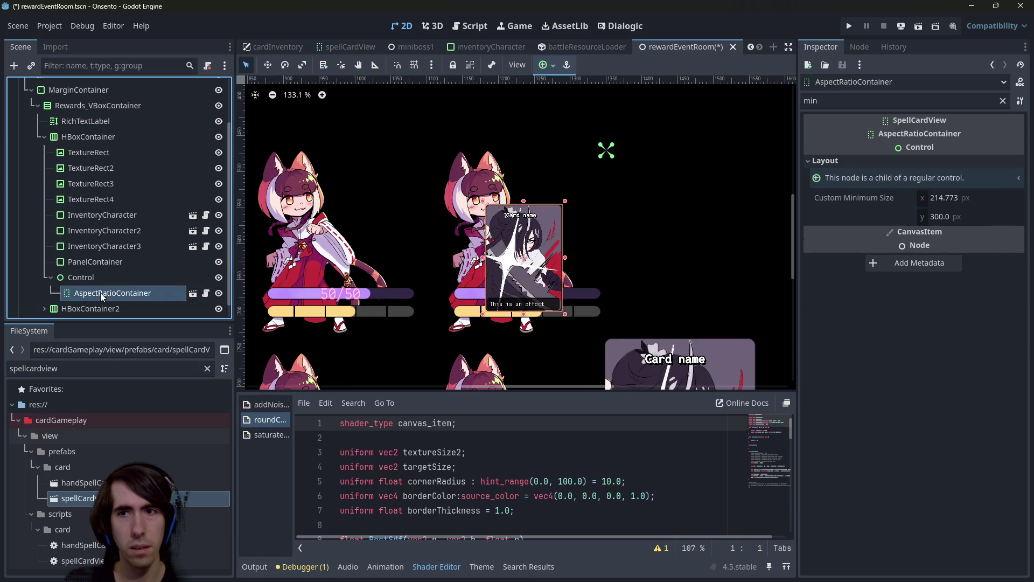
pyautogui.click(142, 273)
pyautogui.click(132, 291)
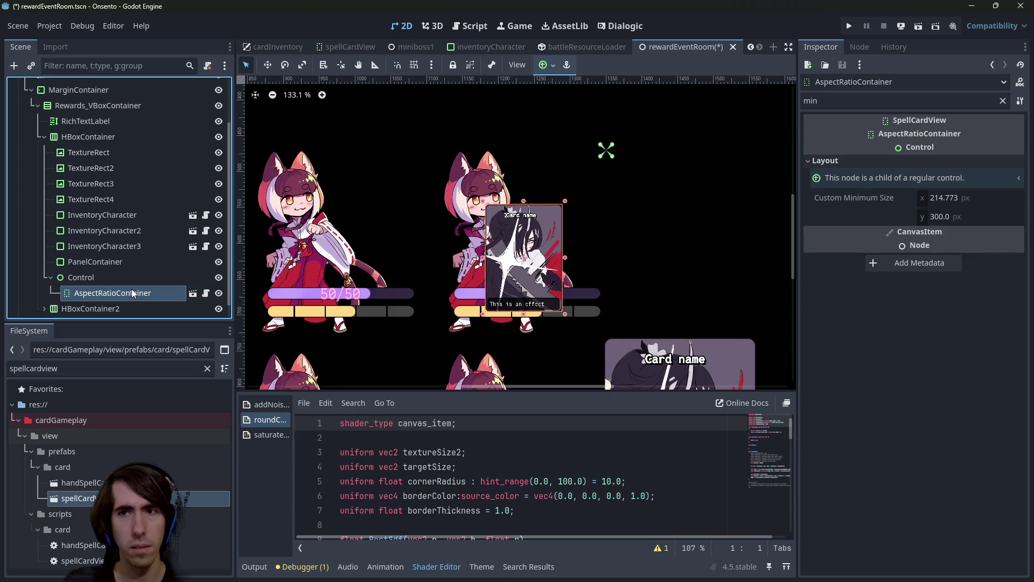
pyautogui.click(131, 280)
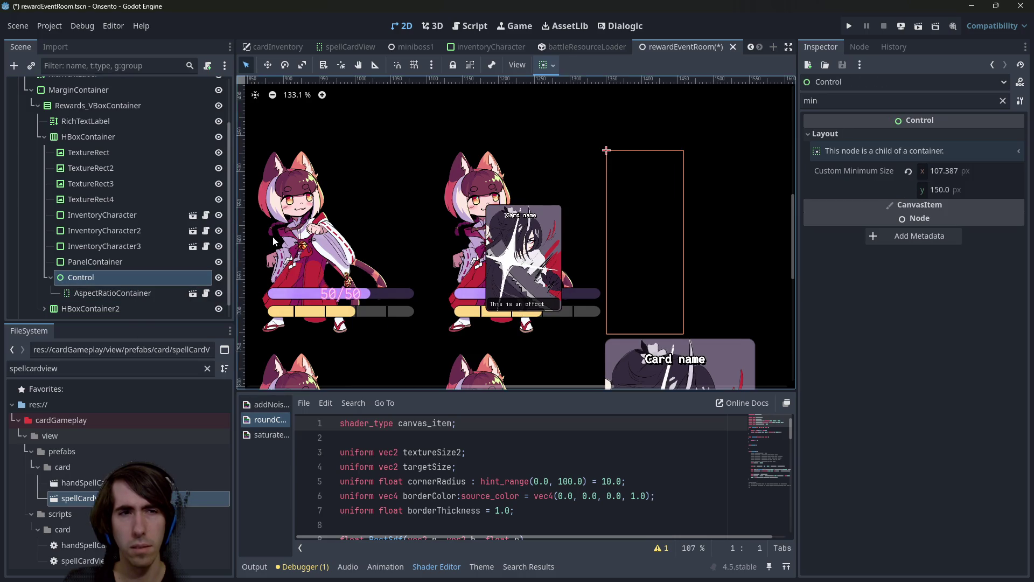
# - Try horizontal expand on the spacer Control, then leave it turned off
pyautogui.scroll(-4, 273, 237)
pyautogui.click(101, 137)
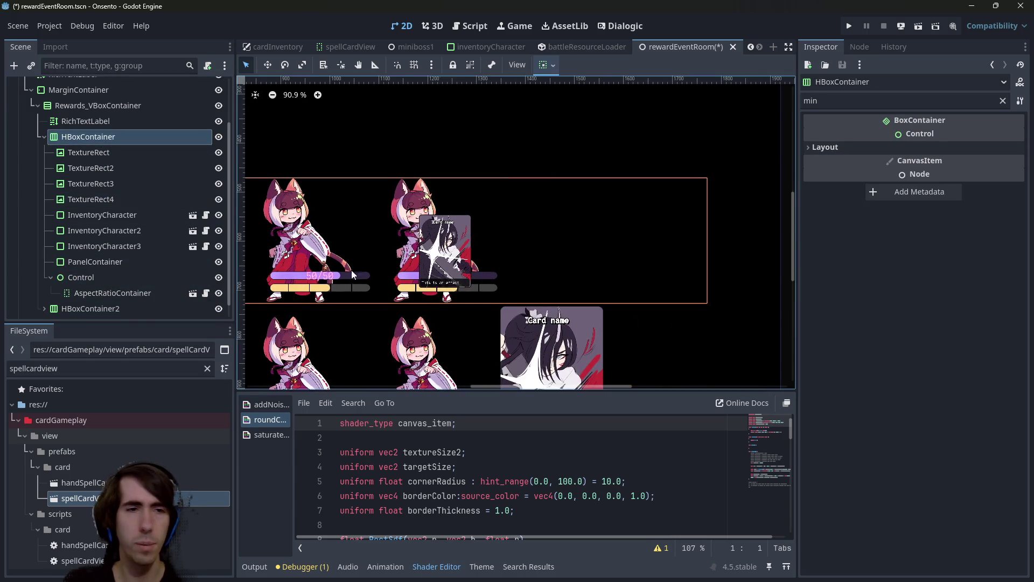
pyautogui.hscroll(-2, 351, 270)
pyautogui.click(105, 277)
pyautogui.click(114, 291)
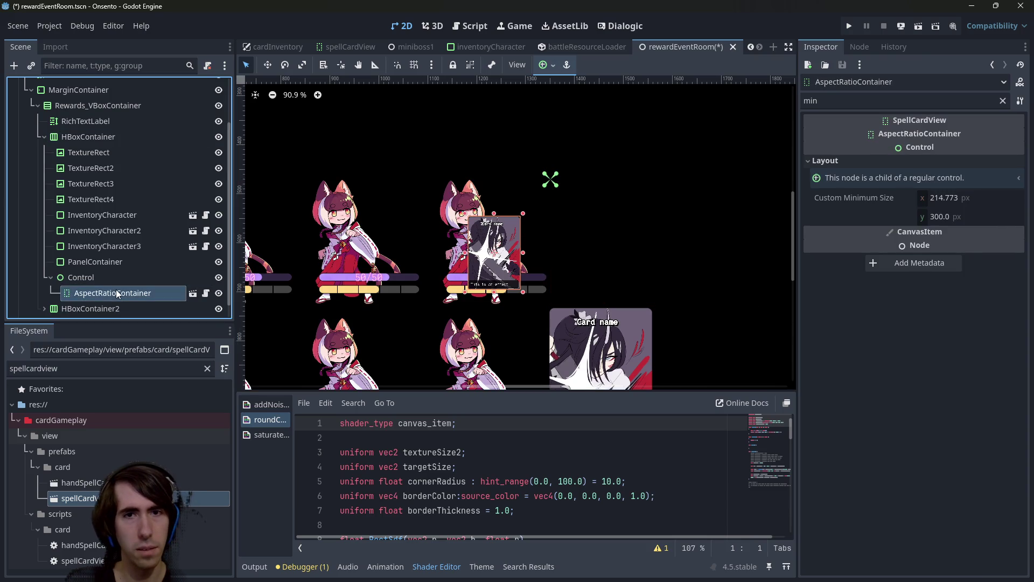
pyautogui.click(109, 281)
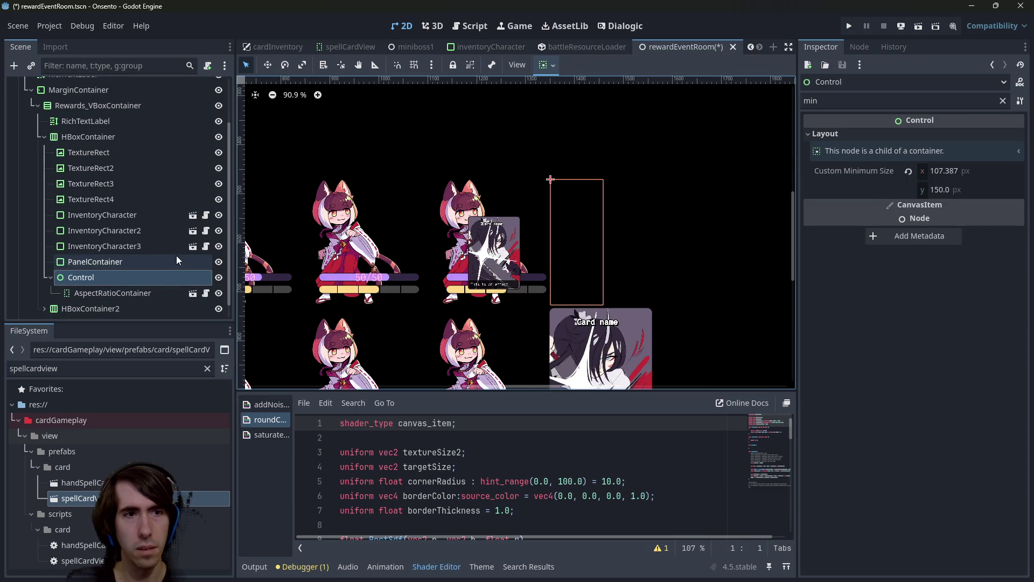
pyautogui.click(545, 64)
pyautogui.click(616, 125)
pyautogui.click(616, 125)
# - Apply the Full Rect anchor preset so the card fills its parent spacer
pyautogui.click(118, 294)
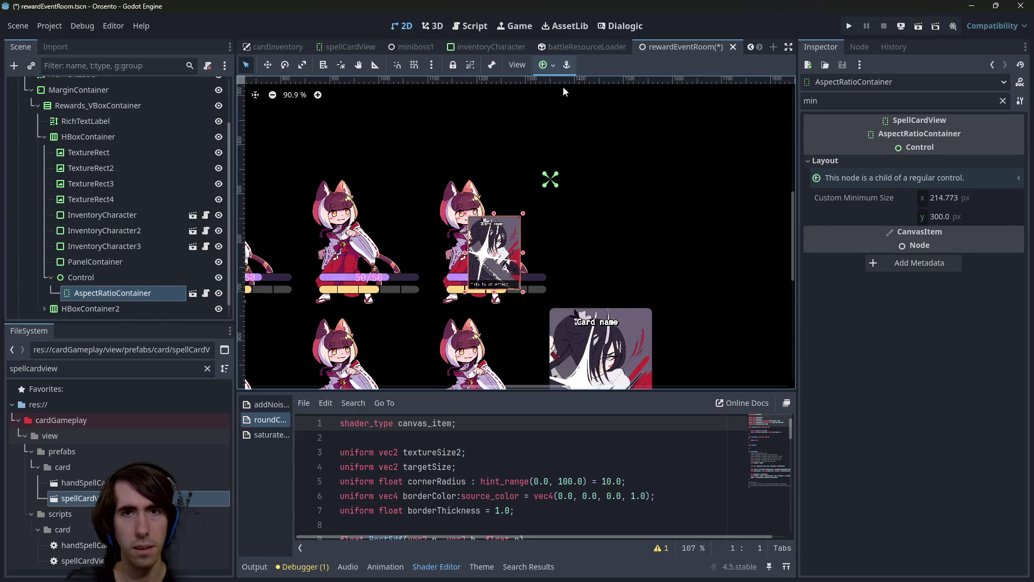
pyautogui.click(545, 64)
pyautogui.click(613, 167)
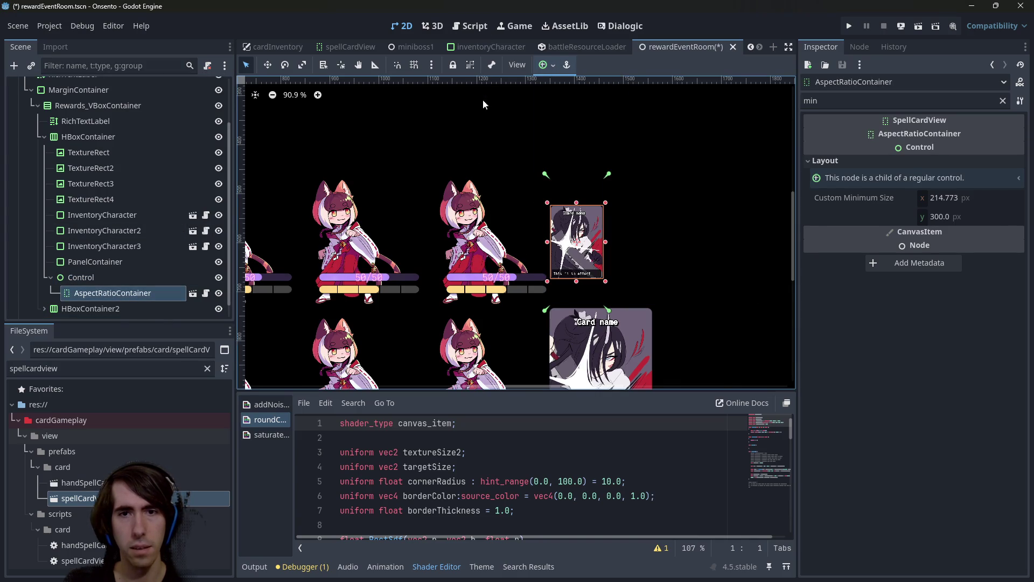
pyautogui.scroll(1, 546, 289)
pyautogui.click(546, 279)
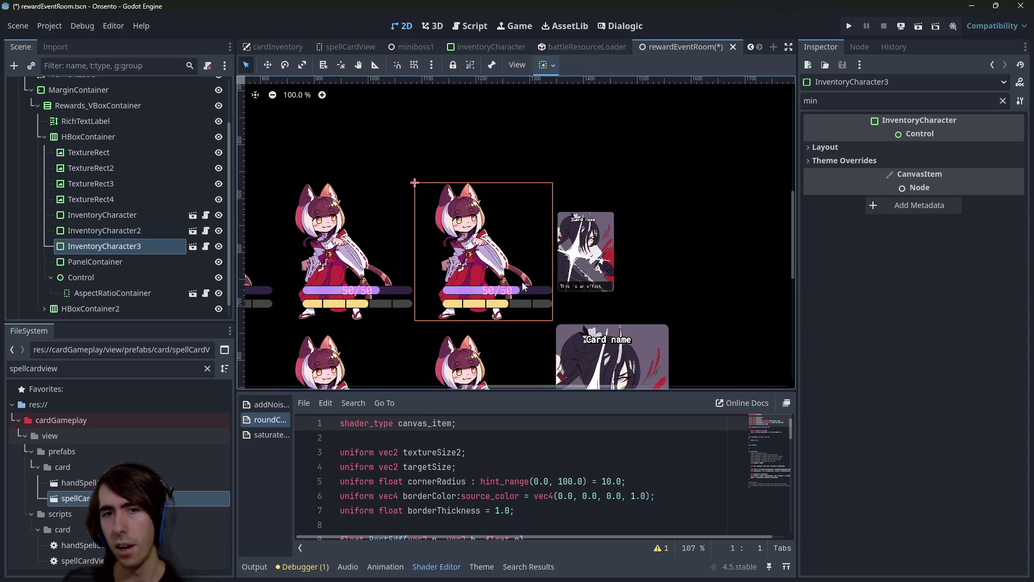
pyautogui.click(563, 250)
pyautogui.click(563, 250)
pyautogui.scroll(-3, 563, 251)
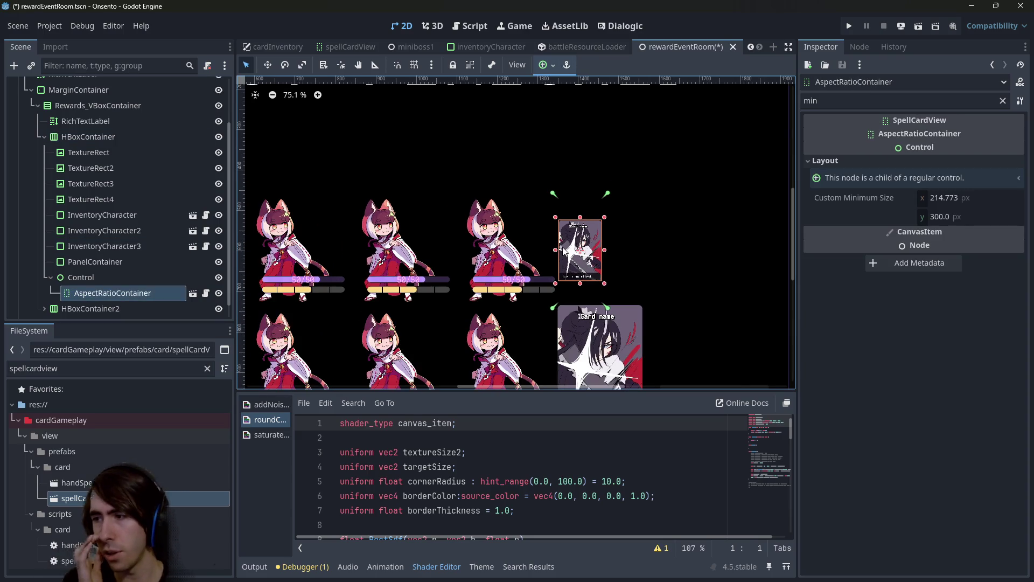
# - Save the reward room scene and review the PanelContainer and spacer Control nodes
pyautogui.hotkey('ctrl', 's')
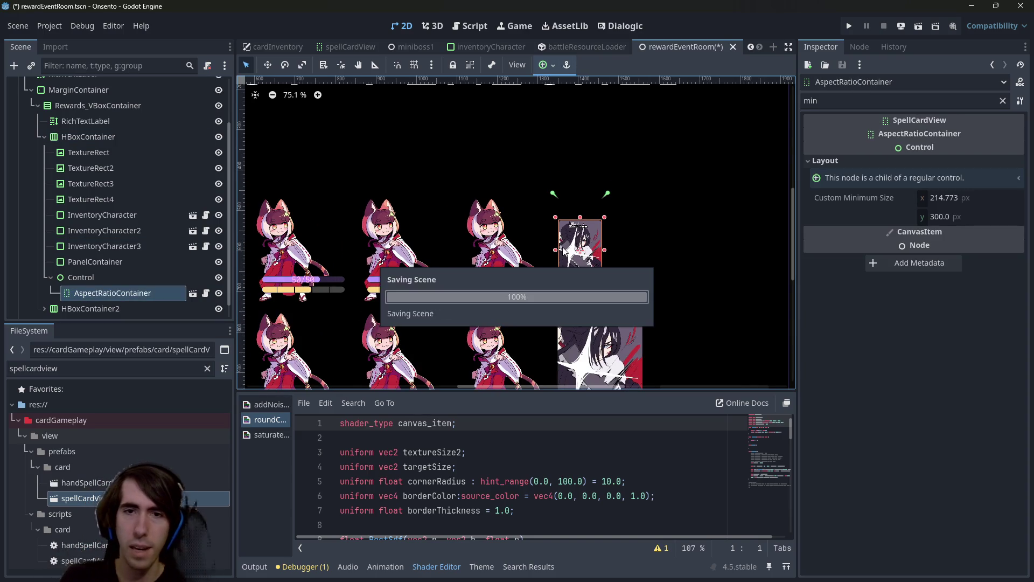
pyautogui.scroll(-1, 524, 318)
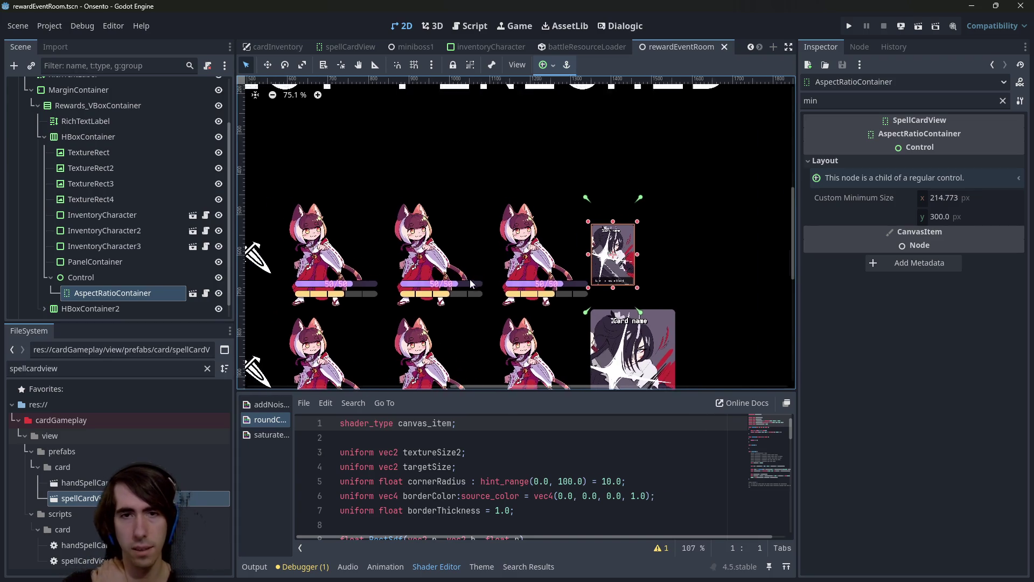
pyautogui.click(459, 267)
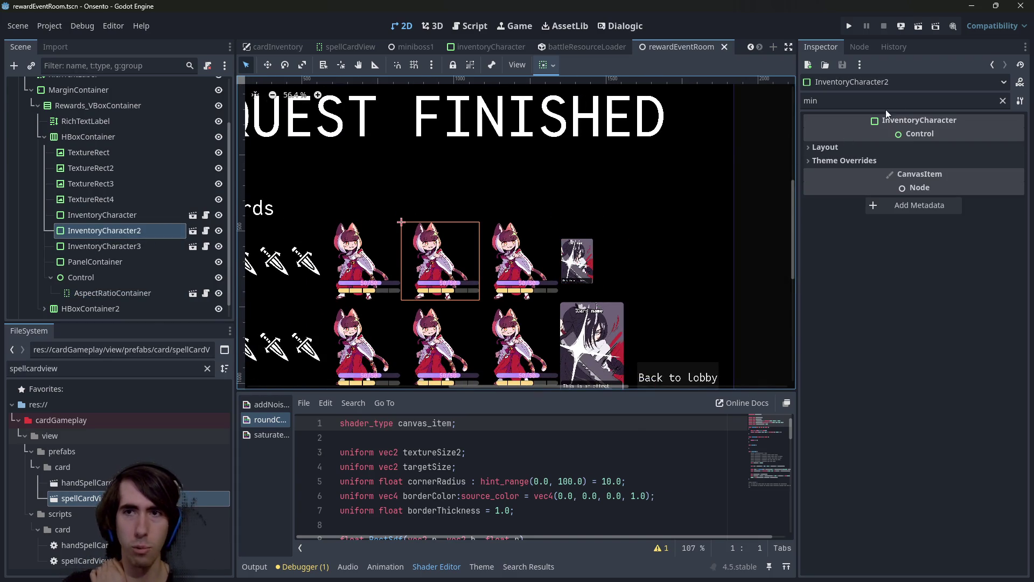
pyautogui.scroll(-1, 399, 328)
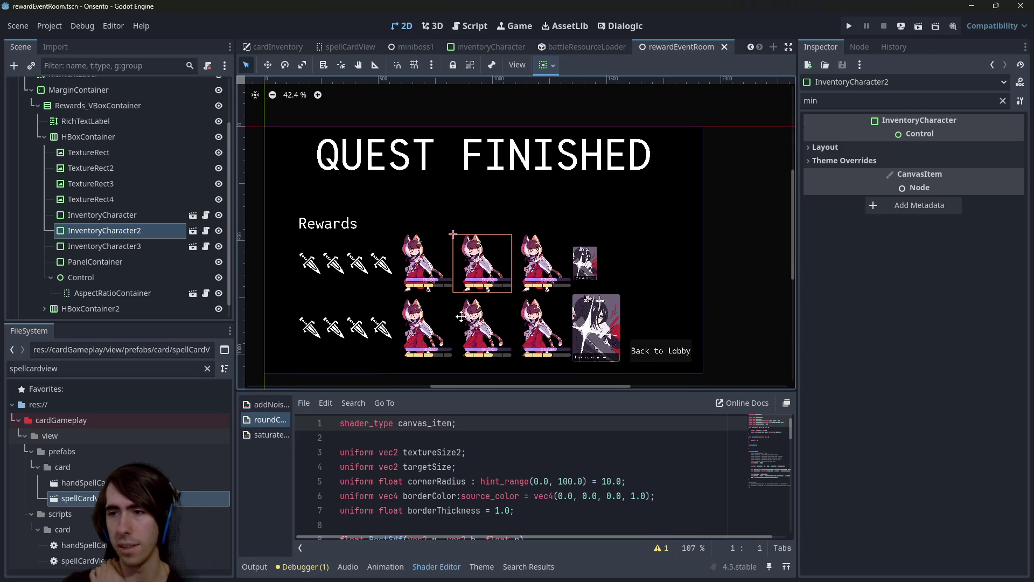
pyautogui.scroll(3, 425, 310)
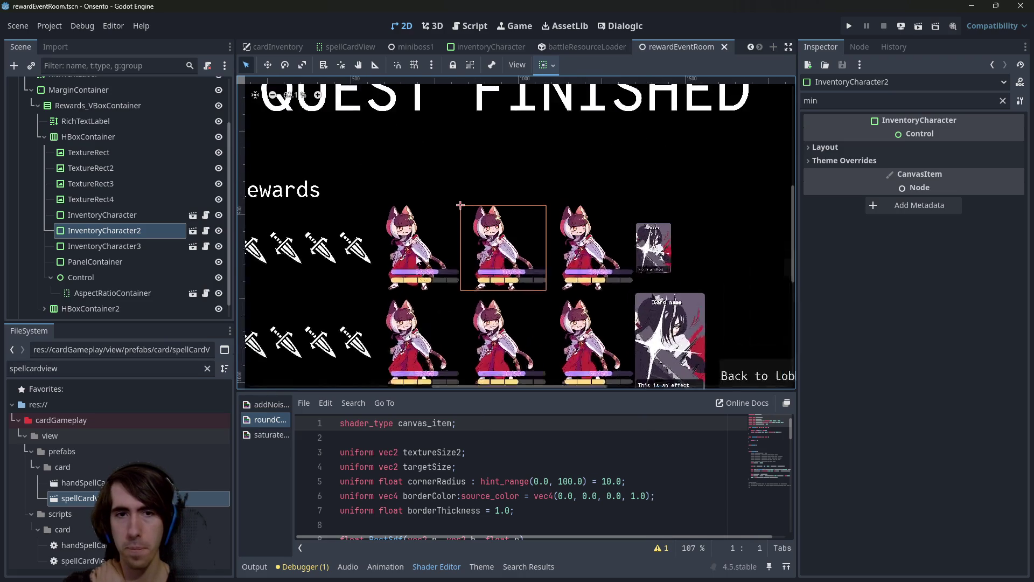
pyautogui.scroll(-2, 397, 296)
pyautogui.scroll(3, 544, 305)
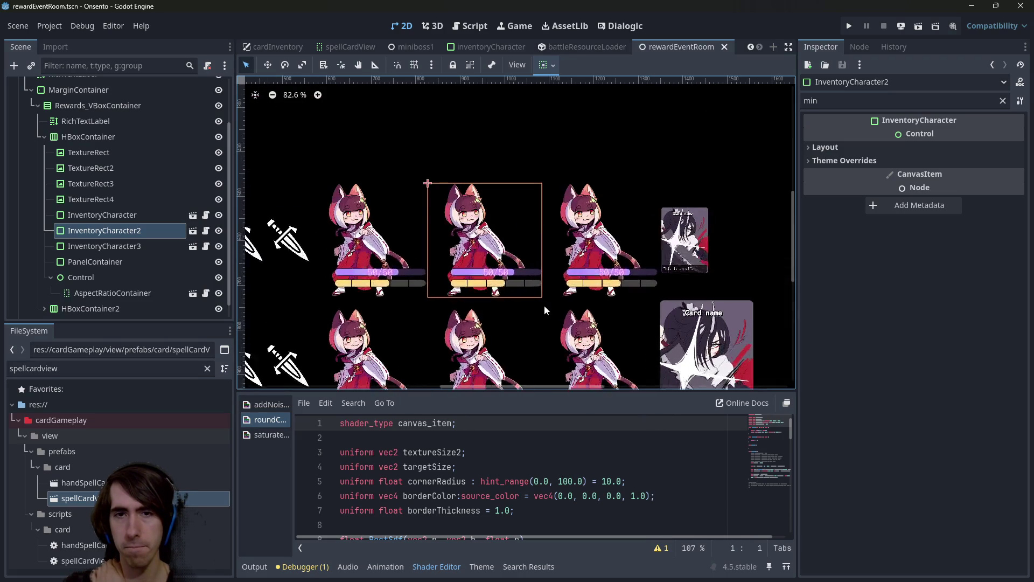
pyautogui.scroll(-1, 536, 307)
pyautogui.scroll(-1, 535, 309)
pyautogui.scroll(-2, 535, 308)
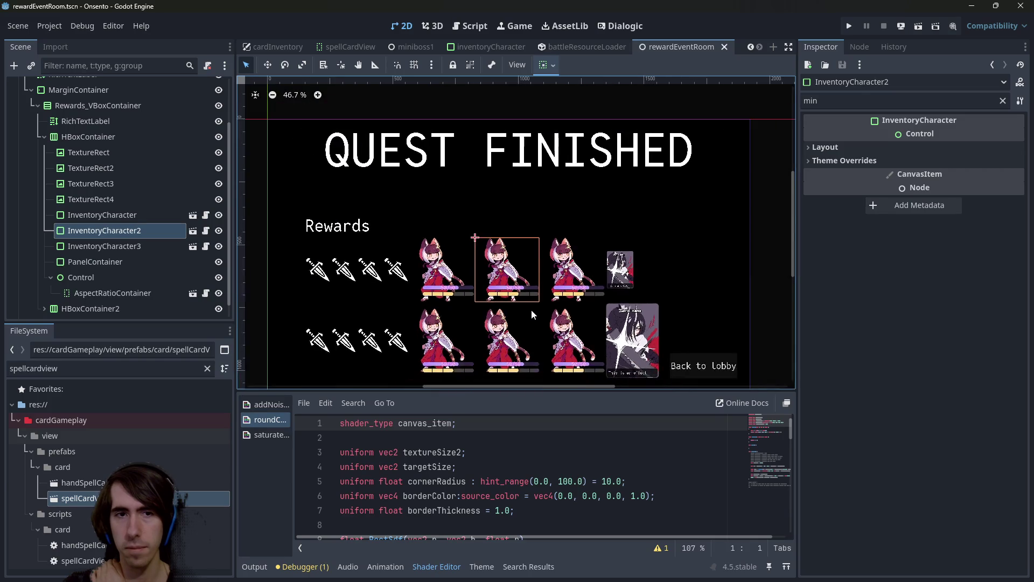
pyautogui.click(98, 266)
pyautogui.click(92, 278)
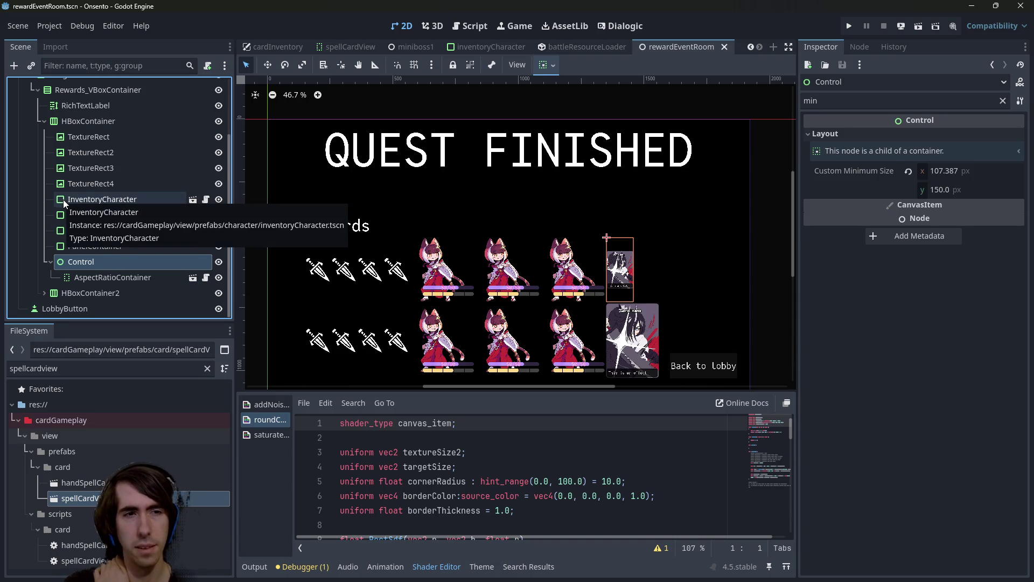
# - Filter the FileSystem for 'reward' and select the rewardEvent folder
pyautogui.click(207, 367)
pyautogui.write('reward')
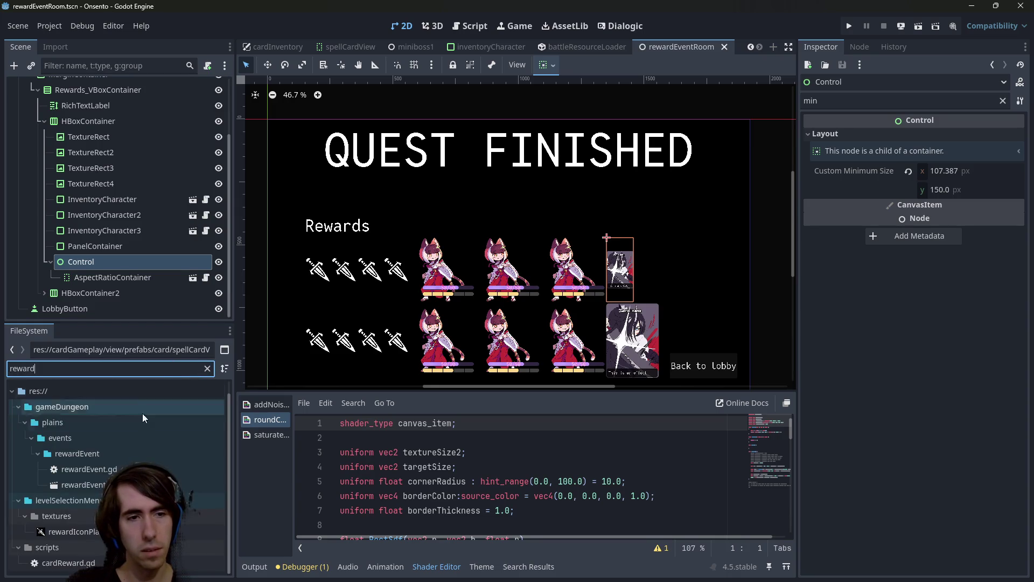
pyautogui.click(119, 457)
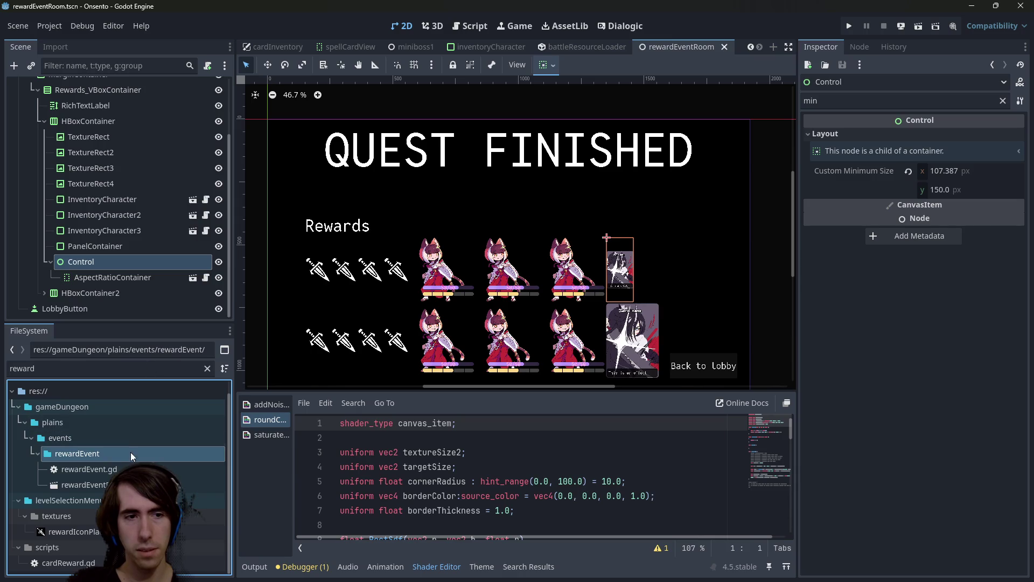
pyautogui.rightClick(124, 454)
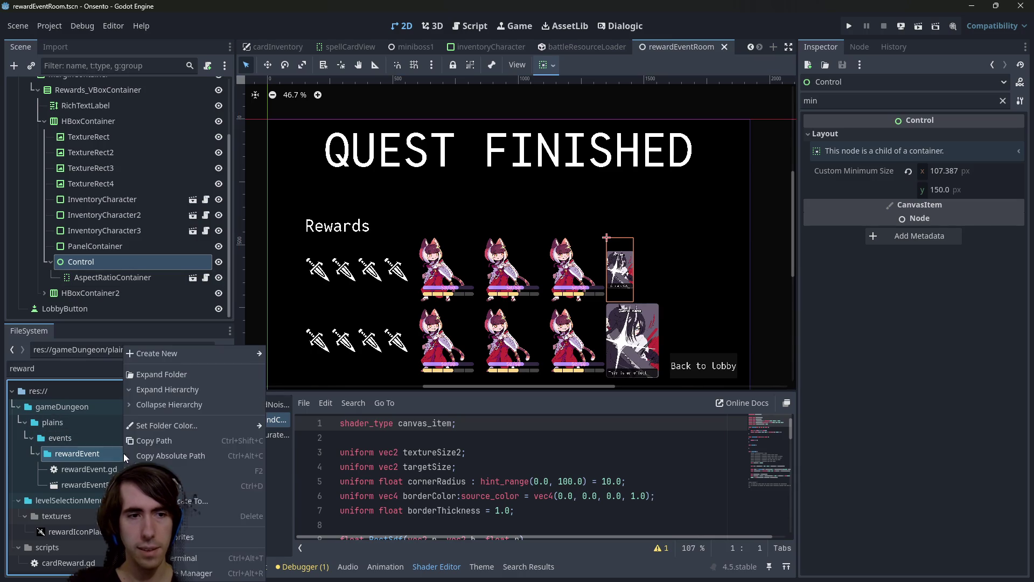
# - Rename the spacer Control node to RewardCharacter
pyautogui.click(109, 262)
pyautogui.click(123, 262)
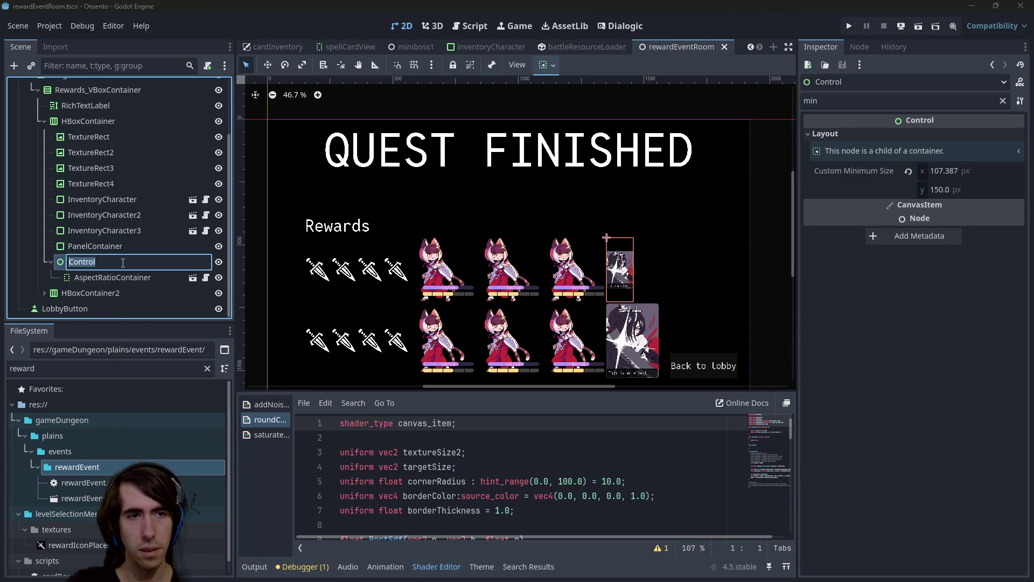
pyautogui.write('RewardCharacter')
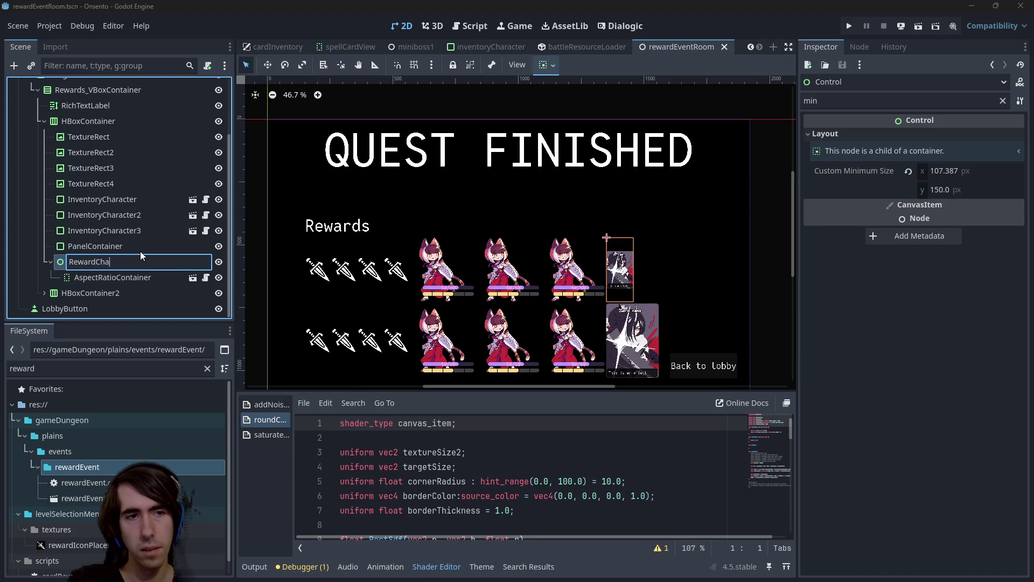
pyautogui.press('Return')
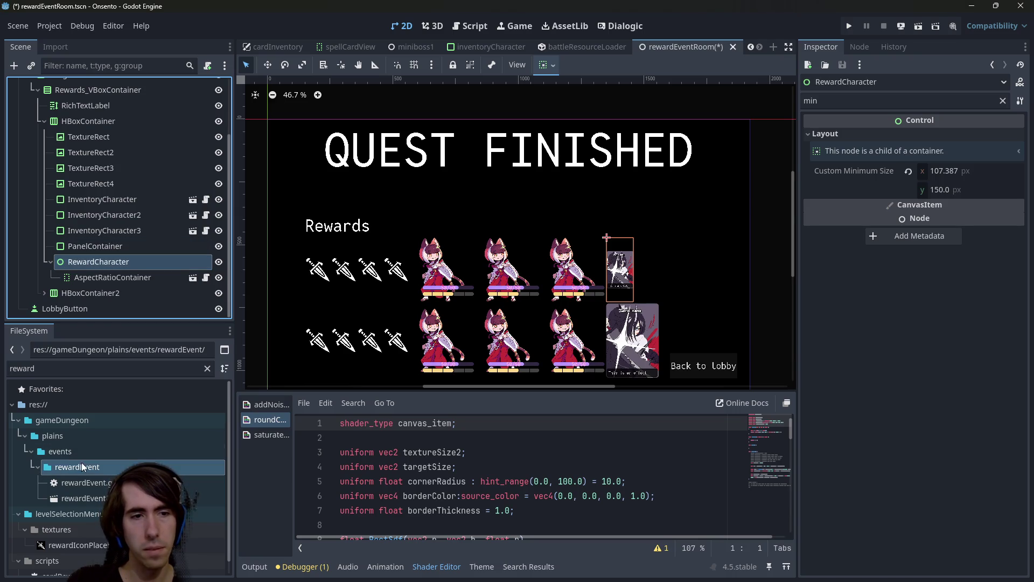
# - Drag RewardCharacter onto the rewardEvent folder to save it as a new scene
pyautogui.moveTo(112, 267)
pyautogui.mouseDown()
pyautogui.moveTo(128, 408)
pyautogui.moveTo(118, 464)
pyautogui.mouseUp()
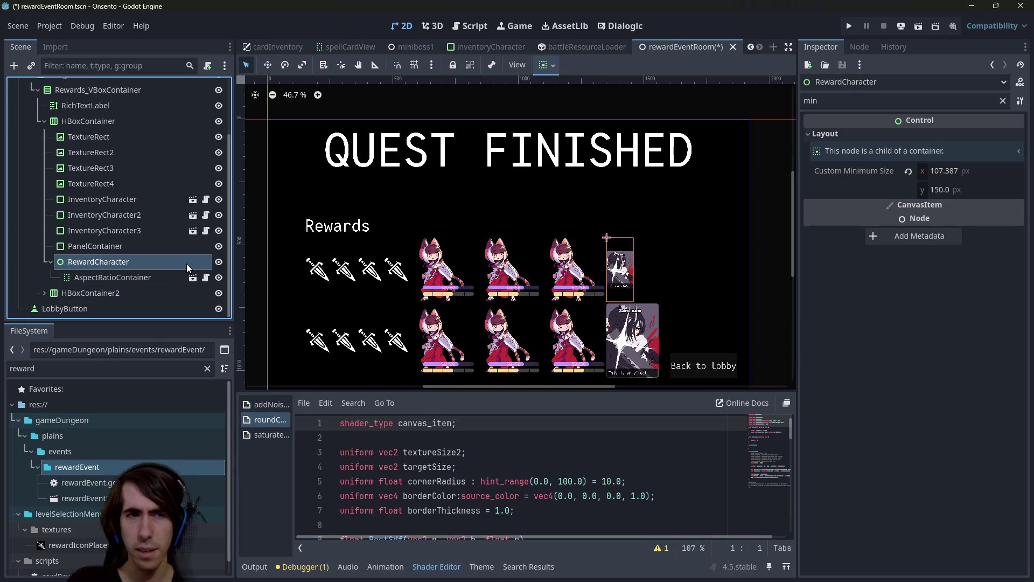
pyautogui.scroll(10, 598, 267)
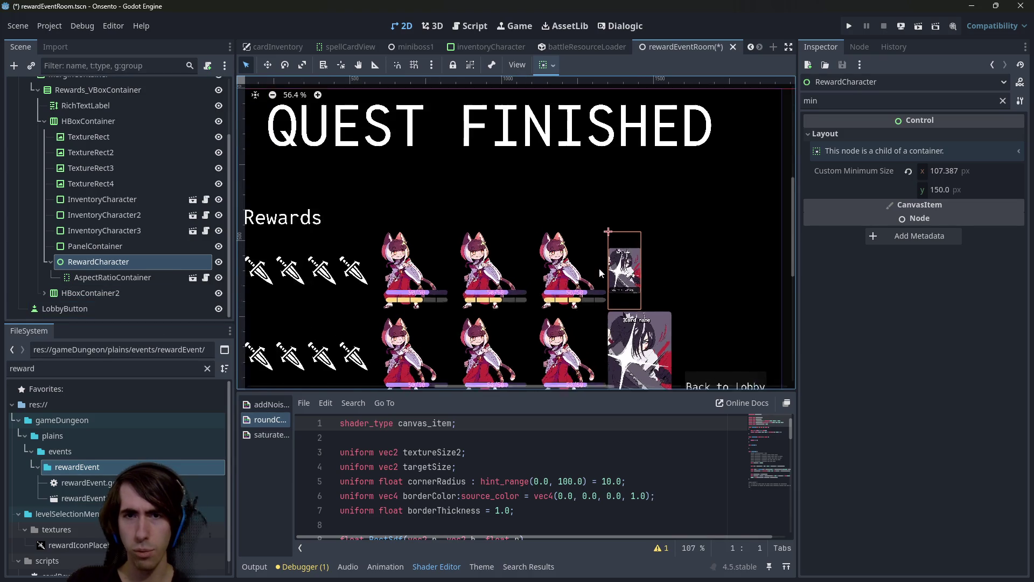
pyautogui.scroll(-6, 619, 299)
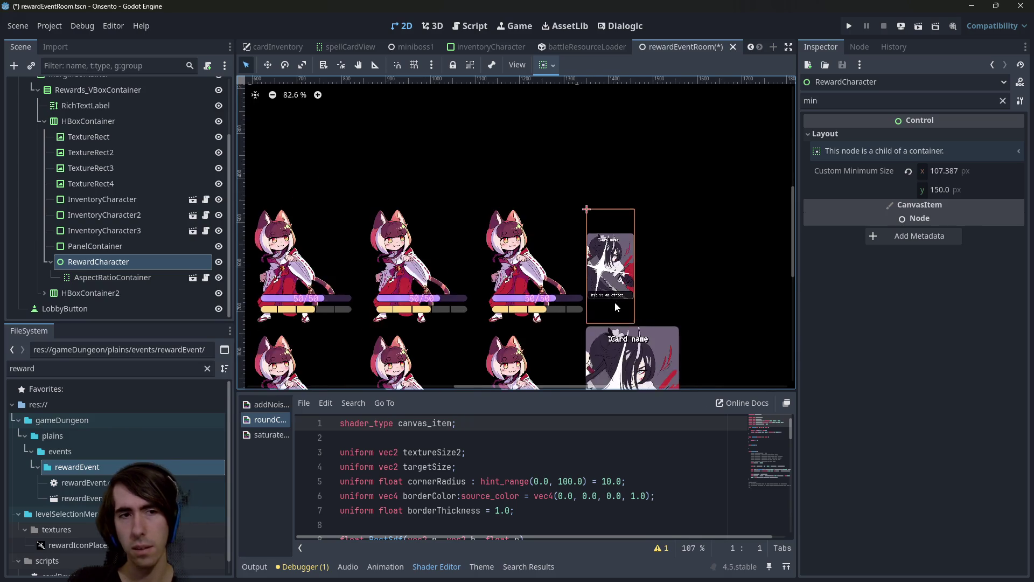
pyautogui.moveTo(74, 264); pyautogui.dragTo(123, 463)
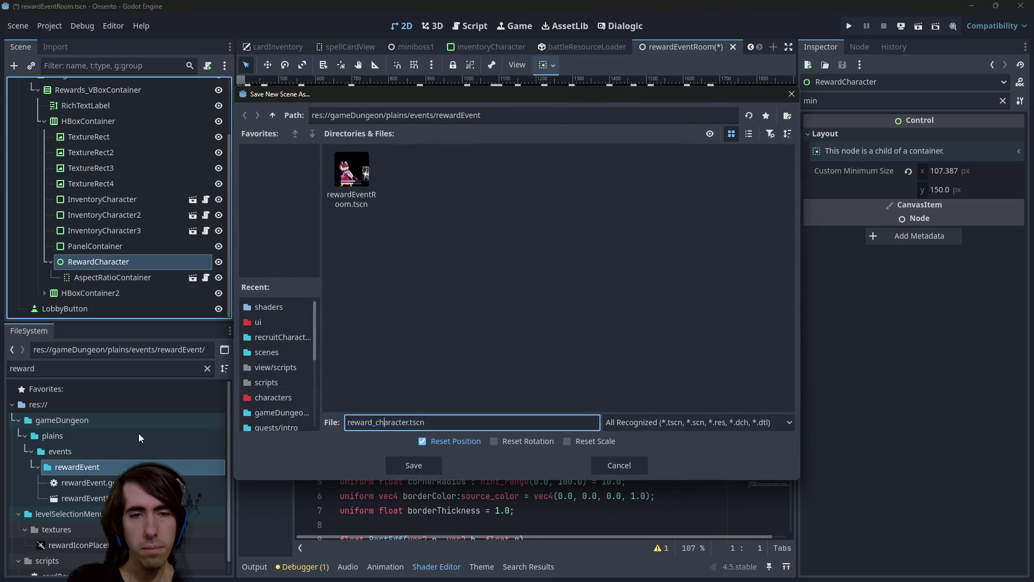
# - Save the branch as rewardCharacter.tscn, then save the reward room scene
pyautogui.press('BackSpace')
pyautogui.press('Delete')
pyautogui.write('C')
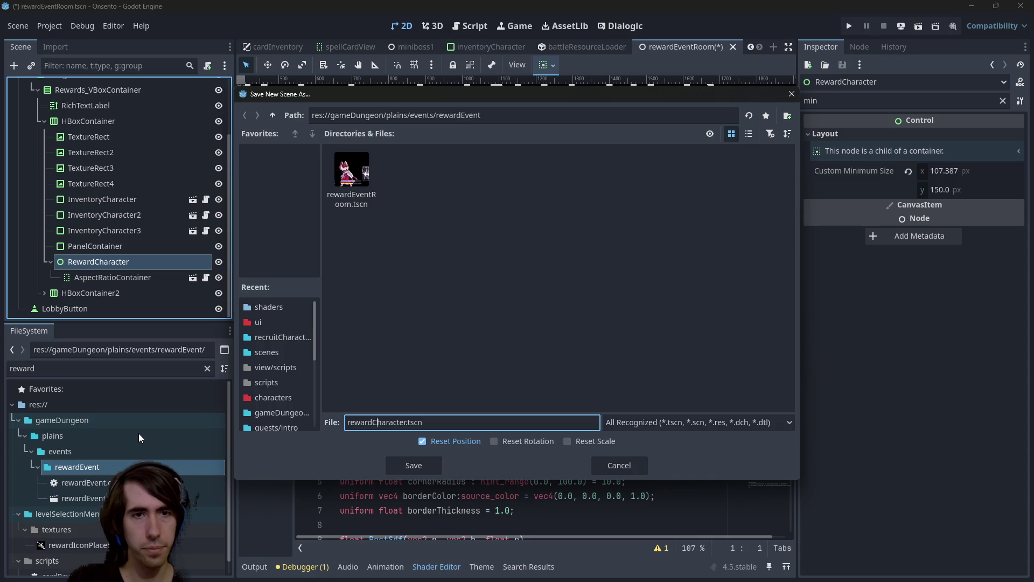
pyautogui.press('Return')
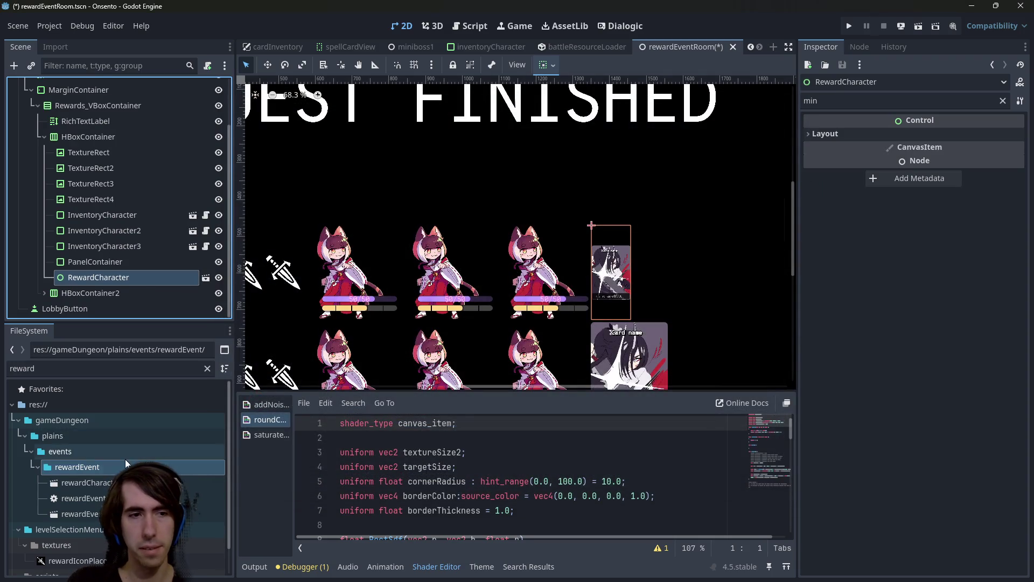
pyautogui.hotkey('ctrl', 's')
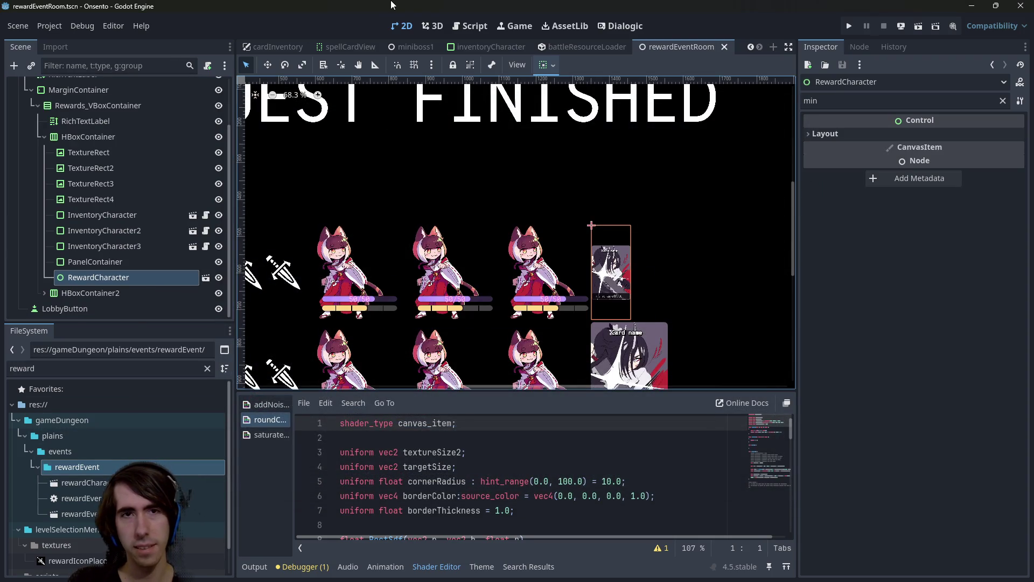
# - Duplicate RewardCharacter into RewardCharacter2, deleting the extra copies
pyautogui.scroll(3, 544, 299)
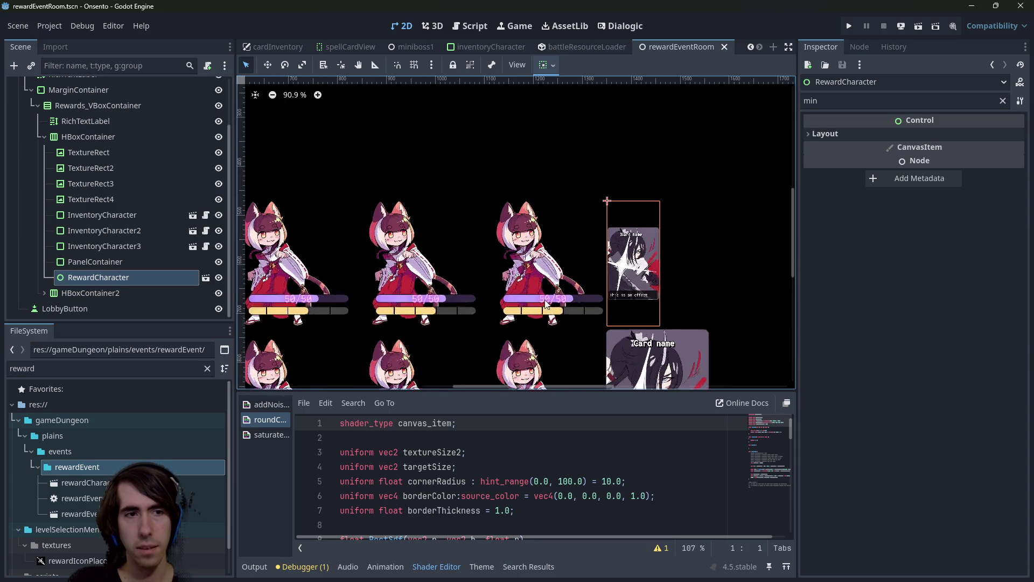
pyautogui.click(564, 249)
pyautogui.click(105, 276)
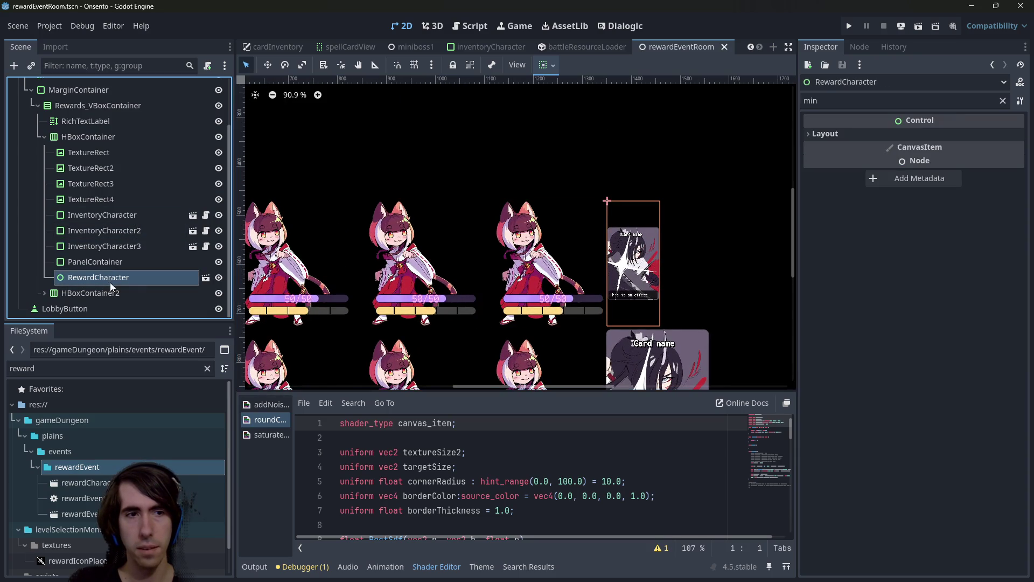
pyautogui.hotkey('ctrl', 'd')
pyautogui.hotkey('ctrl', 'd')
pyautogui.hotkey('ctrl', 'd')
pyautogui.press('Delete')
pyautogui.press('Delete')
pyautogui.scroll(1, 373, 254)
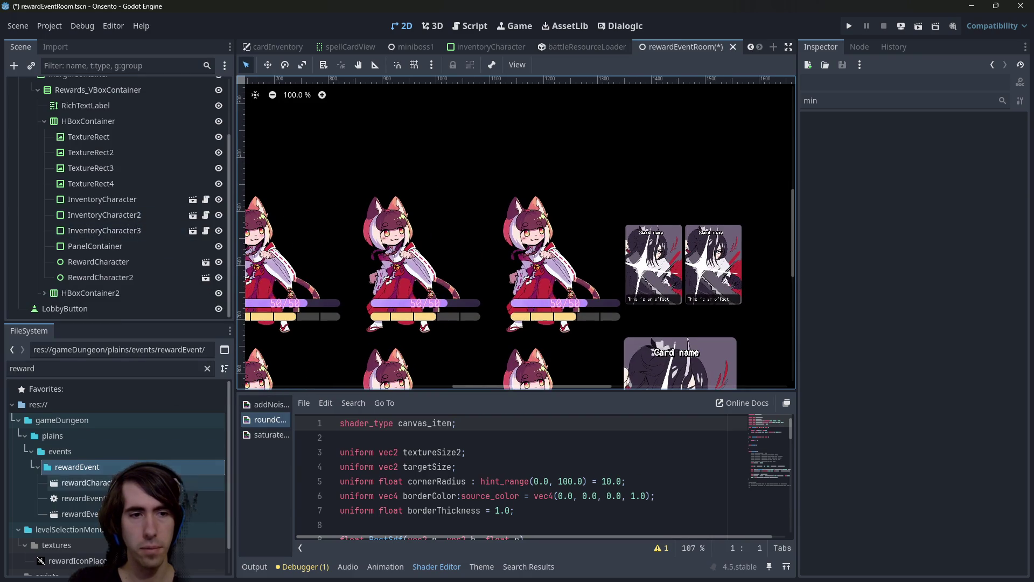
pyautogui.click(87, 481)
# - In the rewardCharacter scene, rename the root node to RewardCard and save
pyautogui.doubleClick(86, 482)
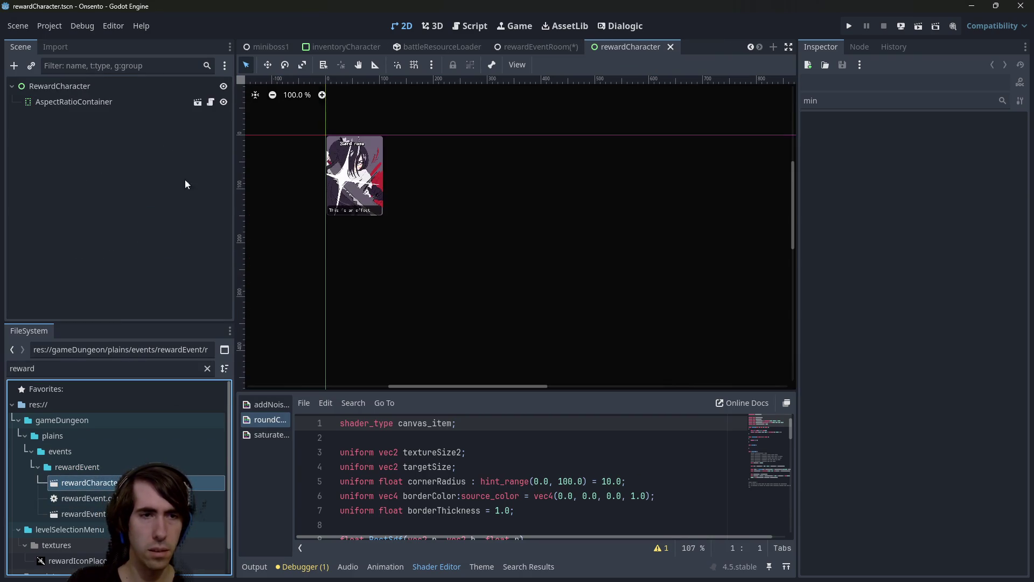
pyautogui.doubleClick(127, 89)
pyautogui.press('BackSpace')
pyautogui.press('BackSpace')
pyautogui.press('BackSpace')
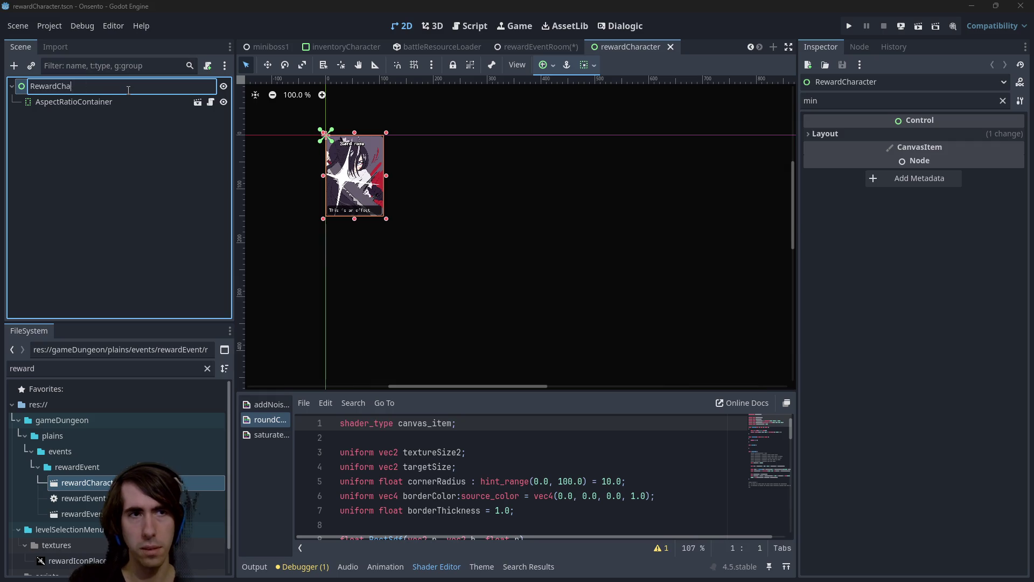
pyautogui.write('Card')
pyautogui.press('Return')
pyautogui.hotkey('ctrl', 's')
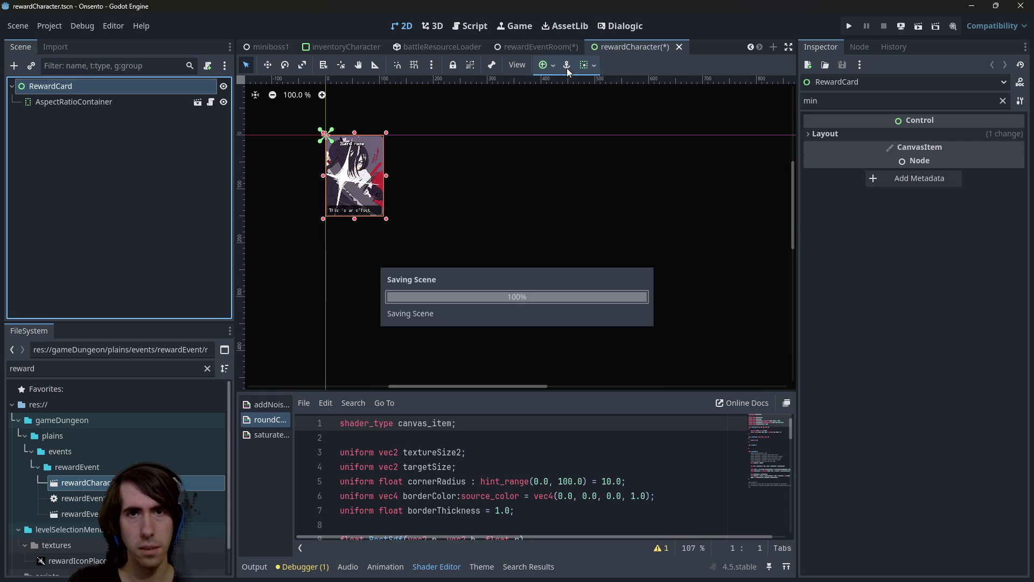
# - Back in rewardEventRoom, rename the scene file to rewardCard.tscn
pyautogui.click(533, 48)
pyautogui.click(86, 482)
pyautogui.press('F2')
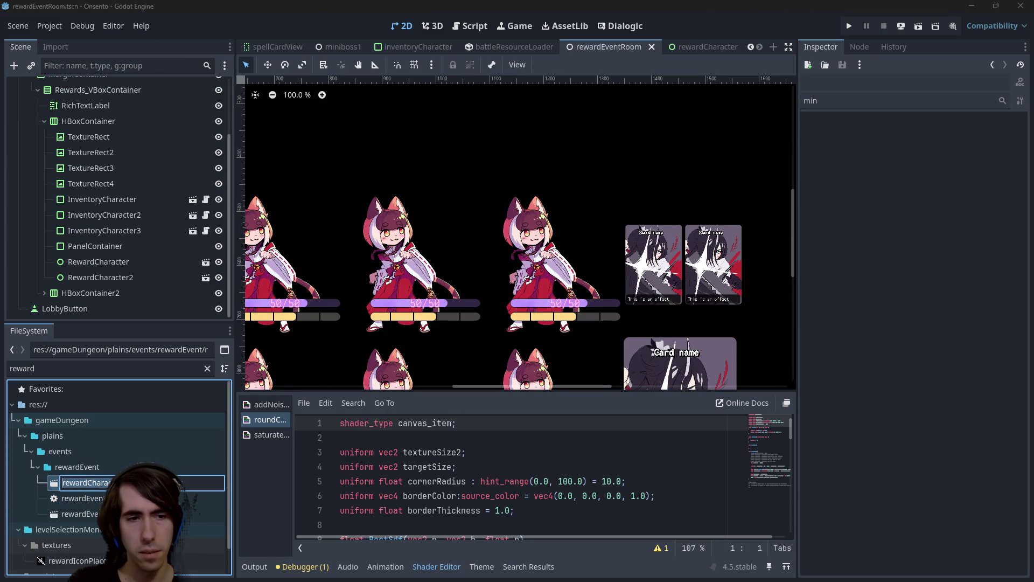
pyautogui.press('BackSpace')
pyautogui.press('BackSpace')
pyautogui.press('BackSpace')
pyautogui.write('a')
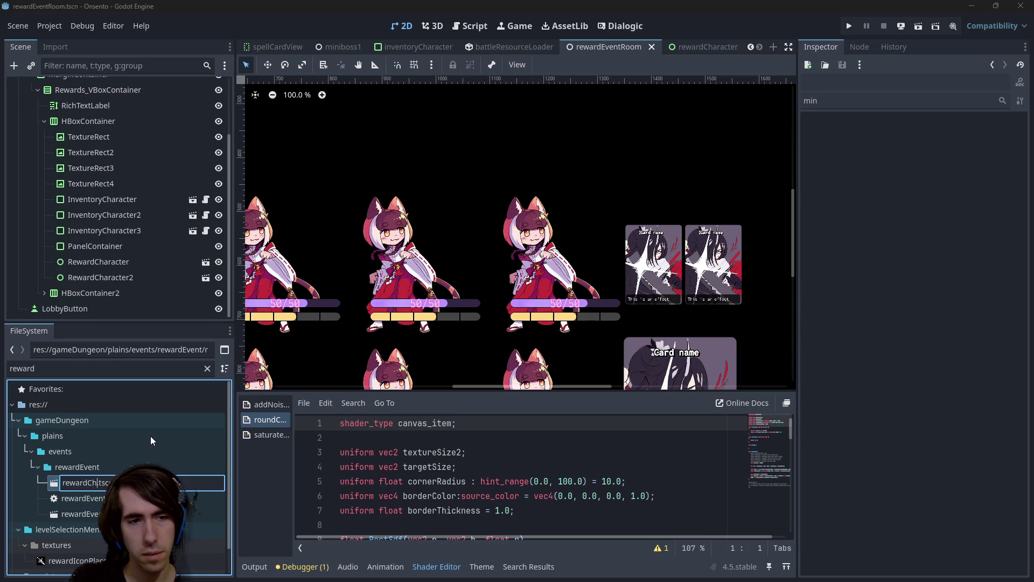
pyautogui.write('rd')
pyautogui.press('Return')
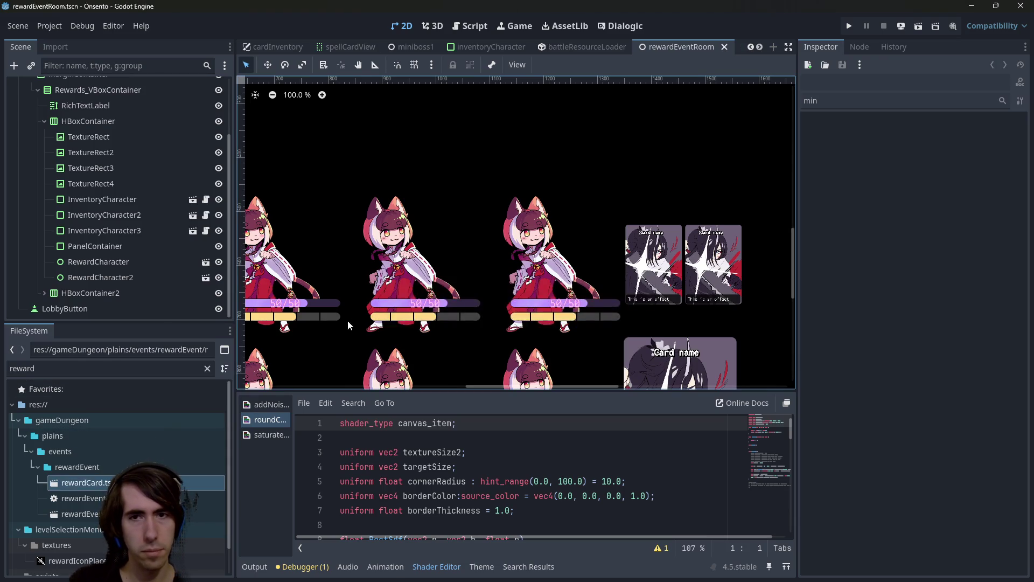
pyautogui.click(529, 253)
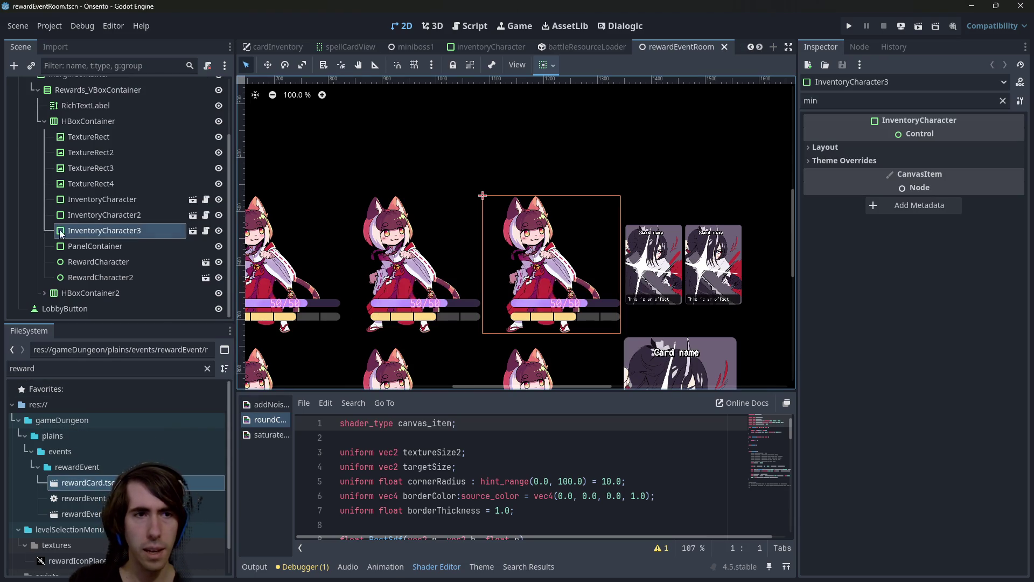
# - Add a plain Control node as a child of the HBoxContainer rewards row
pyautogui.click(92, 283)
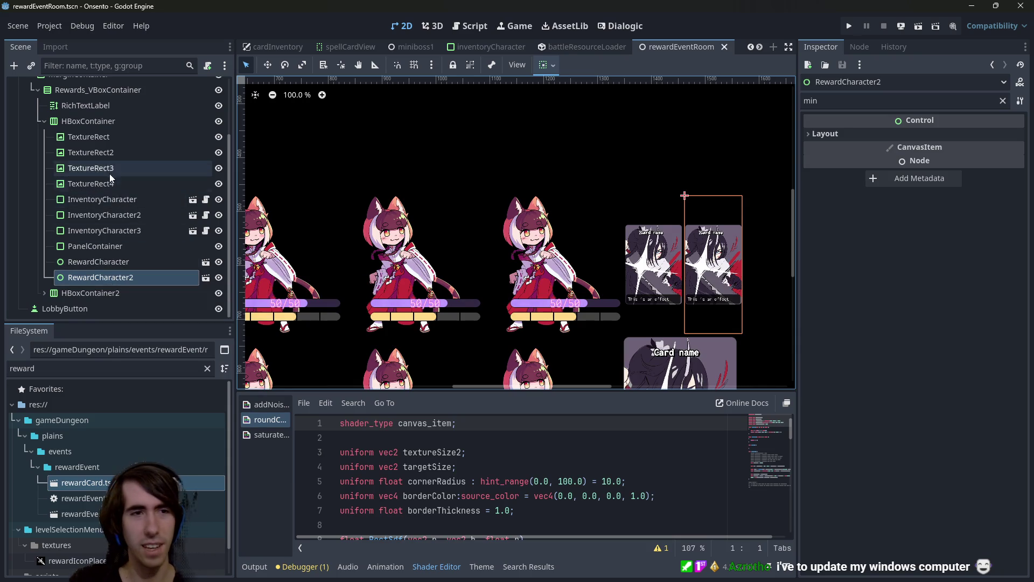
pyautogui.click(89, 121)
pyautogui.hotkey('ctrl', 'a')
pyautogui.doubleClick(356, 208)
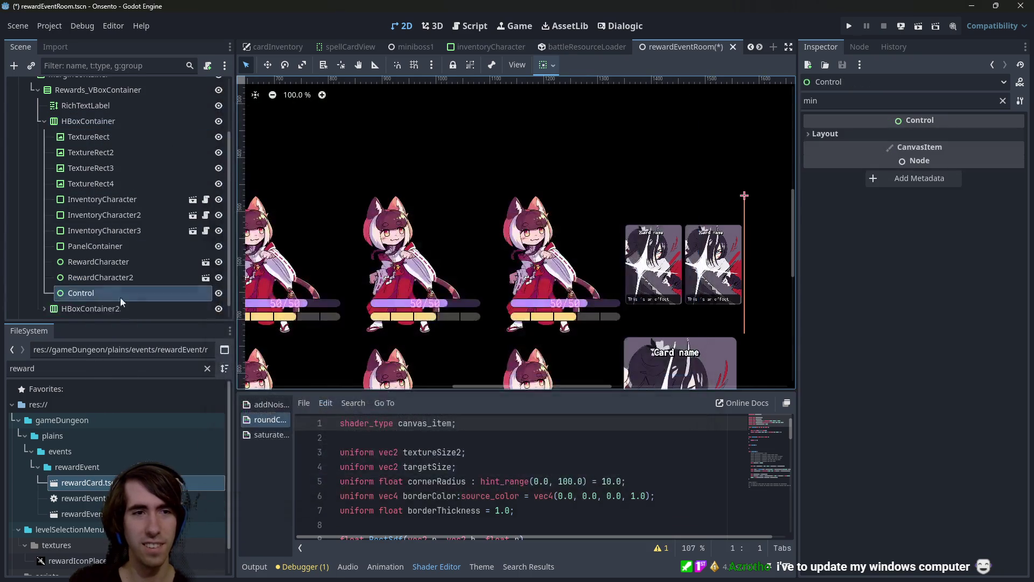
# - Give the new Control spacer a minimum width matching RewardCharacter2's 107.387
pyautogui.click(114, 265)
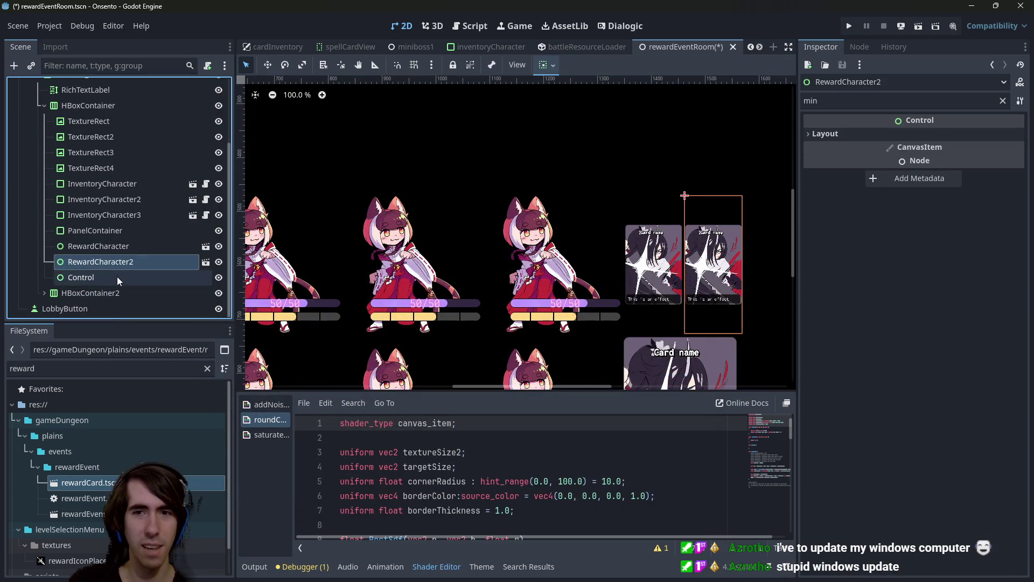
pyautogui.click(118, 277)
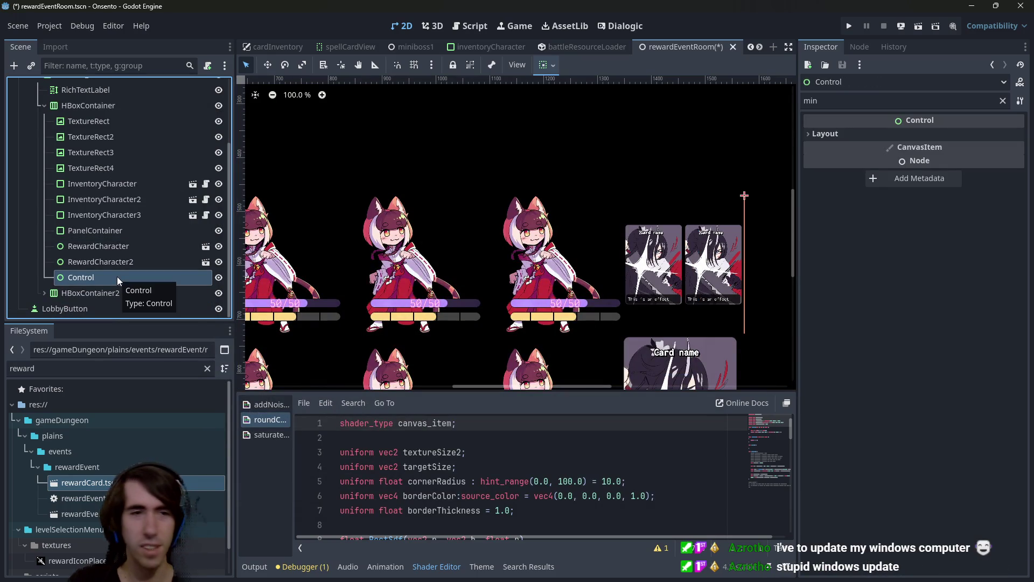
pyautogui.click(107, 262)
pyautogui.click(107, 276)
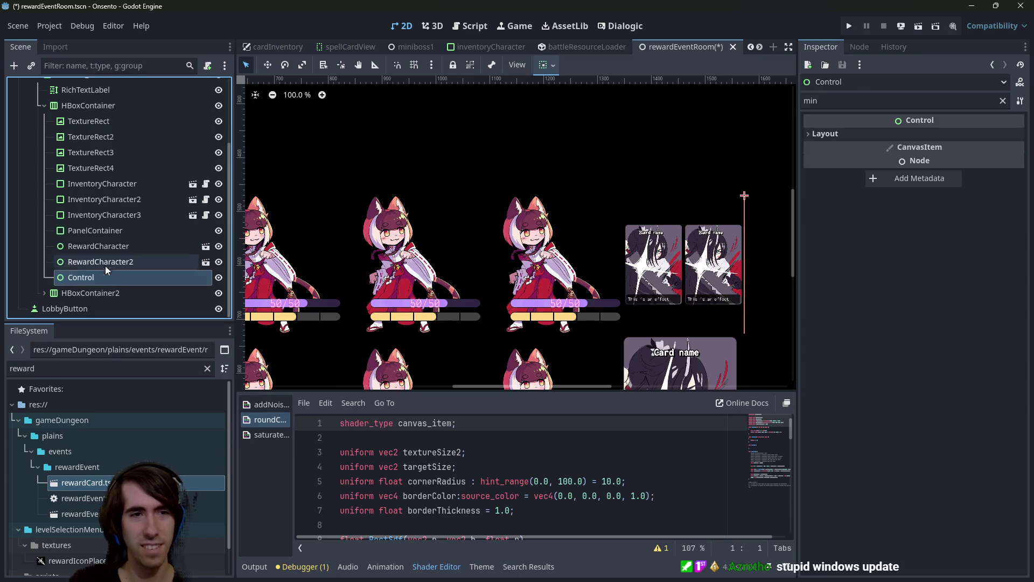
pyautogui.click(105, 266)
pyautogui.click(102, 248)
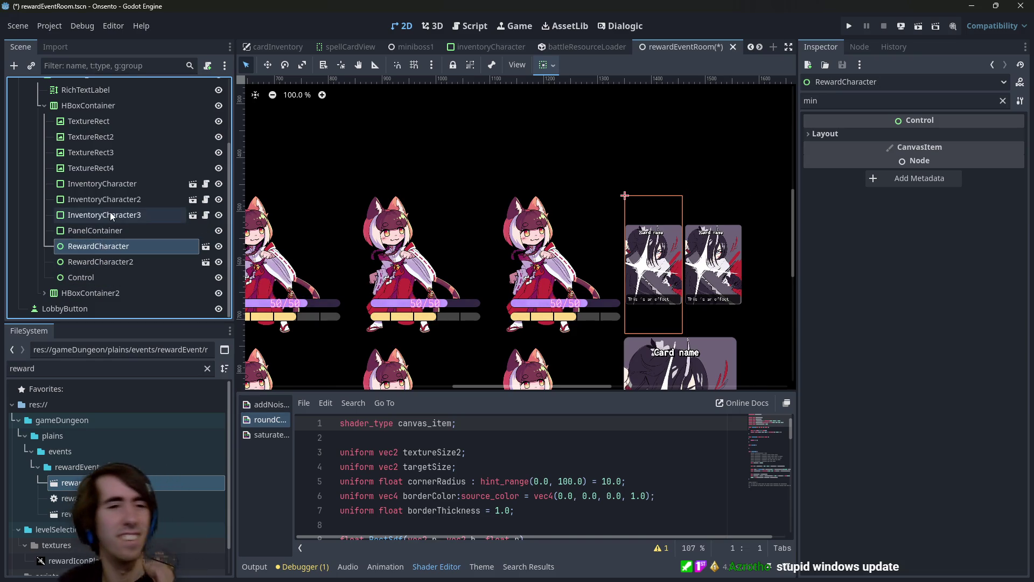
pyautogui.click(84, 276)
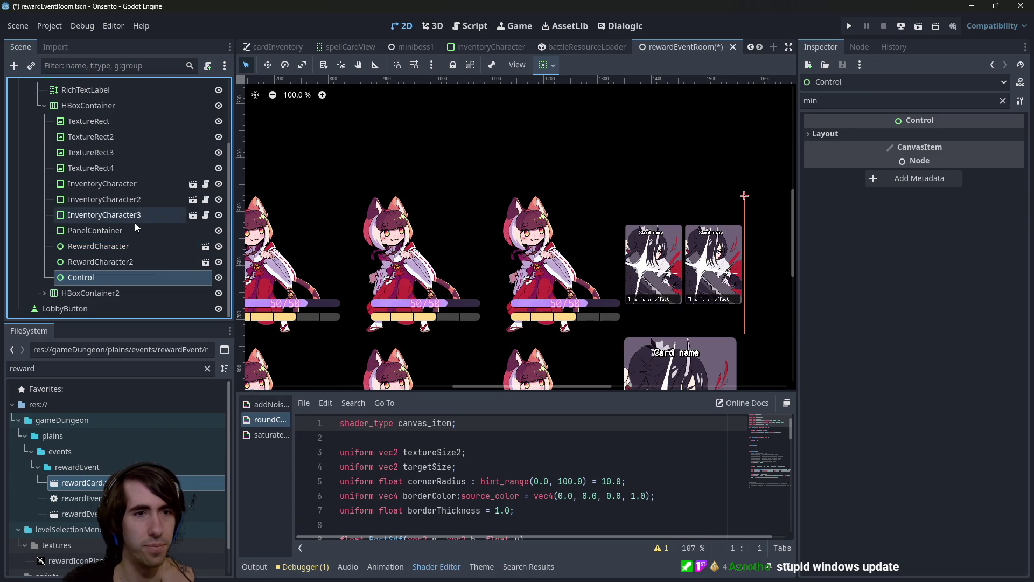
pyautogui.click(933, 132)
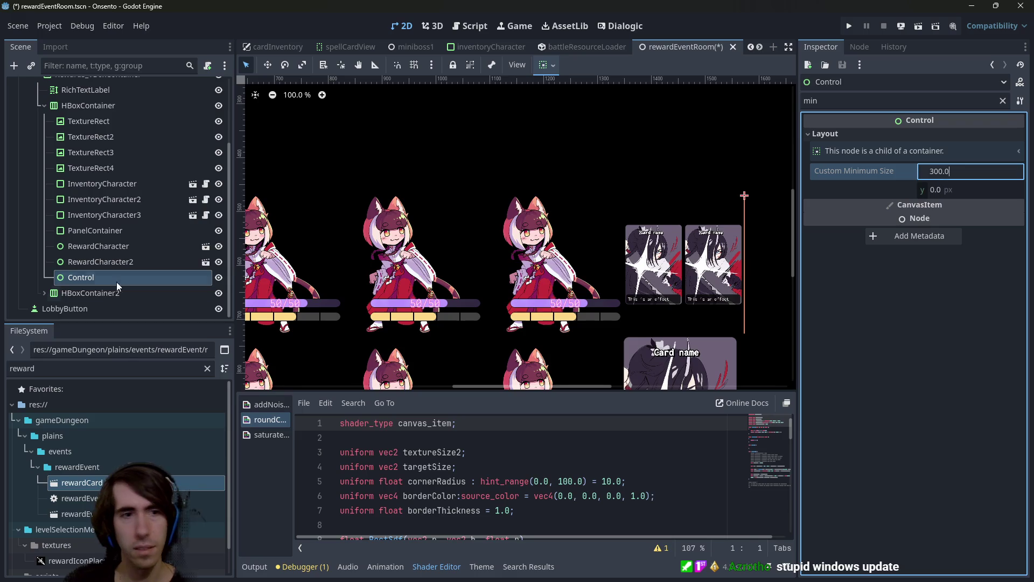
pyautogui.click(105, 263)
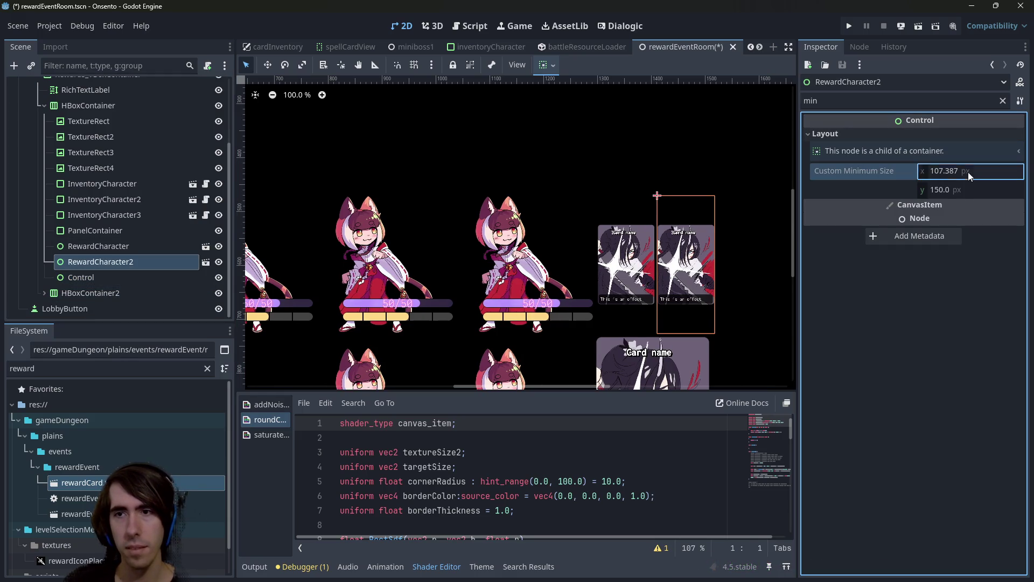
pyautogui.click(108, 277)
# - Set the spacer's minimum height to 150 to match the reward card
pyautogui.click(957, 176)
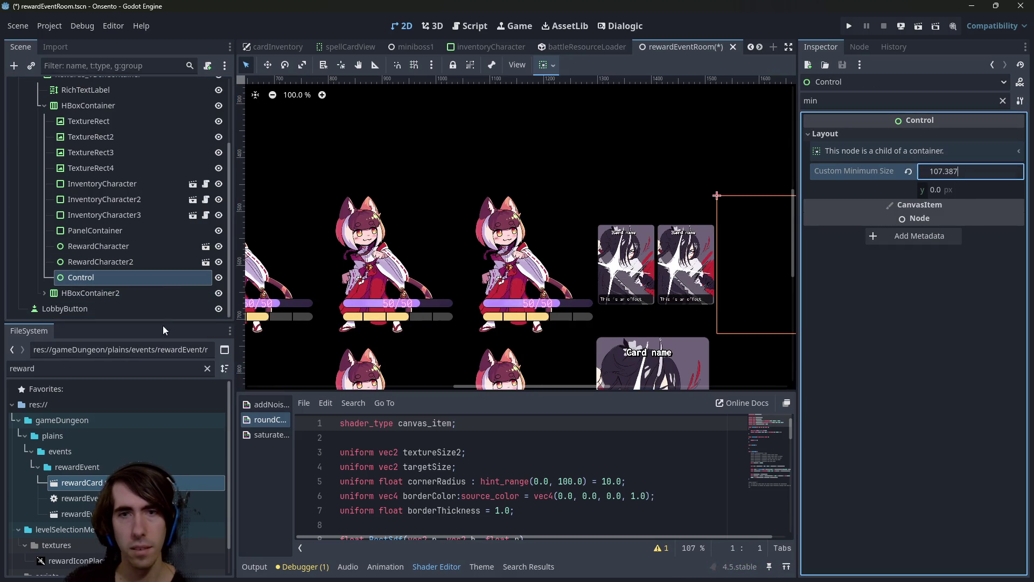
pyautogui.click(134, 263)
pyautogui.click(940, 191)
pyautogui.click(140, 277)
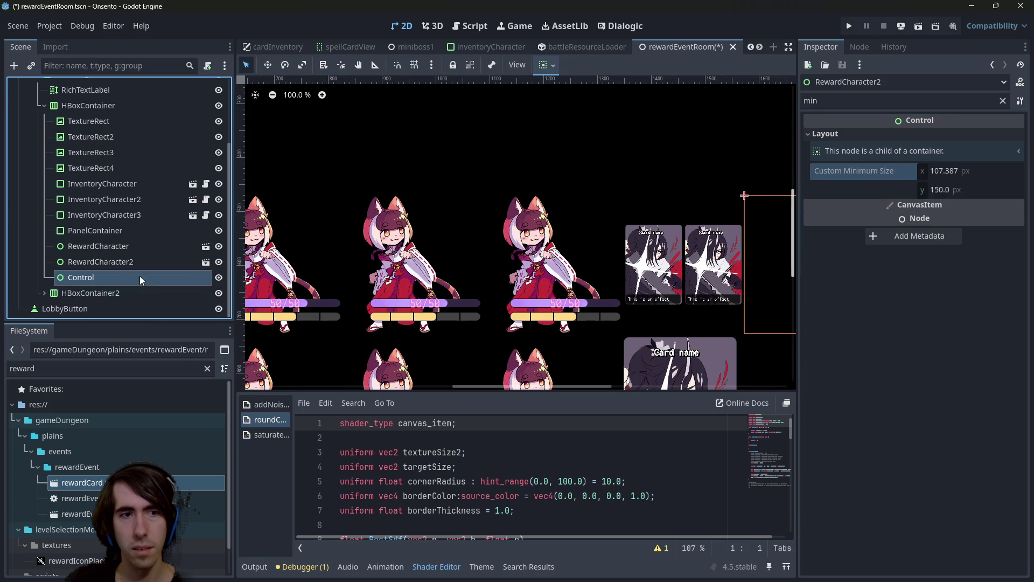
pyautogui.click(958, 190)
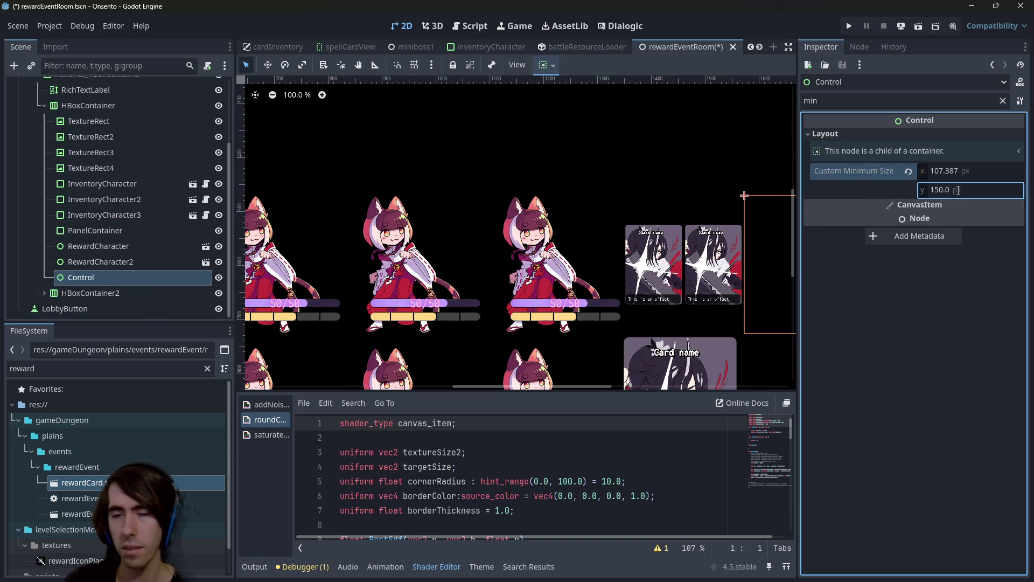
pyautogui.click(102, 205)
pyautogui.click(101, 216)
pyautogui.click(106, 200)
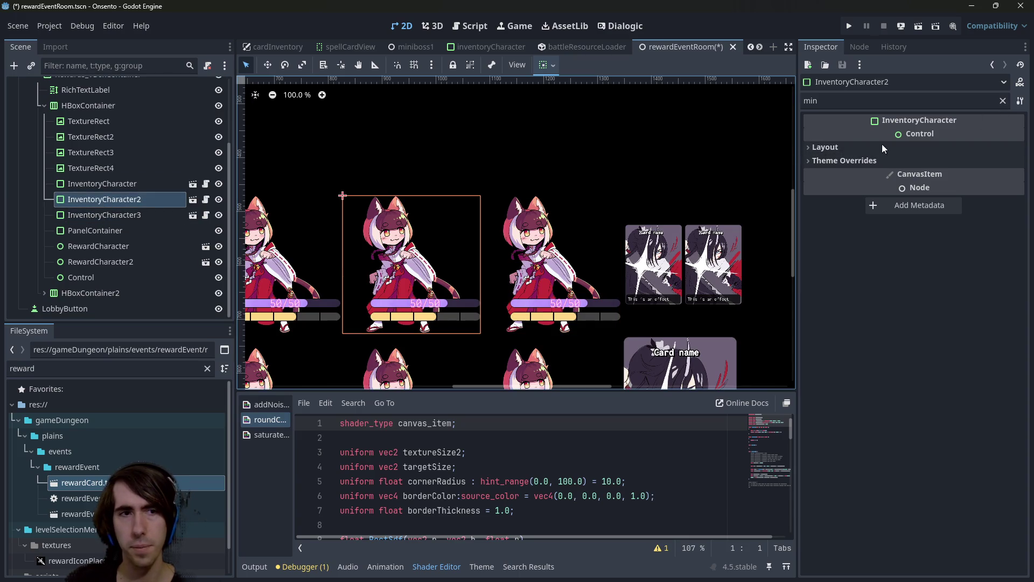
# - Inspect the InventoryCharacter nodes' layout, theme overrides and 'scale' settings
pyautogui.click(928, 151)
pyautogui.click(836, 219)
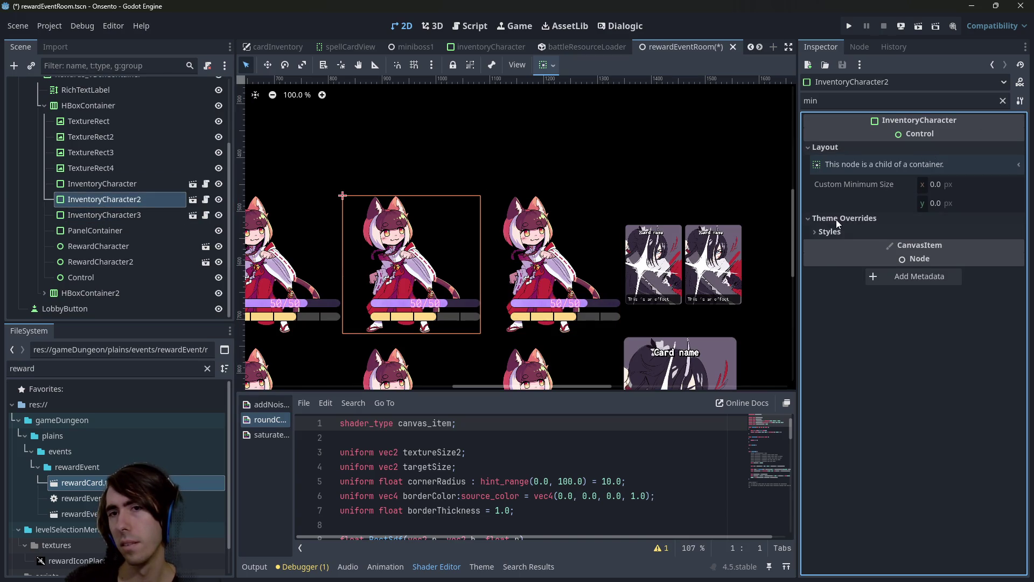
pyautogui.click(102, 184)
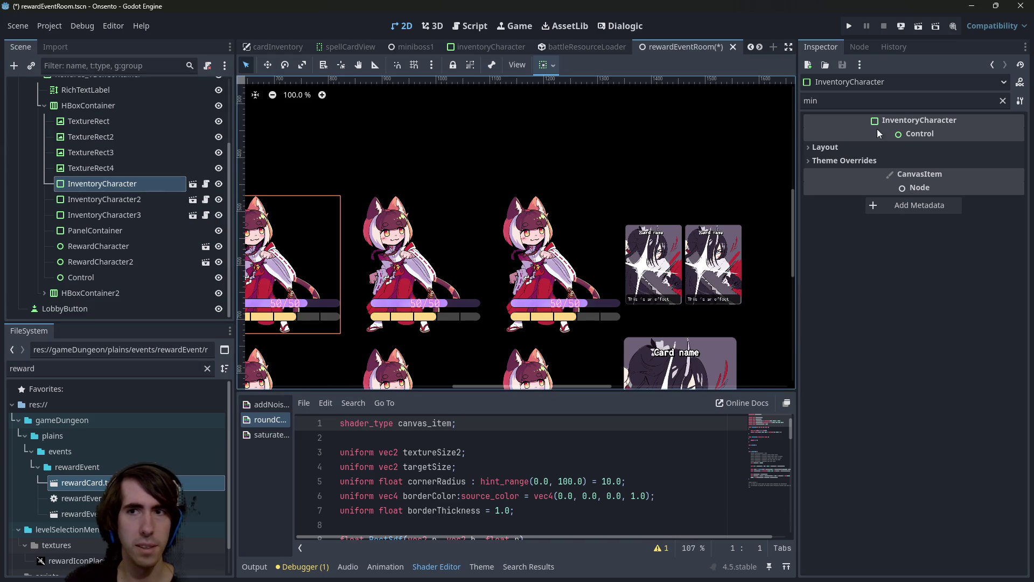
pyautogui.click(1002, 102)
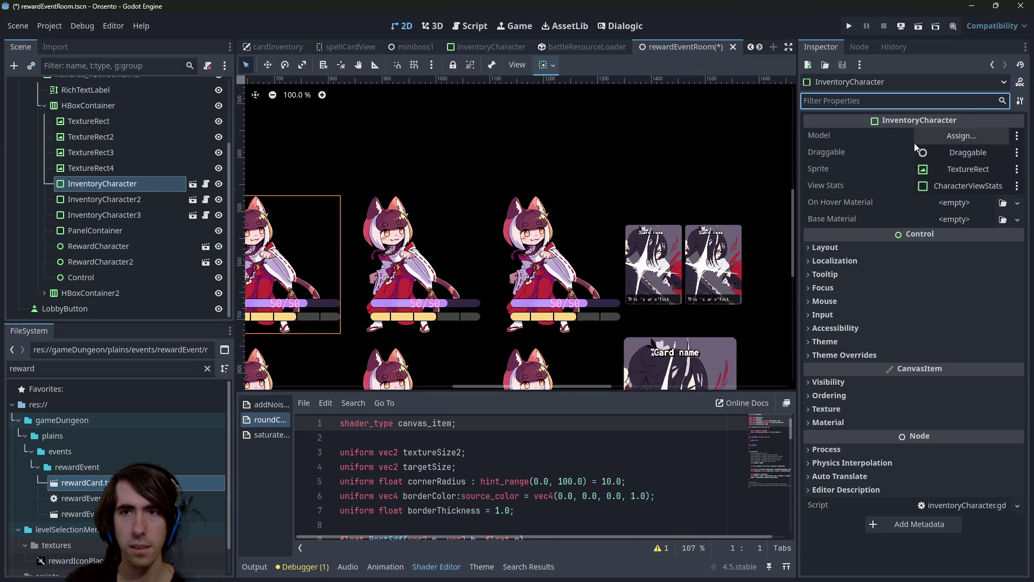
pyautogui.write('scale')
pyautogui.click(891, 162)
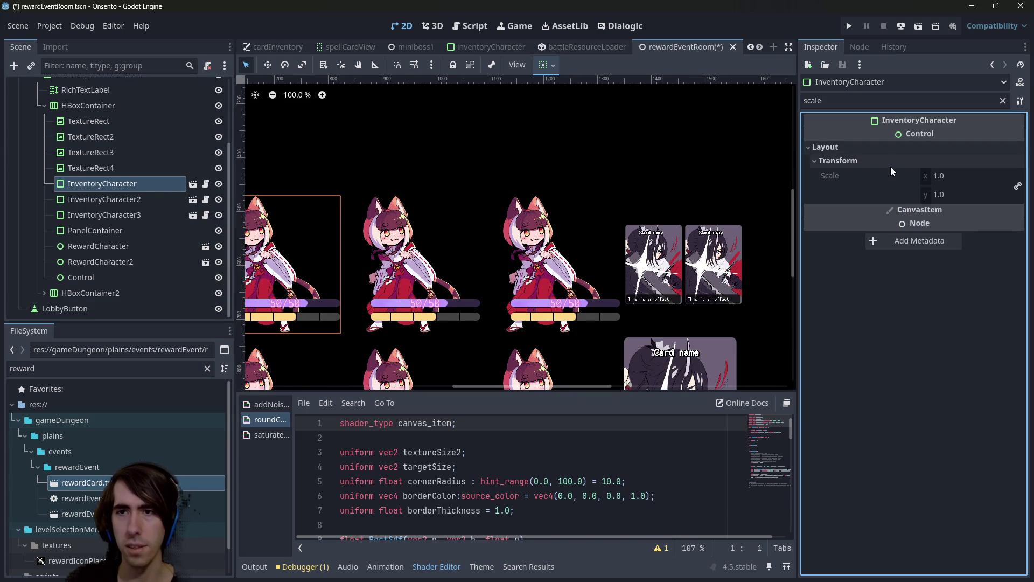
# - Open inventoryCharacter.tscn and check its TextureRect's 256 × 256 minimum size
pyautogui.click(193, 183)
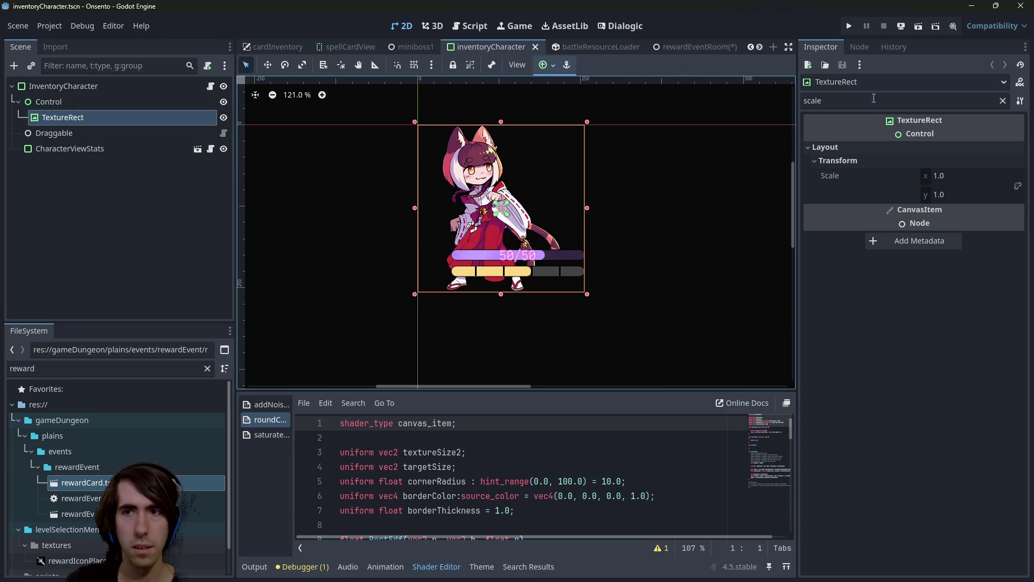
pyautogui.doubleClick(953, 97)
pyautogui.write('min')
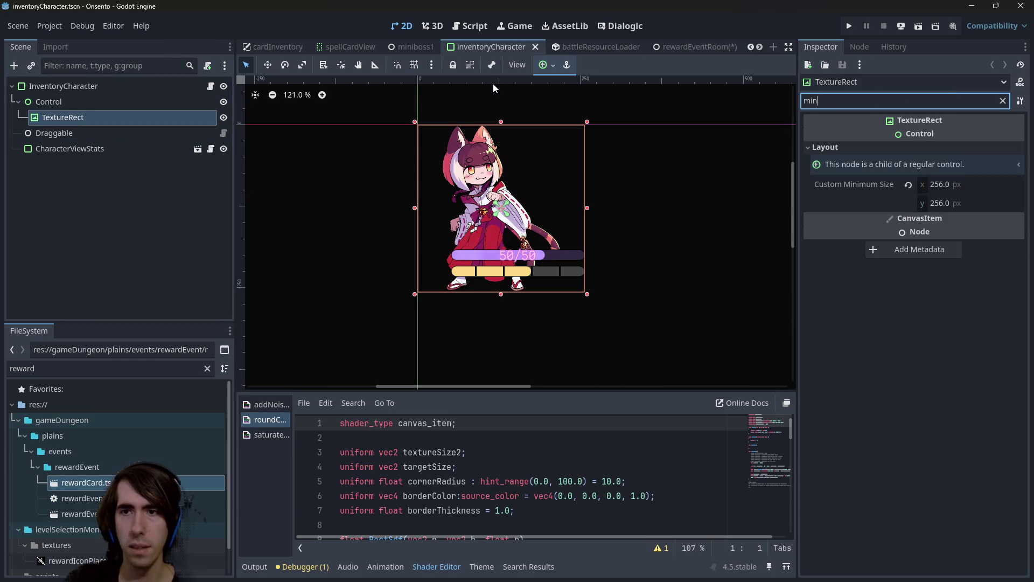
pyautogui.click(964, 184)
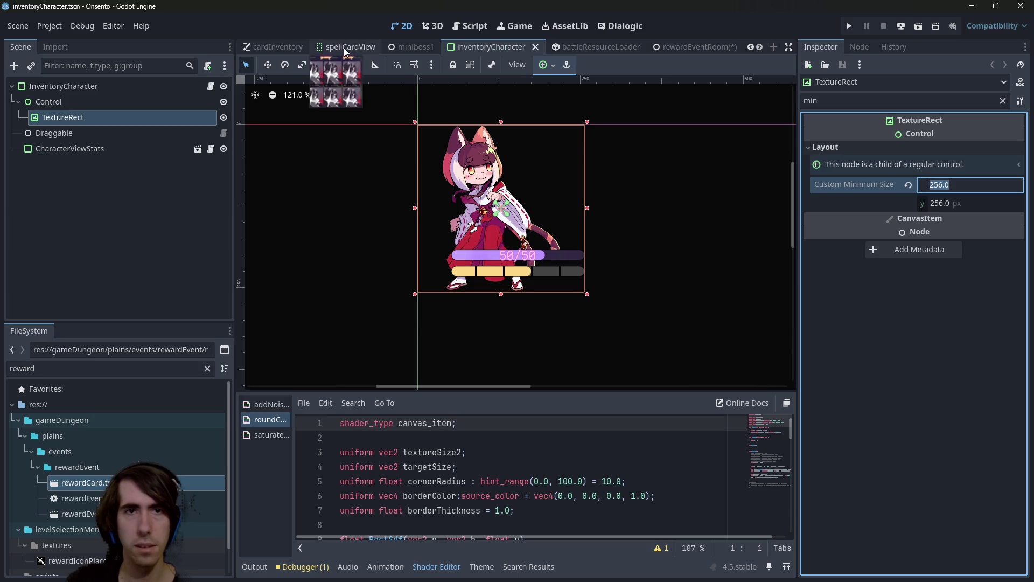
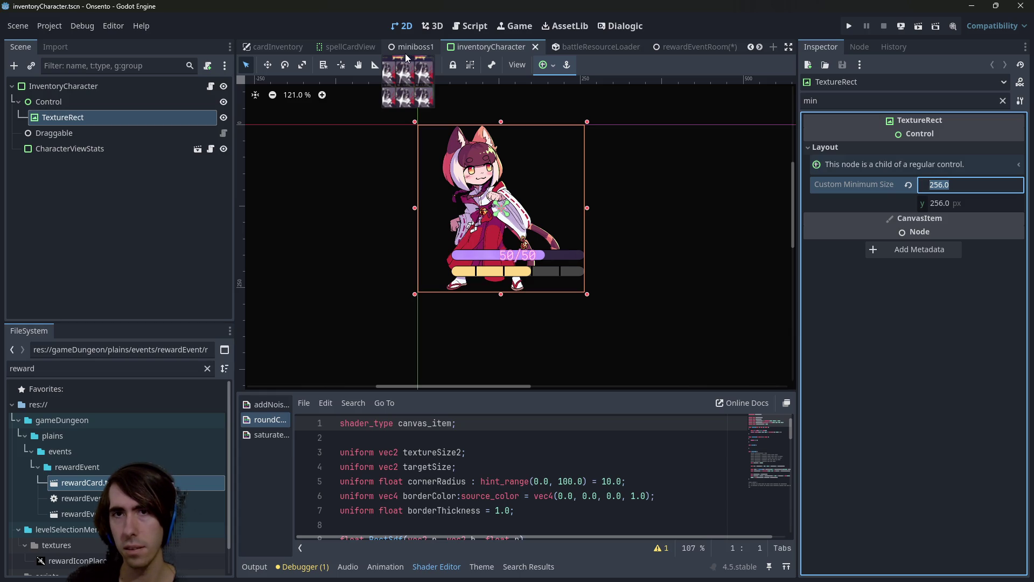
# - In the rewardEventRoom scene, compare the minimum sizes of RewardCharacter and RewardCharacter2
pyautogui.click(690, 47)
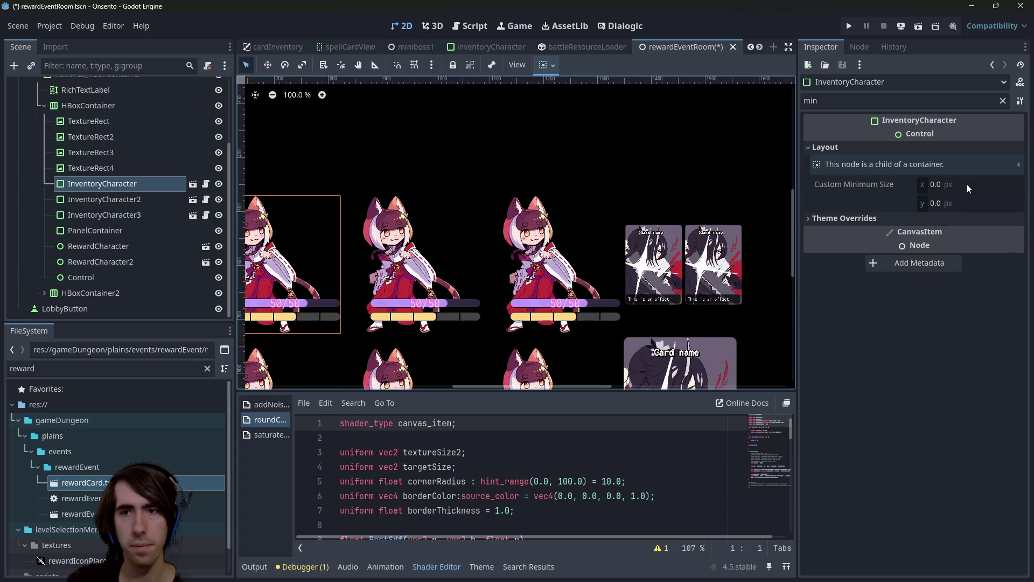
pyautogui.click(105, 246)
pyautogui.click(108, 266)
pyautogui.click(113, 248)
pyautogui.click(114, 260)
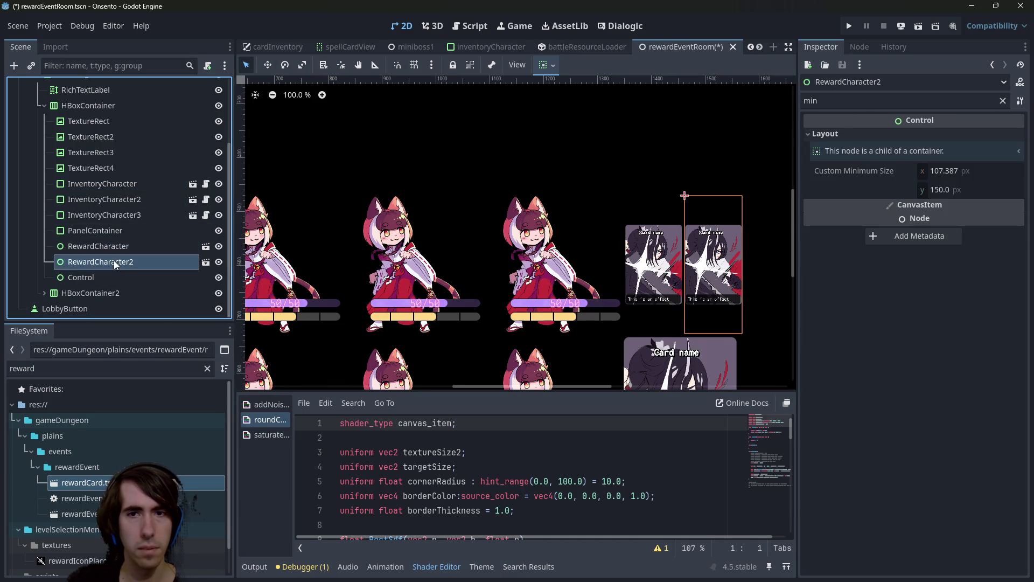
# - Rename the empty Control node to 'RewardCharacter' and drag InventoryCharacter under it
pyautogui.click(112, 278)
pyautogui.click(112, 282)
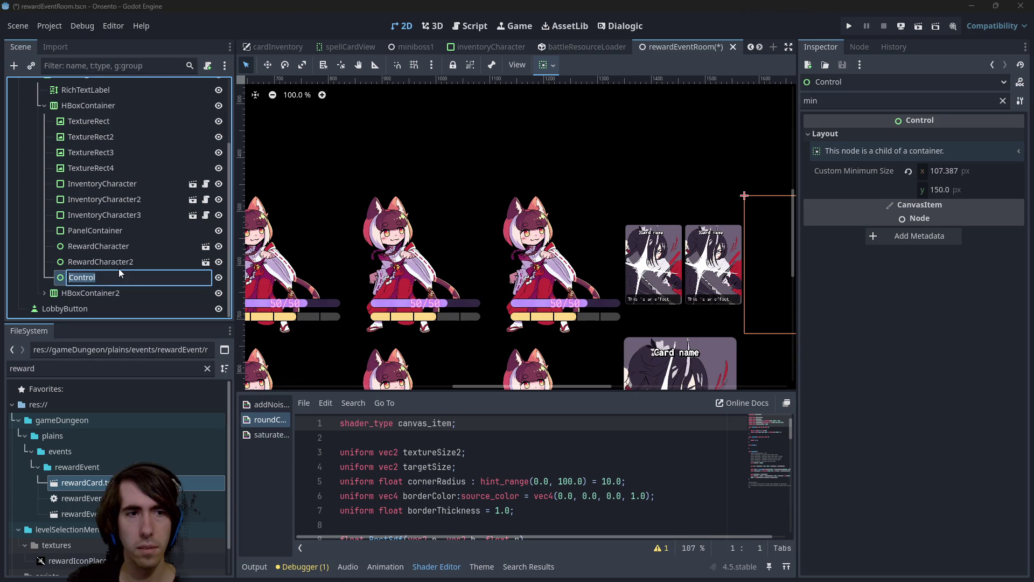
pyautogui.write('RewardCharacter')
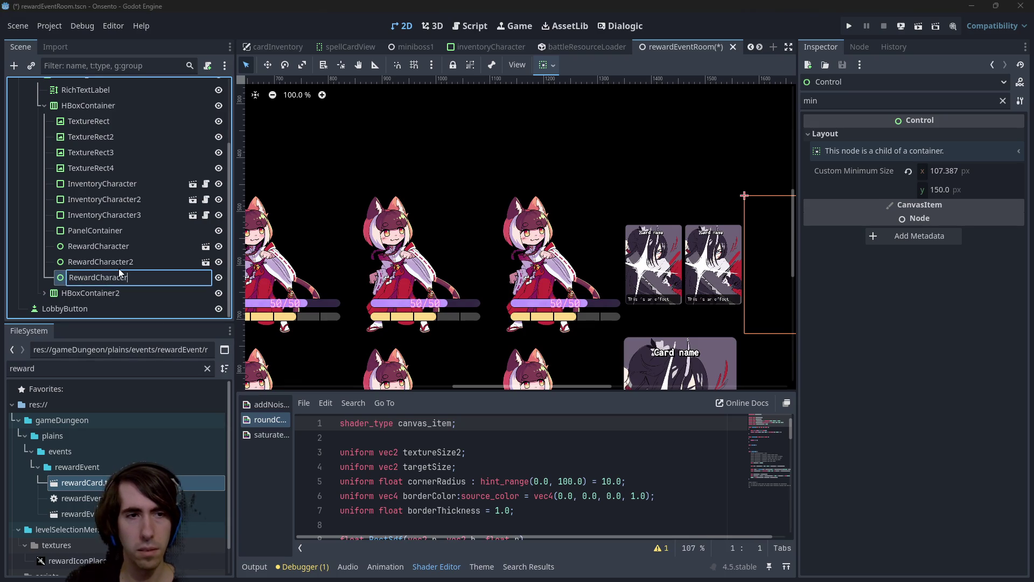
pyautogui.press('Return')
pyautogui.press('Up')
pyautogui.press('Up')
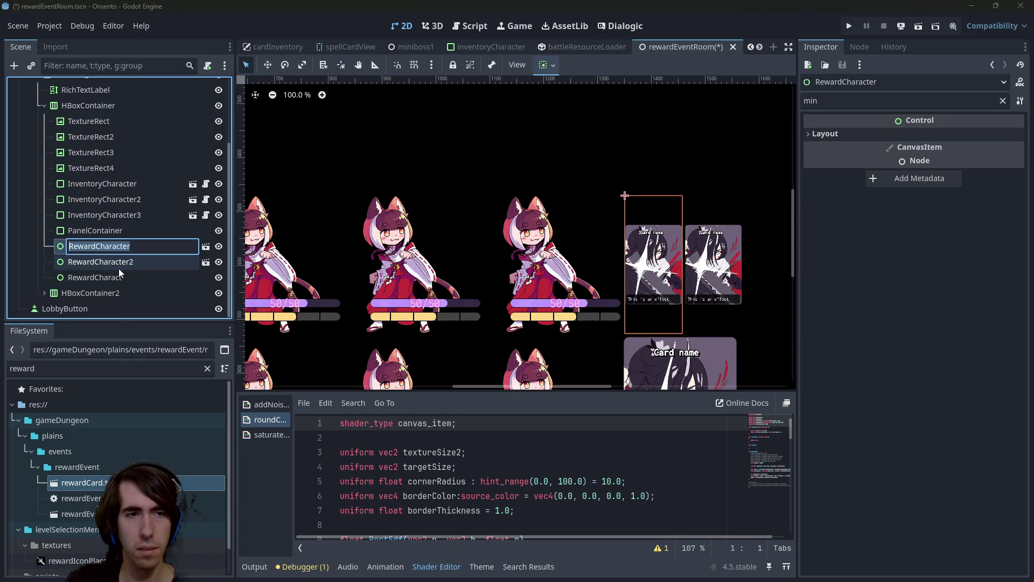
pyautogui.click(119, 273)
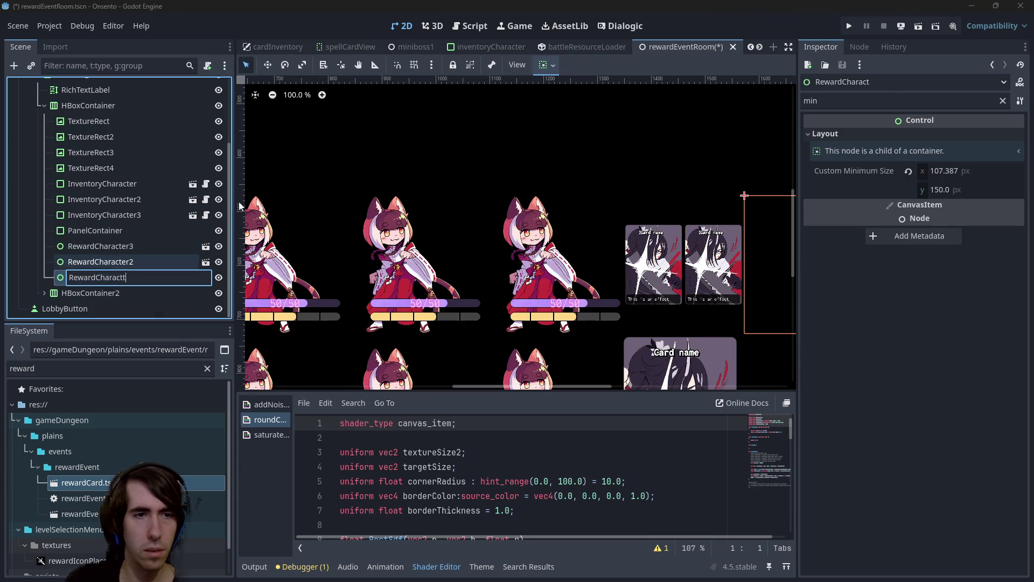
pyautogui.click(118, 273)
pyautogui.write('t')
pyautogui.press('Return')
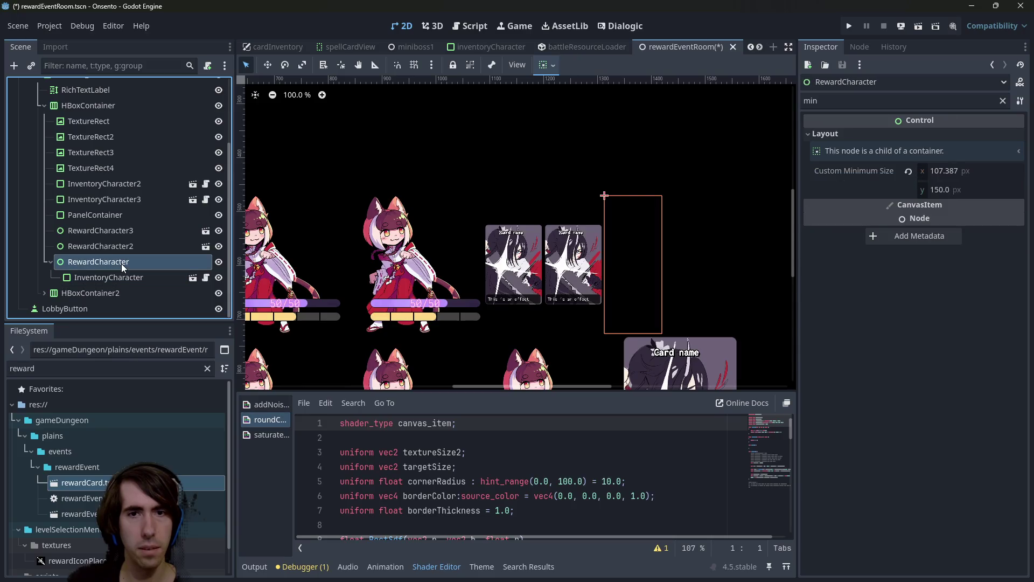
pyautogui.moveTo(102, 183)
pyautogui.mouseDown()
pyautogui.moveTo(129, 264)
pyautogui.moveTo(115, 231)
pyautogui.moveTo(112, 276)
pyautogui.mouseUp()
# - Give RewardCharacter a 256×256 minimum size and make InventoryCharacter fill its parent
pyautogui.click(111, 263)
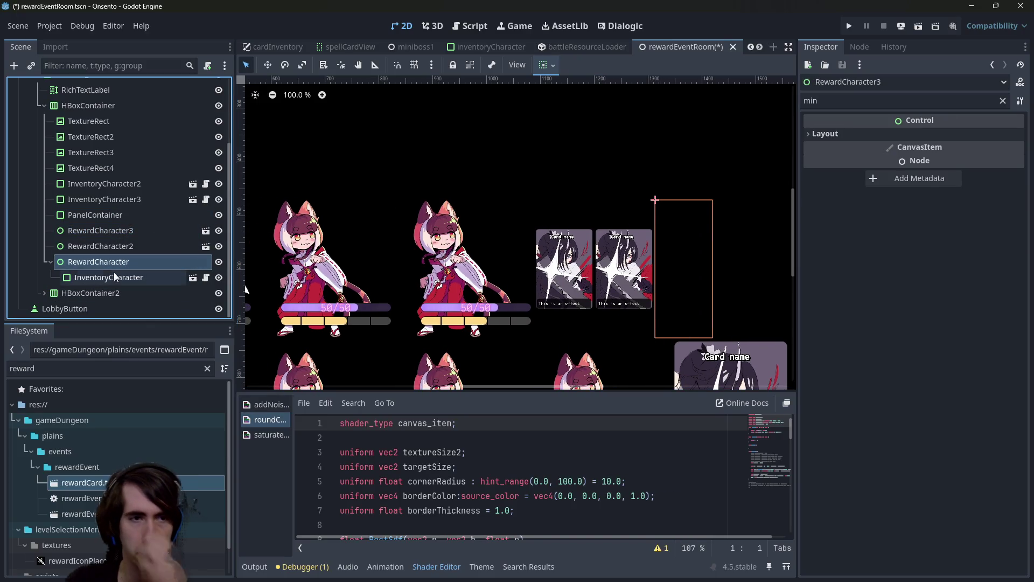
pyautogui.click(995, 172)
pyautogui.write('256.0')
pyautogui.click(964, 189)
pyautogui.write('256.0')
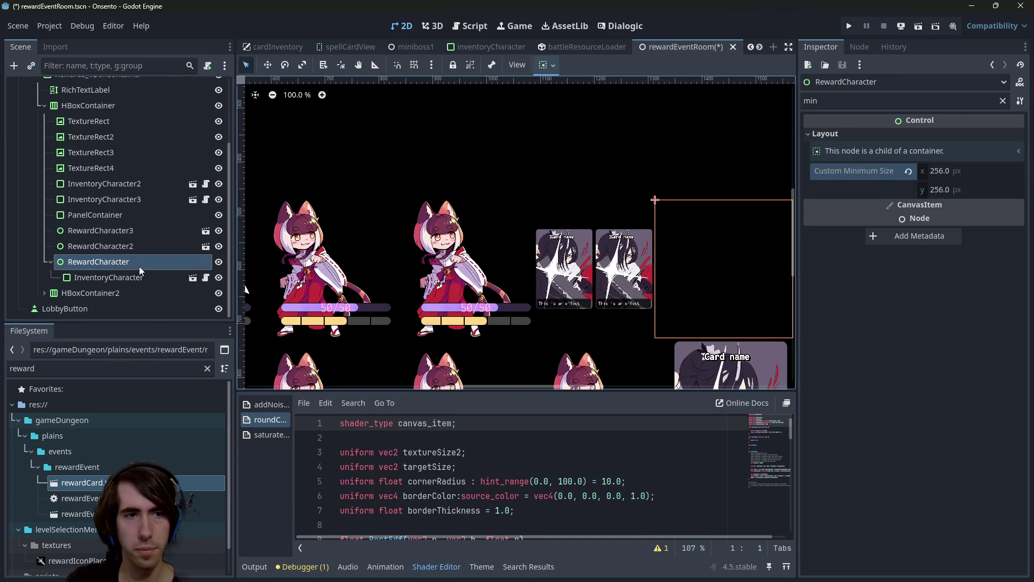
pyautogui.click(138, 276)
pyautogui.click(560, 64)
pyautogui.click(609, 163)
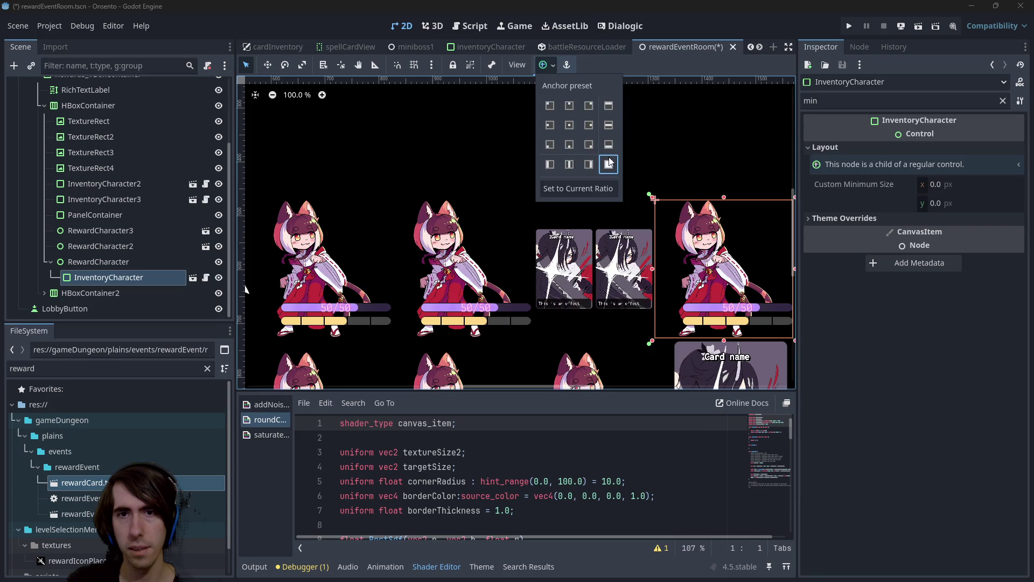
# - Reduce RewardCharacter's minimum size to 128 and set InventoryCharacter's scale to 0.5
pyautogui.click(118, 261)
pyautogui.click(977, 171)
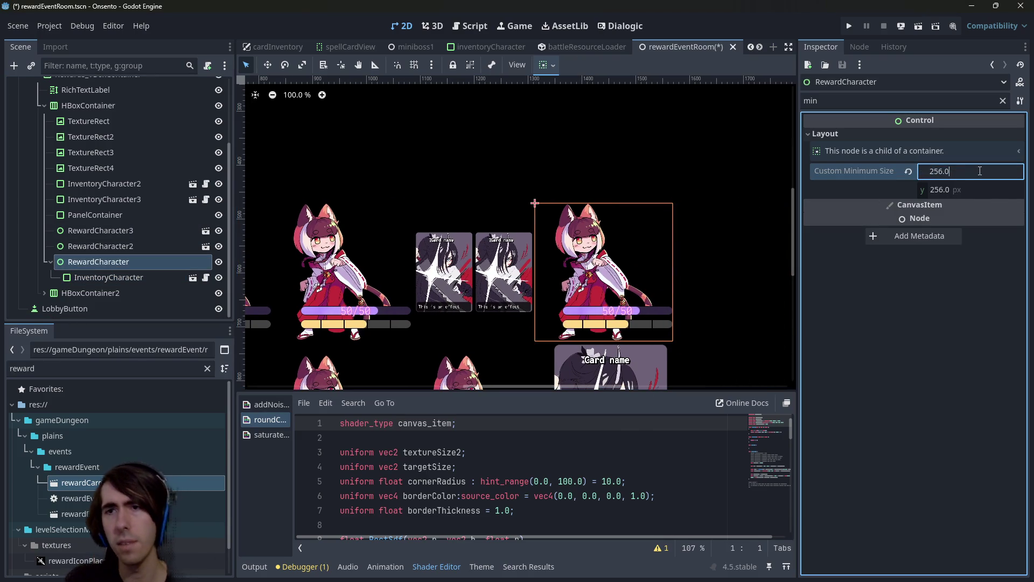
pyautogui.press('Tab')
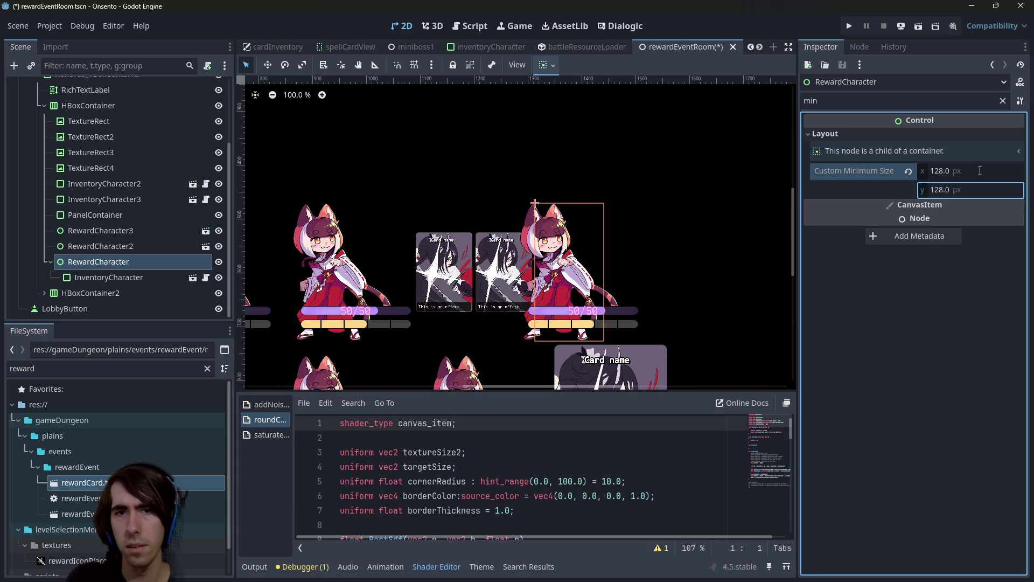
pyautogui.click(108, 277)
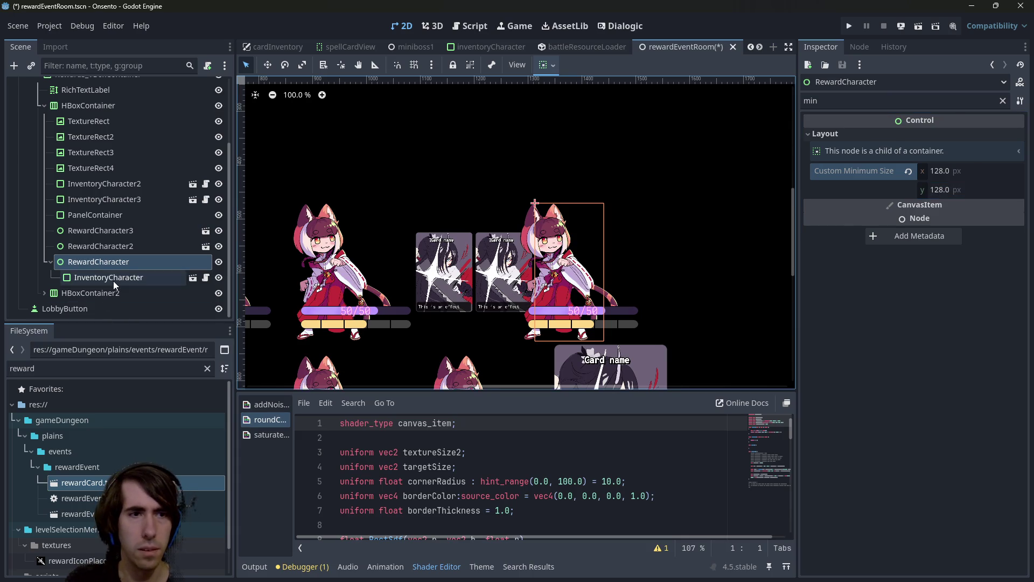
pyautogui.click(1003, 101)
pyautogui.write('scale')
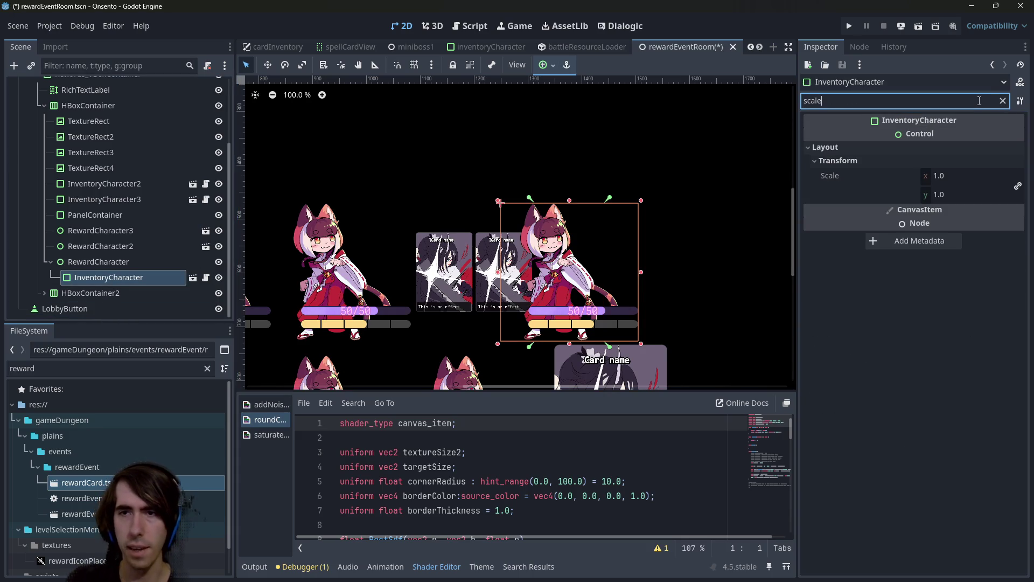
pyautogui.click(961, 172)
pyautogui.write('.5')
pyautogui.press('Return')
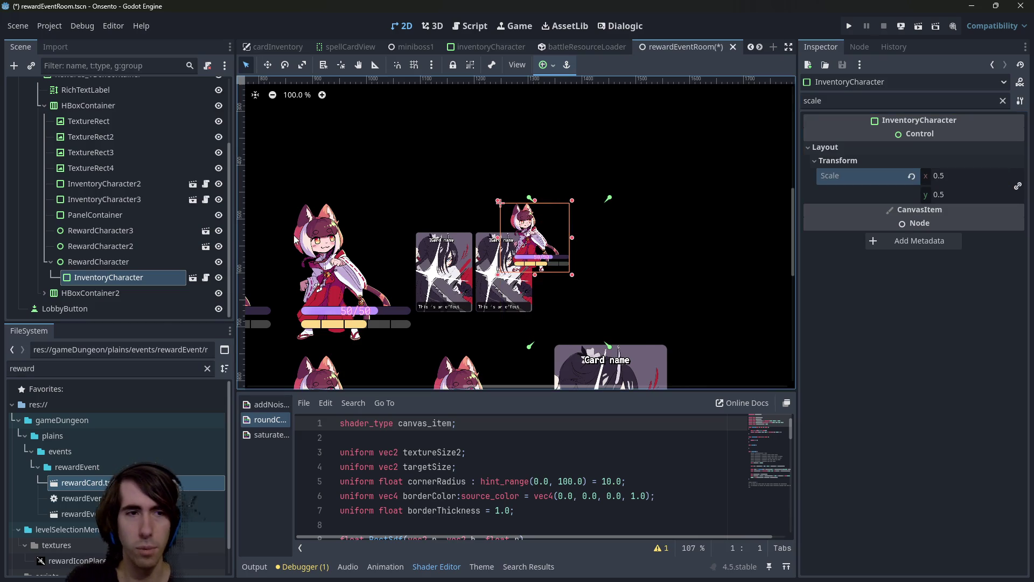
# - Save rewardEventRoom and try centre-right, then centre-left anchors on InventoryCharacter
pyautogui.click(108, 263)
pyautogui.click(102, 276)
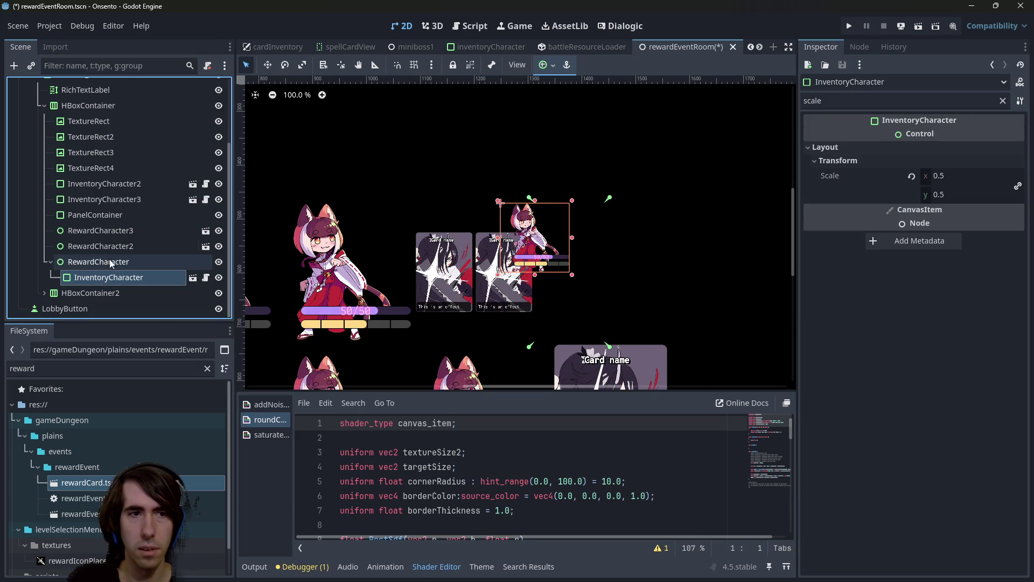
pyautogui.click(547, 65)
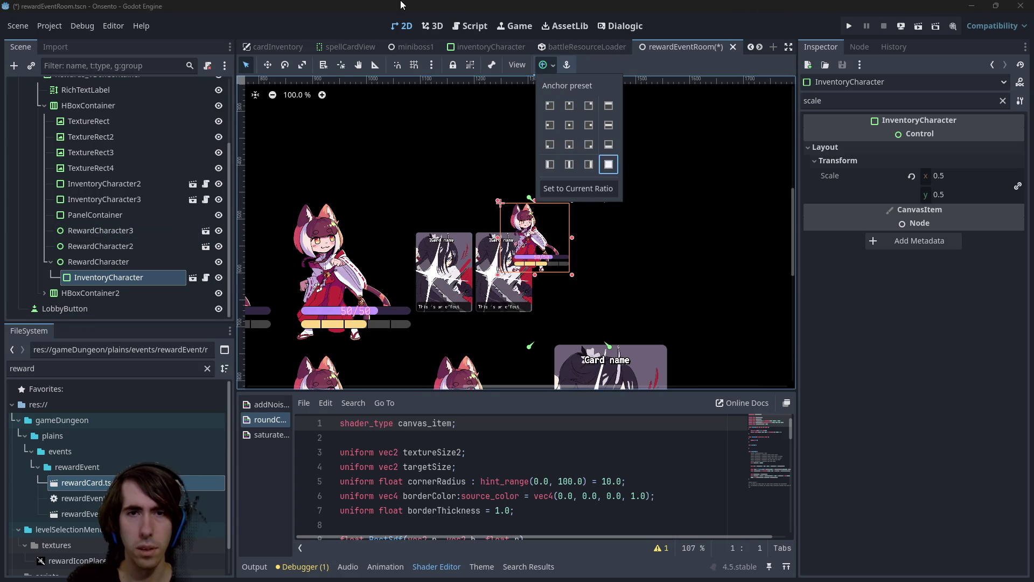
pyautogui.scroll(6, 582, 302)
pyautogui.hotkey('ctrl', 's')
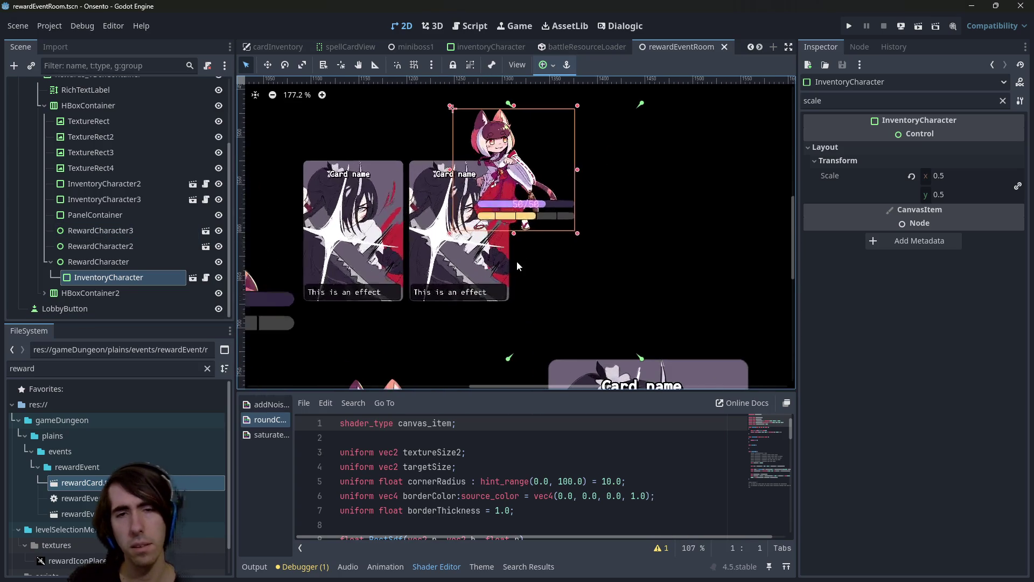
pyautogui.click(131, 262)
pyautogui.click(162, 277)
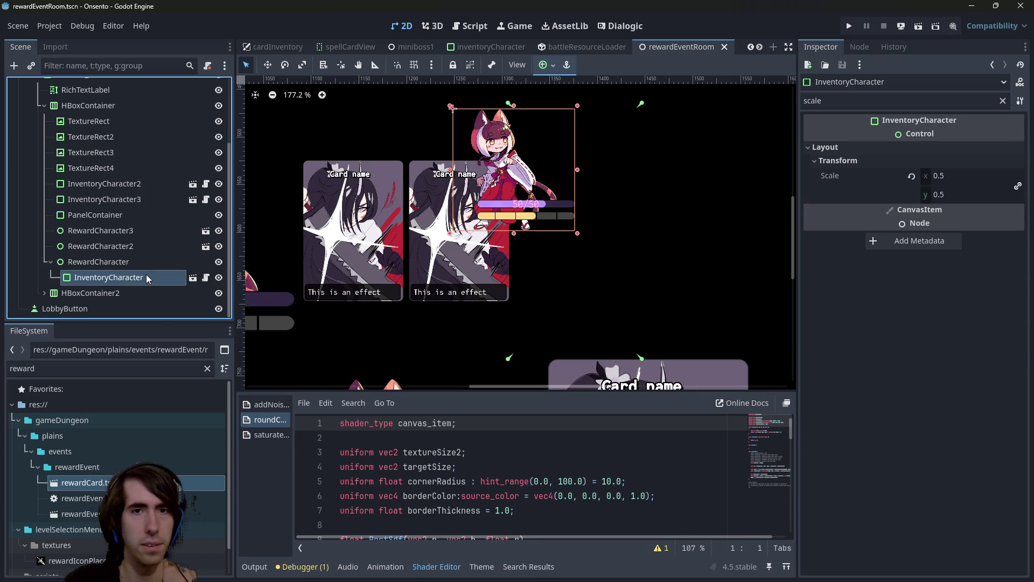
pyautogui.click(548, 65)
pyautogui.click(588, 127)
pyautogui.click(550, 126)
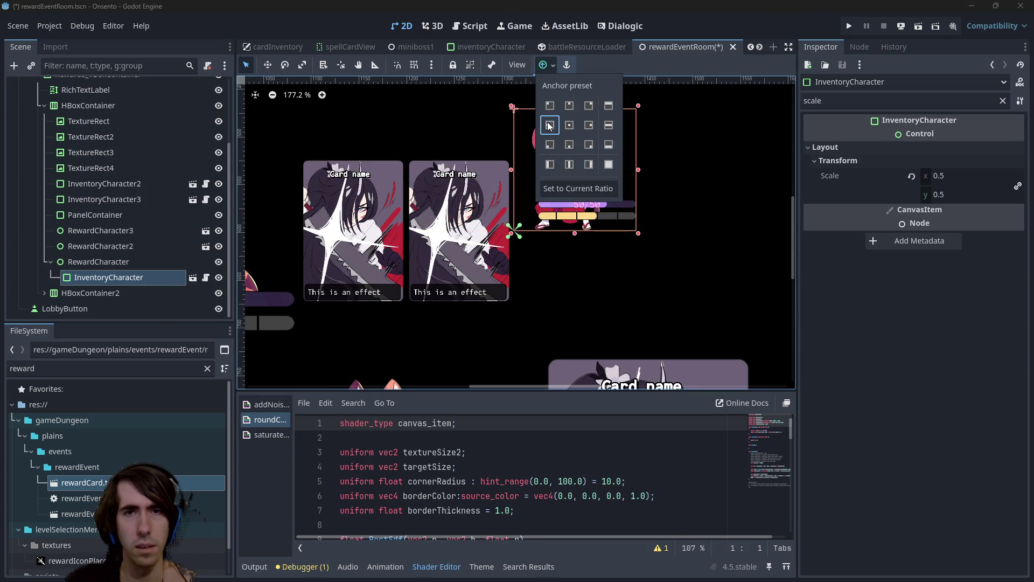
pyautogui.click(549, 126)
pyautogui.scroll(-3, 526, 242)
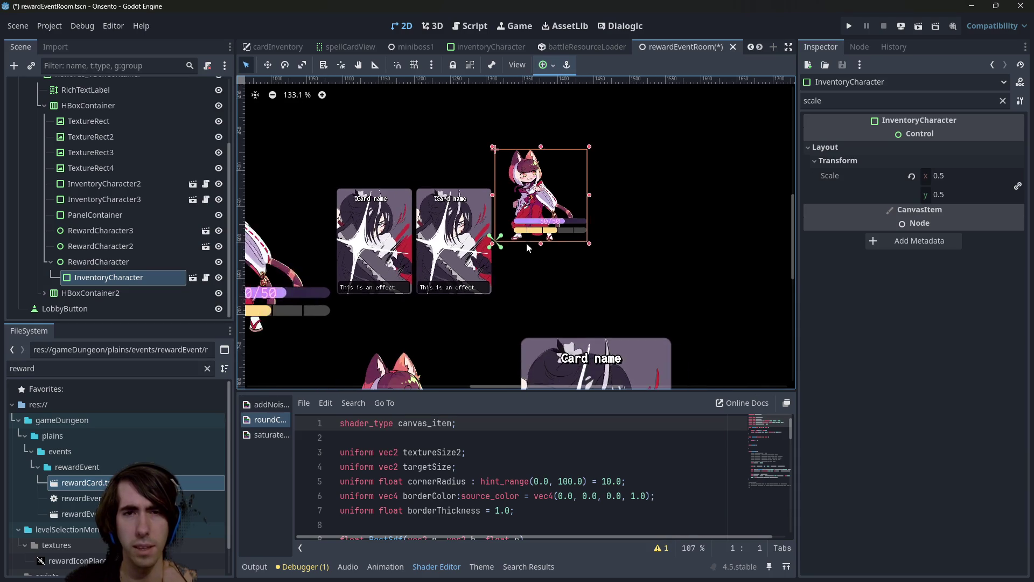
# - Centre InventoryCharacter in its slot, then try other anchor presets
pyautogui.click(121, 263)
pyautogui.click(119, 278)
pyautogui.click(117, 265)
pyautogui.click(118, 274)
pyautogui.click(115, 265)
pyautogui.click(117, 276)
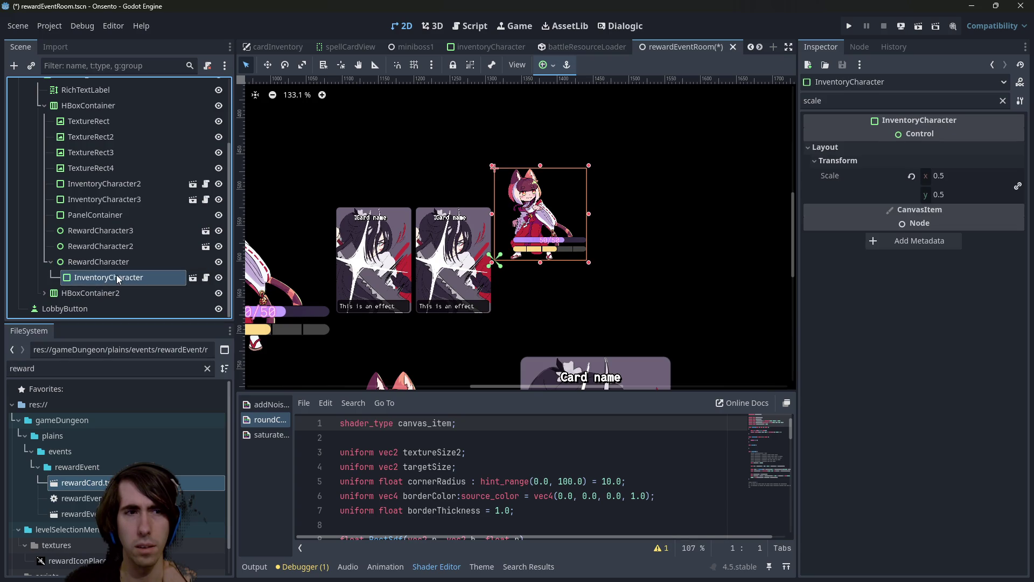
pyautogui.click(551, 70)
pyautogui.click(570, 127)
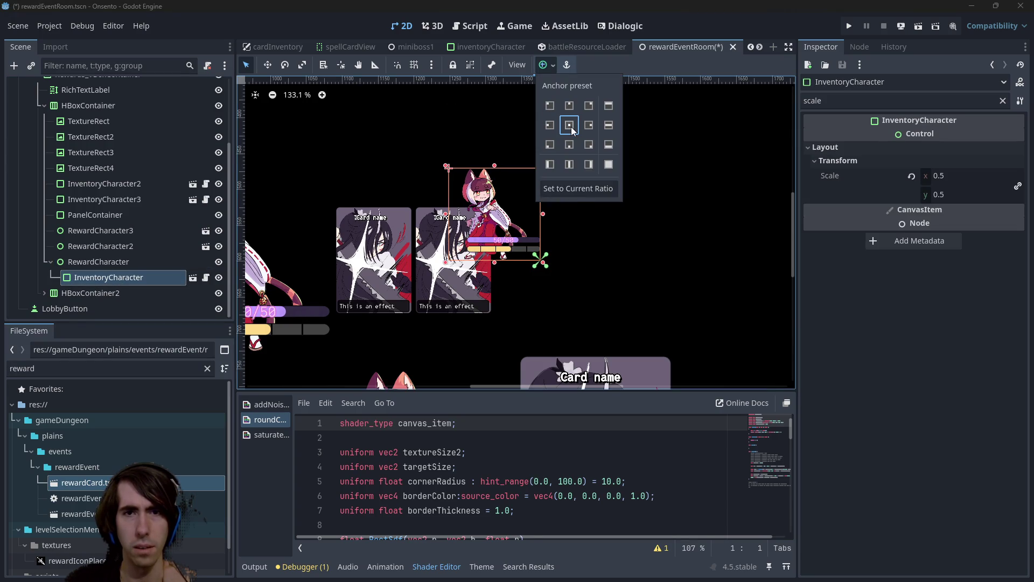
pyautogui.click(101, 267)
pyautogui.click(102, 264)
pyautogui.click(108, 278)
pyautogui.click(542, 65)
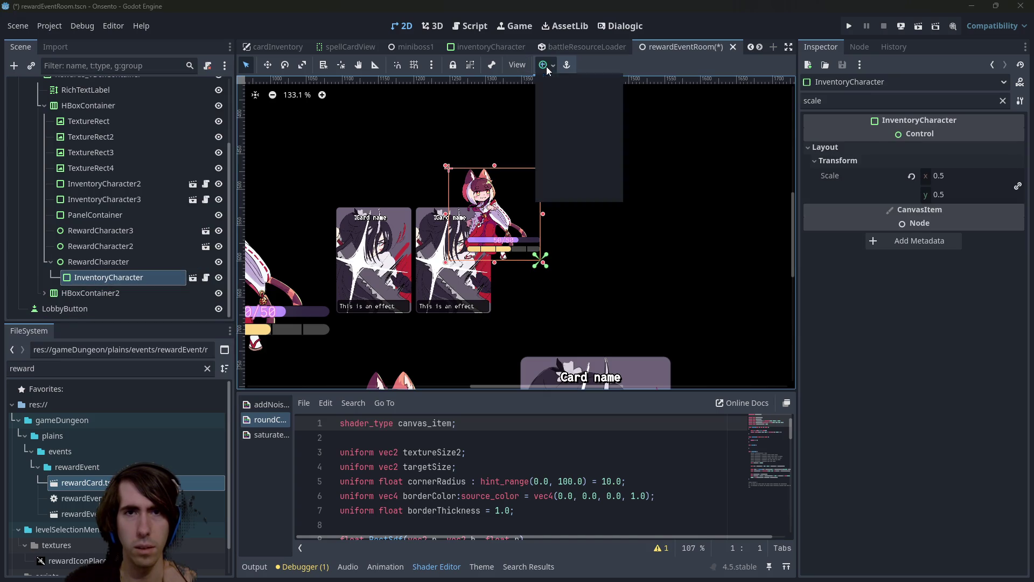
pyautogui.click(549, 106)
pyautogui.click(550, 125)
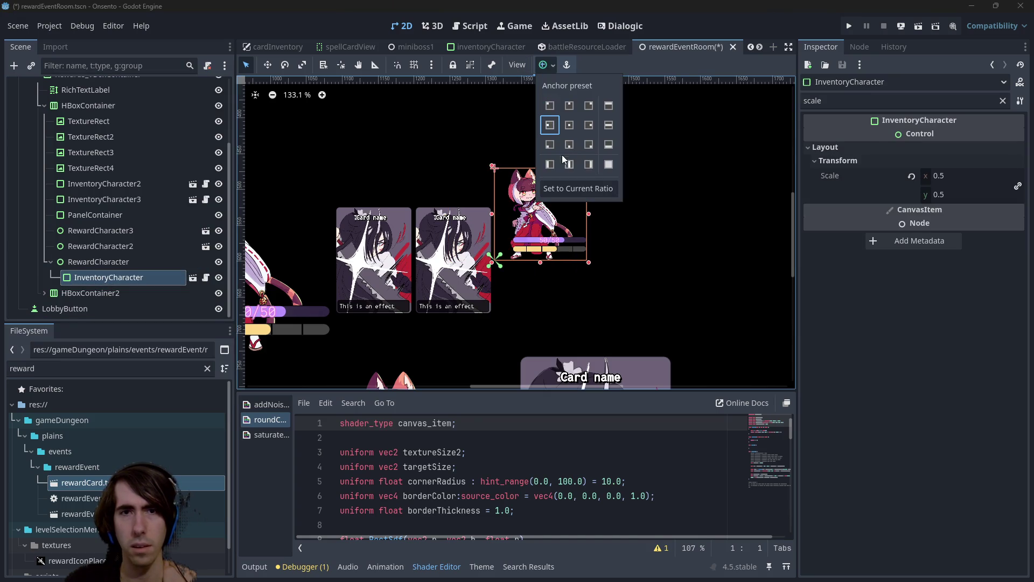
# - Set RewardCharacter's vertical container sizing to centre it in its row
pyautogui.click(107, 263)
pyautogui.click(107, 263)
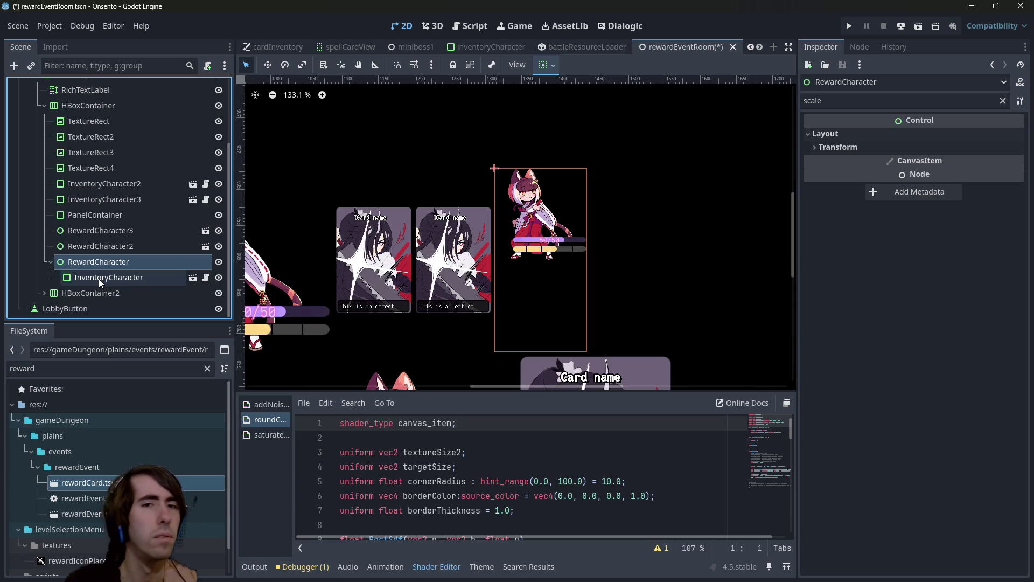
pyautogui.click(99, 279)
pyautogui.click(100, 263)
pyautogui.click(545, 65)
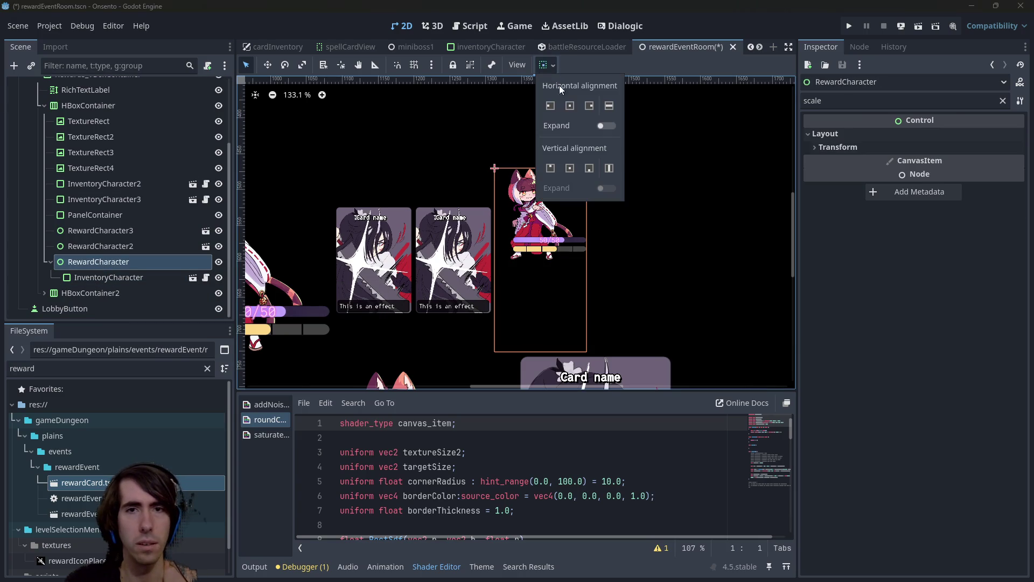
pyautogui.click(572, 167)
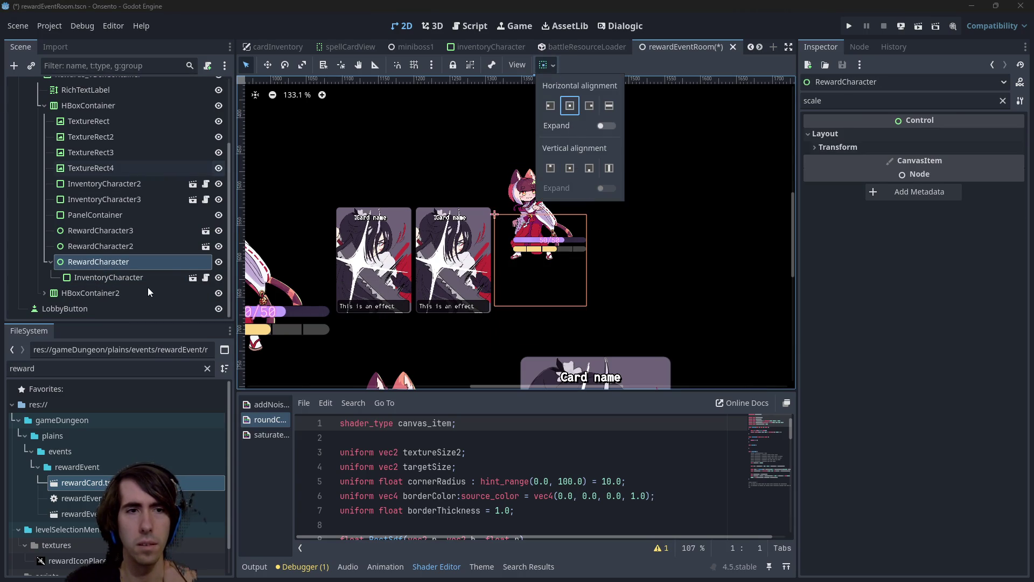
# - Give InventoryCharacter the Full Rect anchor preset and bring up the inventoryCharacter scene
pyautogui.click(108, 277)
pyautogui.click(107, 277)
pyautogui.click(545, 65)
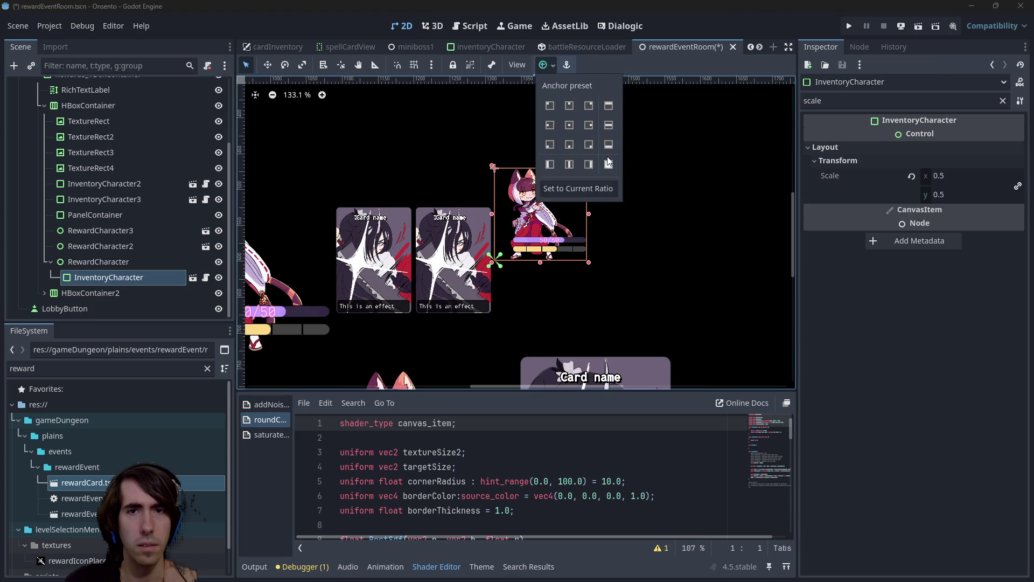
pyautogui.click(608, 165)
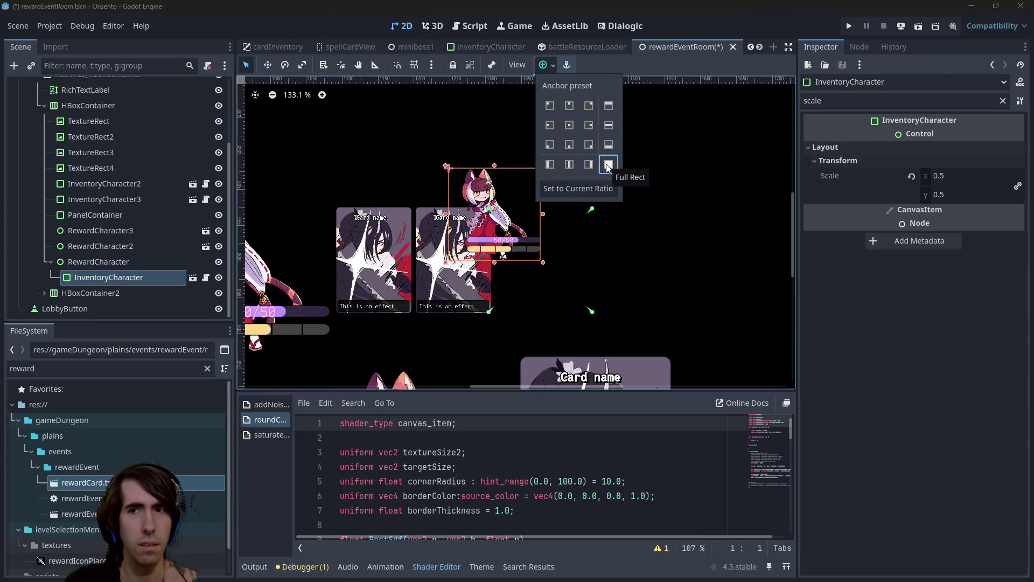
pyautogui.click(193, 278)
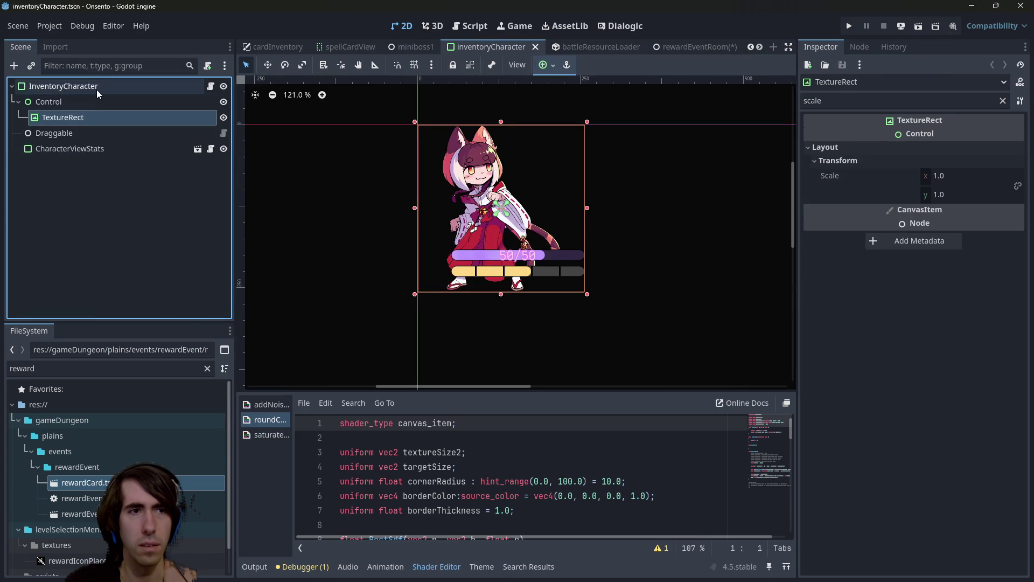
# - Clear the property filter and apply the Full Rect anchor preset to the TextureRect
pyautogui.click(106, 100)
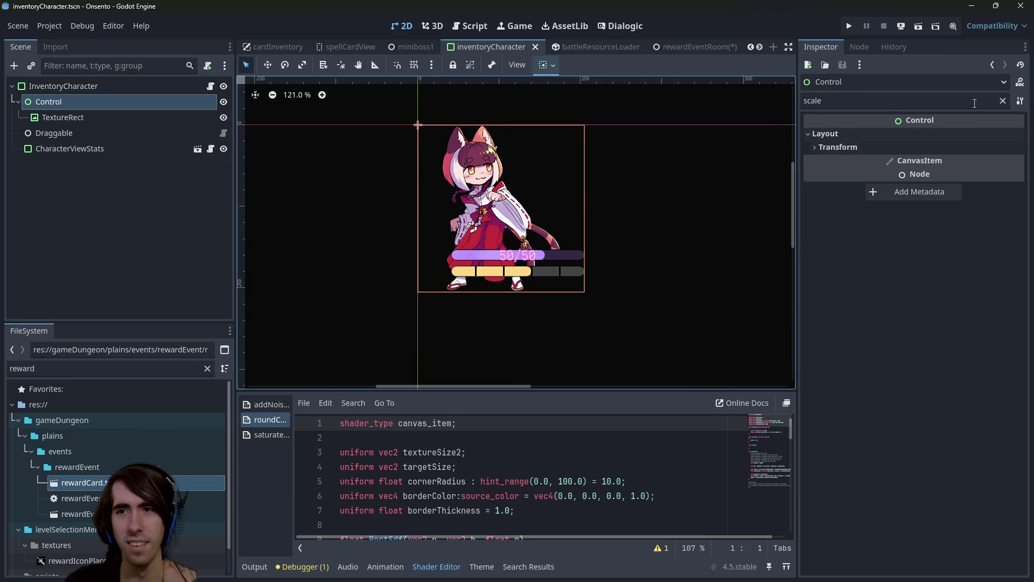
pyautogui.click(1003, 101)
pyautogui.click(53, 121)
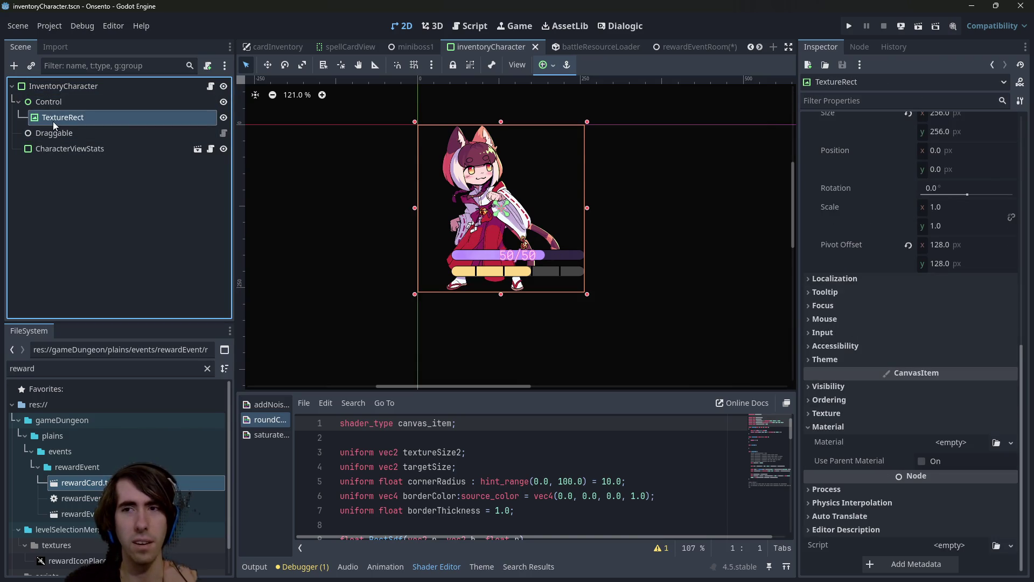
pyautogui.scroll(6, 960, 373)
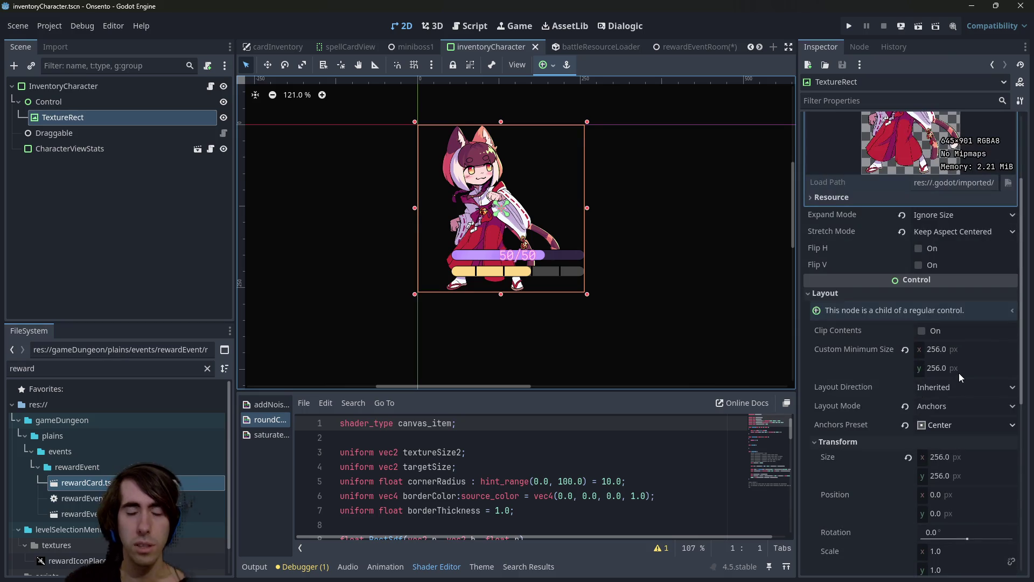
pyautogui.click(547, 65)
pyautogui.click(609, 164)
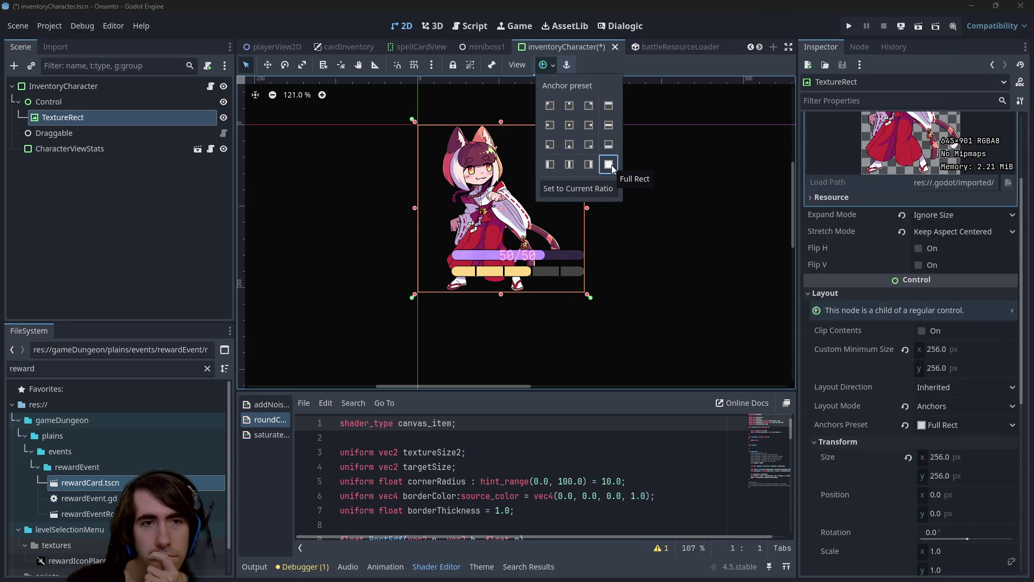
pyautogui.click(90, 106)
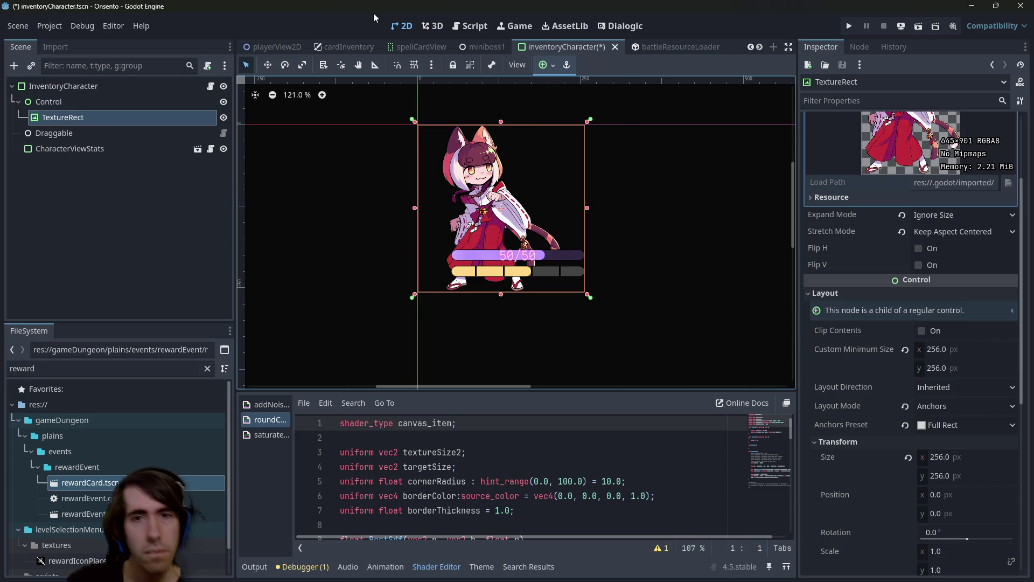
# - Undo and redo the Full Rect anchors to compare, then save inventoryCharacter
pyautogui.hotkey('ctrl', 'z')
pyautogui.hotkey('ctrl', 'shift', 'z')
pyautogui.hotkey('ctrl', 'z')
pyautogui.hotkey('ctrl', 'shift', 'z')
pyautogui.hotkey('ctrl', 'z')
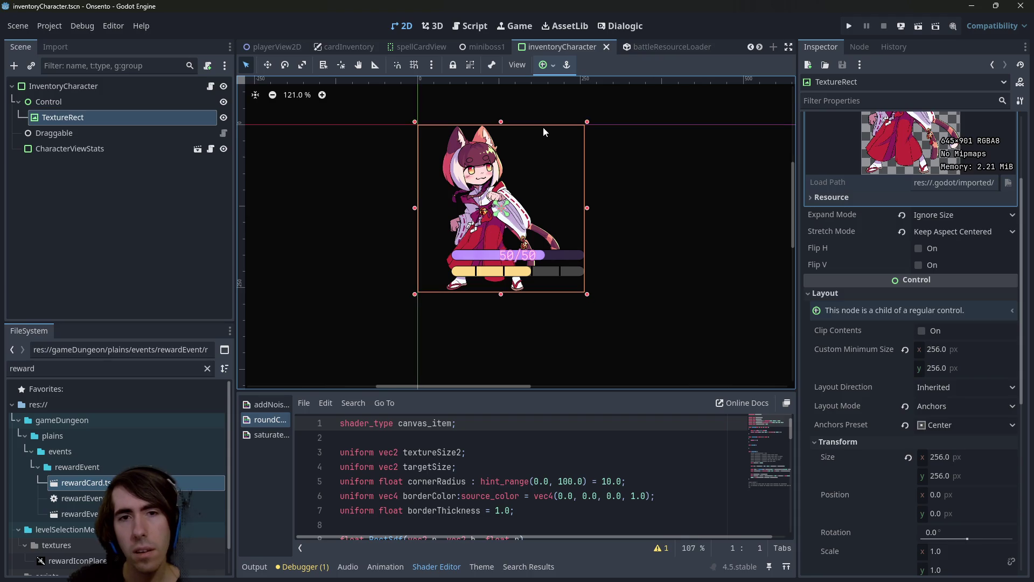
pyautogui.hotkey('ctrl', 'shift', 'z')
pyautogui.hotkey('ctrl', 's')
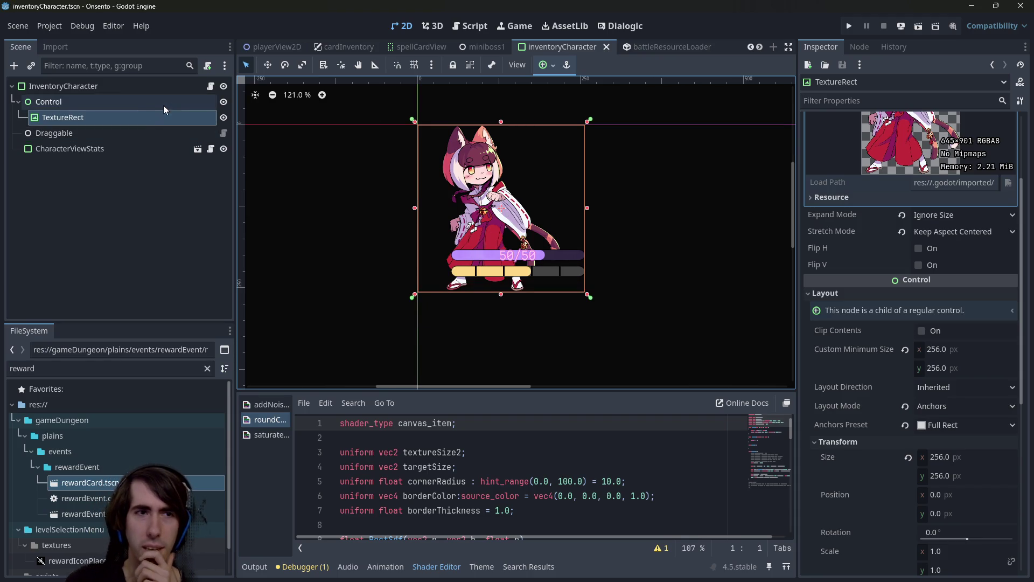
# - Review the Control, root and TextureRect nodes, then return to rewardEventRoom
pyautogui.click(144, 106)
pyautogui.click(107, 89)
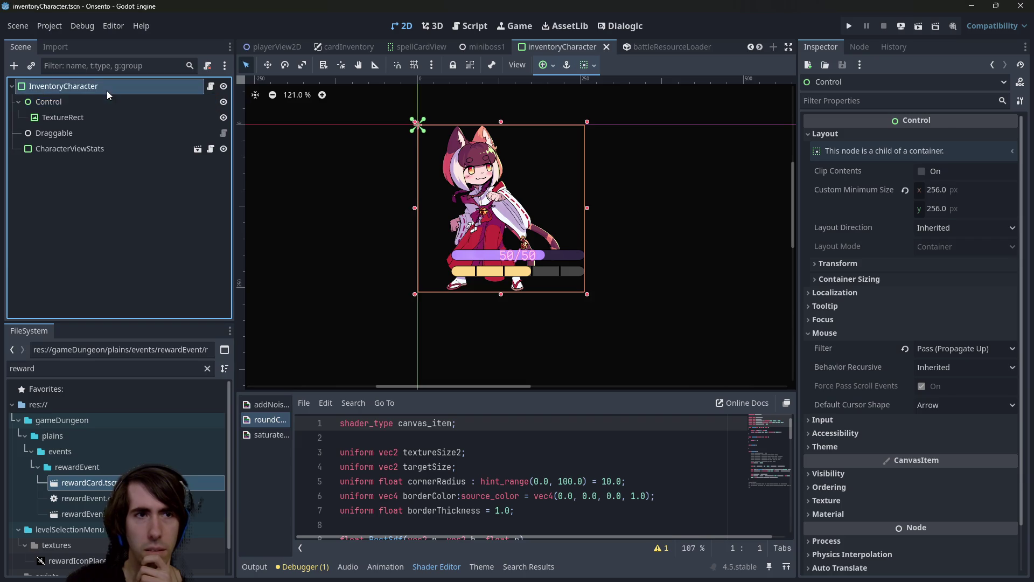
pyautogui.click(101, 118)
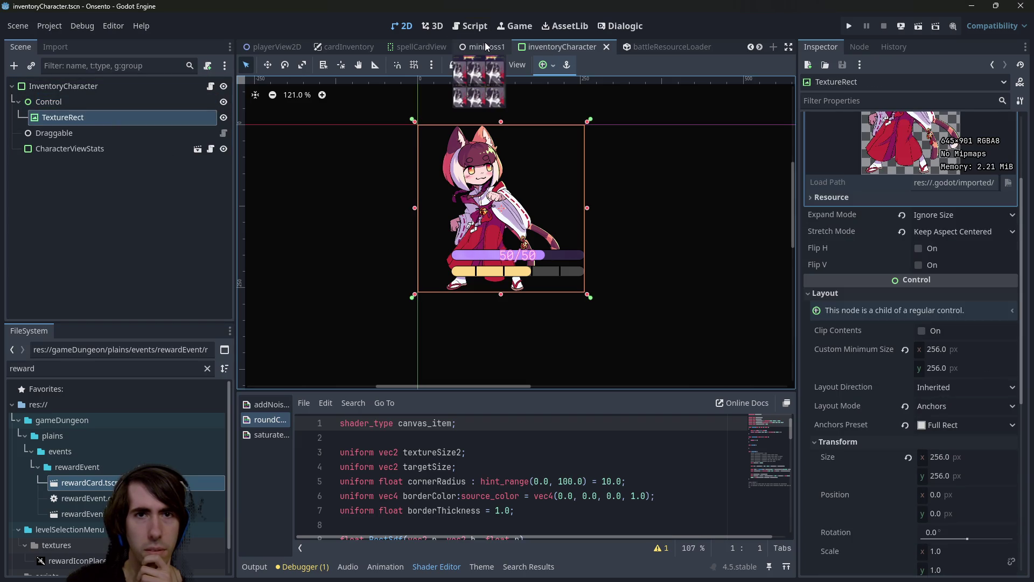
pyautogui.click(485, 46)
pyautogui.click(566, 46)
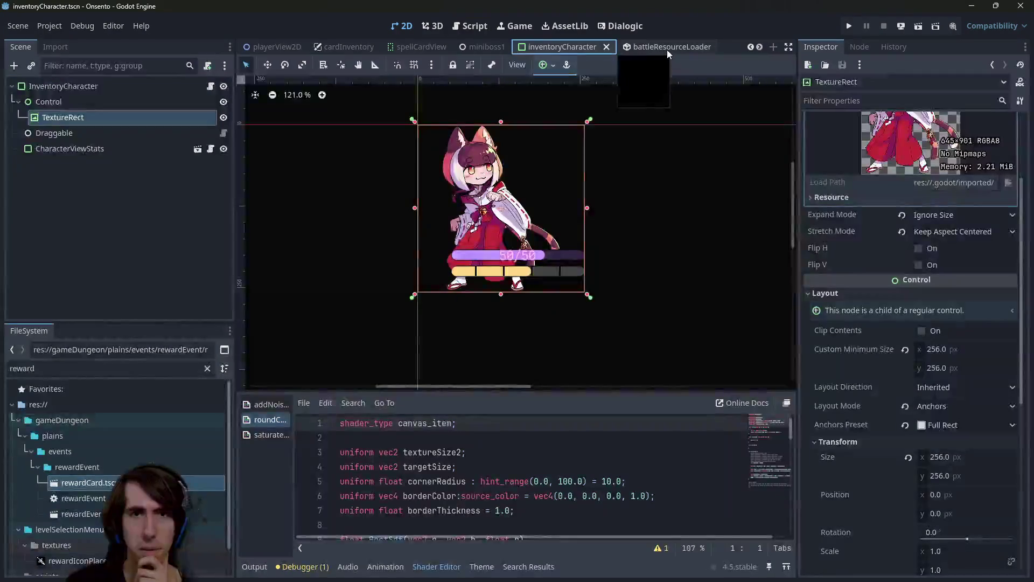
pyautogui.click(664, 49)
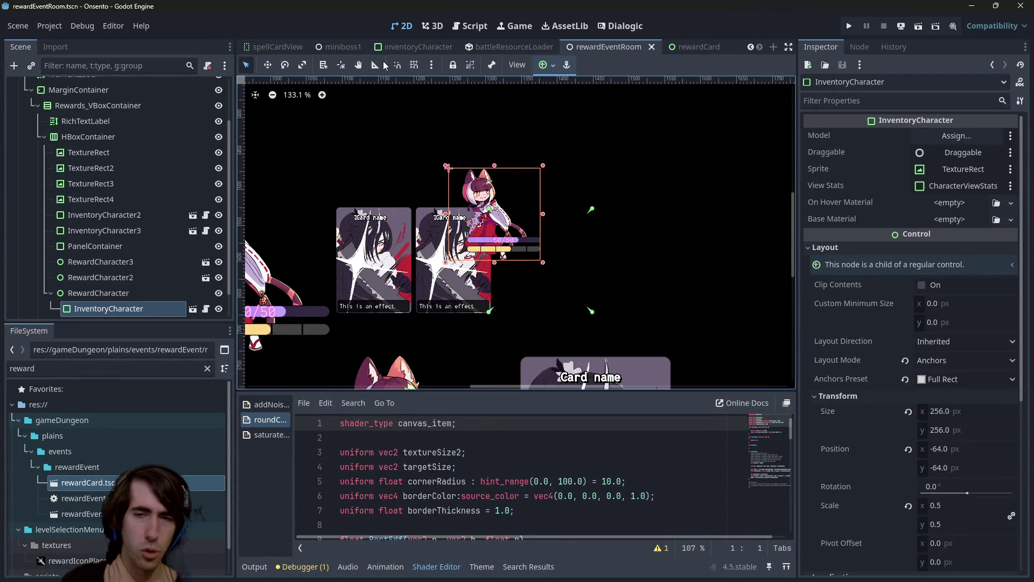
# - Apply the Full Rect anchor preset to the InventoryCharacter inside RewardCharacter
pyautogui.scroll(-1, 108, 263)
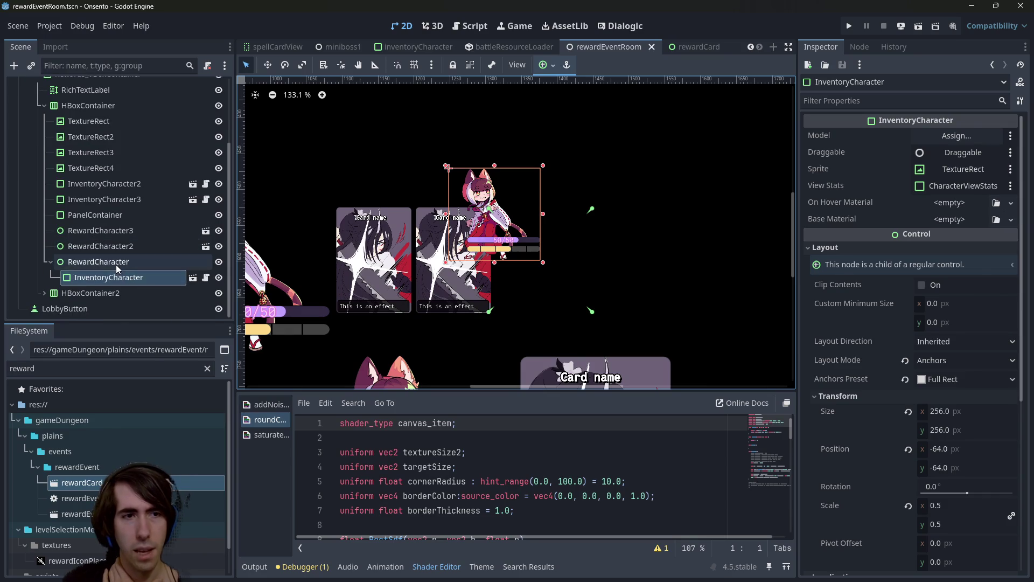
pyautogui.click(98, 261)
pyautogui.click(116, 278)
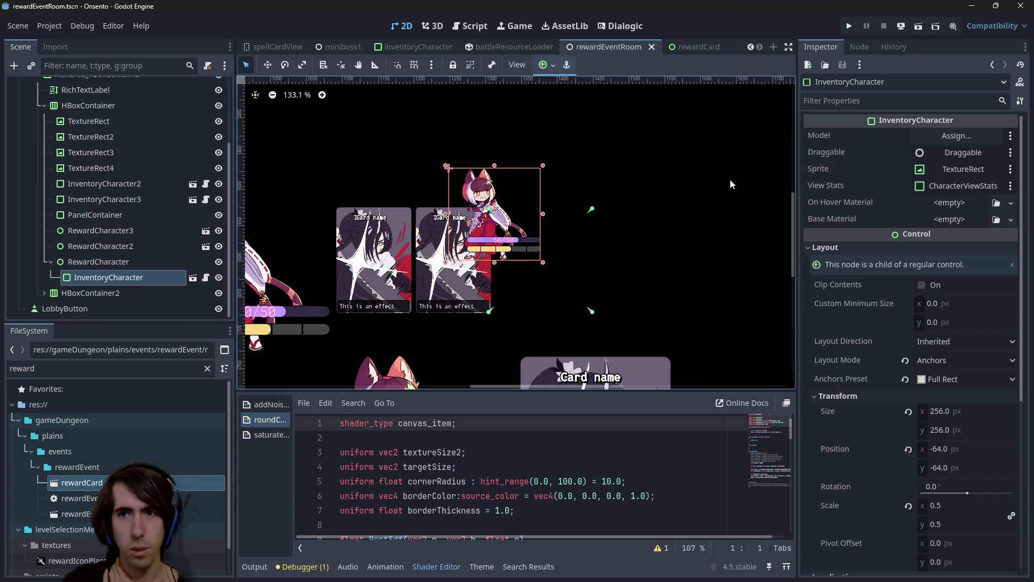
pyautogui.click(547, 65)
pyautogui.click(609, 164)
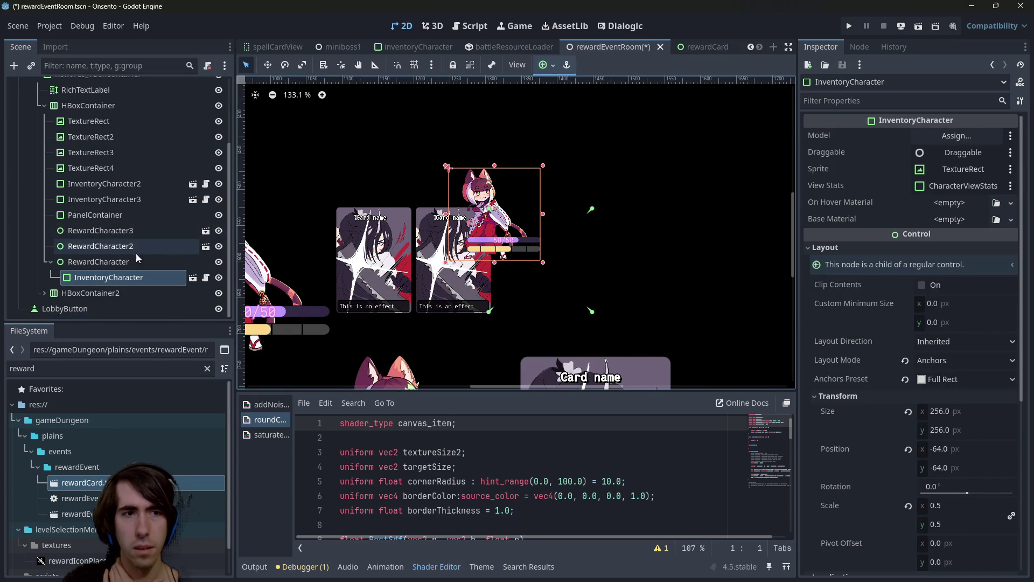
# - Set RewardCharacter's vertical container sizing to Center
pyautogui.click(135, 262)
pyautogui.click(547, 64)
pyautogui.click(612, 172)
pyautogui.click(610, 166)
pyautogui.click(571, 168)
pyautogui.click(439, 228)
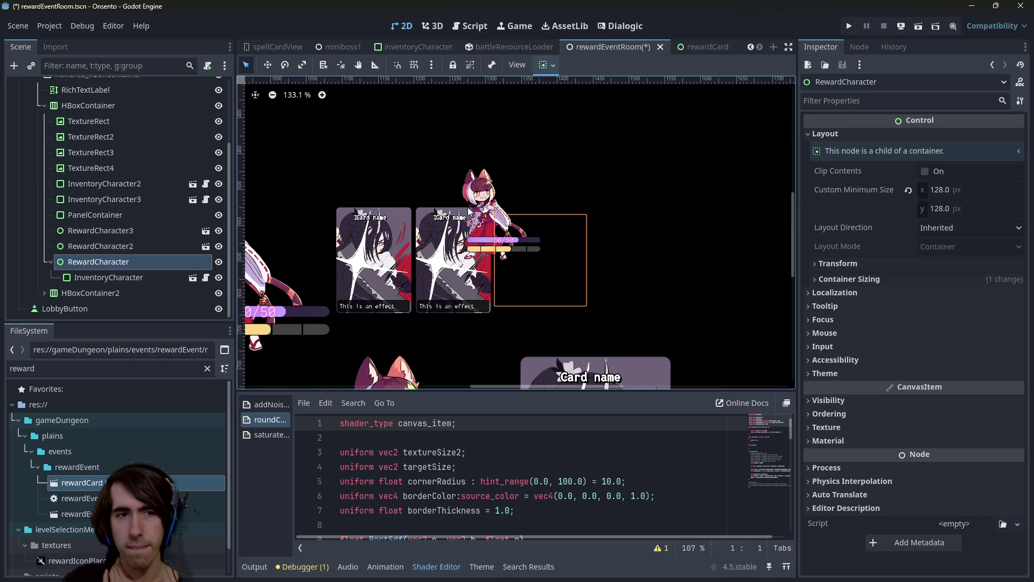
pyautogui.click(130, 277)
pyautogui.click(121, 262)
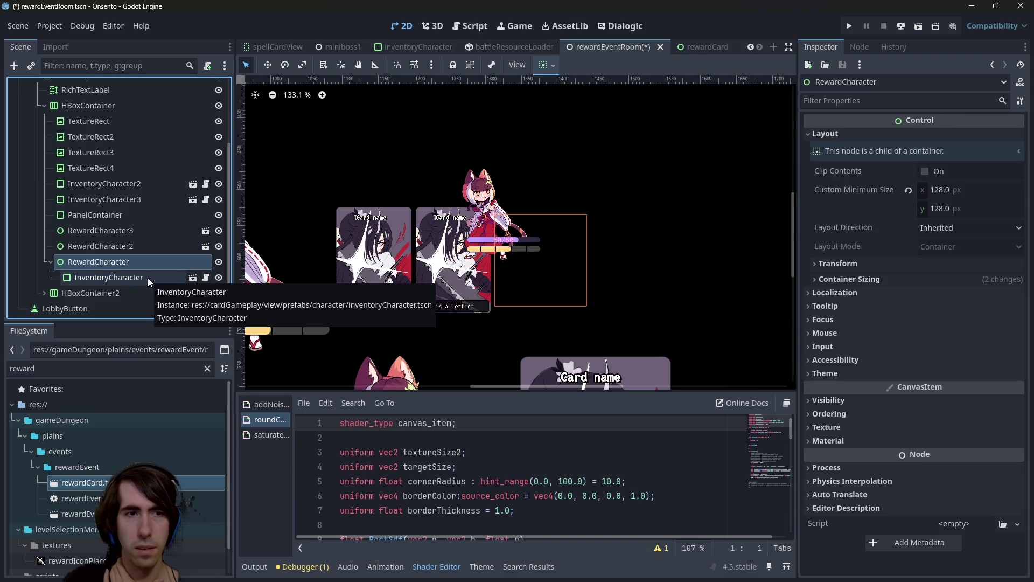
# - Set InventoryCharacter's position to x 0, y 0 and save rewardEventRoom
pyautogui.click(143, 276)
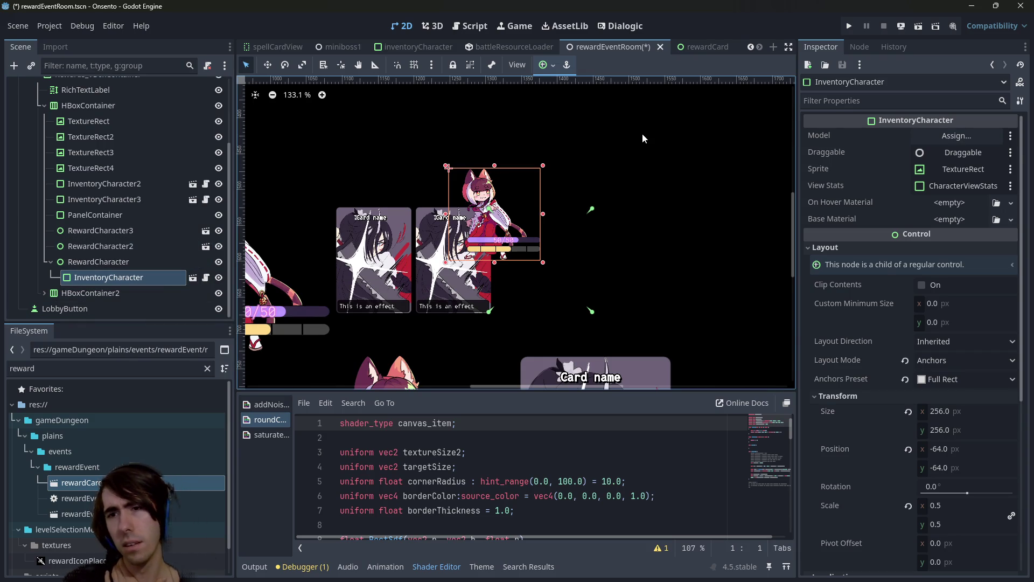
pyautogui.scroll(-2, 932, 414)
pyautogui.click(952, 392)
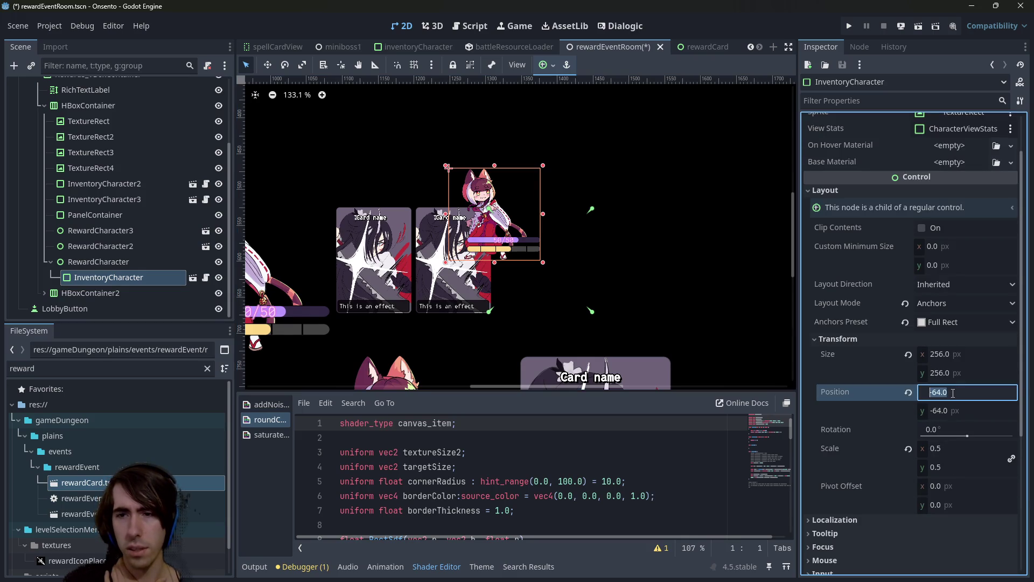
pyautogui.write('0')
pyautogui.press('Return')
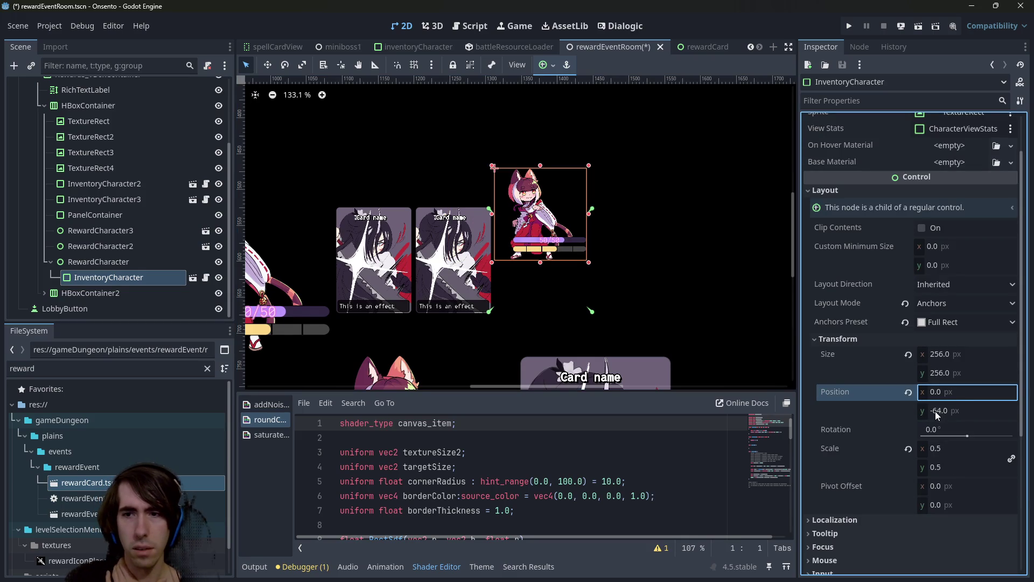
pyautogui.click(937, 412)
pyautogui.write('0')
pyautogui.press('Return')
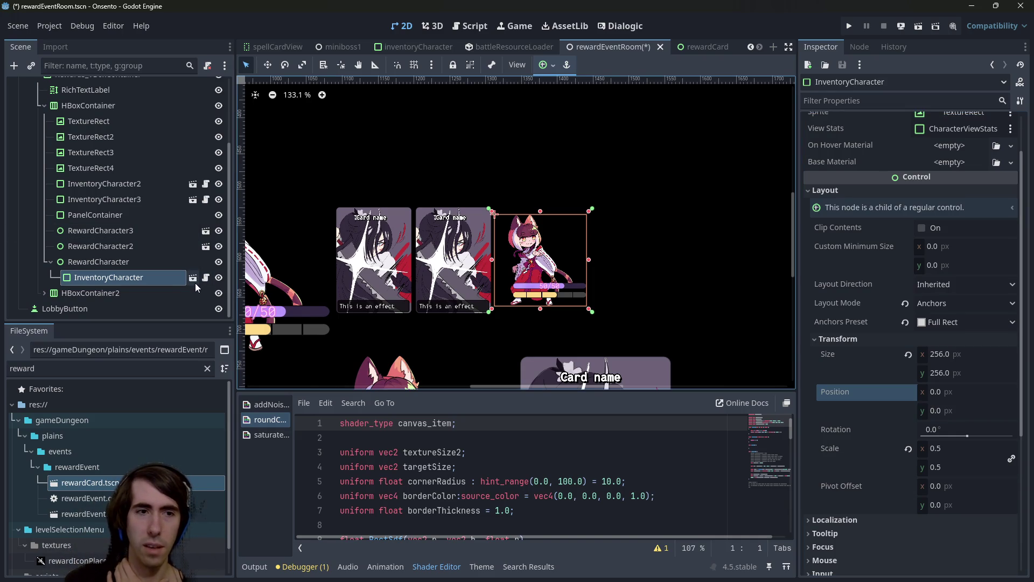
pyautogui.hotkey('ctrl', 's')
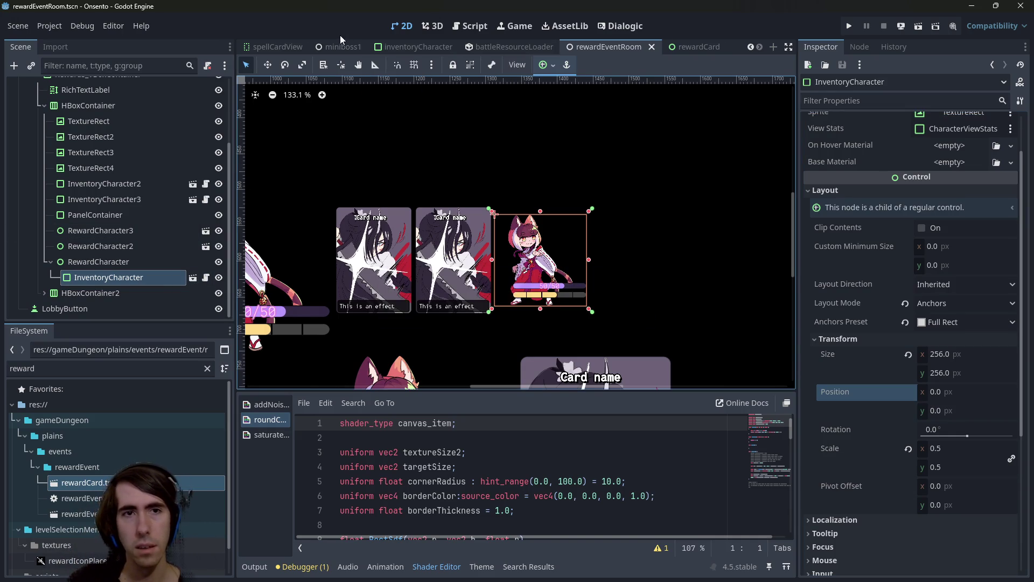
# - Quick-open miniboss1.tscn, run it as the current scene, then close the game window
pyautogui.scroll(-6, 415, 47)
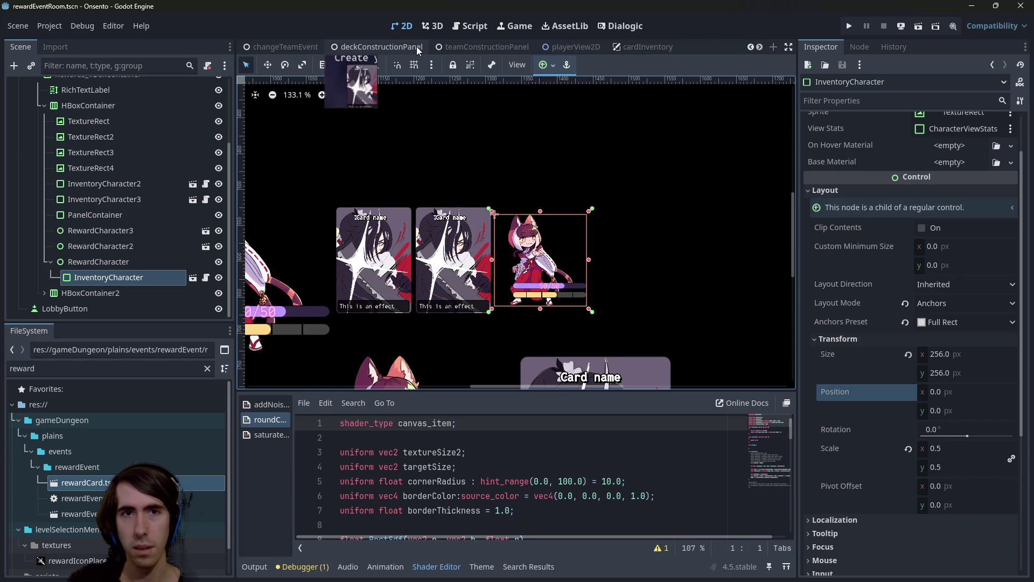
pyautogui.scroll(5, 416, 47)
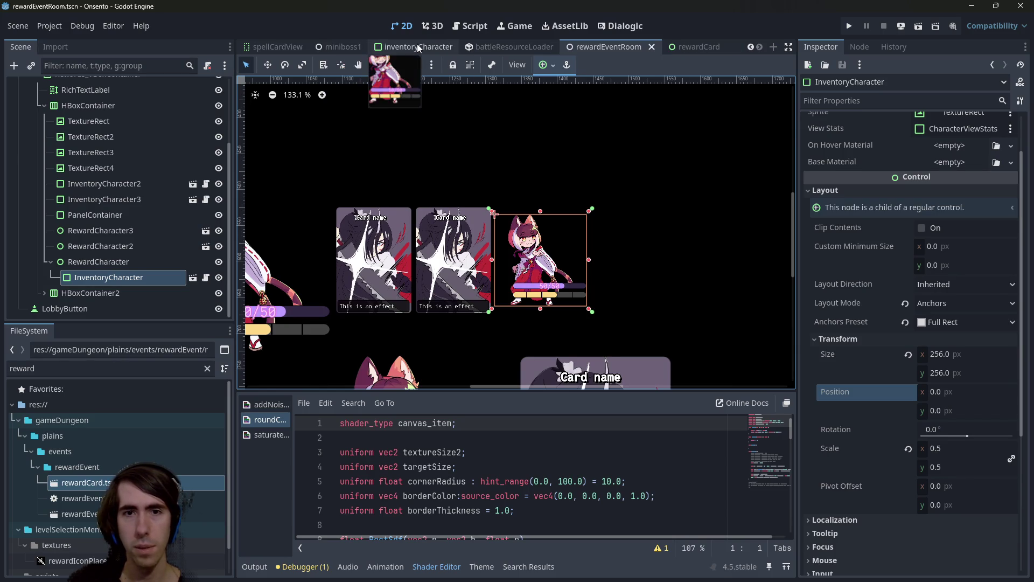
pyautogui.hotkey('ctrl', 'shift', 'o')
pyautogui.write('miniboss')
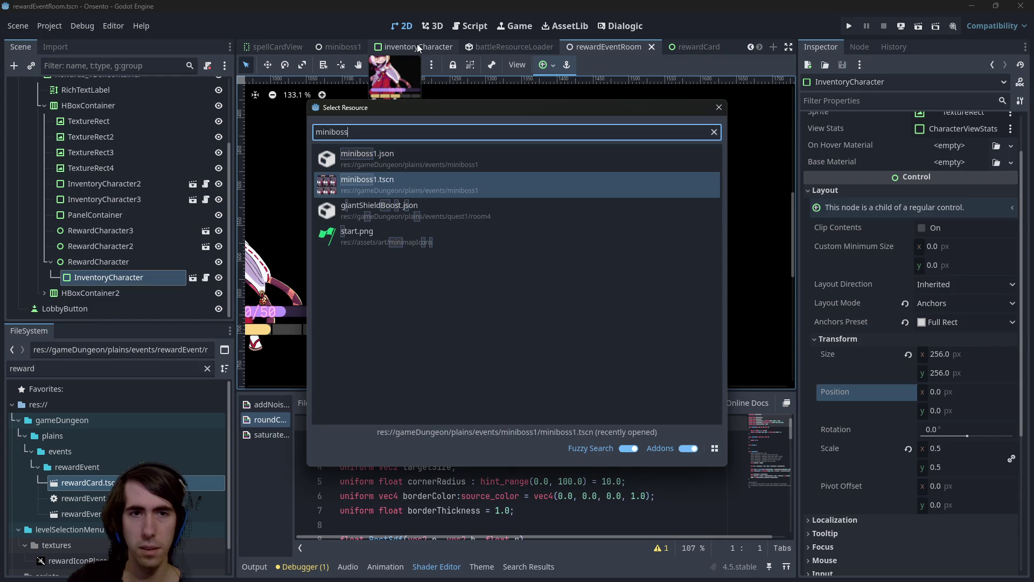
pyautogui.press('Return')
pyautogui.click(918, 26)
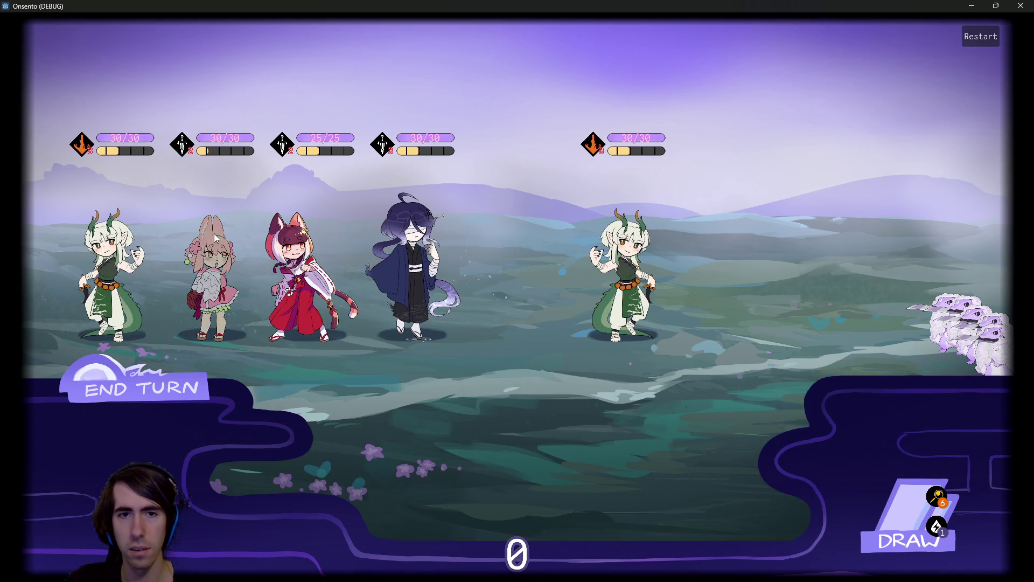
pyautogui.click(1017, 6)
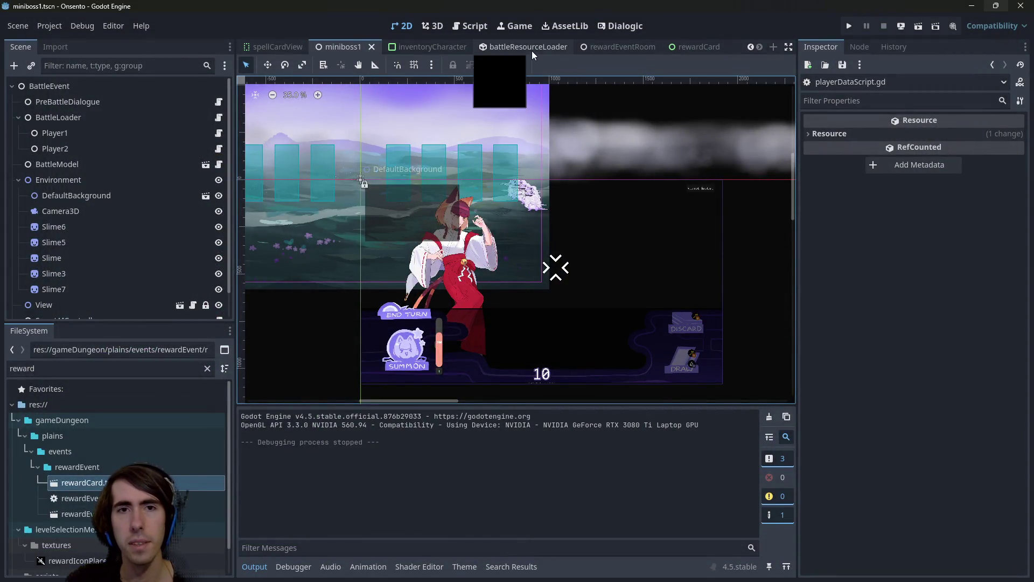
# - Drag RewardCharacter into the rewardEvent folder and save the branch as rewardCharacter.tscn
pyautogui.click(592, 50)
pyautogui.scroll(-7, 673, 192)
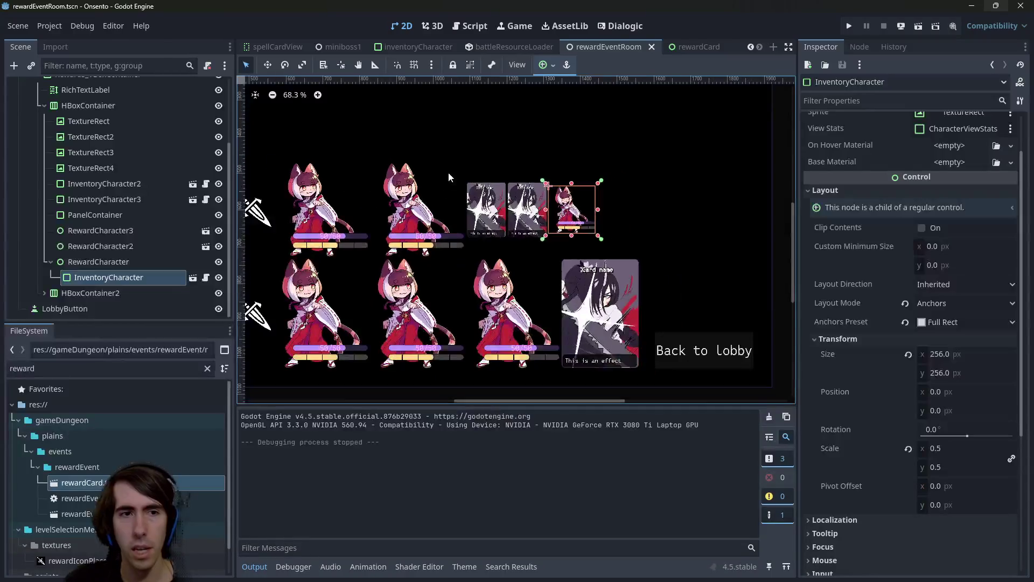
pyautogui.scroll(-1, 418, 219)
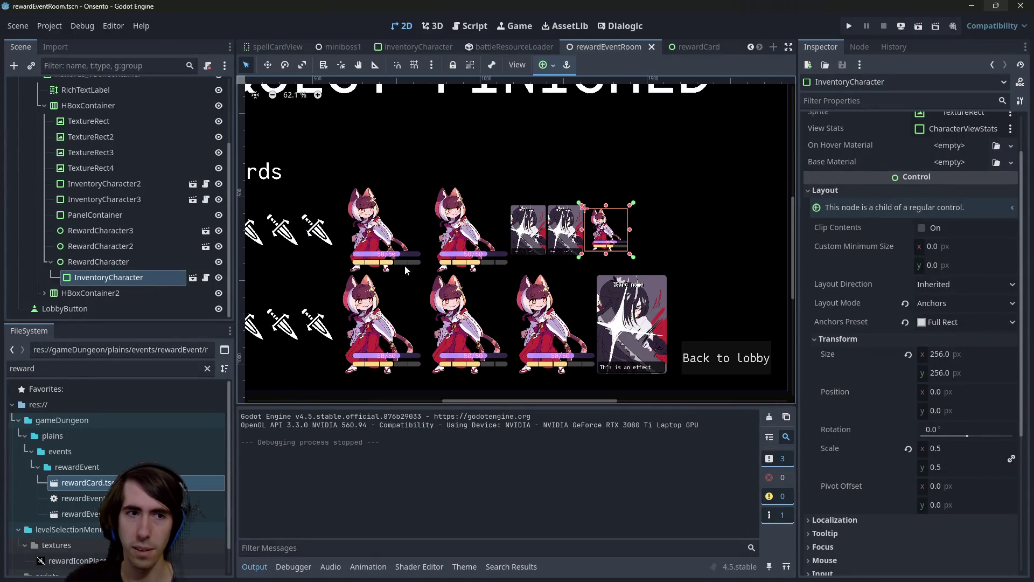
pyautogui.moveTo(139, 262); pyautogui.dragTo(122, 473)
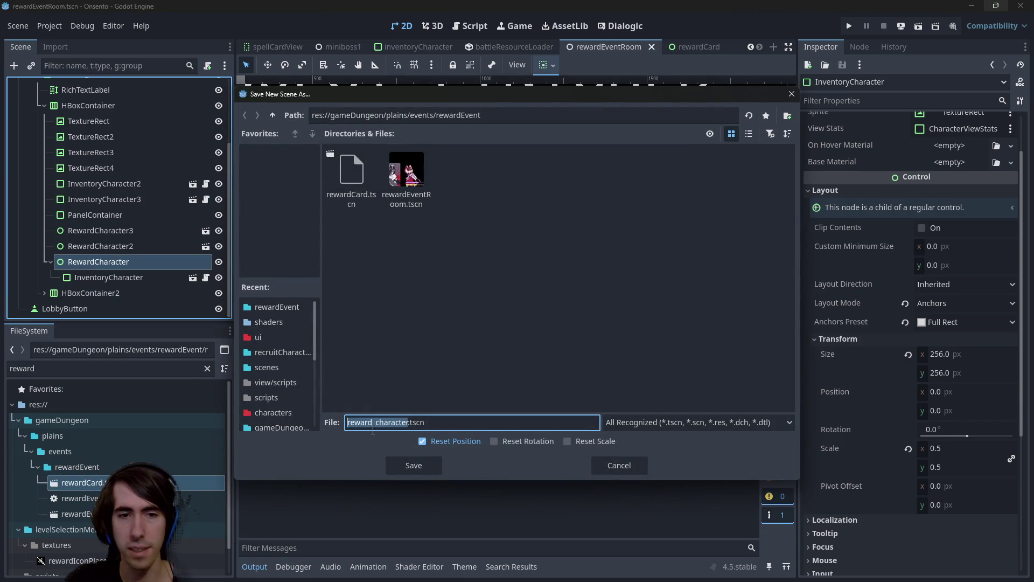
pyautogui.click(380, 423)
pyautogui.press('BackSpace')
pyautogui.press('Delete')
pyautogui.write('C')
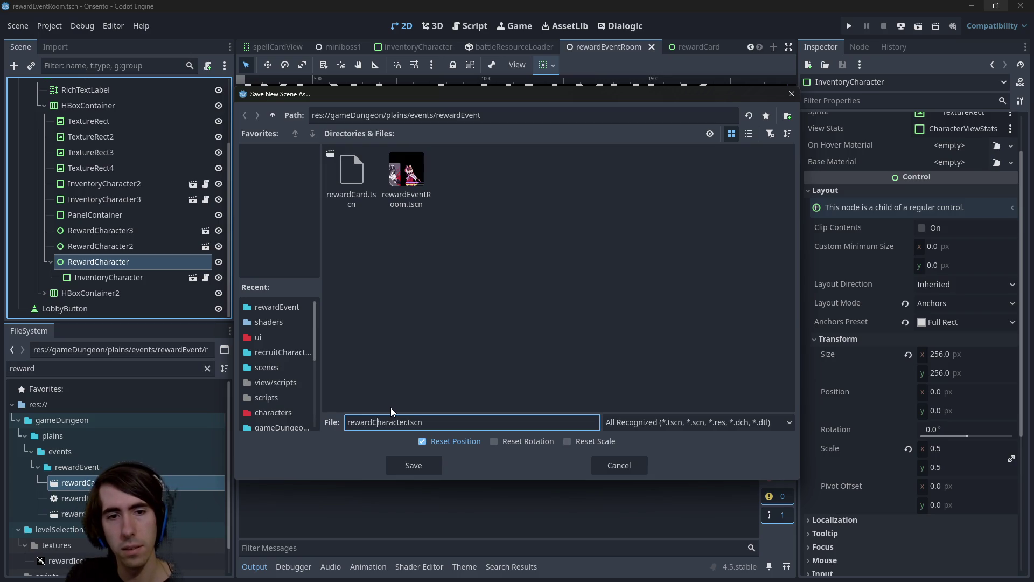
pyautogui.press('Return')
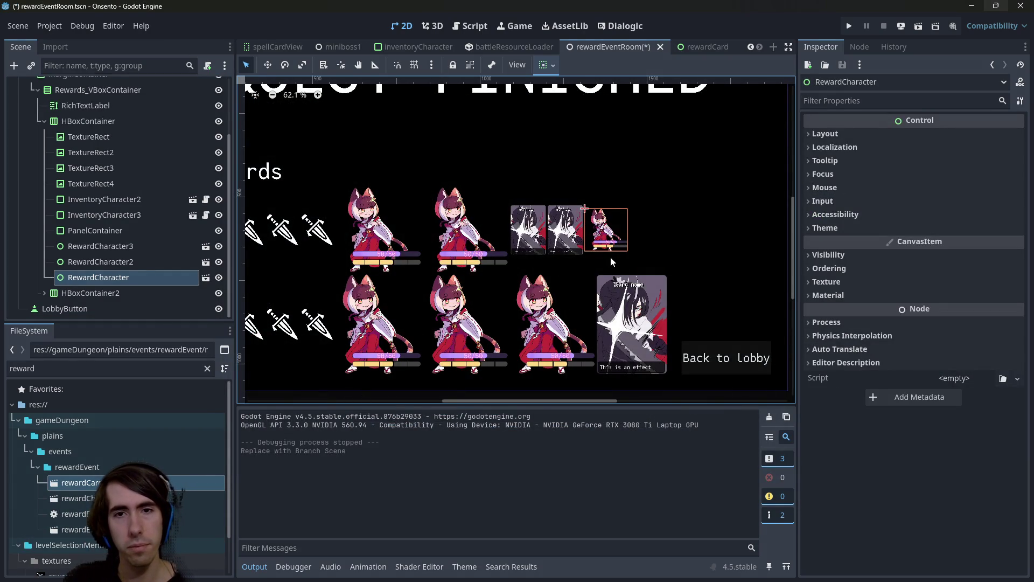
pyautogui.scroll(5, 611, 256)
pyautogui.scroll(-5, 513, 253)
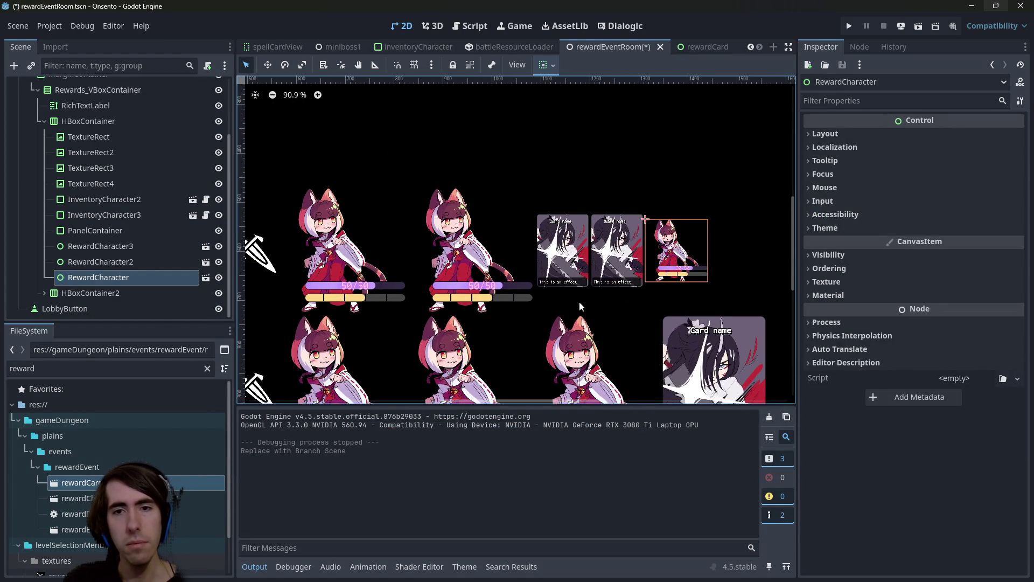
pyautogui.hscroll(1, 563, 299)
pyautogui.click(183, 215)
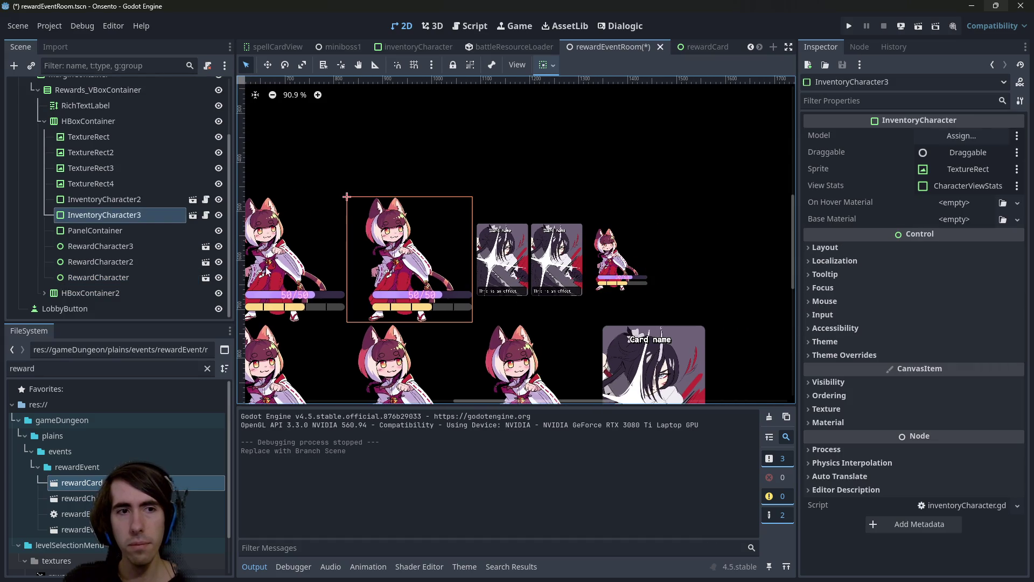
pyautogui.click(192, 215)
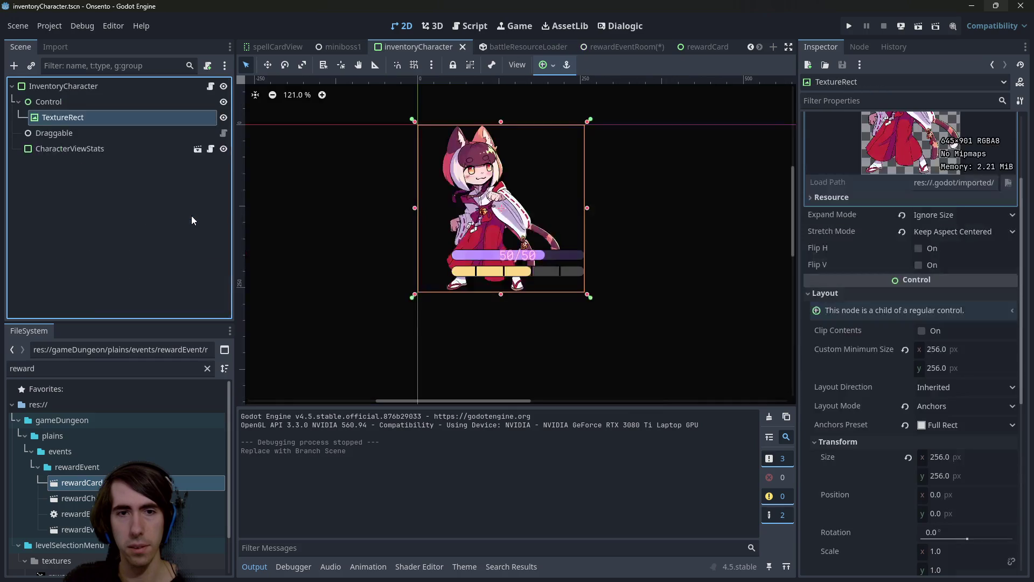
pyautogui.scroll(1, 418, 263)
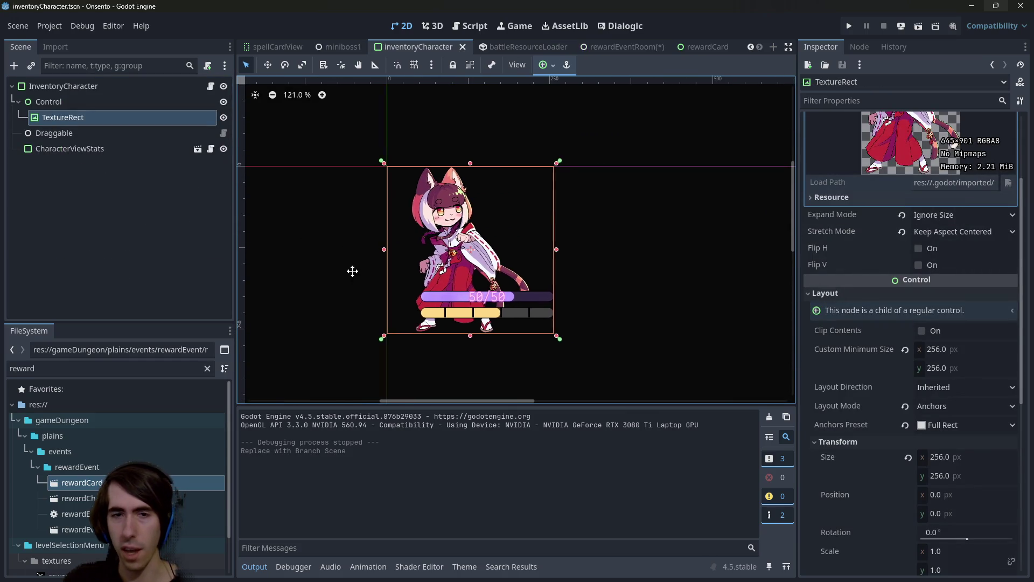
pyautogui.moveTo(351, 270); pyautogui.dragTo(408, 276)
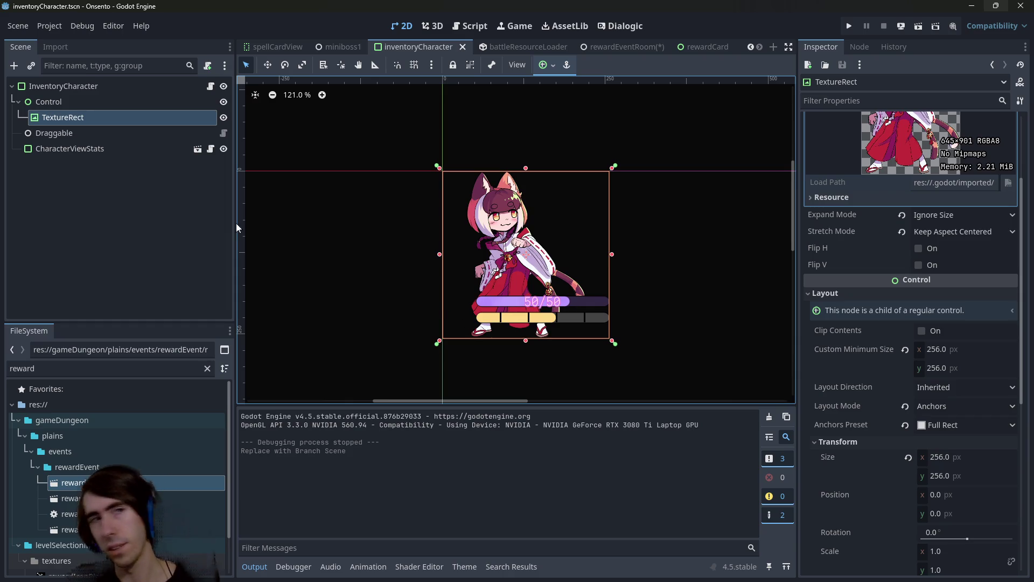
pyautogui.click(645, 50)
pyautogui.scroll(3, 456, 305)
pyautogui.scroll(2, 456, 305)
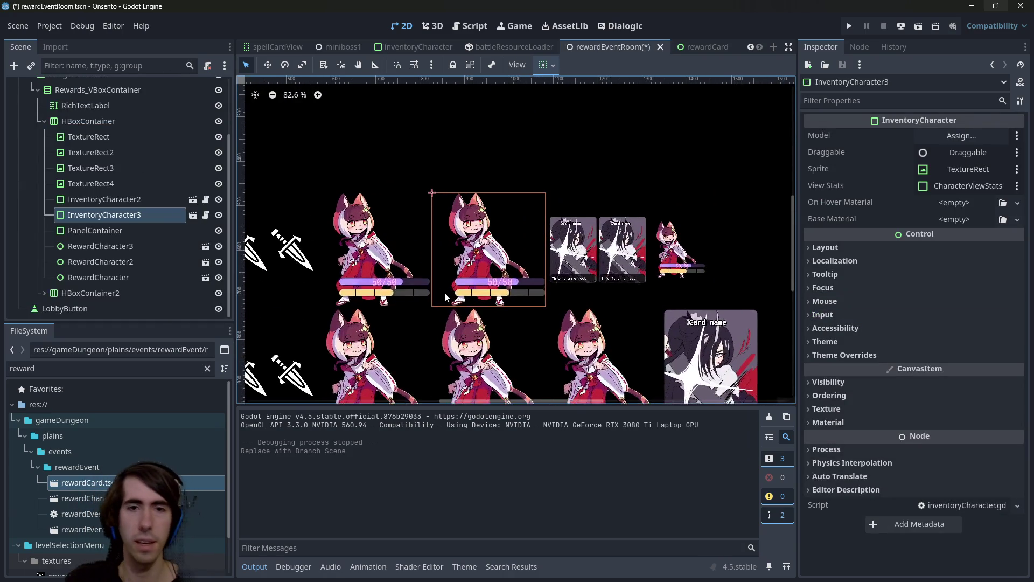
pyautogui.click(105, 199)
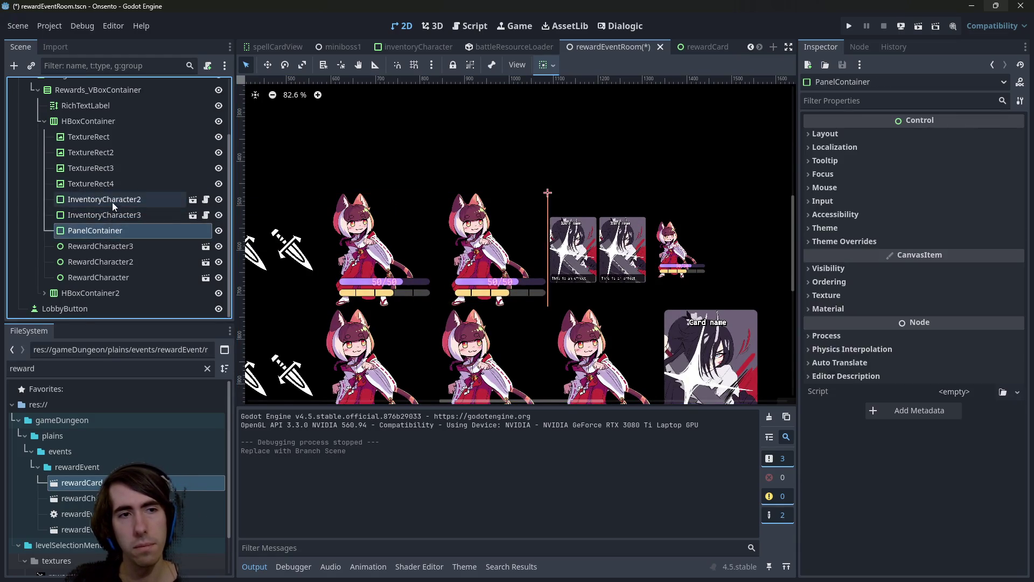
pyautogui.click(112, 184)
pyautogui.click(111, 201)
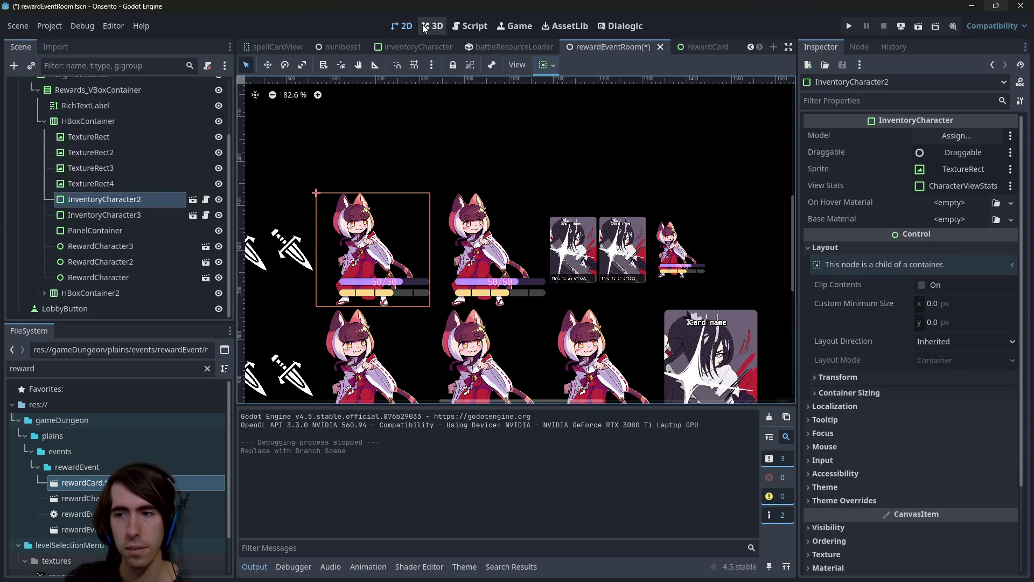
# - In rewardEvent.gd, insert a blank line above the PlayerData.setCharacters call
pyautogui.click(457, 23)
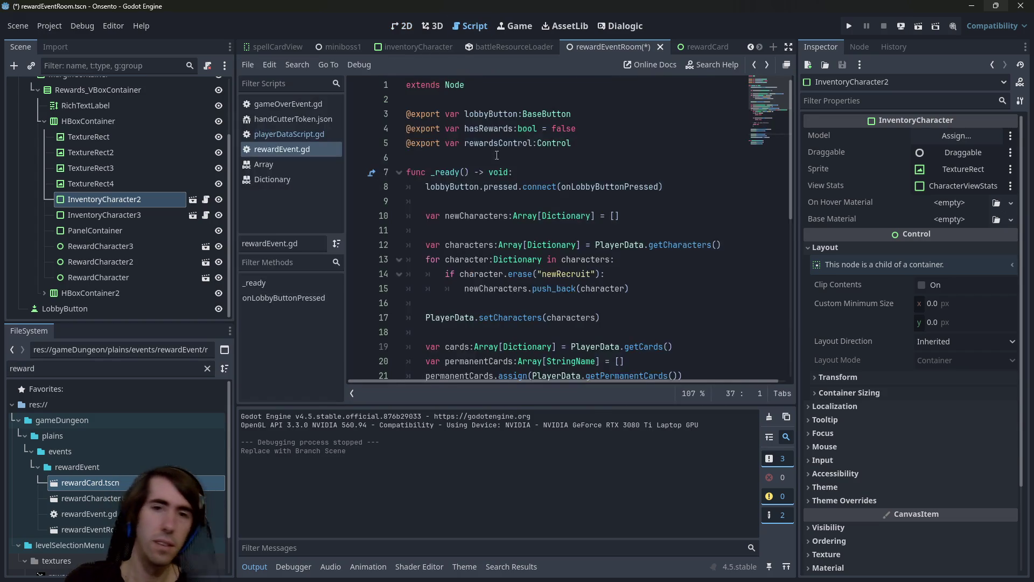
pyautogui.click(525, 172)
pyautogui.scroll(3, 525, 216)
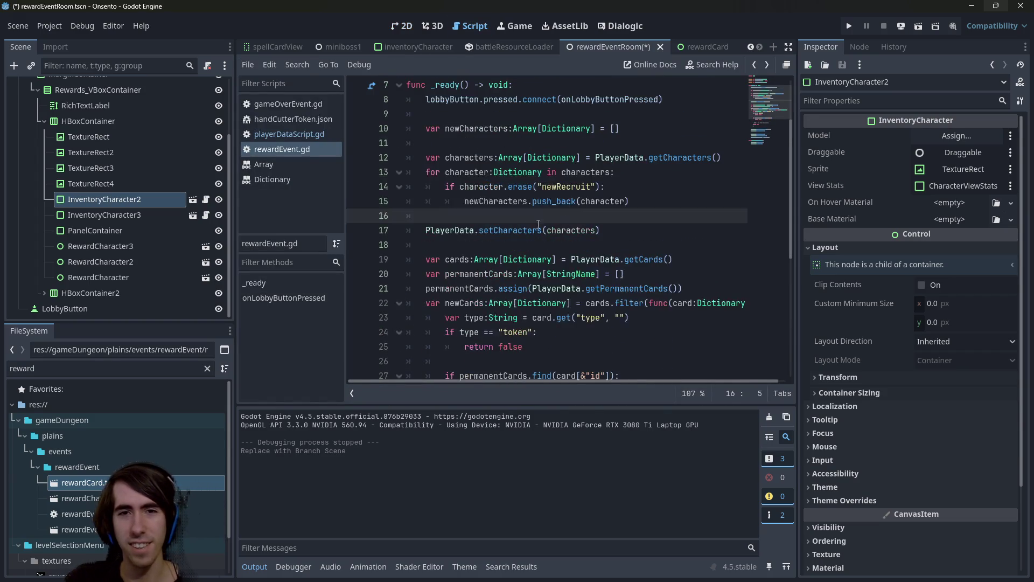
pyautogui.scroll(6, 526, 220)
pyautogui.doubleClick(554, 289)
pyautogui.scroll(-3, 506, 256)
pyautogui.doubleClick(499, 239)
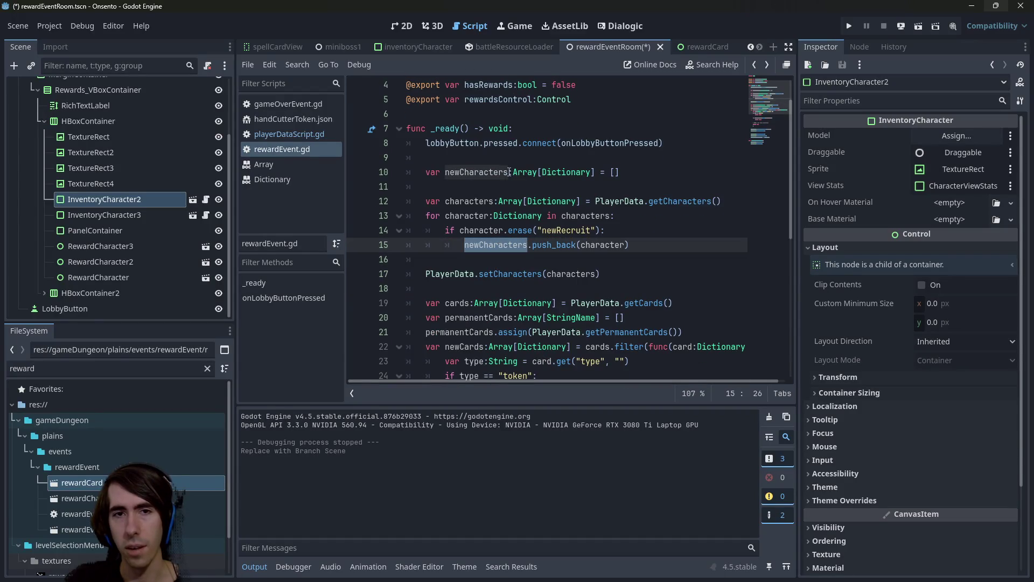
pyautogui.click(504, 260)
pyautogui.press('Return')
pyautogui.write('# TODO :')
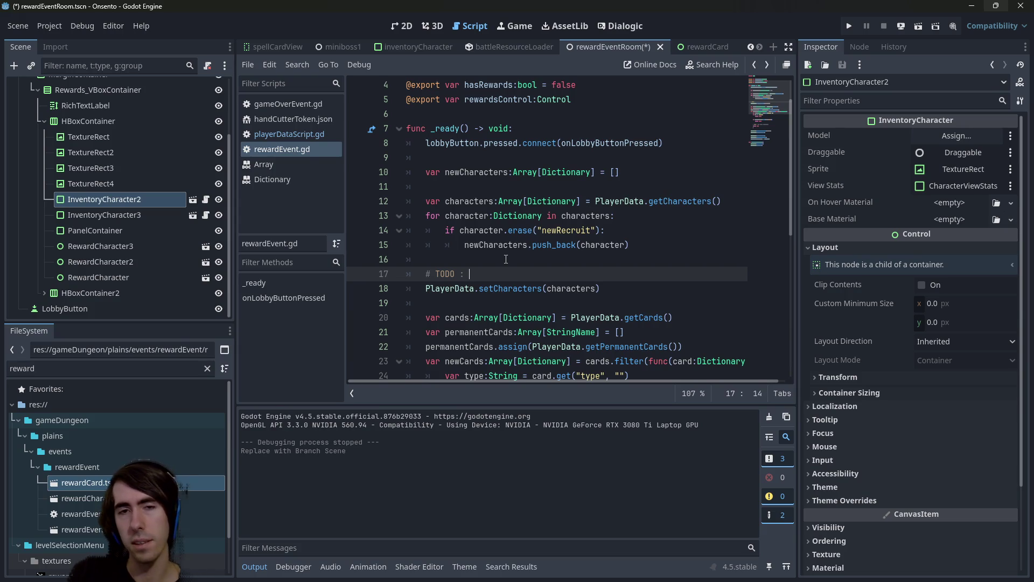
# - Review the setCharacters(characters) line and move to its start
pyautogui.scroll(-1, 506, 259)
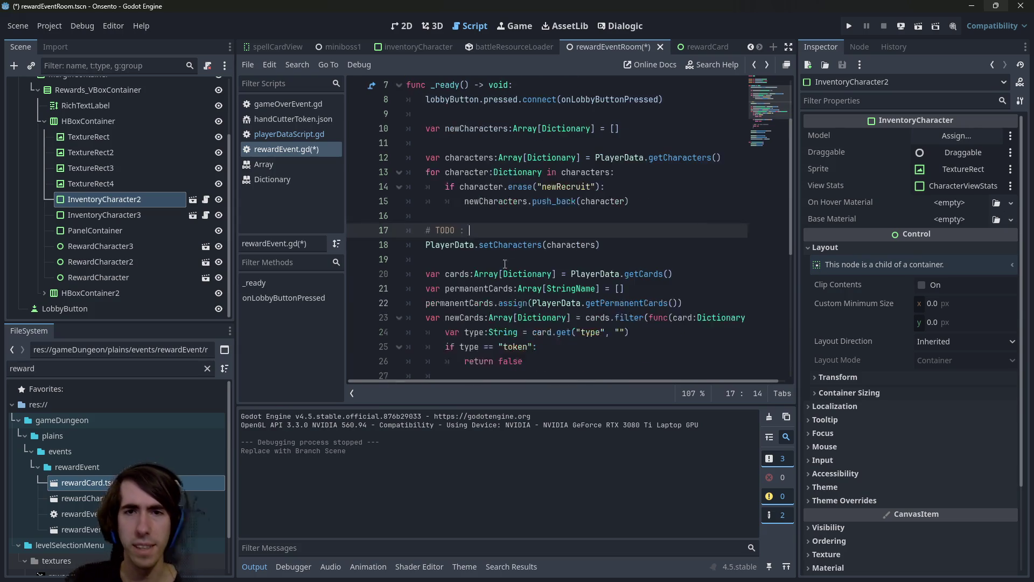
pyautogui.click(522, 243)
pyautogui.doubleClick(572, 245)
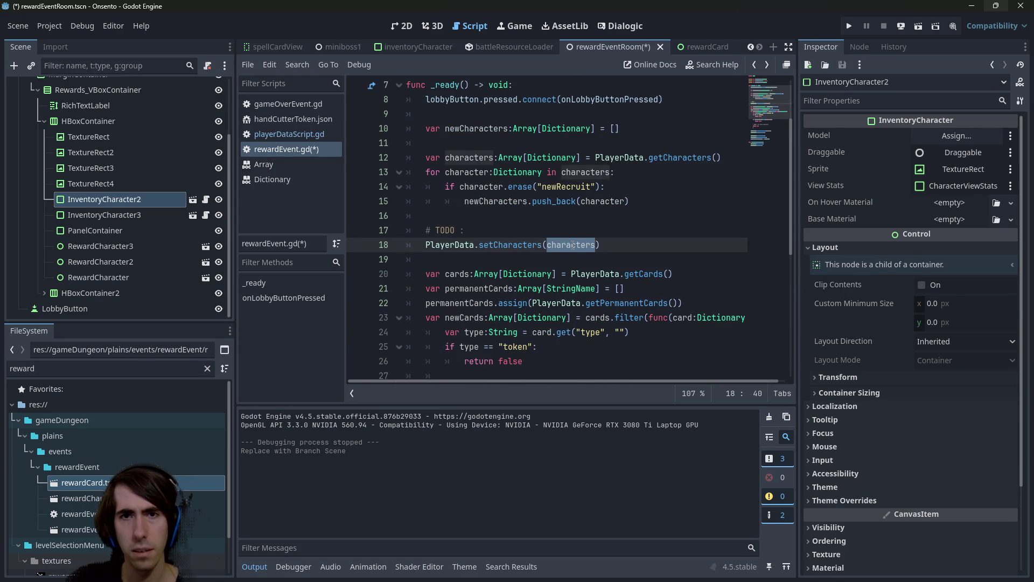
pyautogui.doubleClick(534, 245)
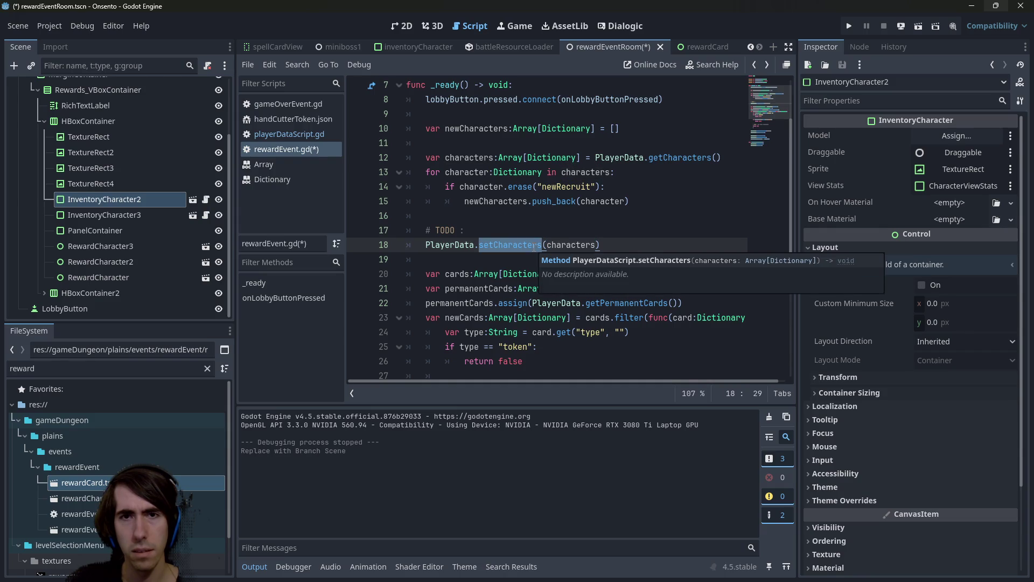
pyautogui.press('Home')
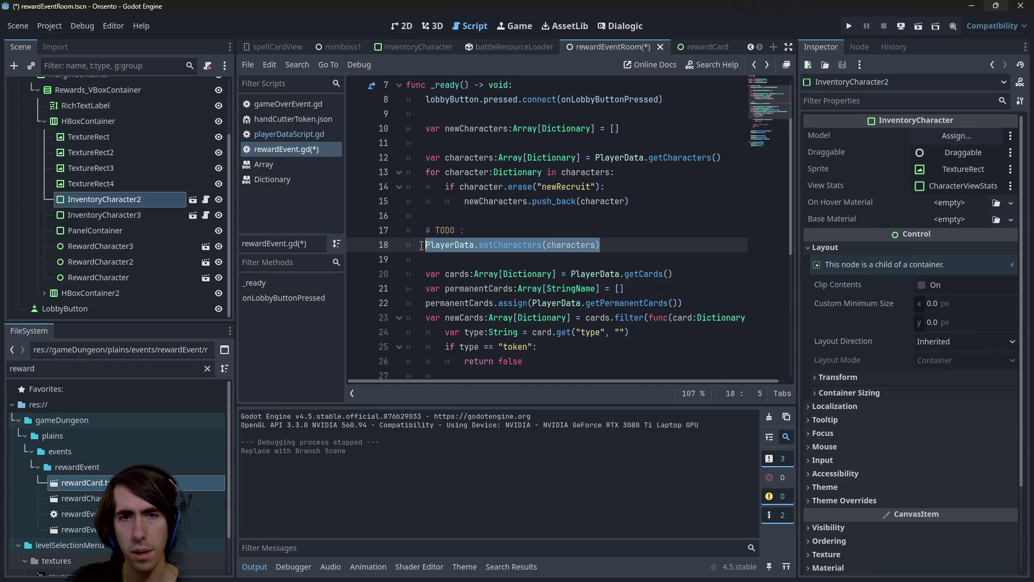
pyautogui.scroll(-5, 553, 250)
pyautogui.scroll(-1, 553, 250)
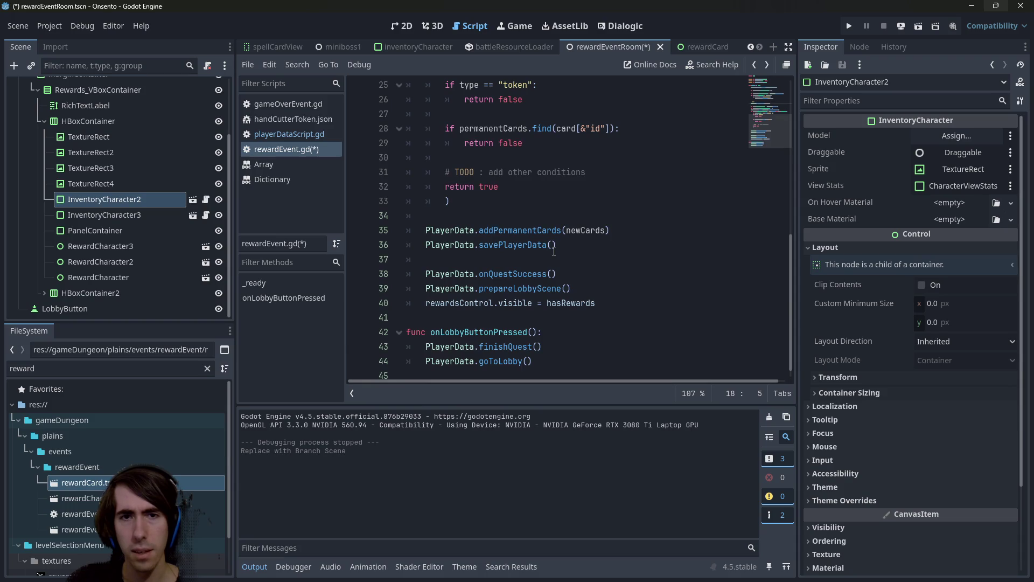
pyautogui.scroll(2, 554, 250)
pyautogui.write('setCharacters(characters)')
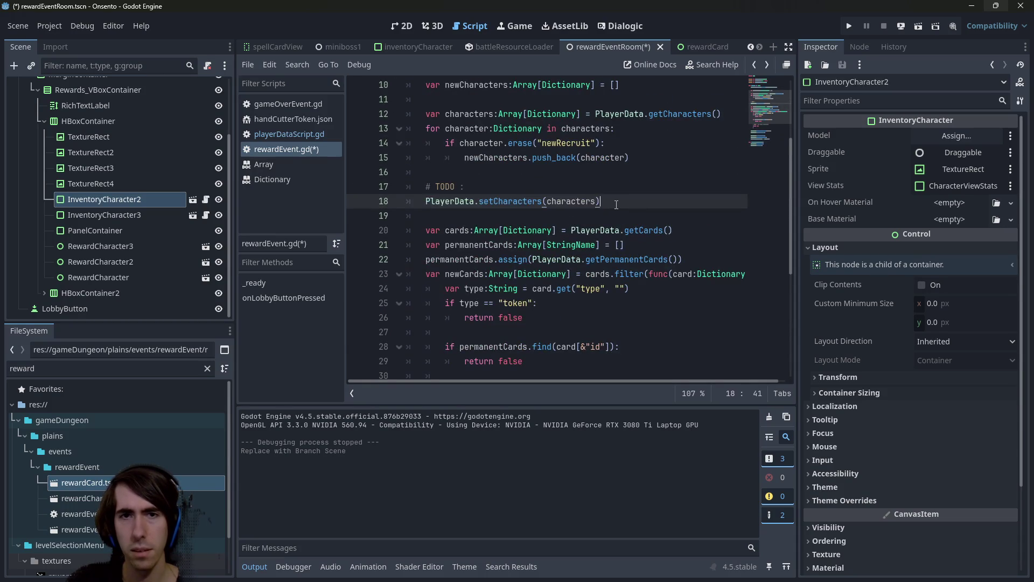
# - Duplicate the setCharacters line, try renaming the copy, then delete the duplicate
pyautogui.hotkey('ctrl', 'shift', 'd')
pyautogui.doubleClick(499, 216)
pyautogui.write('add')
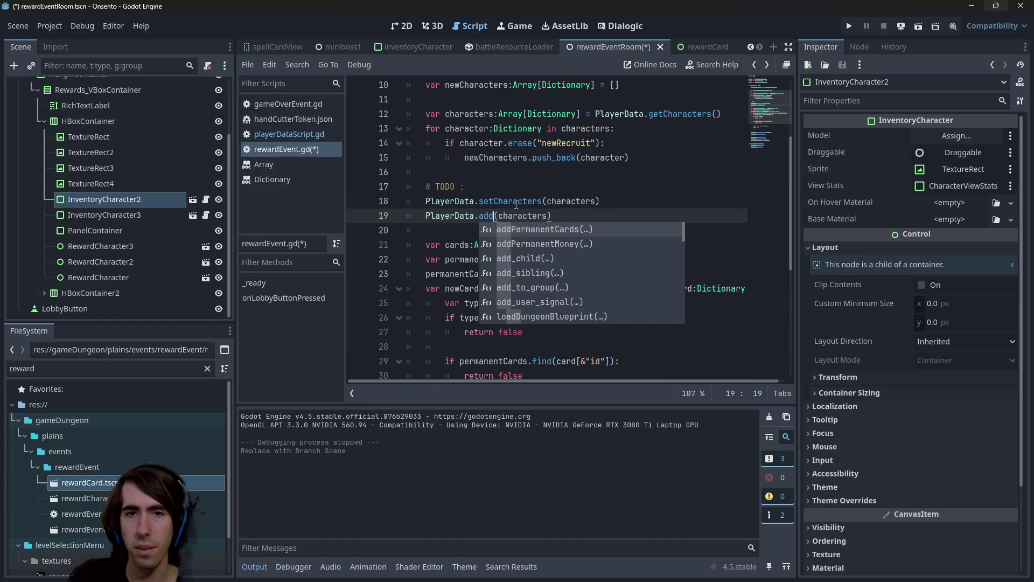
pyautogui.write('Perm')
pyautogui.press('BackSpace')
pyautogui.press('BackSpace')
pyautogui.press('BackSpace')
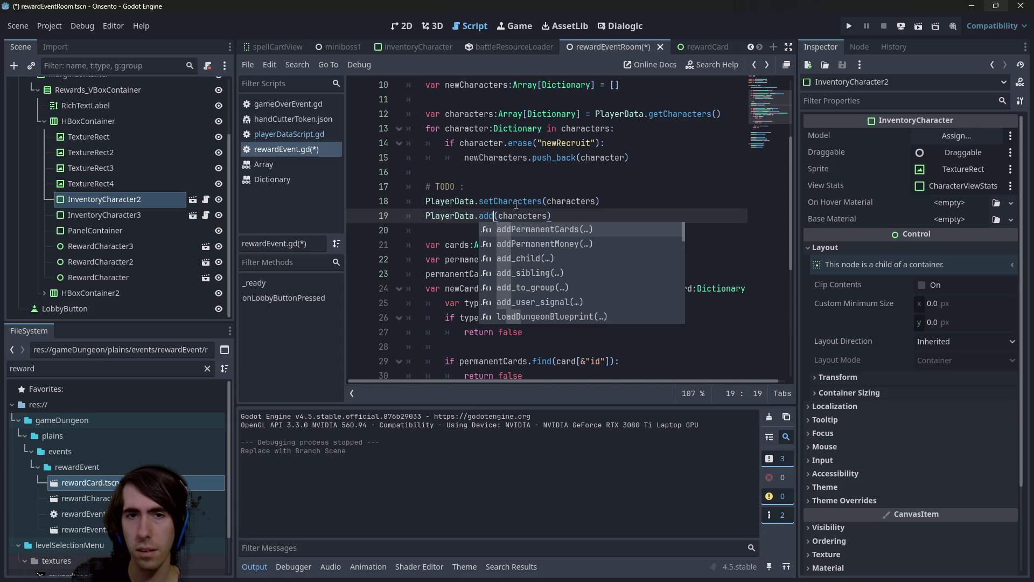
pyautogui.press('BackSpace')
pyautogui.press('BackSpace')
pyautogui.press('BackSpace')
pyautogui.write('c')
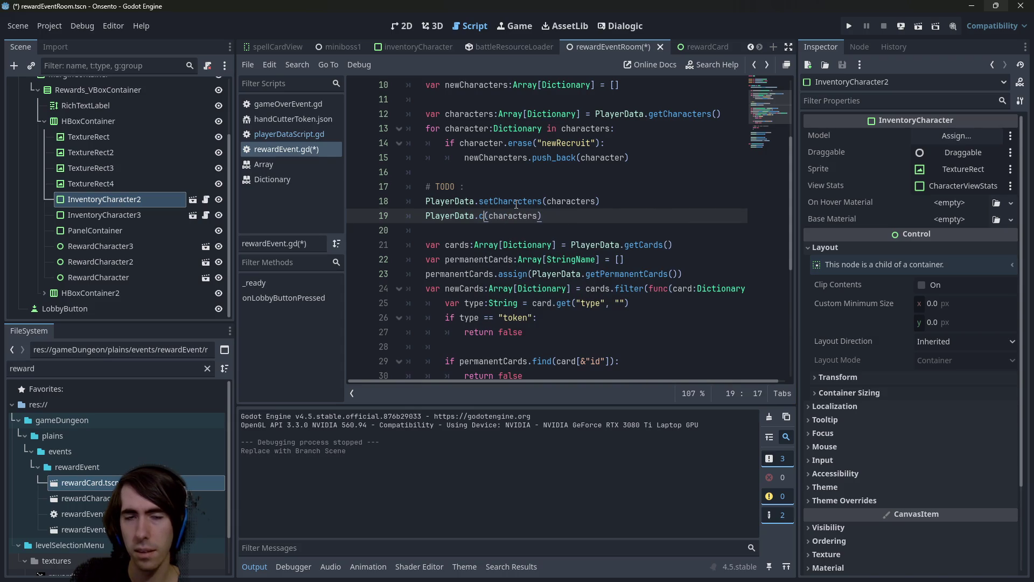
pyautogui.write('haracter')
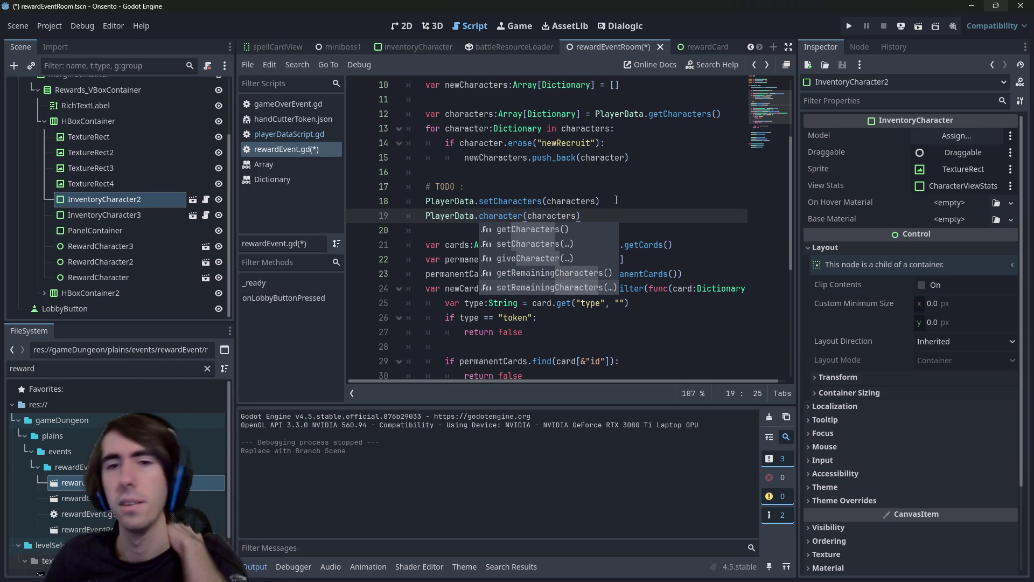
pyautogui.moveTo(581, 215); pyautogui.dragTo(348, 215)
pyautogui.press('BackSpace')
pyautogui.press('BackSpace')
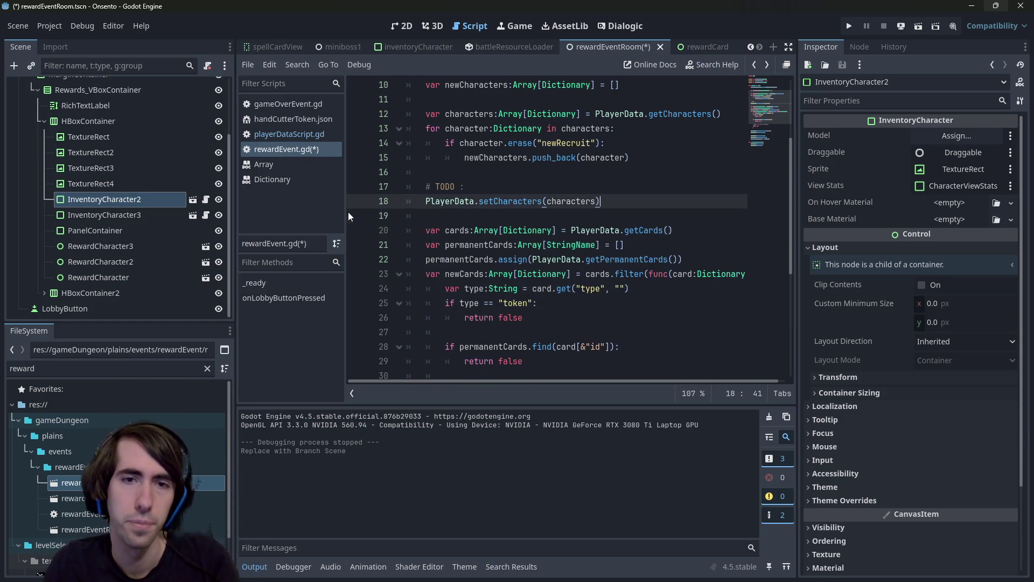
pyautogui.press('Up')
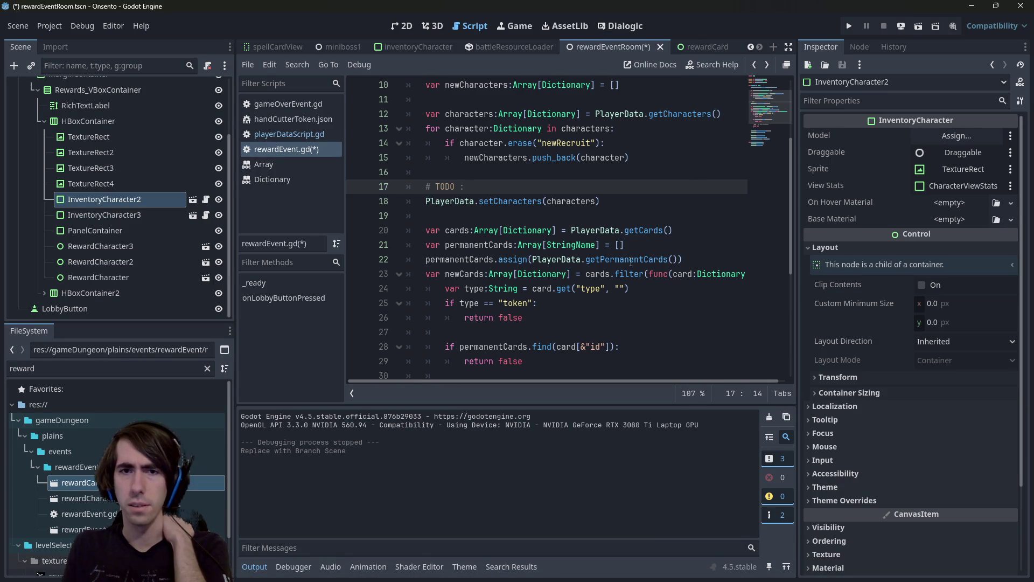
# - Write the comment '# TODO : remove status and reset health' and save
pyautogui.scroll(1, 562, 198)
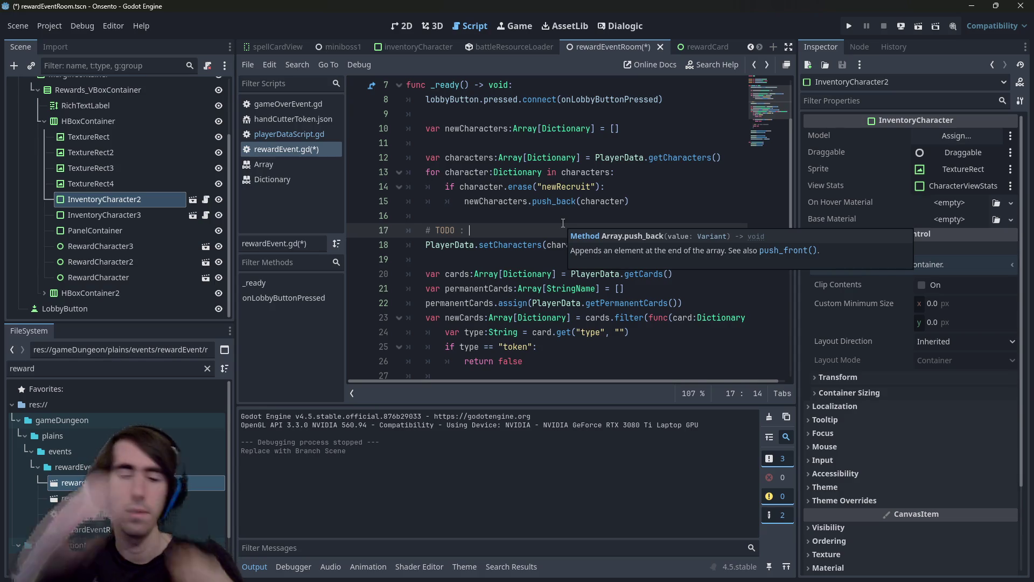
pyautogui.write('remove status a')
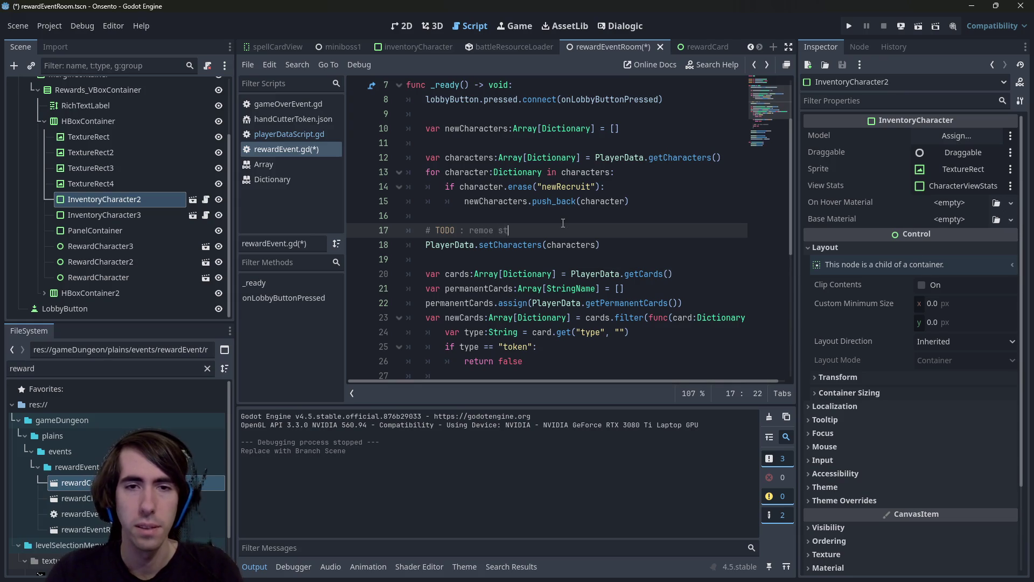
pyautogui.write('nd ')
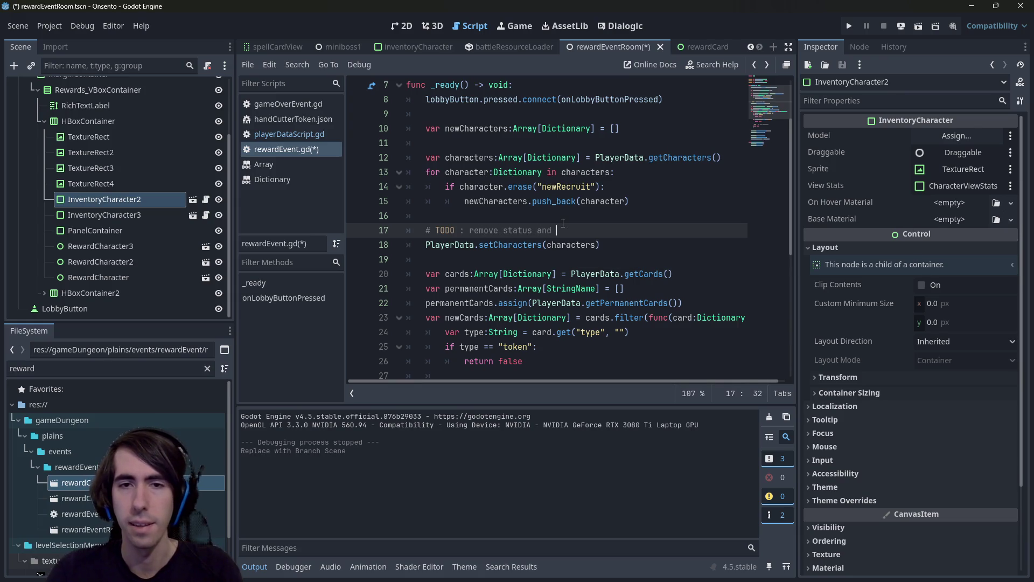
pyautogui.write('reset health')
pyautogui.hotkey('ctrl', 's')
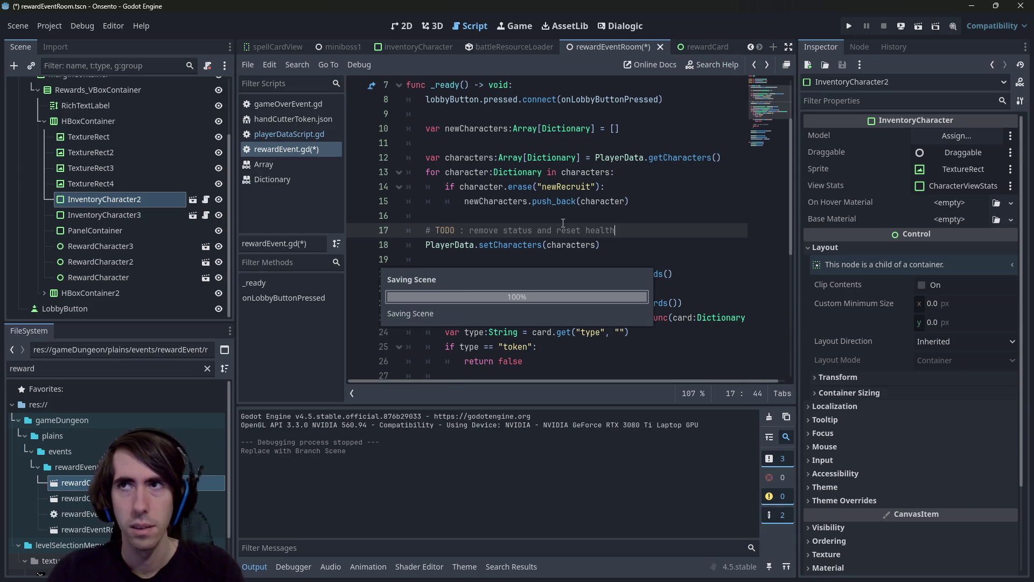
# - Search all project files for 'setHealth('
pyautogui.hotkey('ctrl', 'shift', 'f')
pyautogui.press('Escape')
pyautogui.hotkey('ctrl', 'shift', 'f')
pyautogui.write('setHealth(')
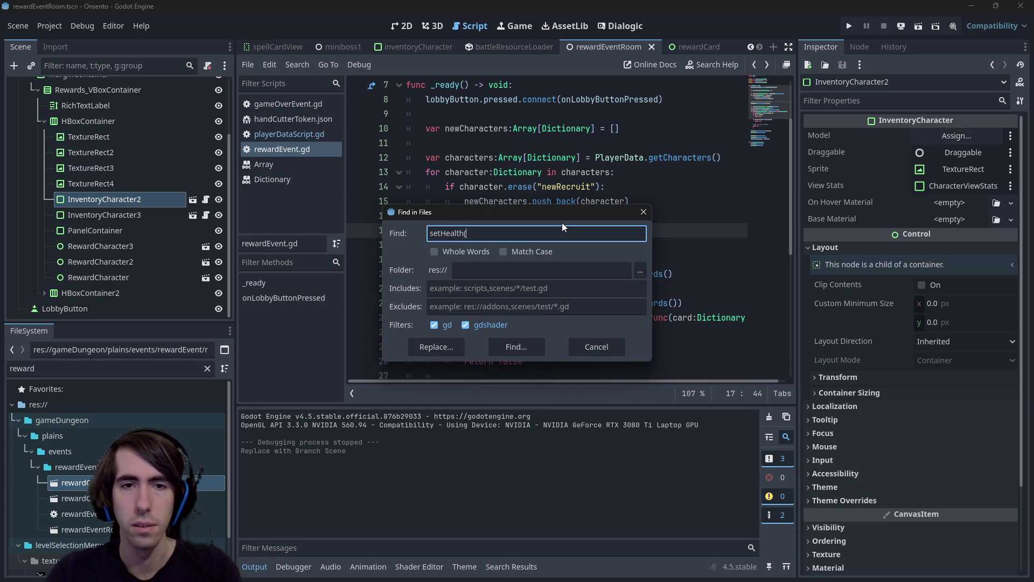
# - Run the setHealth( search and open the teamConstructionPanel.gd match
pyautogui.press('Return')
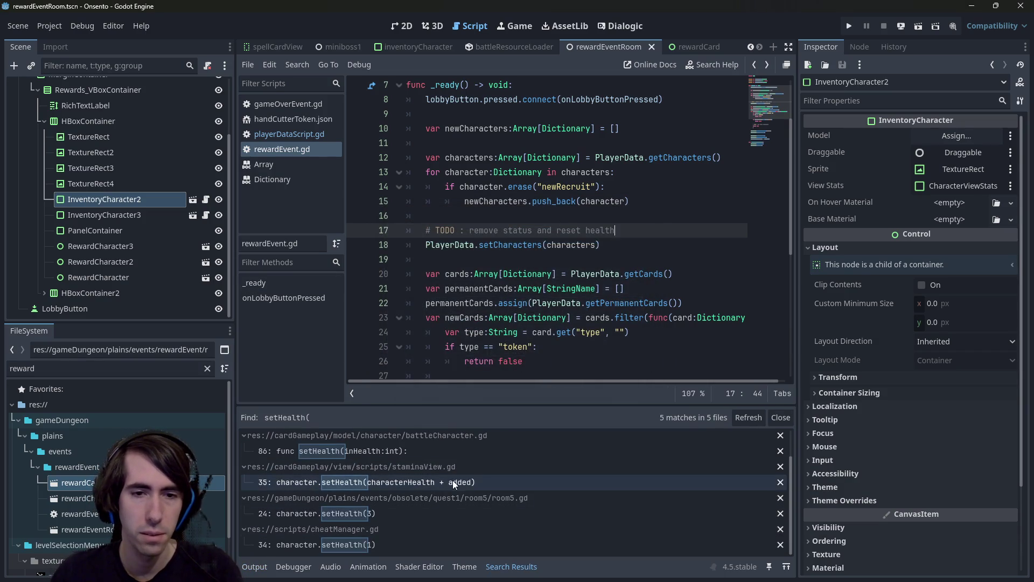
pyautogui.scroll(2, 454, 479)
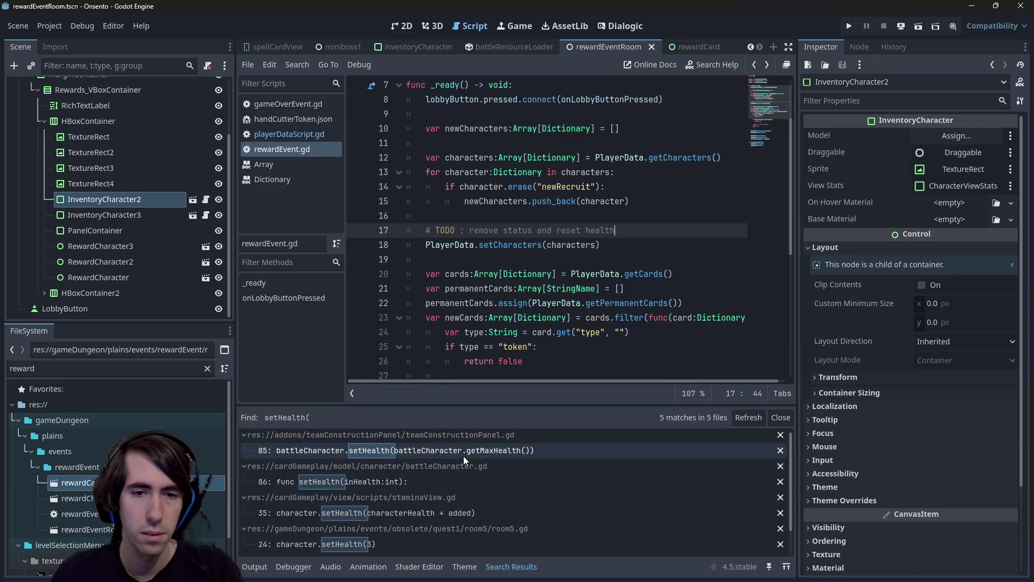
pyautogui.click(463, 456)
pyautogui.scroll(1, 565, 267)
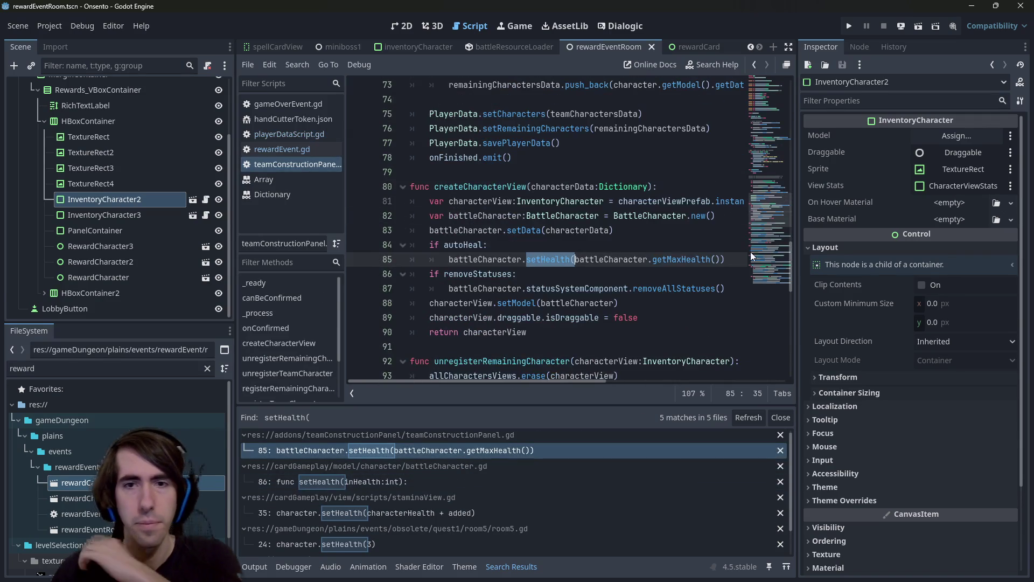
# - Select the autoHeal and removeStatuses lines 84–87, then switch to rewardEvent.gd
pyautogui.moveTo(794, 223); pyautogui.dragTo(867, 223)
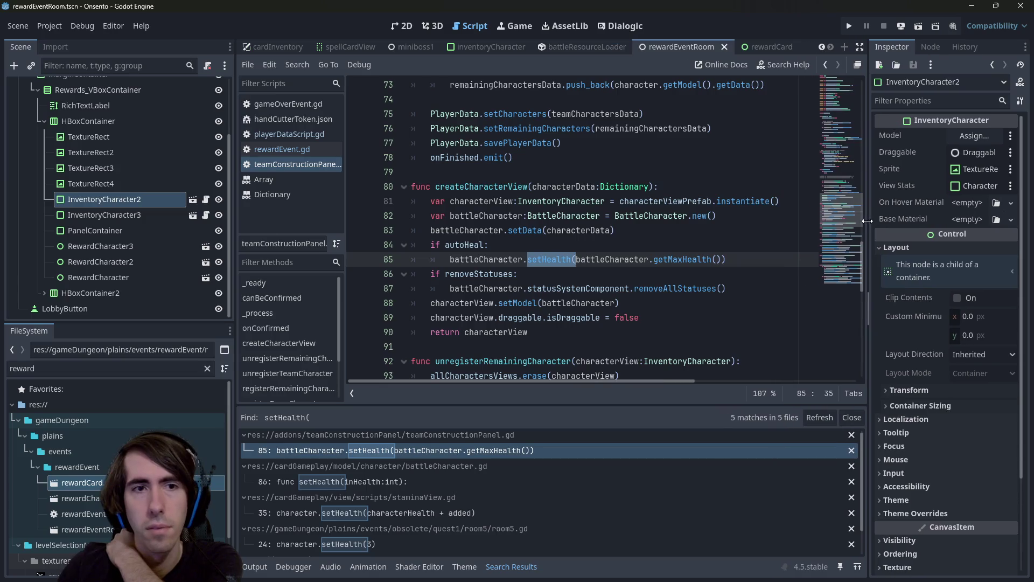
pyautogui.click(624, 303)
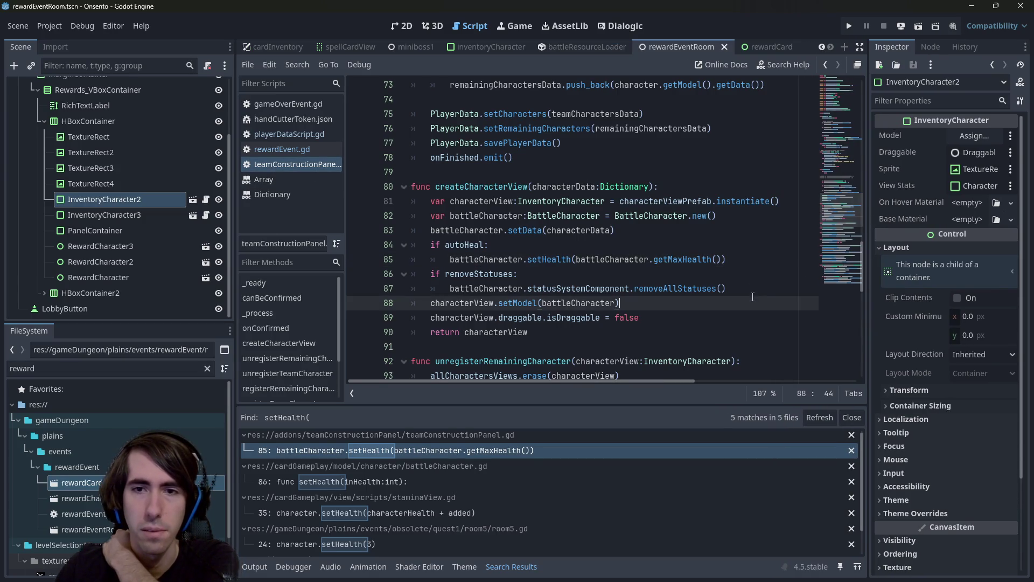
pyautogui.moveTo(728, 289); pyautogui.dragTo(337, 243)
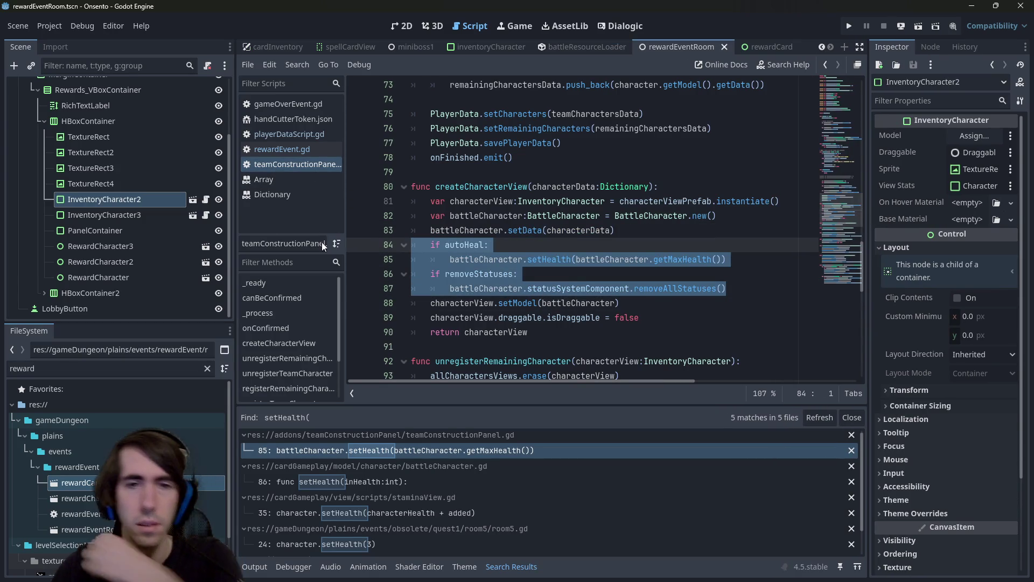
pyautogui.click(282, 151)
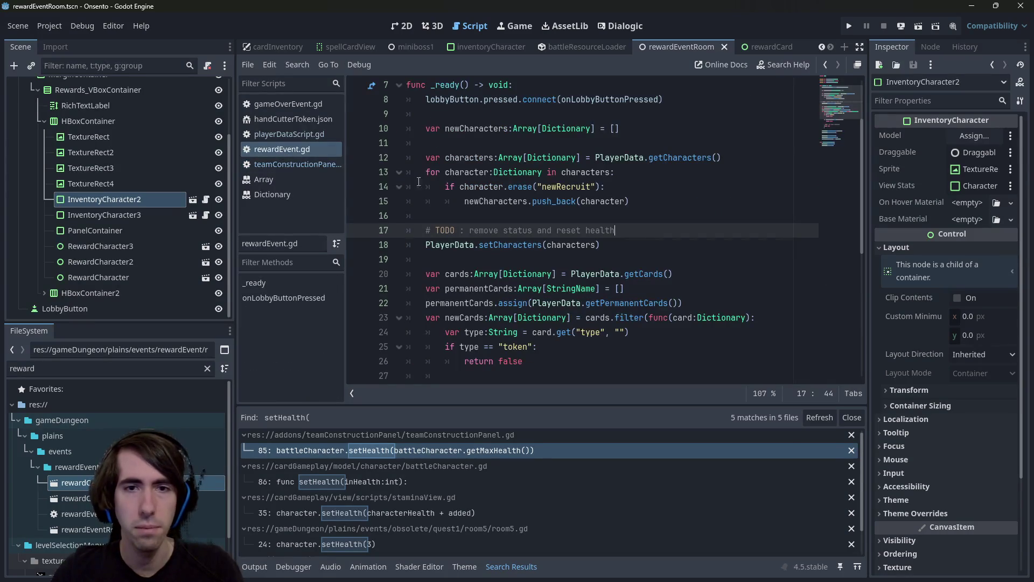
# - Paste the heal and status lines under the TODO, remove both if-conditions, and save
pyautogui.press('Return')
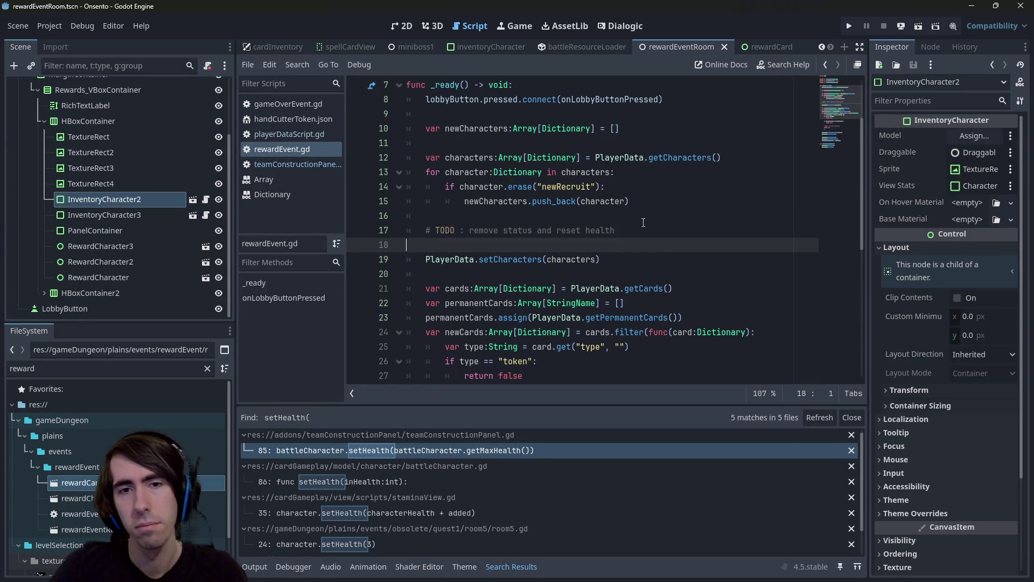
pyautogui.write('if autoHeal: \t\tbattleCharacter.setHealth(battleCharacter.getMaxHealth()) \tif removeStatuses: \t\tbattleCharacter.statusSystemComponent.removeAllStatuses()')
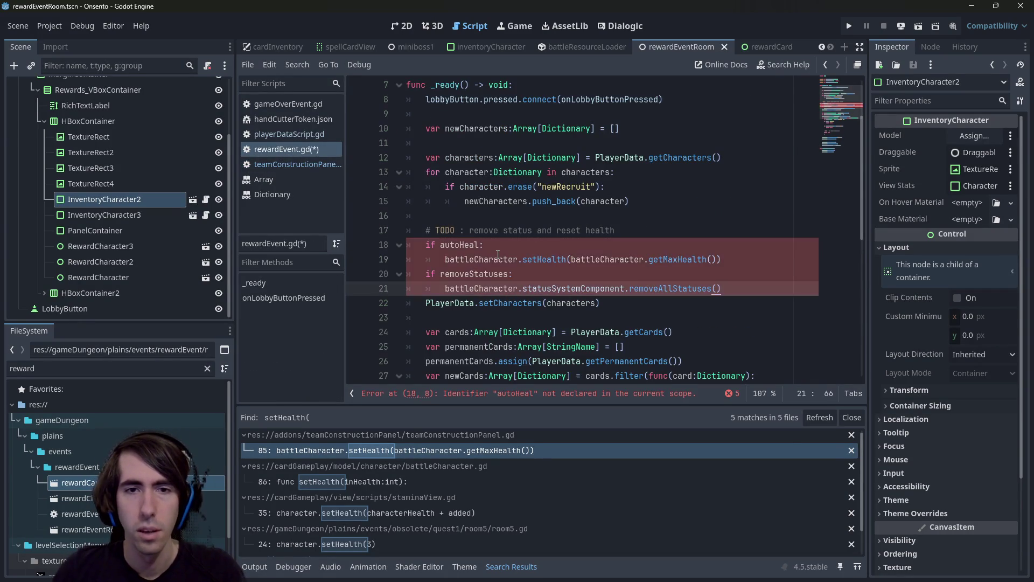
pyautogui.doubleClick(498, 254)
pyautogui.moveTo(485, 244)
pyautogui.mouseDown()
pyautogui.moveTo(410, 244)
pyautogui.moveTo(410, 230)
pyautogui.mouseUp()
pyautogui.click(526, 237)
pyautogui.moveTo(526, 239); pyautogui.dragTo(348, 247)
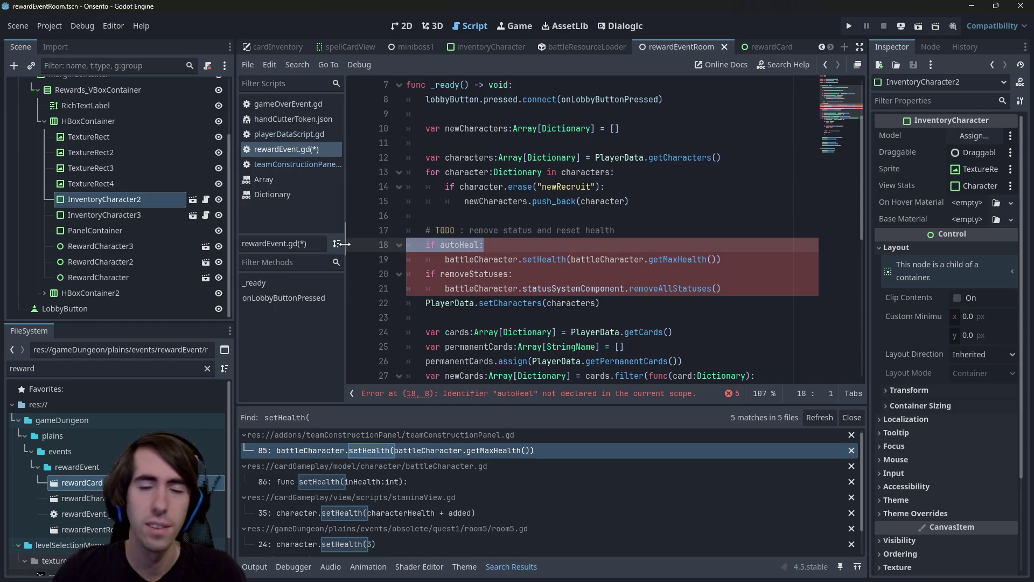
pyautogui.hotkey('ctrl', 'shift', 'k')
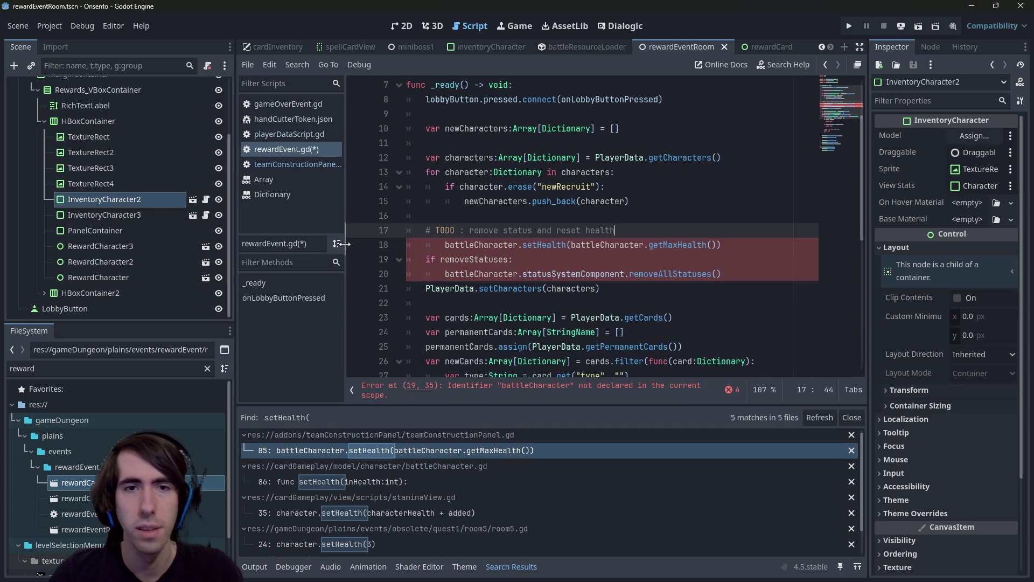
pyautogui.moveTo(541, 274)
pyautogui.mouseDown()
pyautogui.moveTo(466, 259)
pyautogui.moveTo(357, 259)
pyautogui.mouseUp()
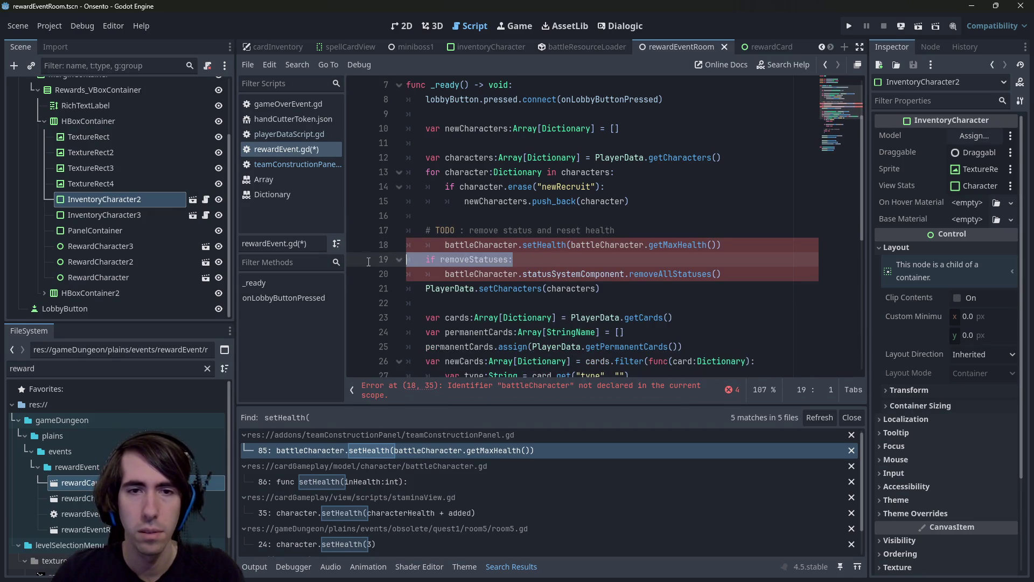
pyautogui.press('BackSpace')
pyautogui.press('BackSpace')
pyautogui.hotkey('ctrl', 's')
# - Add a 'for character:Dictionary in characters:' loop above the pasted lines
pyautogui.click(469, 157)
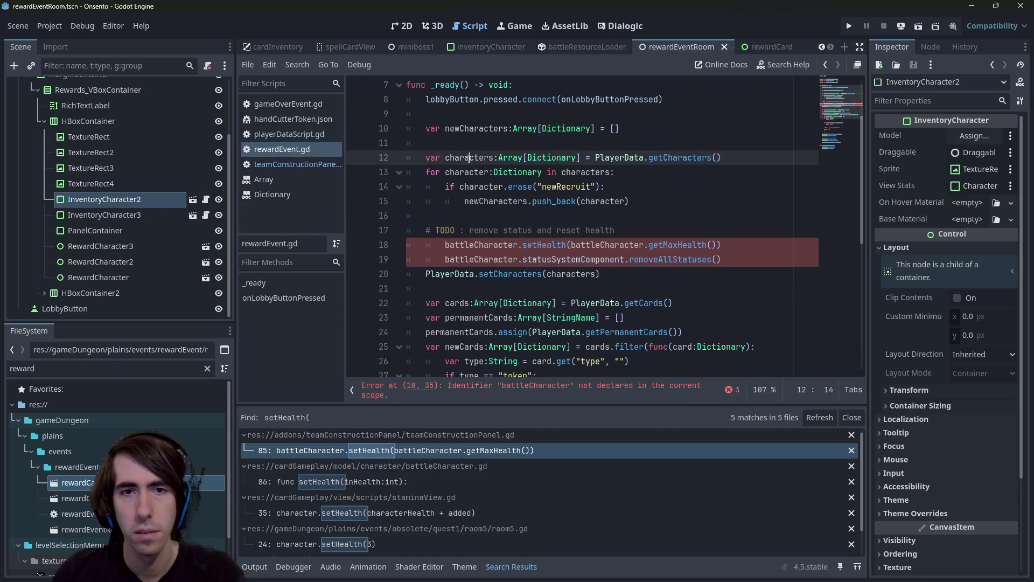
pyautogui.click(650, 233)
pyautogui.press('Return')
pyautogui.write('for c')
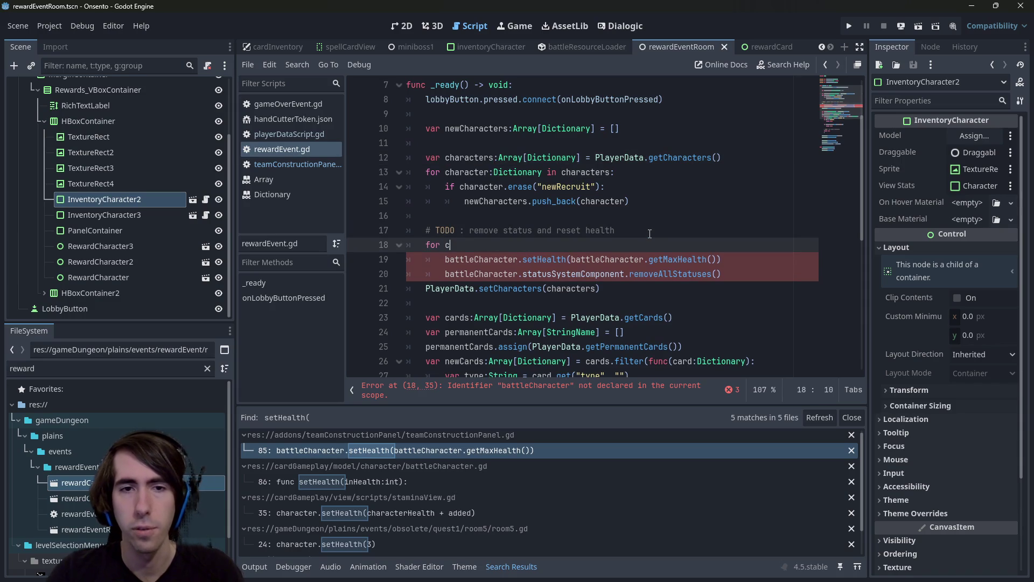
pyautogui.write('haracter in characters:')
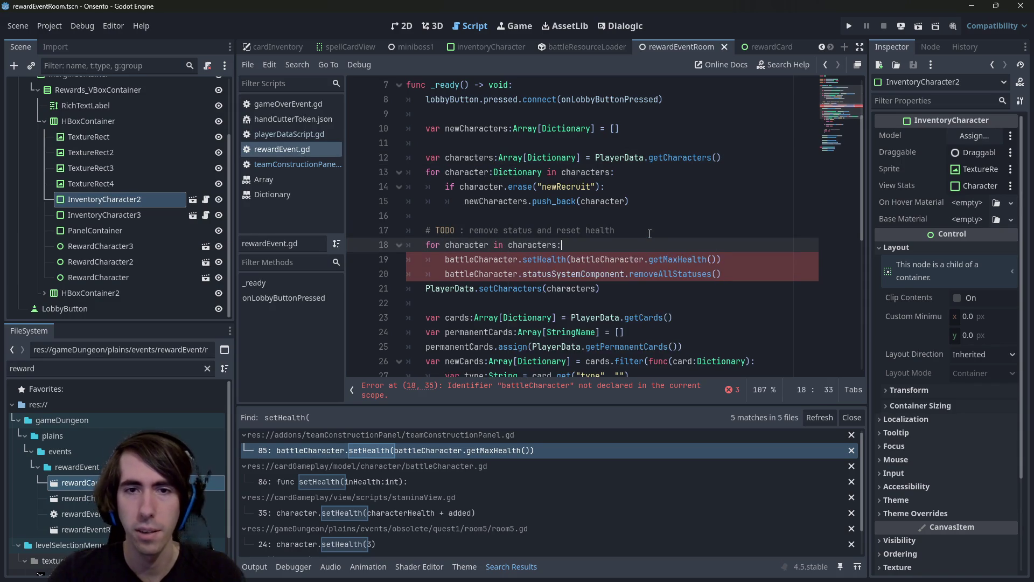
pyautogui.press('Return')
pyautogui.press('Up')
pyautogui.hotkey('ctrl', 'Right')
pyautogui.hotkey('ctrl', 'Right')
pyautogui.write(':Di')
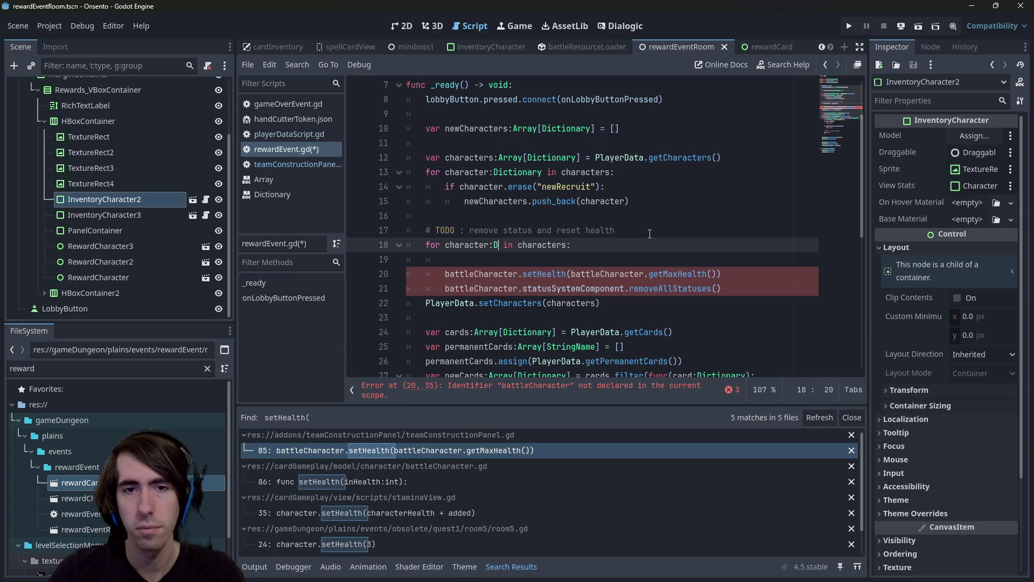
pyautogui.write('ctionar')
pyautogui.press('Return')
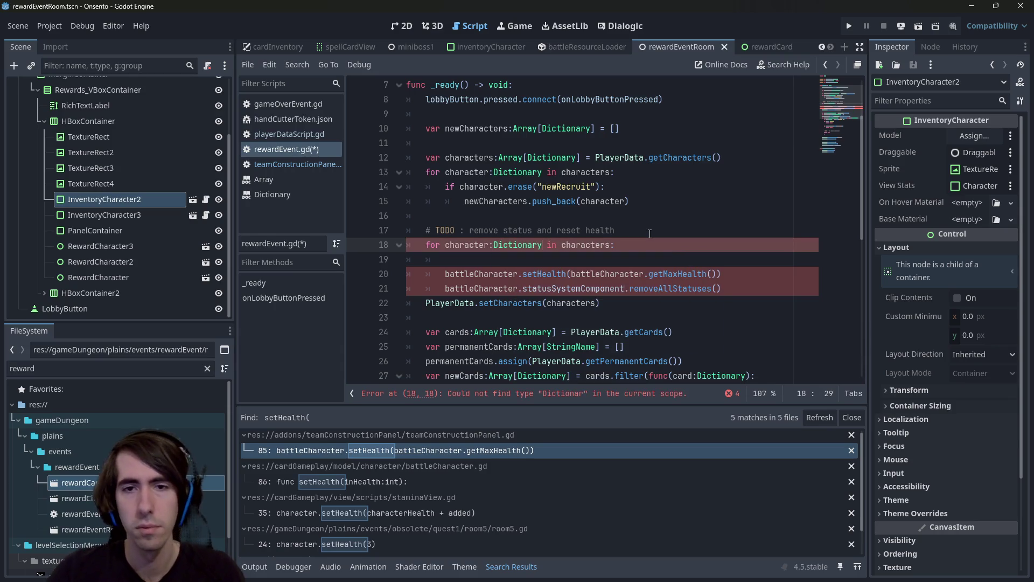
pyautogui.hotkey('ctrl', 'shift', 'Left')
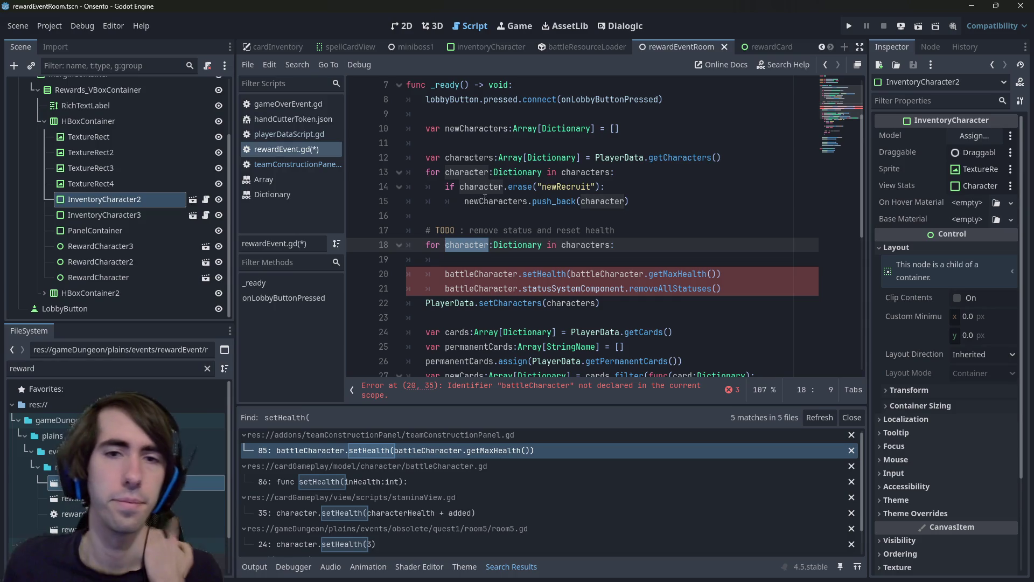
pyautogui.click(504, 259)
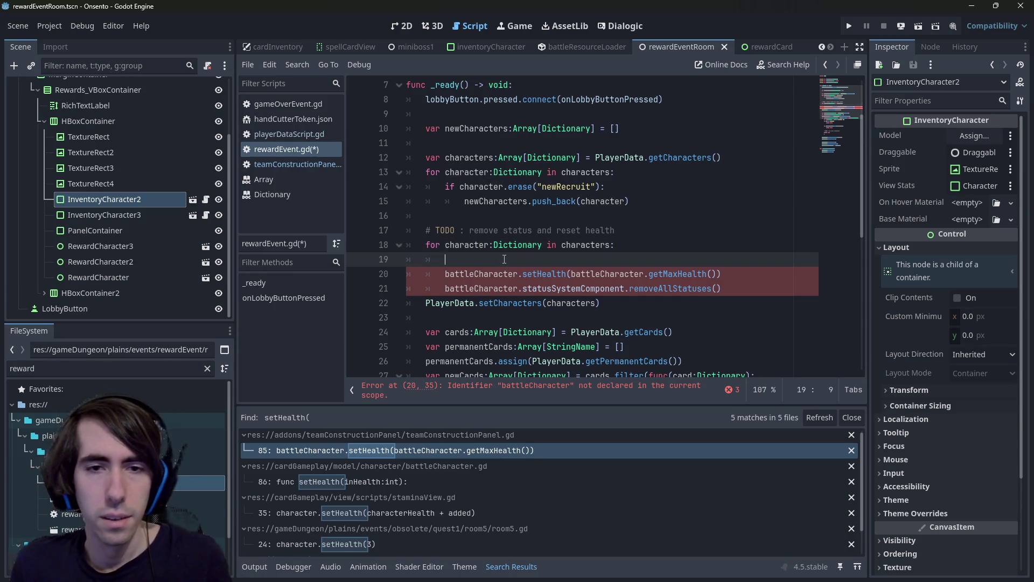
pyautogui.write('var battleC')
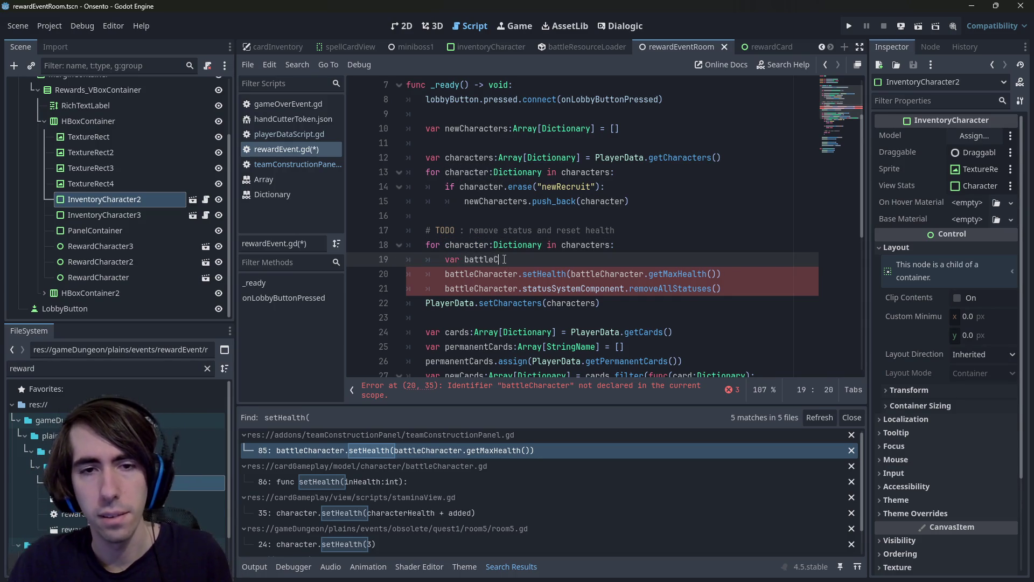
pyautogui.write('haracter:B')
pyautogui.write(' =')
pyautogui.press('Left')
pyautogui.press('Left')
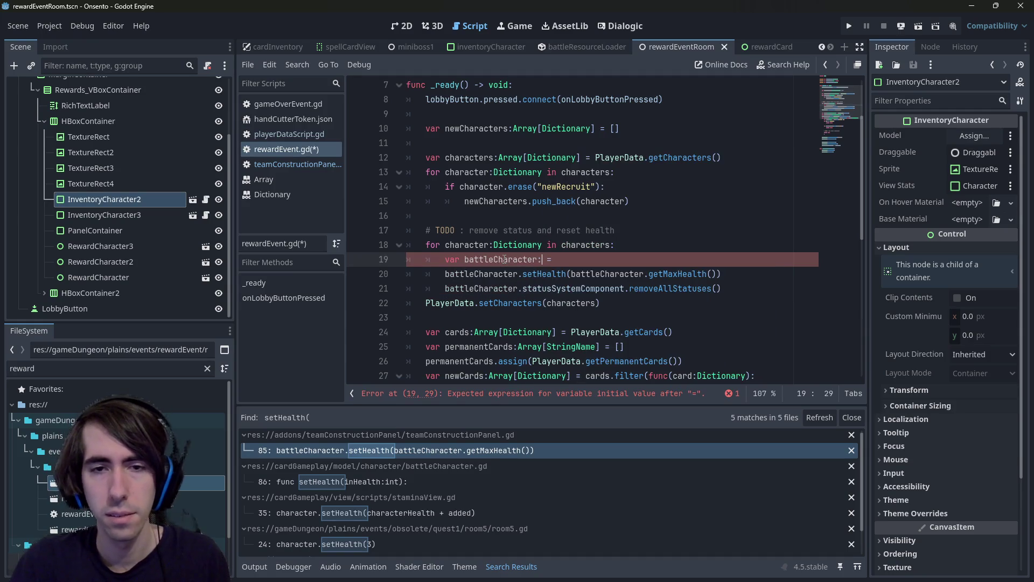
pyautogui.write('B')
pyautogui.press('Return')
pyautogui.press('End')
pyautogui.write('BattleCharacter.new')
pyautogui.press('Return')
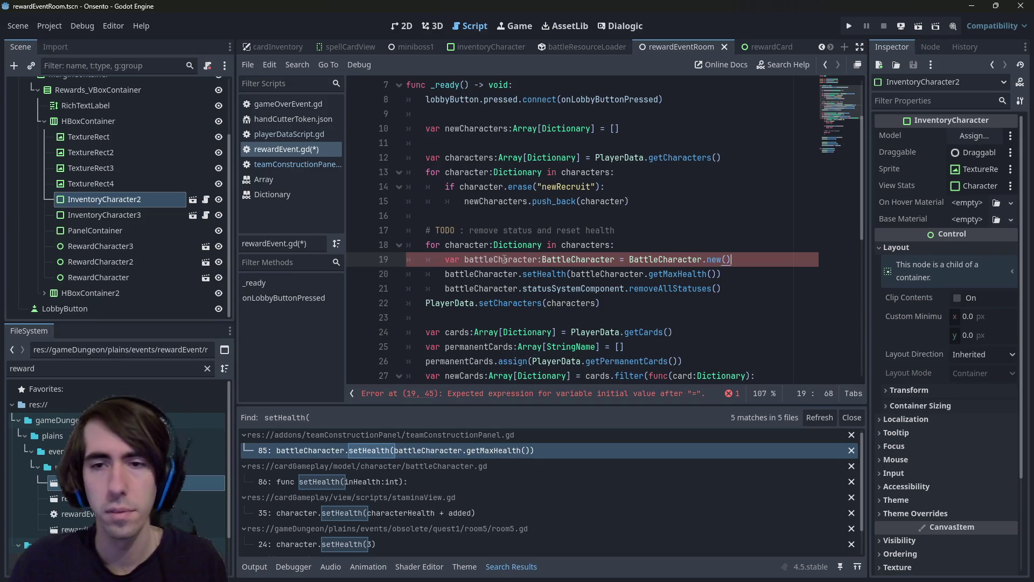
pyautogui.press('Return')
pyautogui.press('Up')
pyautogui.doubleClick(504, 259)
pyautogui.hotkey('ctrl', 'c')
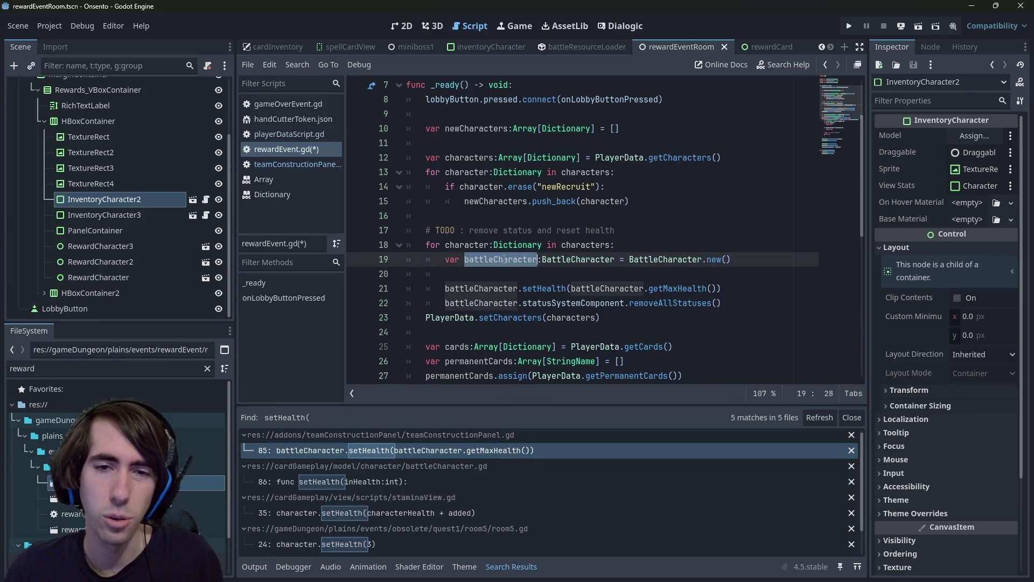
pyautogui.press('Down')
pyautogui.hotkey('ctrl', 'v')
pyautogui.write('.')
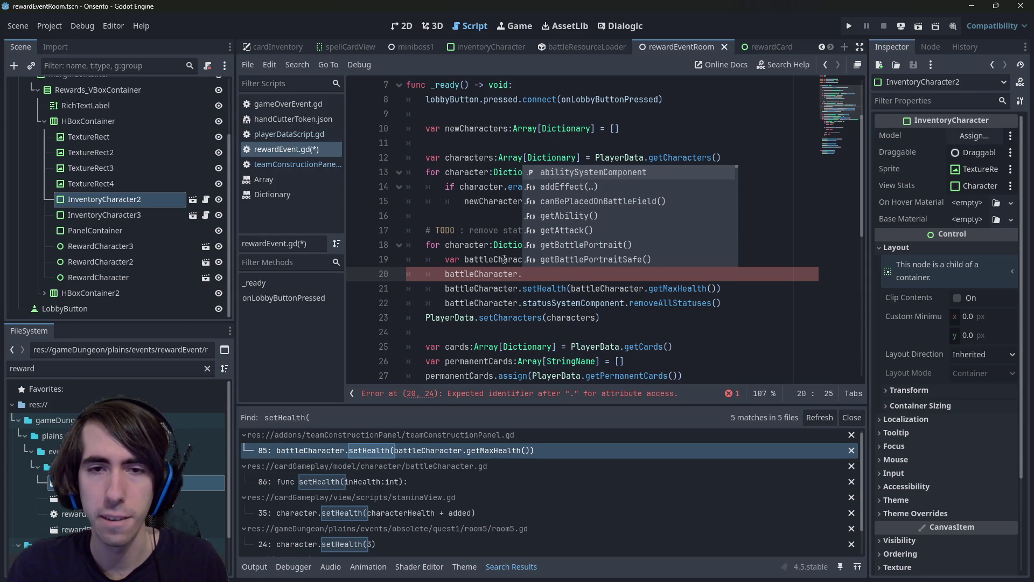
pyautogui.write('setD')
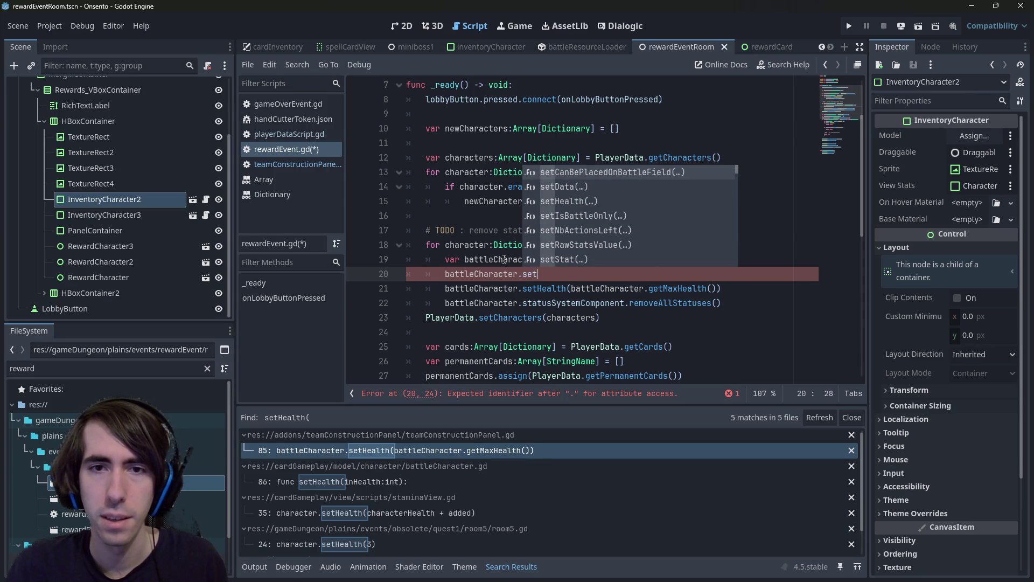
pyautogui.press('Return')
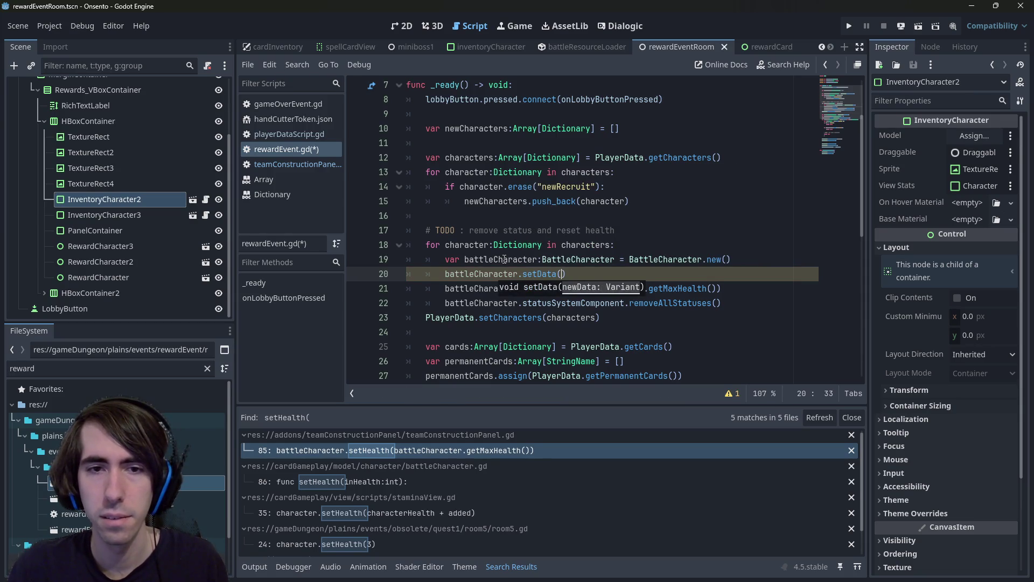
pyautogui.write('character')
pyautogui.hotkey('ctrl', 's')
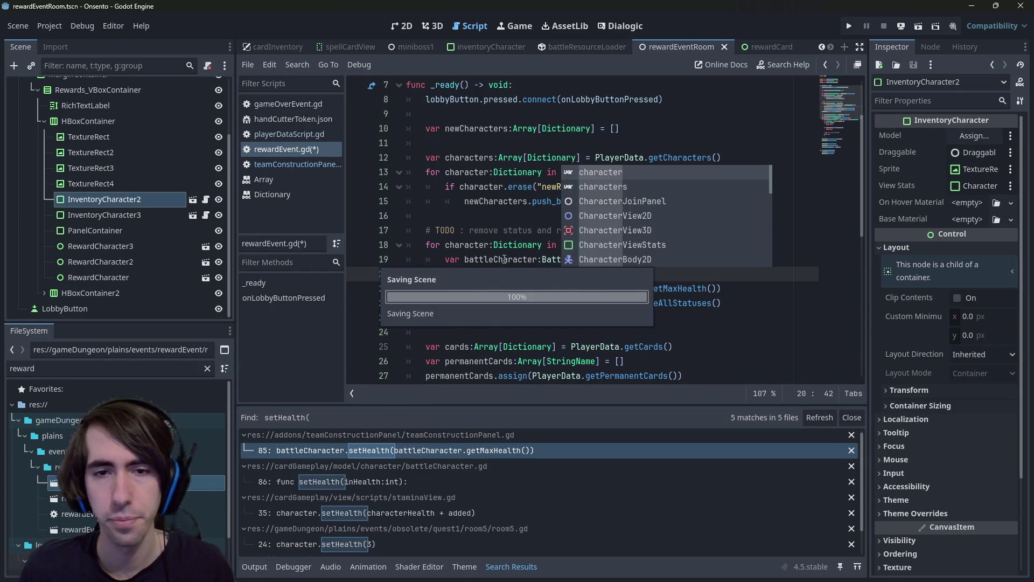
pyautogui.keyDown('ctrl'); pyautogui.click(533, 276); pyautogui.keyUp('ctrl')
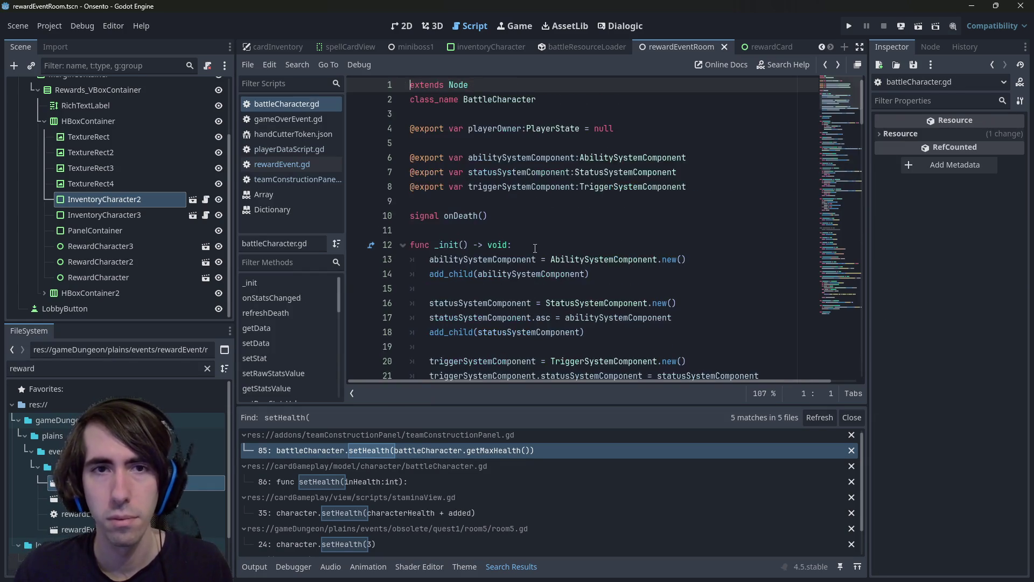
pyautogui.keyDown('ctrl'); pyautogui.click(560, 98); pyautogui.keyUp('ctrl')
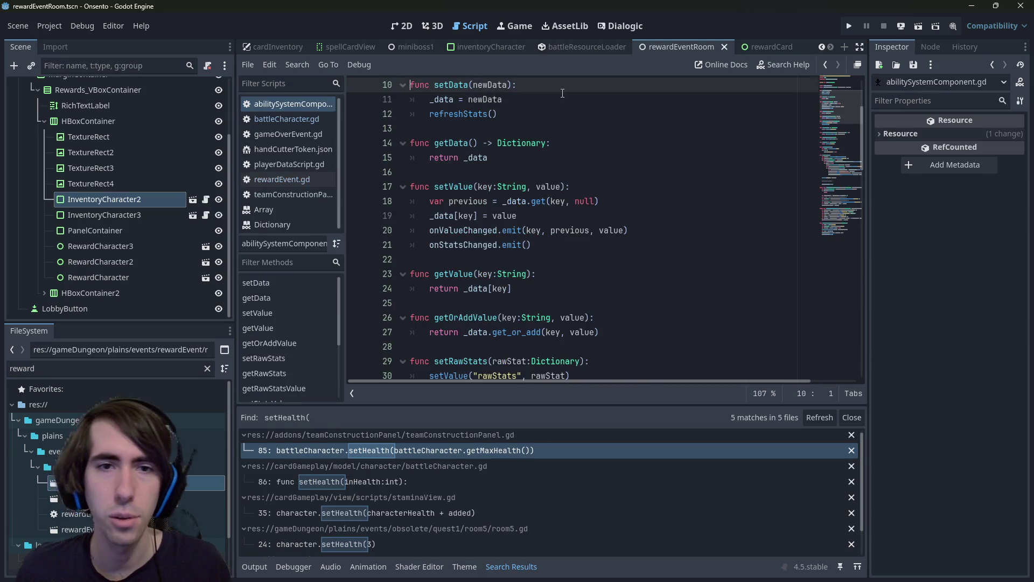
pyautogui.hotkey('alt', 'Left')
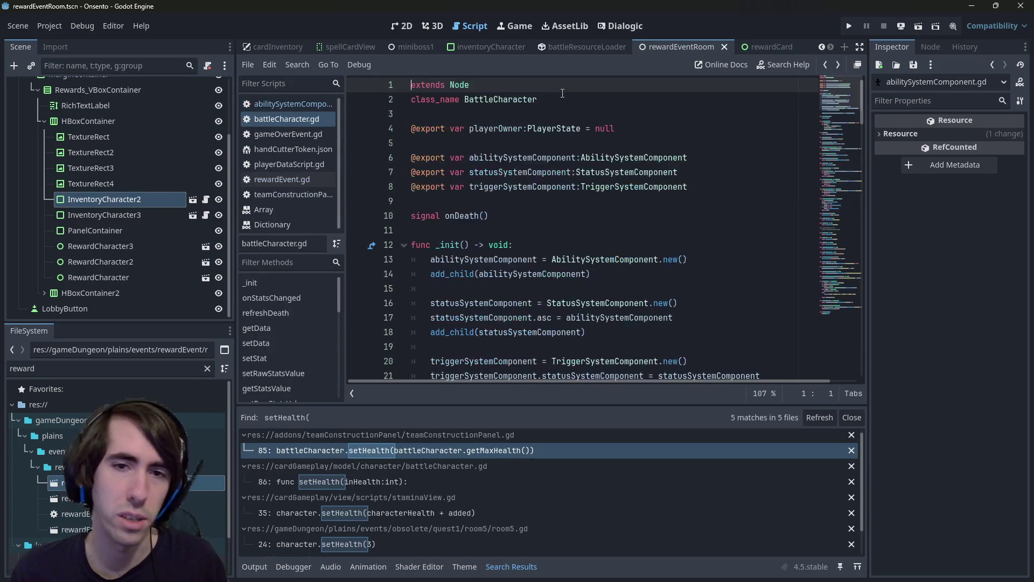
pyautogui.hotkey('alt', 'Left')
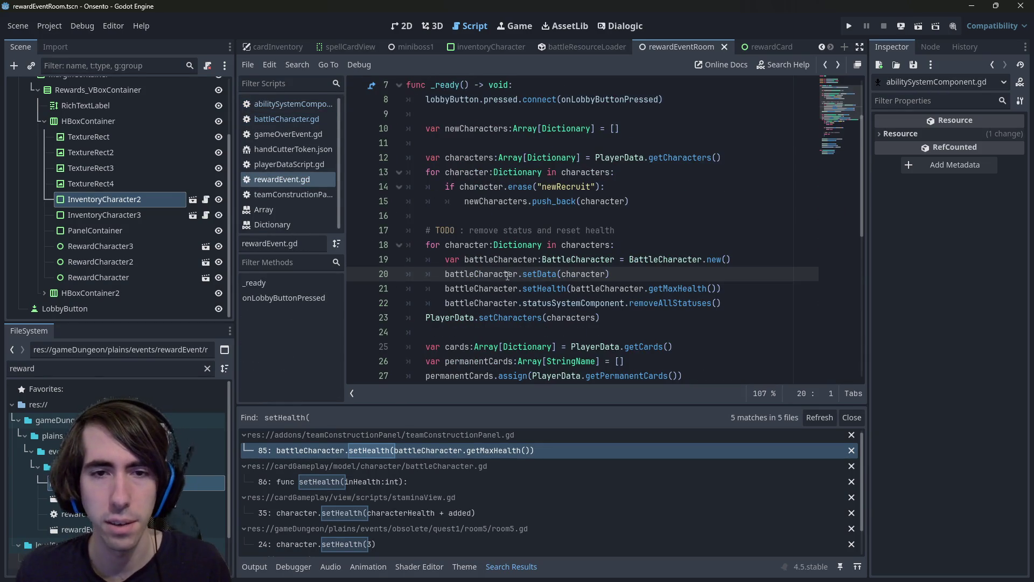
pyautogui.click(496, 273)
pyautogui.click(497, 289)
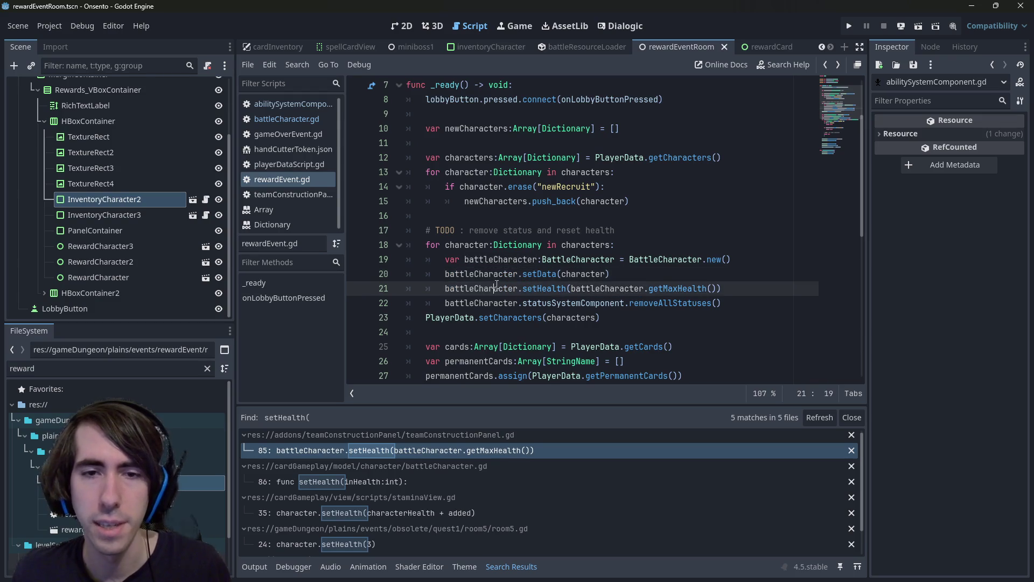
pyautogui.doubleClick(496, 288)
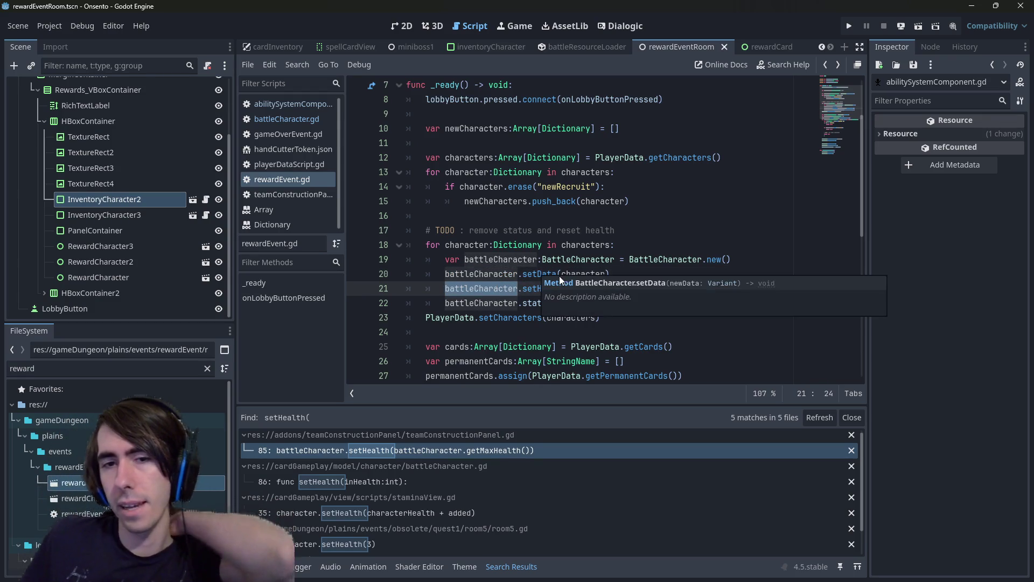
pyautogui.click(560, 245)
pyautogui.click(755, 306)
pyautogui.click(472, 245)
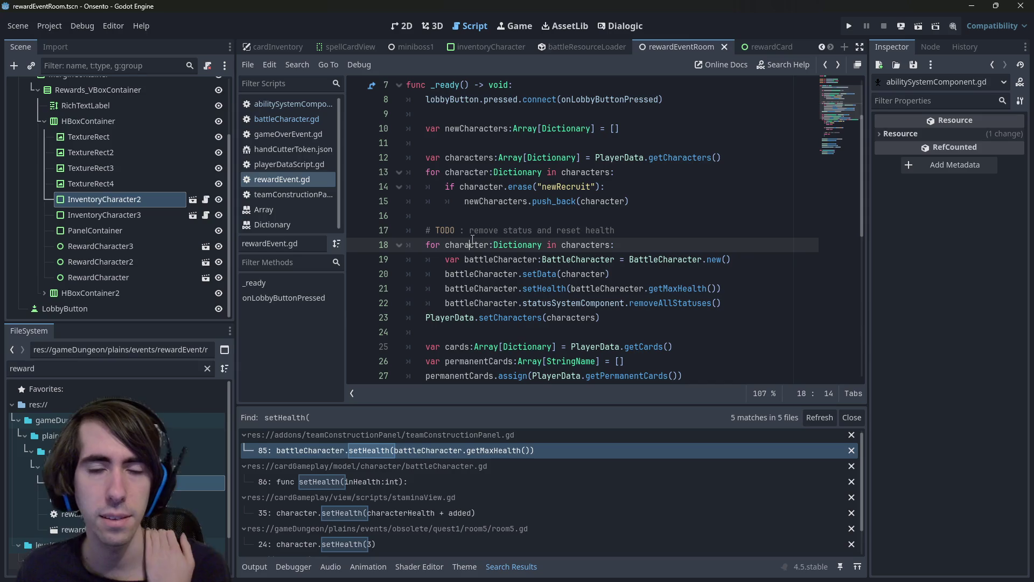
pyautogui.click(501, 289)
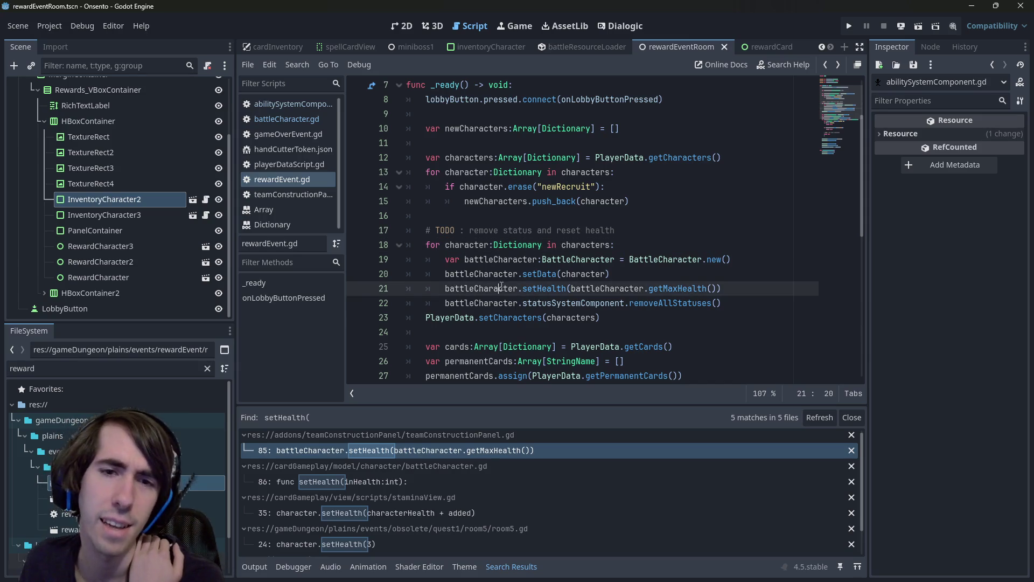
pyautogui.keyDown('ctrl'); pyautogui.click(572, 259); pyautogui.keyUp('ctrl')
pyautogui.scroll(-20, 824, 289)
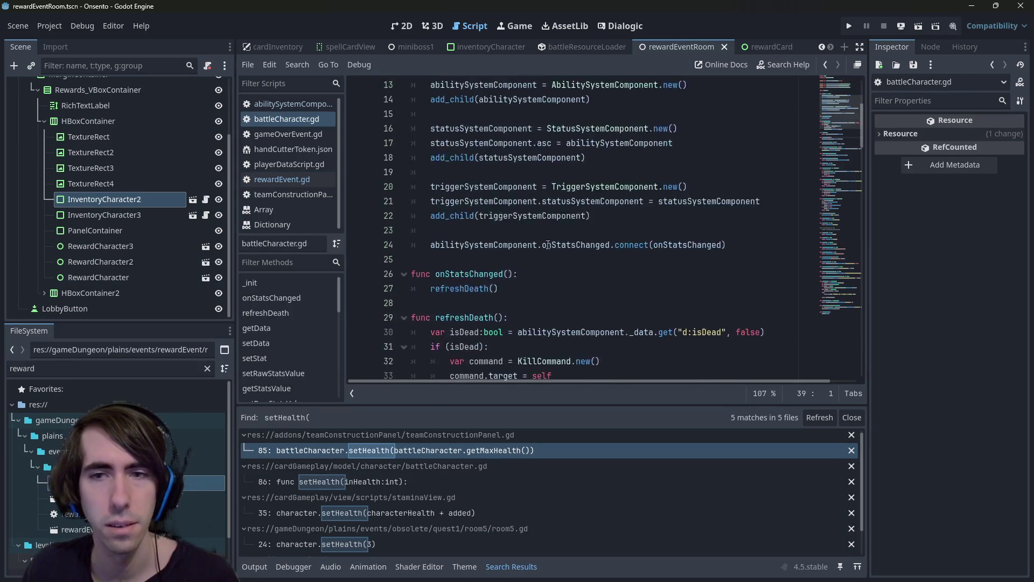
pyautogui.scroll(-3, 824, 290)
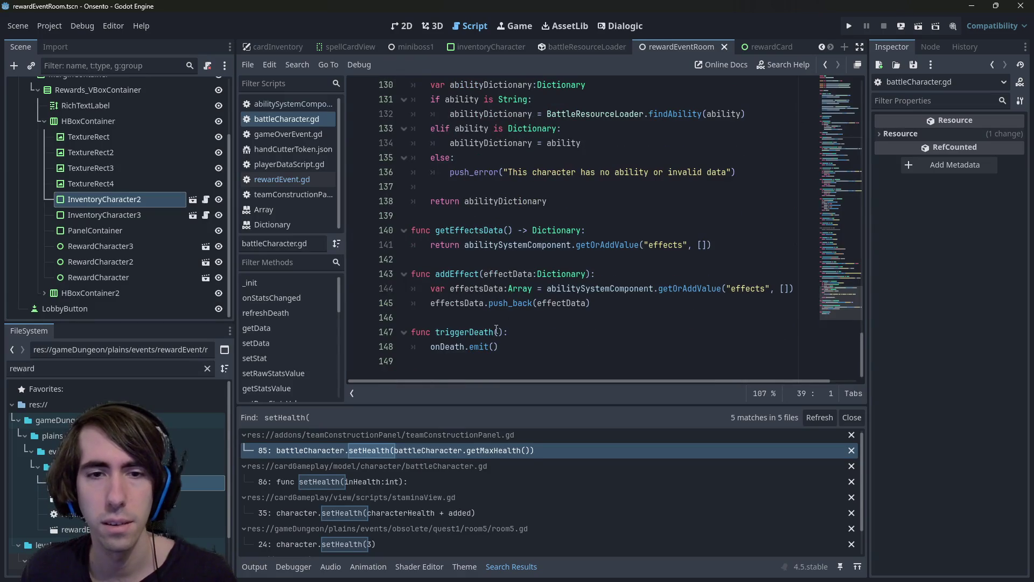
pyautogui.scroll(3, 496, 328)
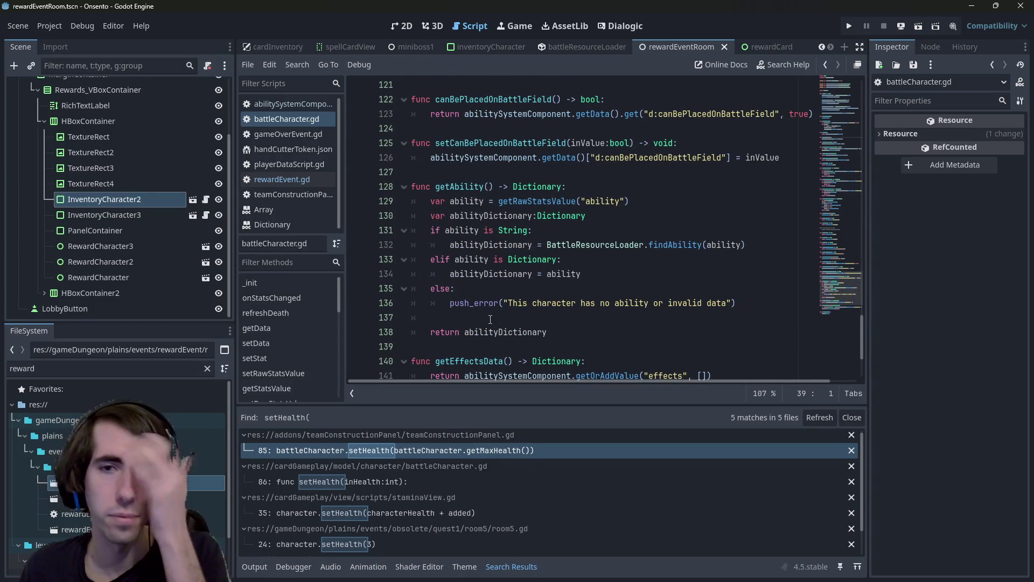
pyautogui.scroll(5, 489, 314)
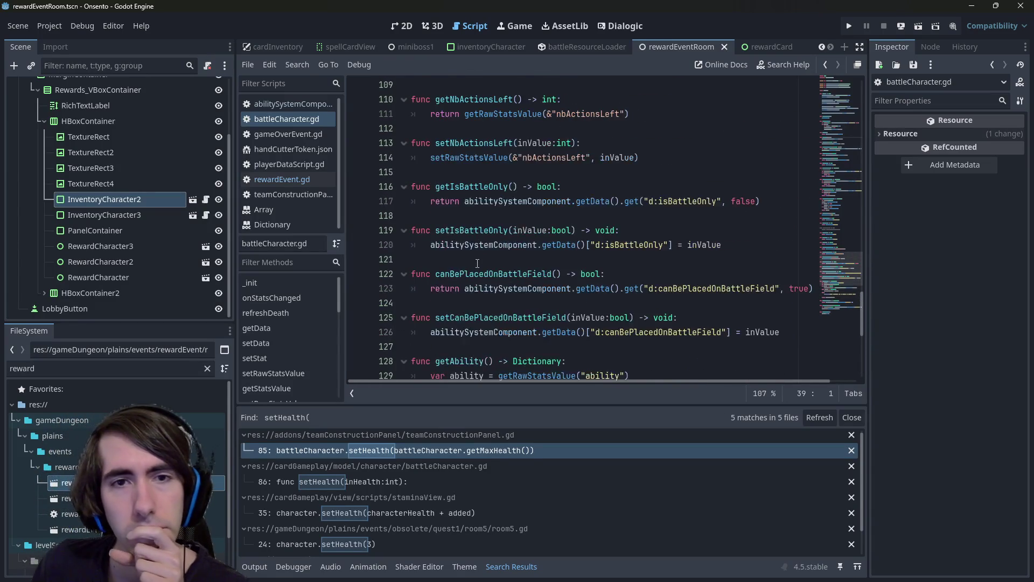
pyautogui.scroll(-8, 477, 263)
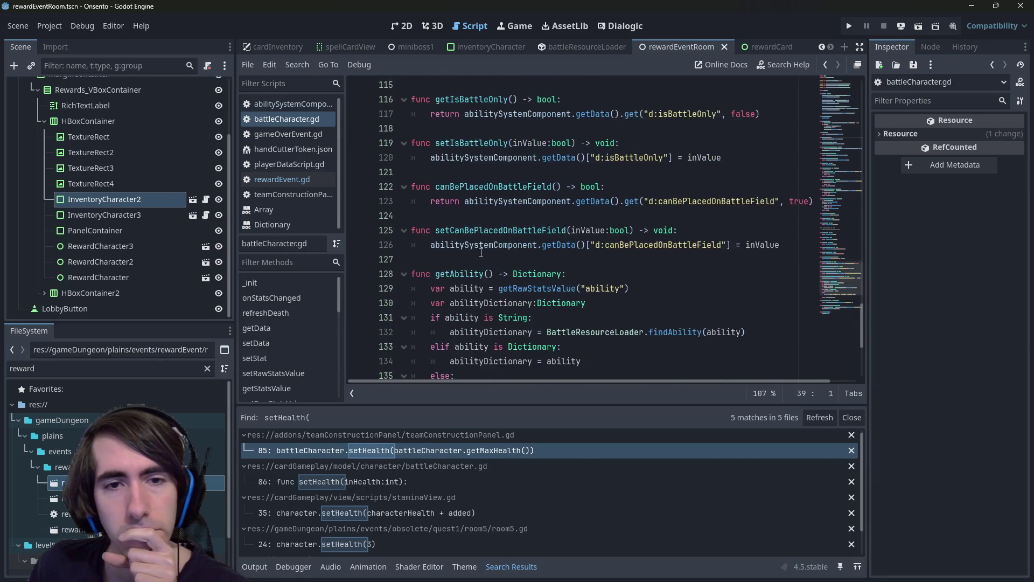
pyautogui.click(466, 355)
pyautogui.press('Return')
# - Write func reset() in battleCharacter.gd calling setHealth(getMaxHealth()), with a line above it
pyautogui.write('func reset():')
pyautogui.press('Return')
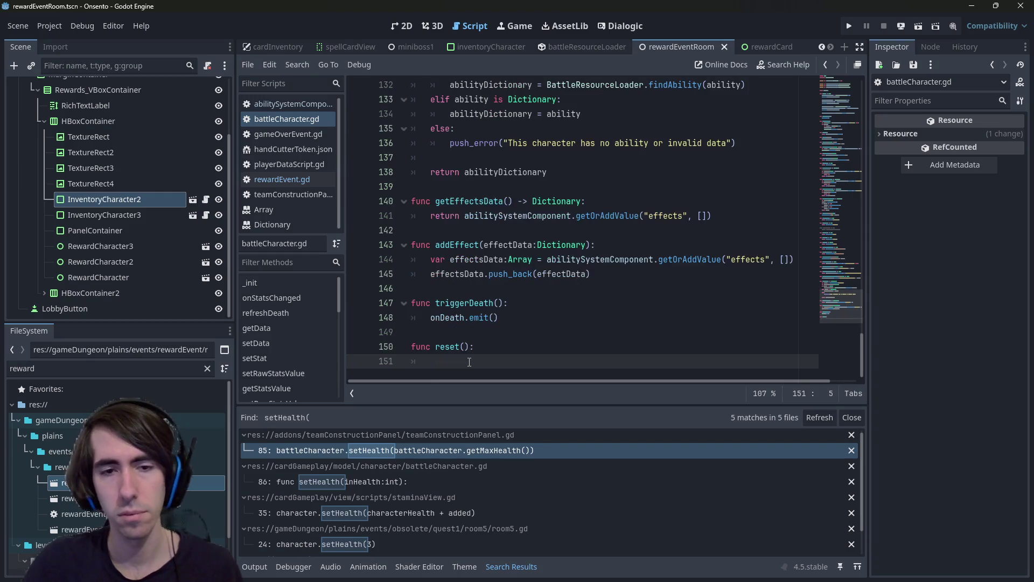
pyautogui.write('setHea')
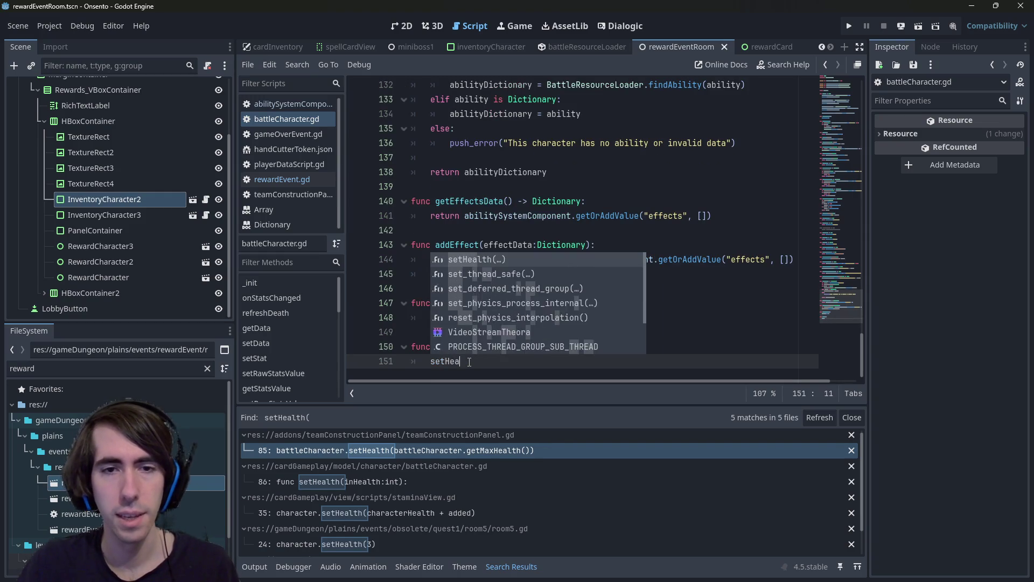
pyautogui.press('Return')
pyautogui.write('getMax')
pyautogui.press('Return')
pyautogui.press('Up')
pyautogui.press('Return')
pyautogui.write('move')
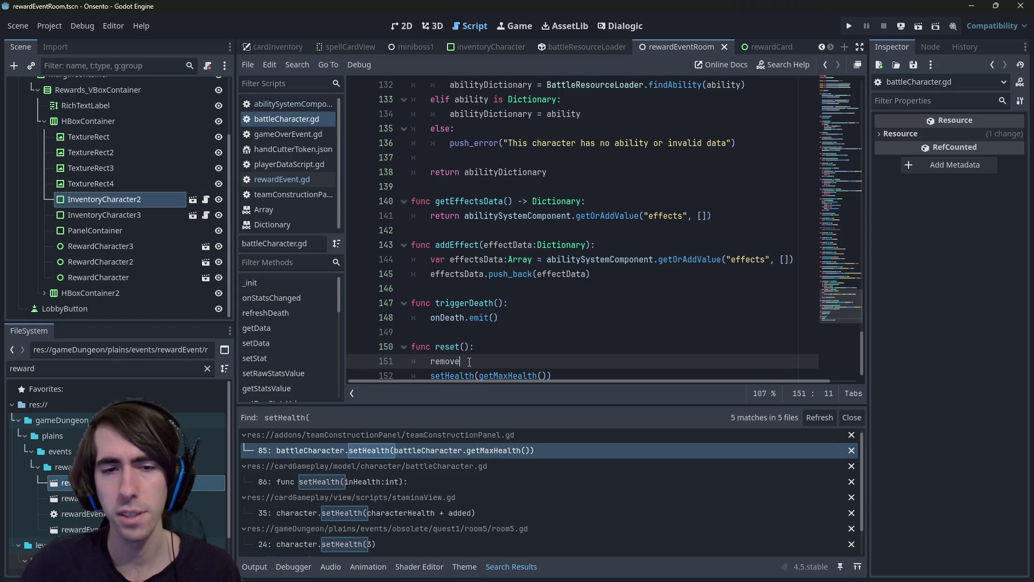
pyautogui.write('A')
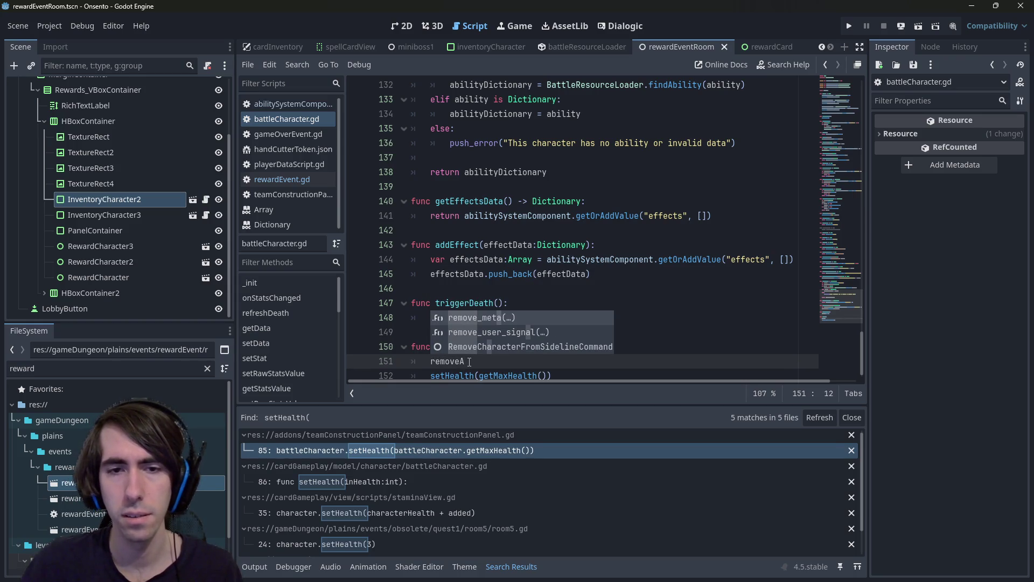
pyautogui.press('BackSpace')
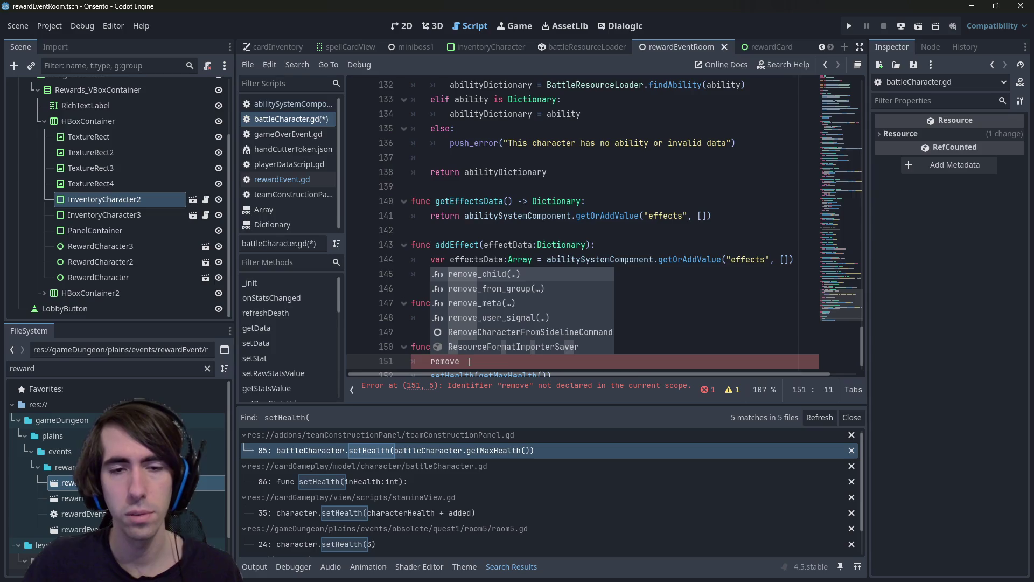
# - Add statusSystemComponent.removeAllStatuses() from teamConstructionPanel.gd into reset()
pyautogui.hotkey('alt', 'Left')
pyautogui.moveTo(727, 288); pyautogui.dragTo(527, 288)
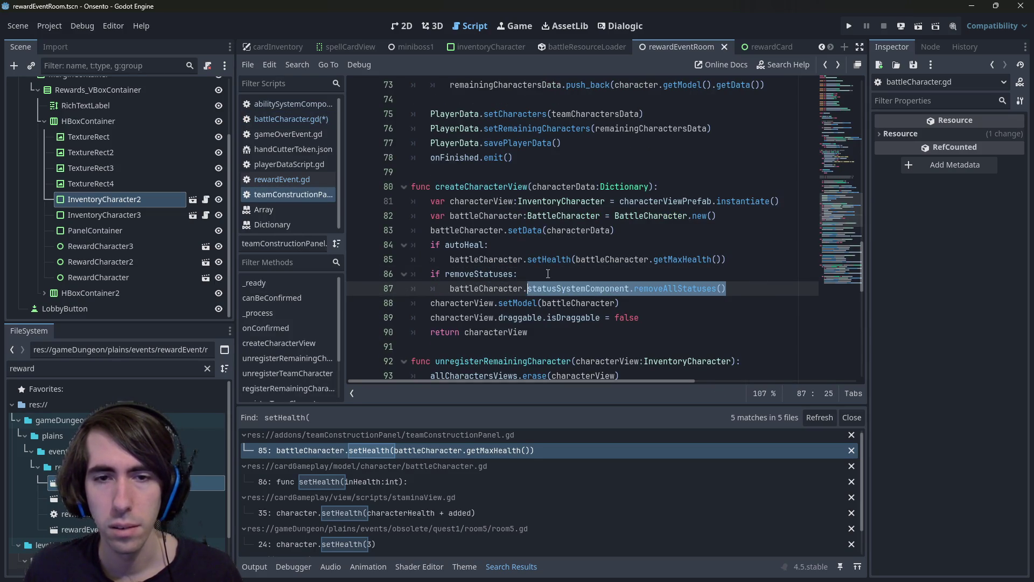
pyautogui.hotkey('alt', 'Left')
pyautogui.hotkey('alt', 'Right')
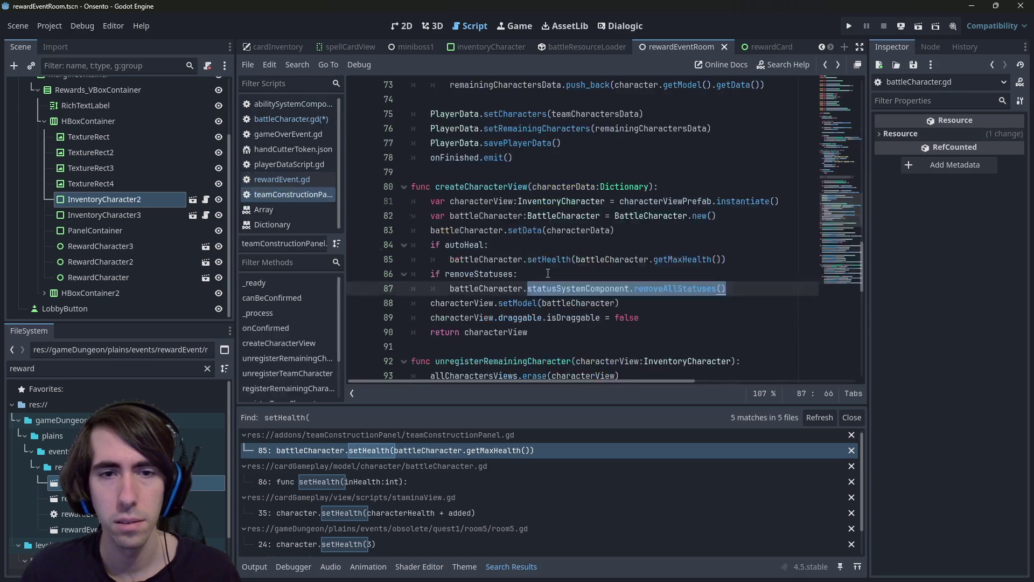
pyautogui.hotkey('alt', 'Left')
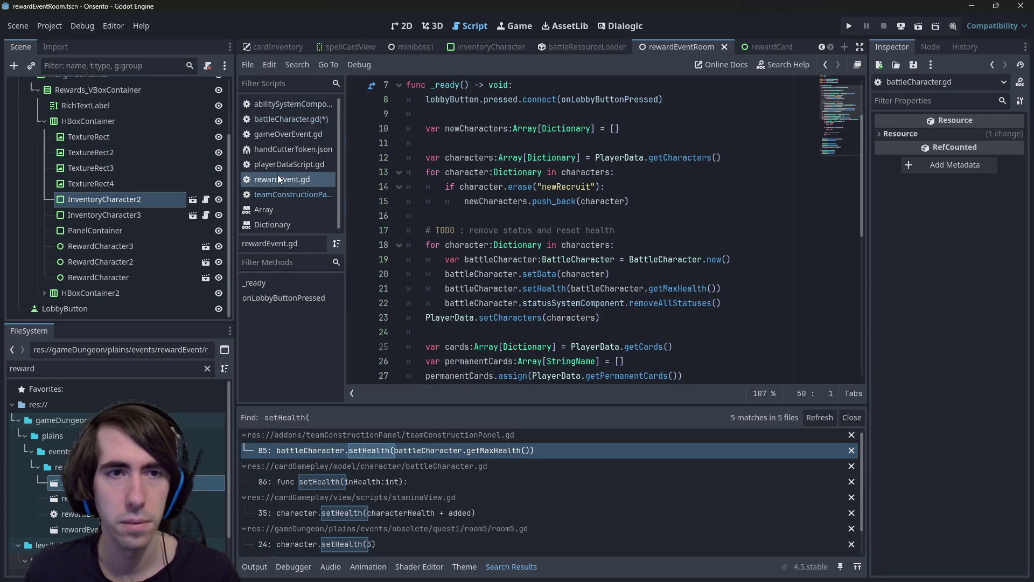
pyautogui.click(297, 119)
pyautogui.hotkey('ctrl', 'z')
pyautogui.hotkey('ctrl', 'z')
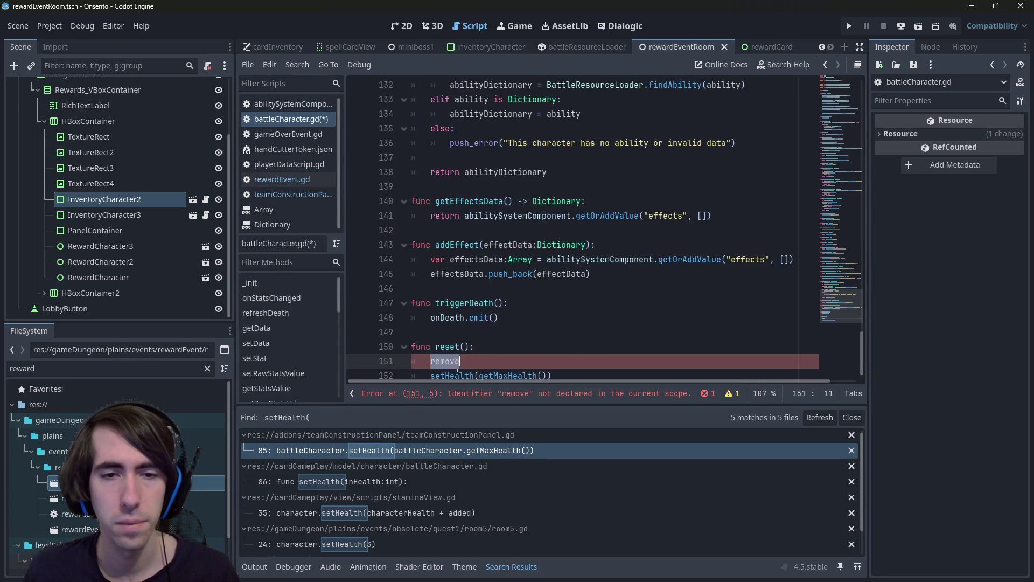
pyautogui.scroll(-1, 487, 297)
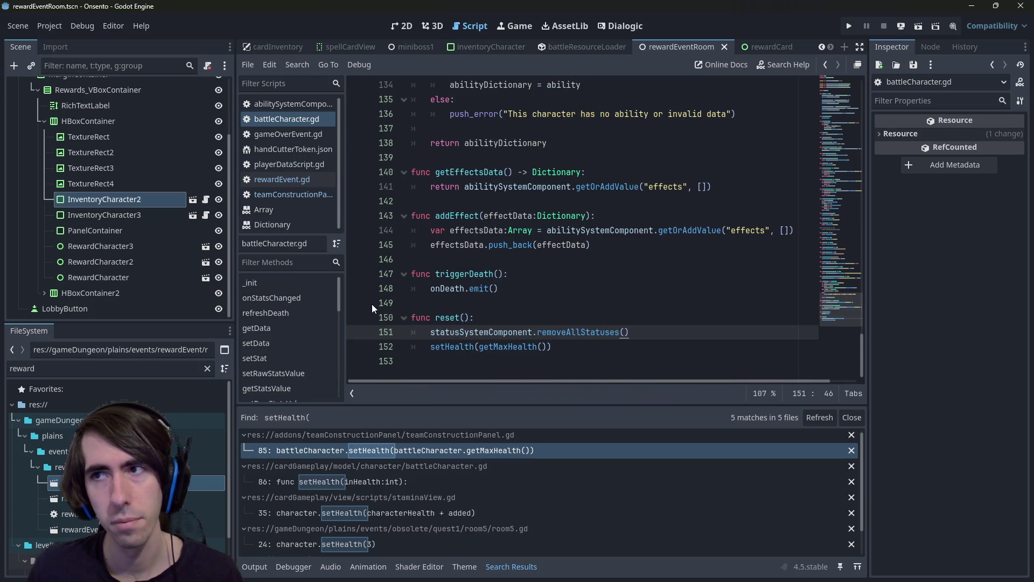
pyautogui.doubleClick(447, 317)
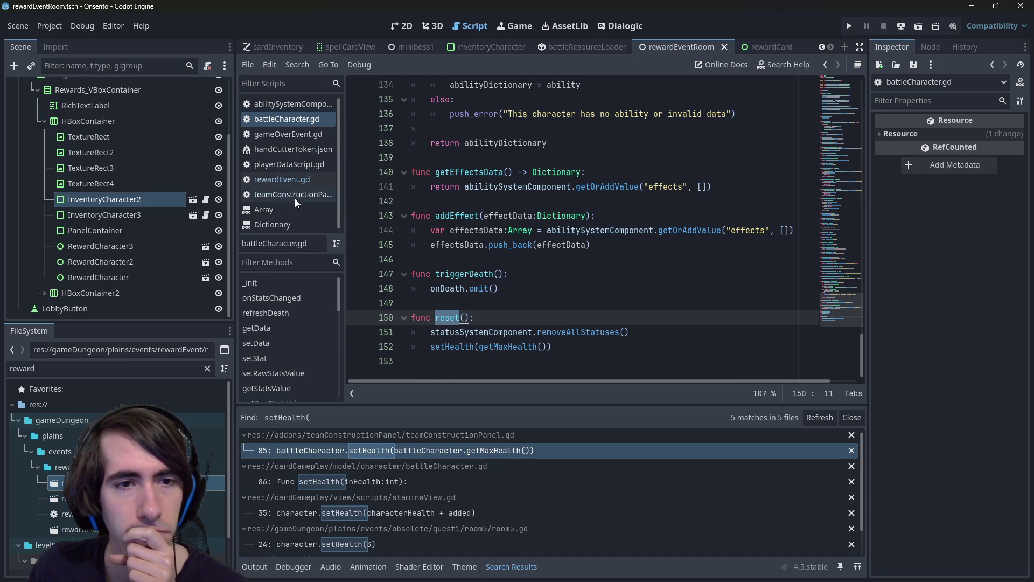
# - Switch among the open scripts and return to rewardEvent.gd
pyautogui.click(295, 197)
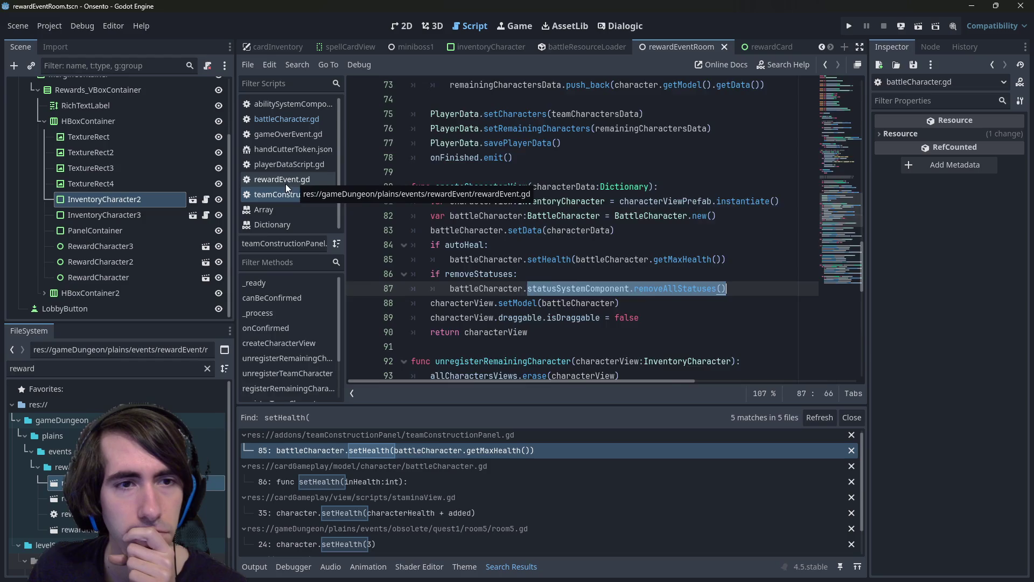
pyautogui.click(285, 181)
pyautogui.click(278, 116)
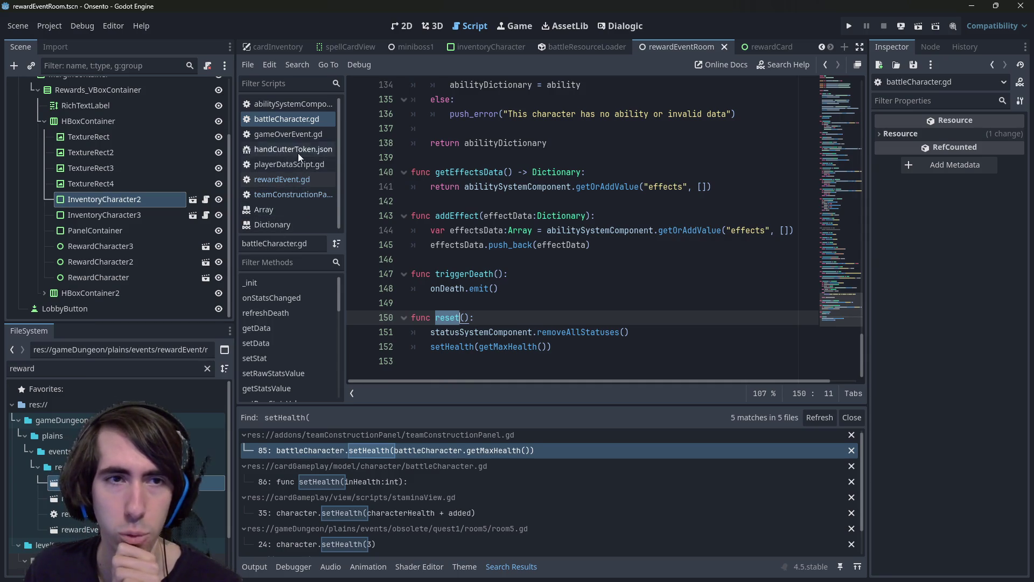
pyautogui.click(285, 107)
pyautogui.click(284, 118)
pyautogui.click(280, 105)
pyautogui.click(285, 119)
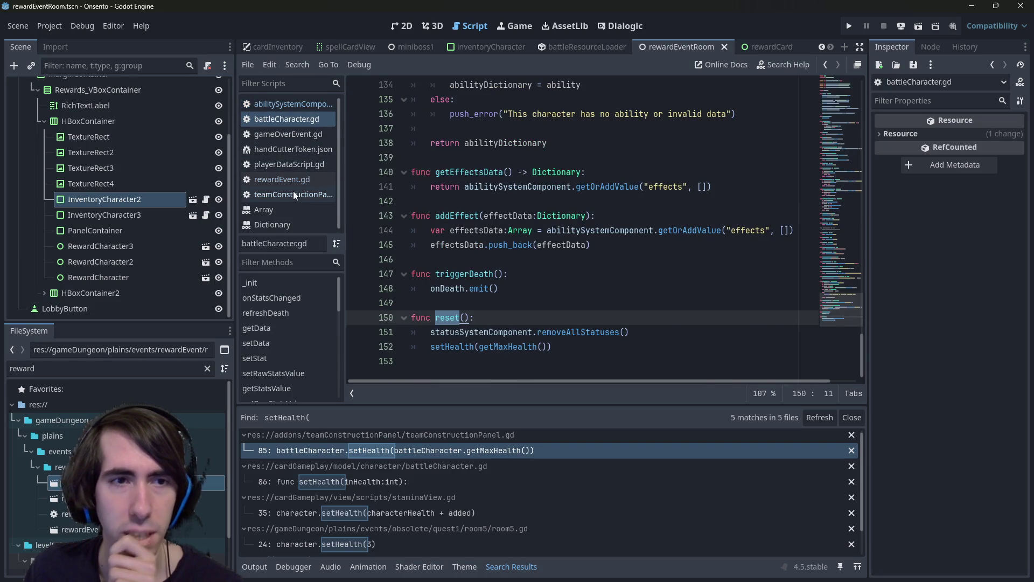
pyautogui.click(286, 179)
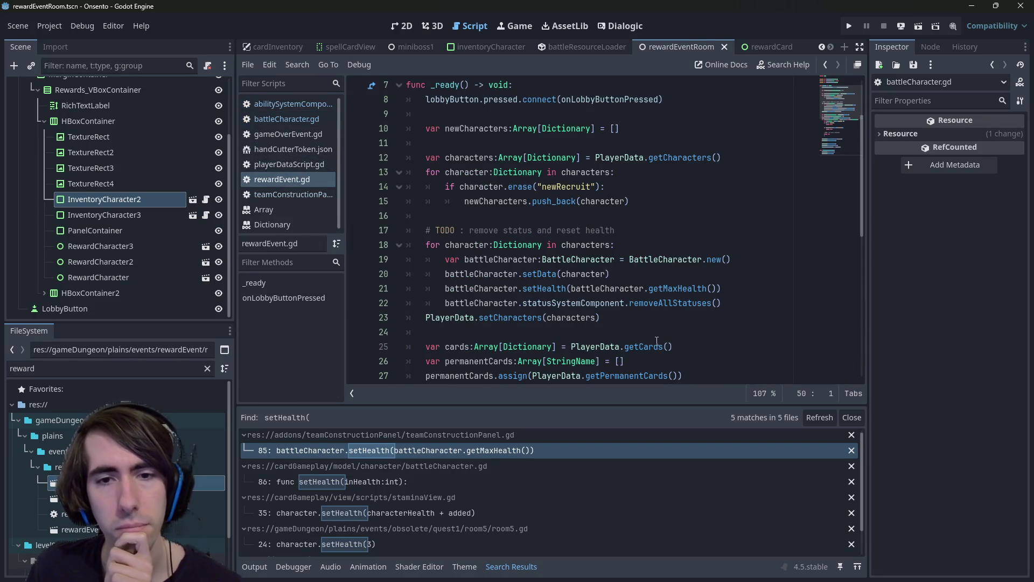
# - Replace the loop's setHealth and status-clearing lines with battleCharacter.reset(), and save
pyautogui.scroll(-1, 656, 341)
pyautogui.click(632, 277)
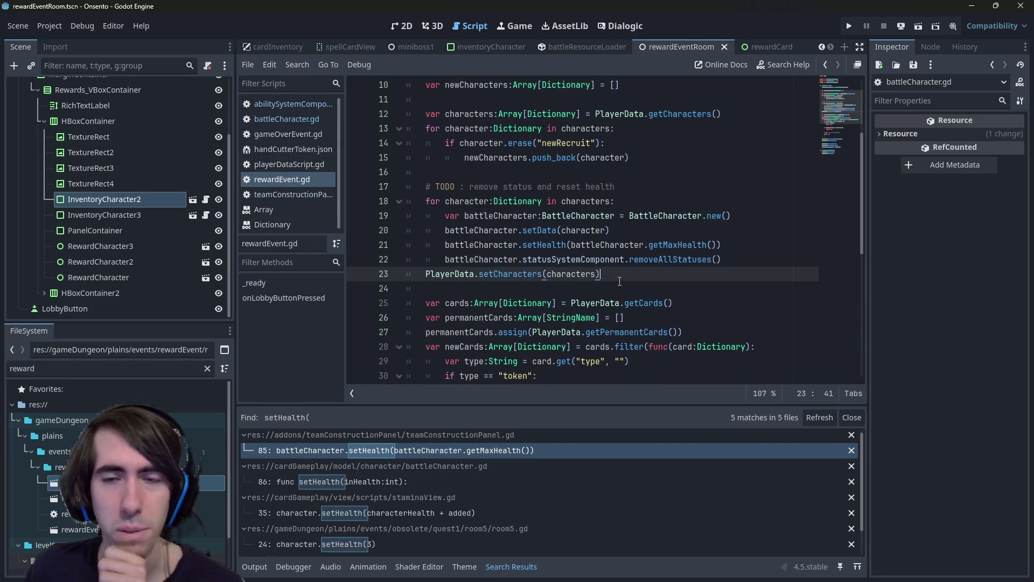
pyautogui.click(738, 259)
pyautogui.doubleClick(542, 245)
pyautogui.write('rese')
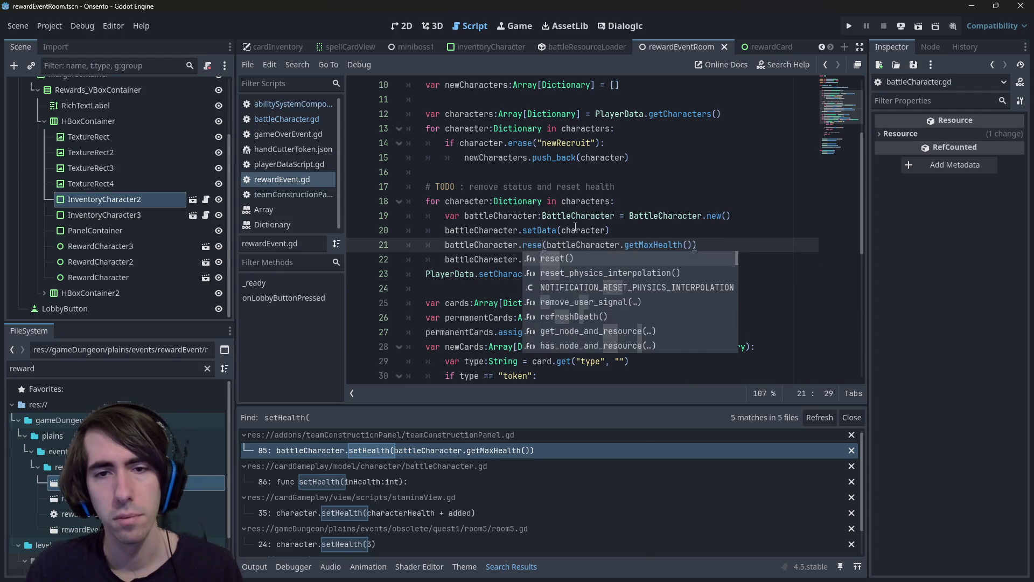
pyautogui.press('Return')
pyautogui.hotkey('ctrl', 'shift', 'Right')
pyautogui.hotkey('ctrl', 'shift', 'Right')
pyautogui.hotkey('ctrl', 'shift', 'Right')
pyautogui.press('BackSpace')
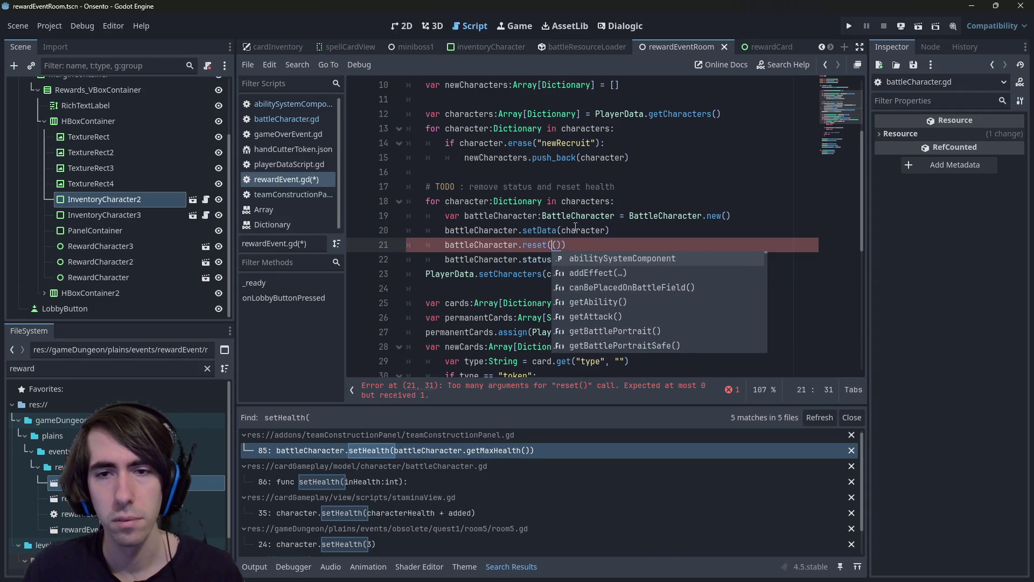
pyautogui.moveTo(722, 259); pyautogui.dragTo(328, 258)
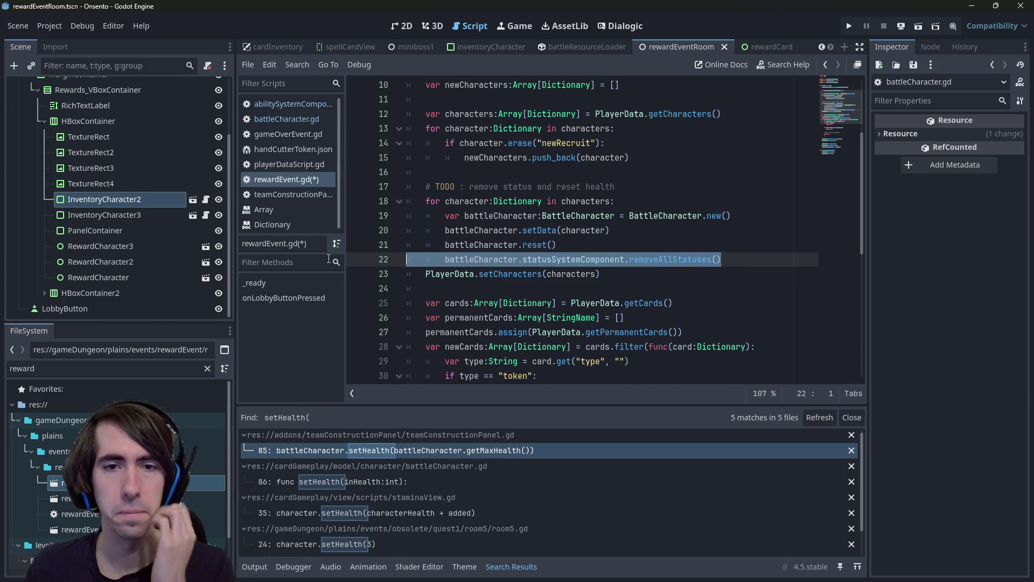
pyautogui.press('BackSpace')
pyautogui.press('BackSpace')
pyautogui.hotkey('ctrl', 's')
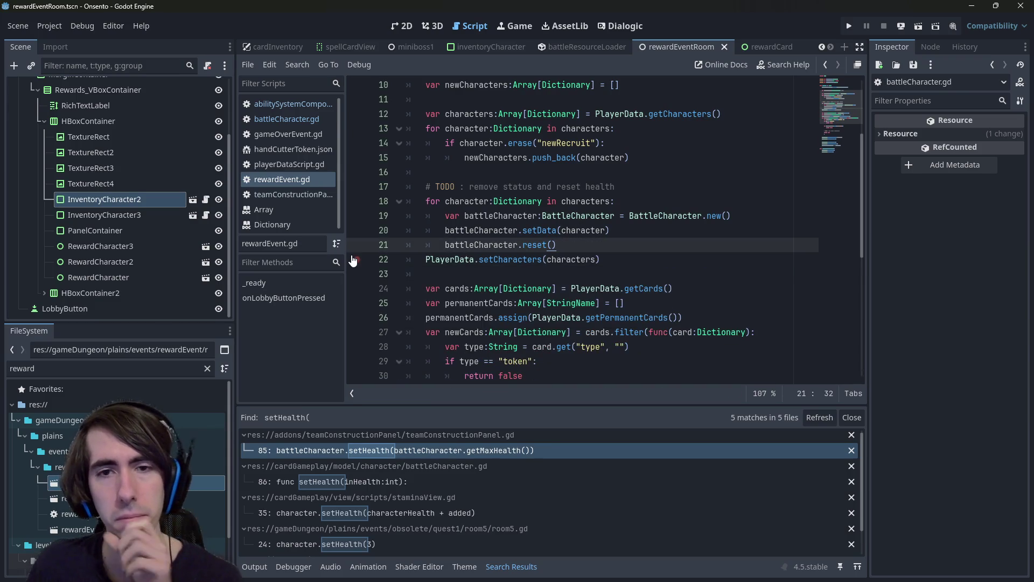
# - Delete the TODO comment line and save
pyautogui.moveTo(613, 245)
pyautogui.mouseDown()
pyautogui.moveTo(612, 200)
pyautogui.moveTo(328, 174)
pyautogui.mouseUp()
pyautogui.press('BackSpace')
pyautogui.hotkey('ctrl', 's')
# - After reset(), add a line storing battleCharacter.getData() for the character
pyautogui.click(568, 186)
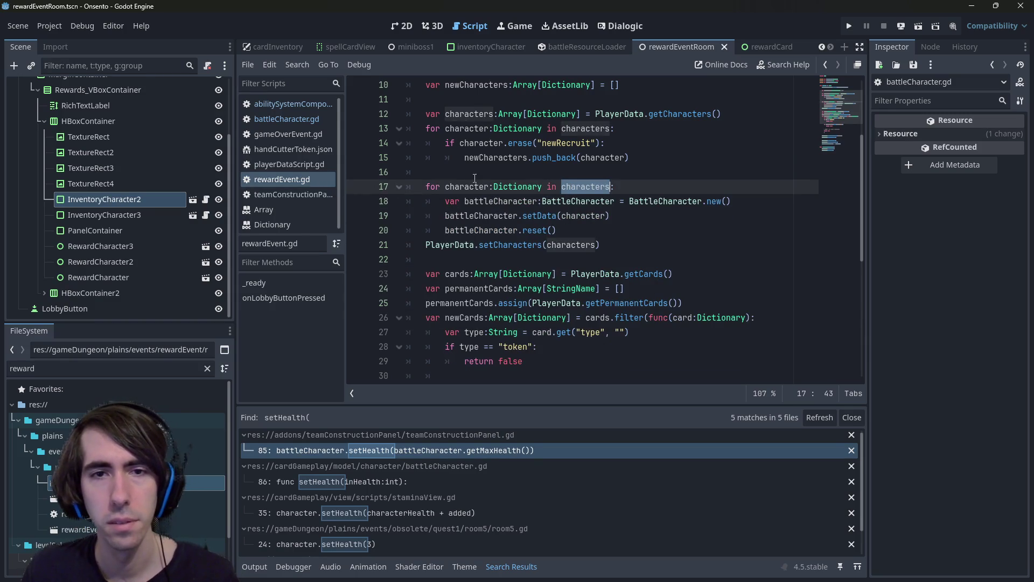
pyautogui.click(591, 215)
pyautogui.click(595, 227)
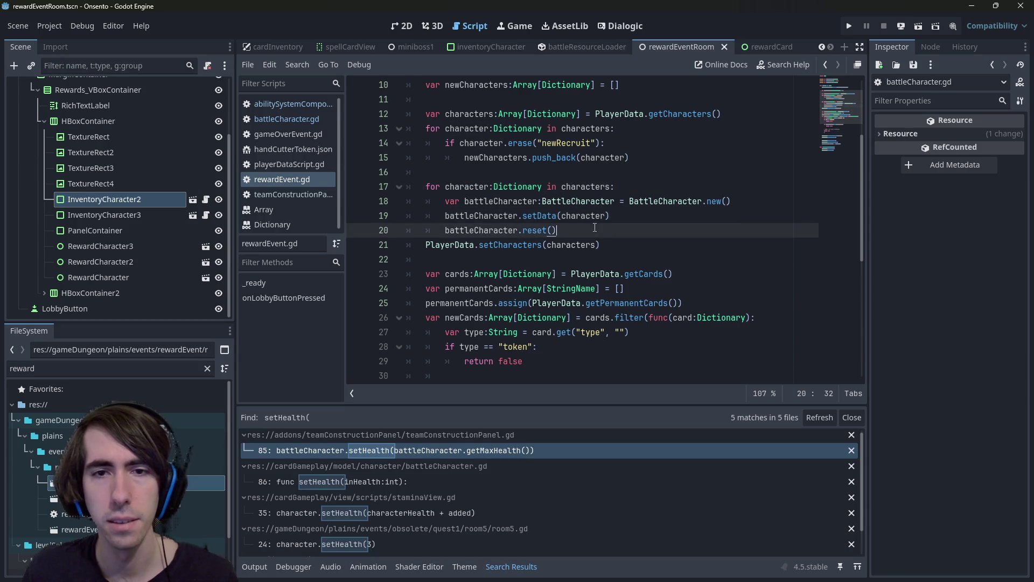
pyautogui.press('Return')
pyautogui.write('character')
pyautogui.press('Home')
pyautogui.write('battleCharacter.data')
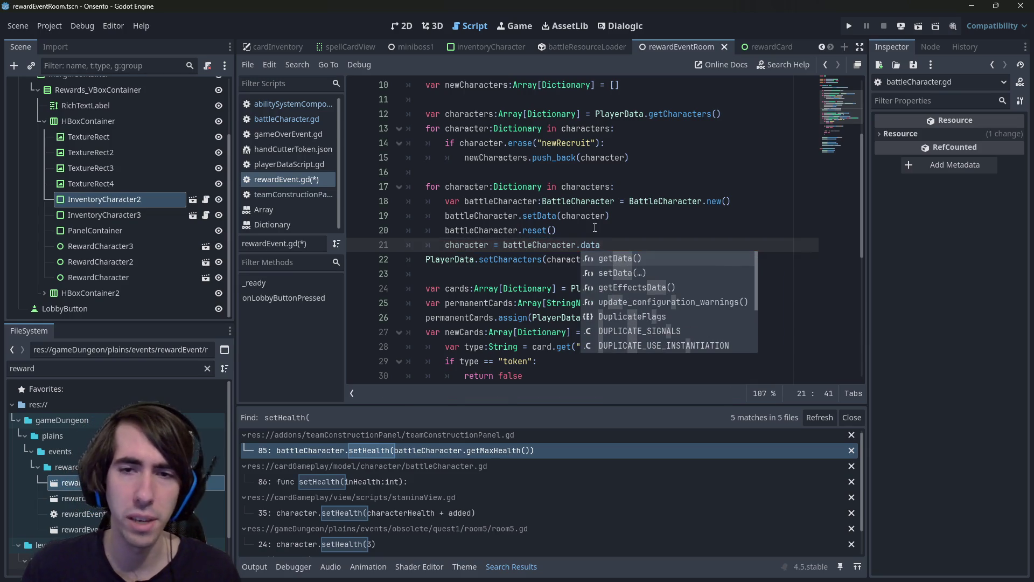
pyautogui.press('Return')
pyautogui.keyDown('ctrl'); pyautogui.click(583, 246); pyautogui.keyUp('ctrl')
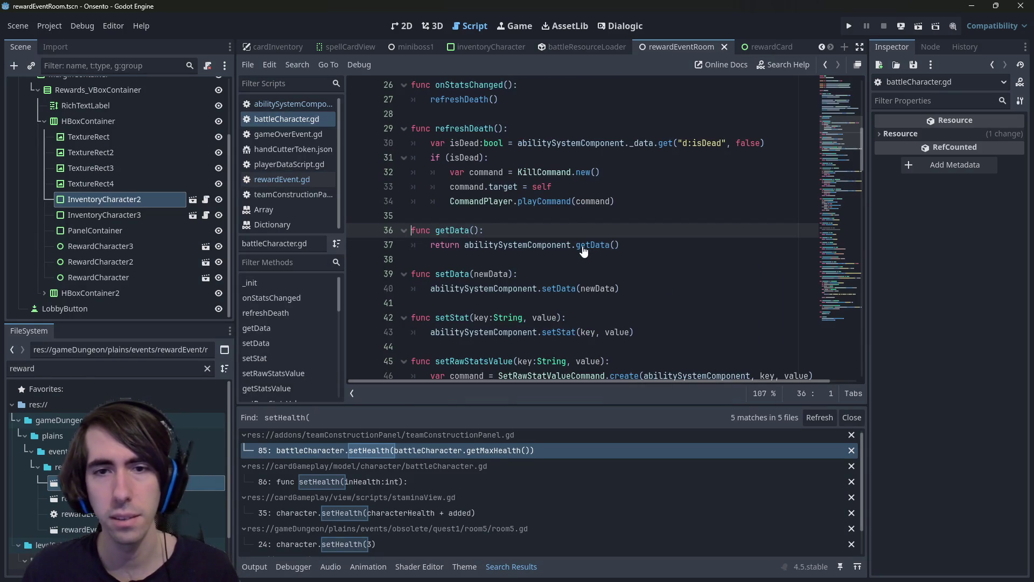
pyautogui.keyDown('ctrl'); pyautogui.click(587, 245); pyautogui.keyUp('ctrl')
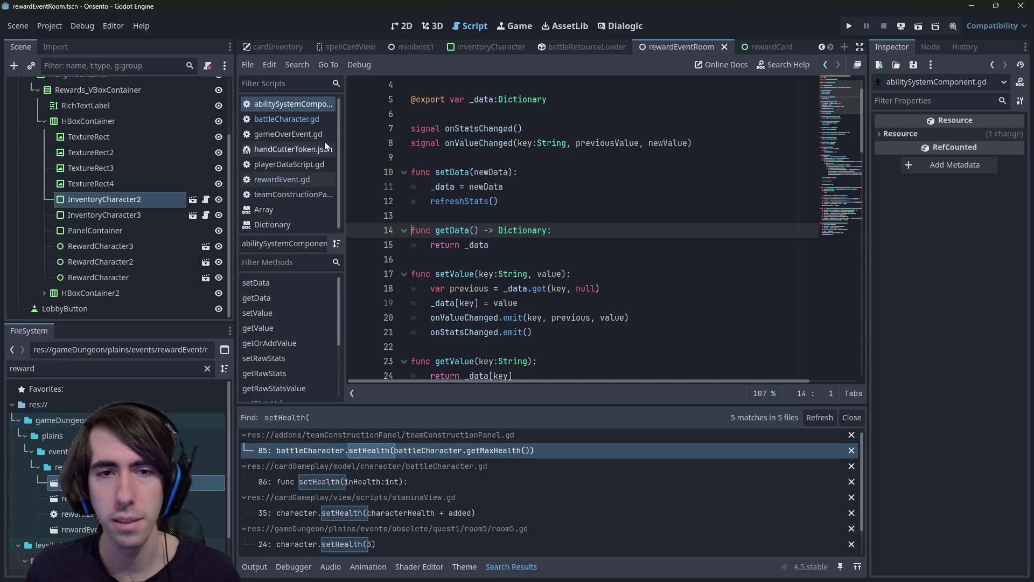
pyautogui.hotkey('alt', 'Left')
pyautogui.hotkey('alt', 'Left')
pyautogui.hotkey('alt', 'Left')
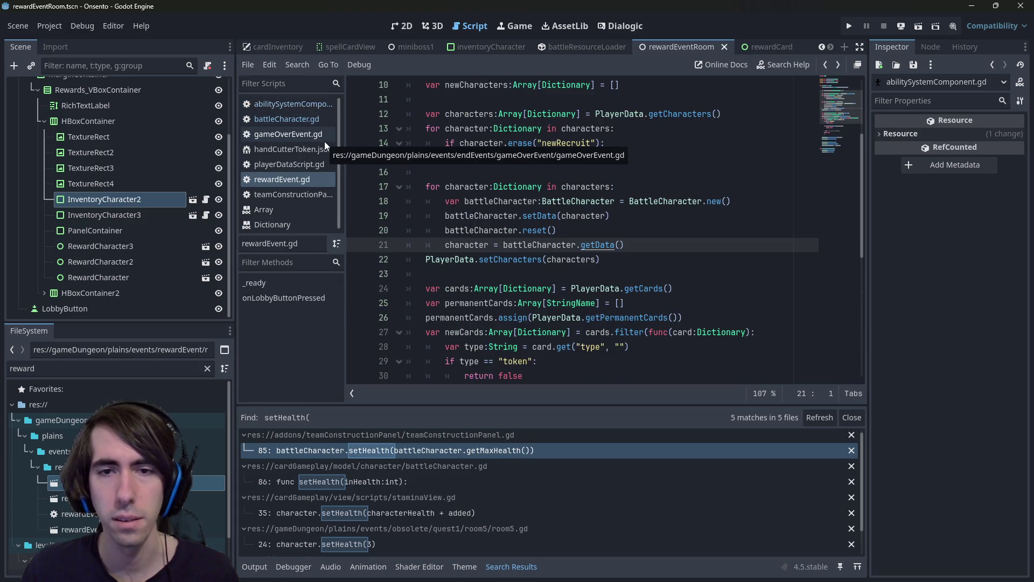
# - Finish the comment as 'reset health, remove statuses, etc' and save rewardEvent.gd
pyautogui.click(605, 260)
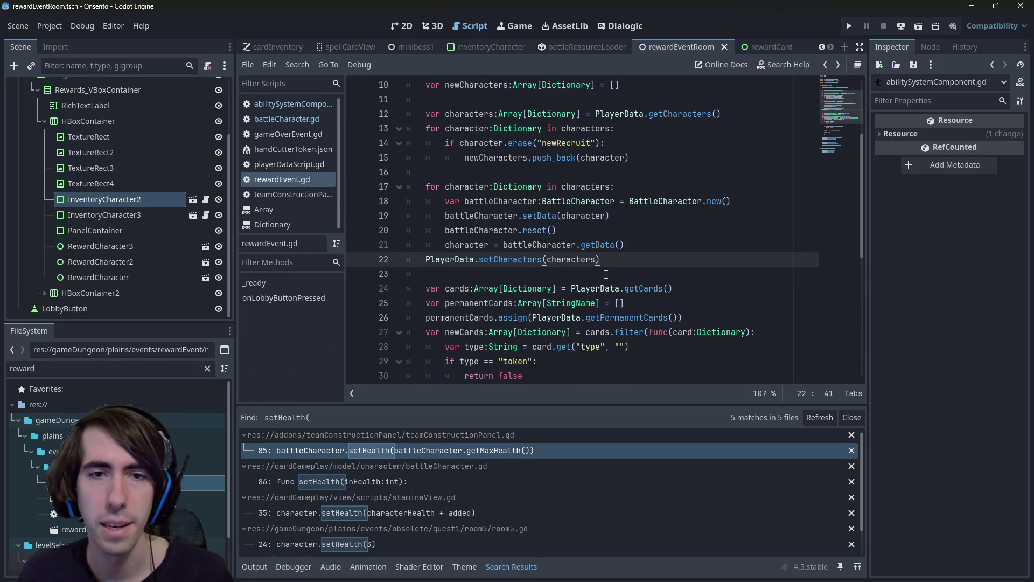
pyautogui.click(670, 244)
pyautogui.press('Return')
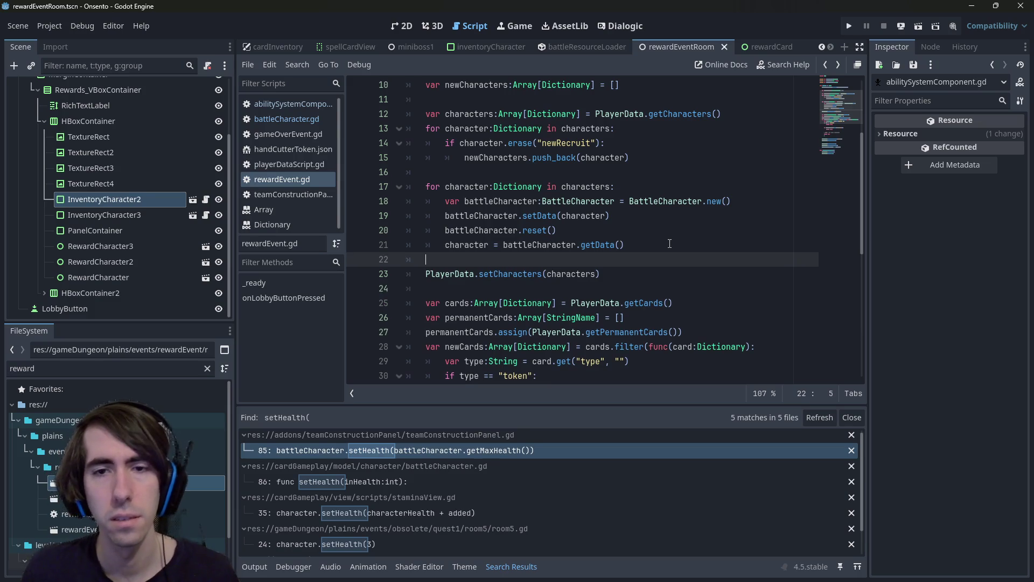
pyautogui.click(589, 171)
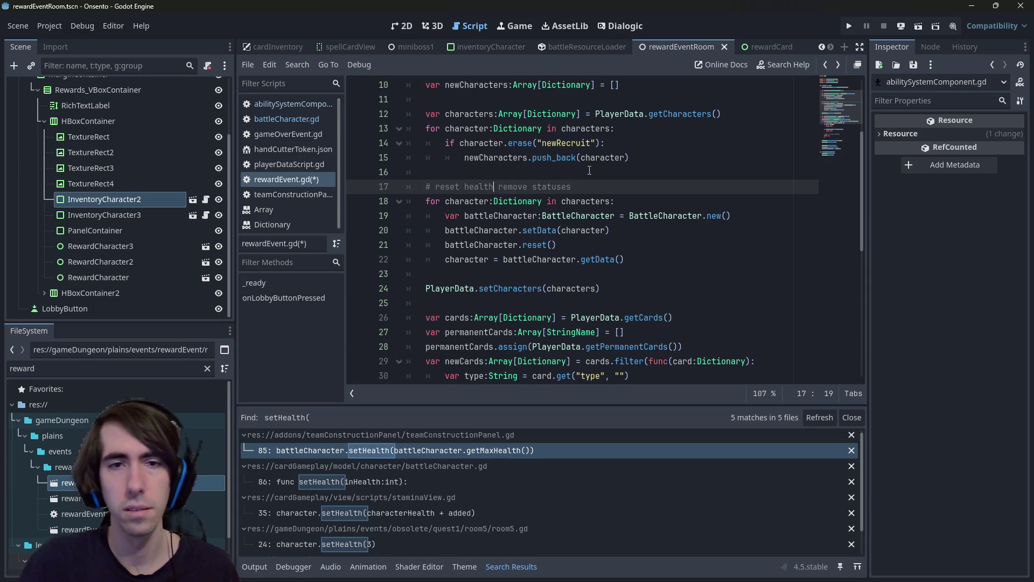
pyautogui.press('End')
pyautogui.hotkey('ctrl', 's')
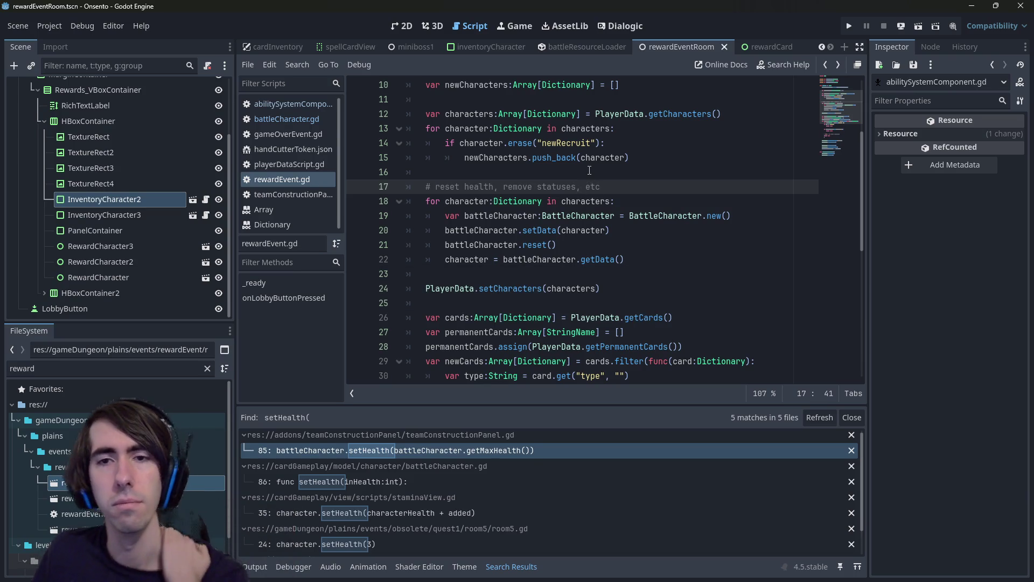
pyautogui.doubleClick(501, 216)
pyautogui.scroll(3, 524, 220)
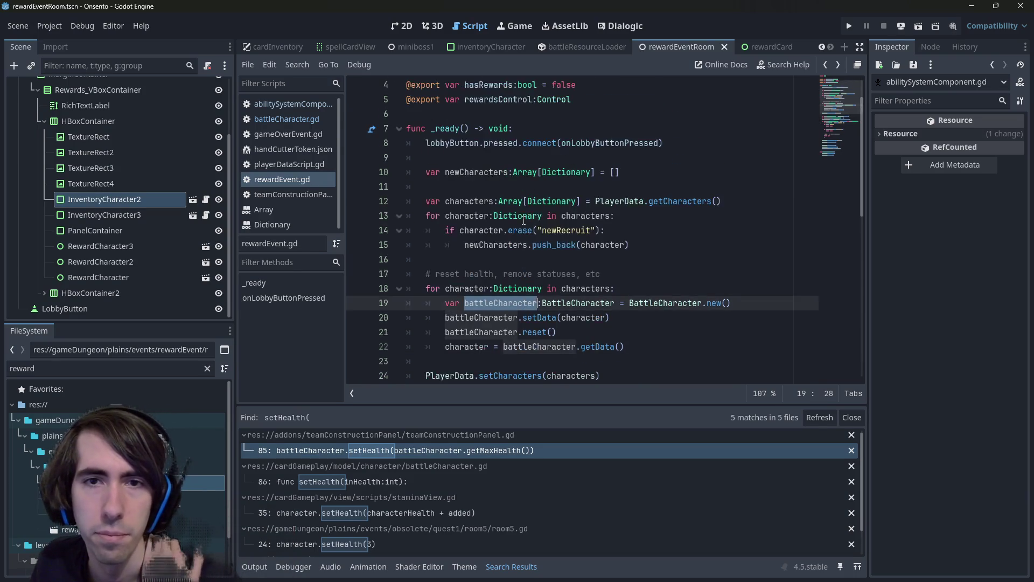
pyautogui.scroll(-4, 524, 220)
pyautogui.scroll(-2, 523, 219)
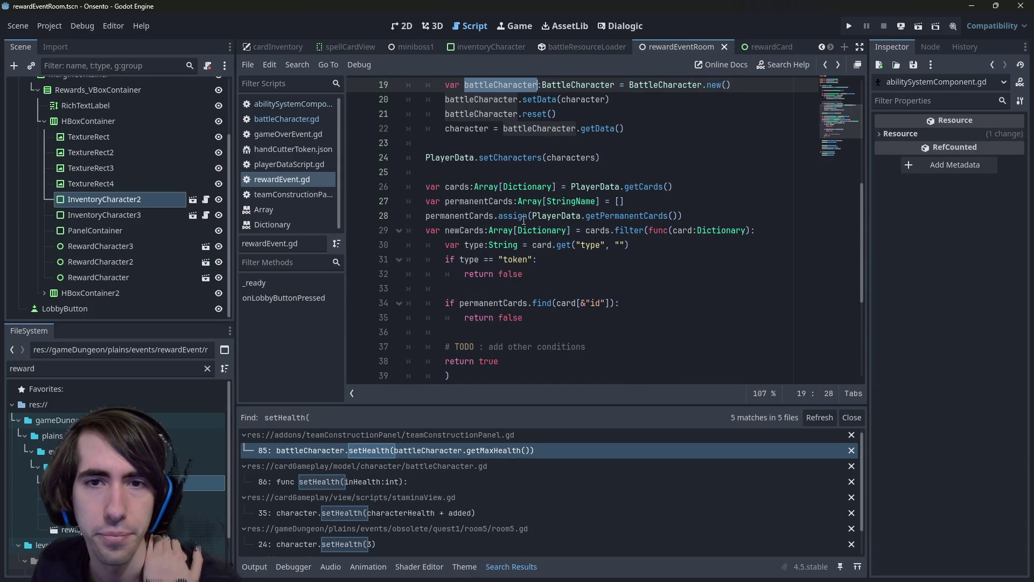
pyautogui.scroll(-3, 523, 220)
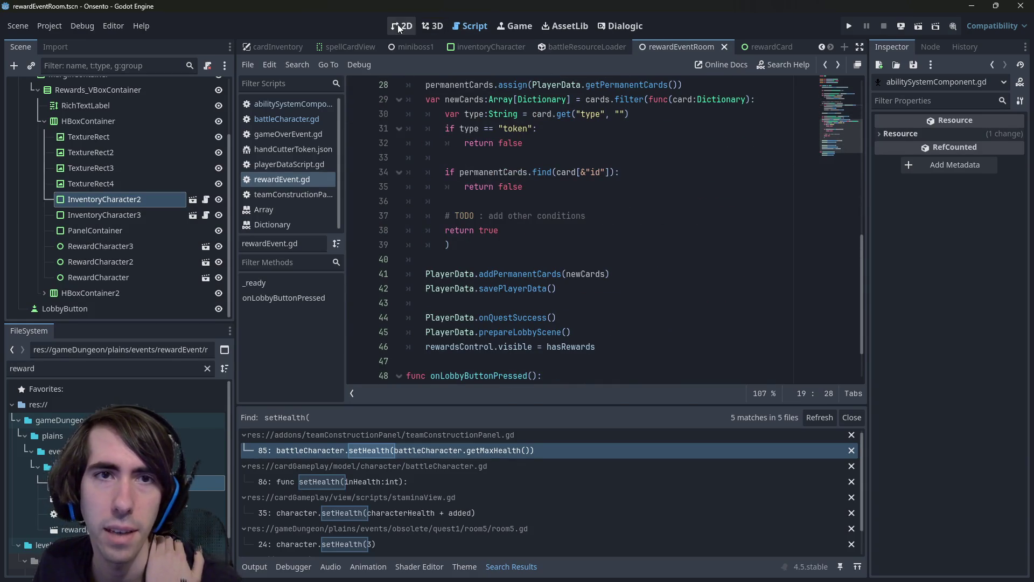
# - In the 2D editor, delete the four sword images TextureRect1-4
pyautogui.click(401, 26)
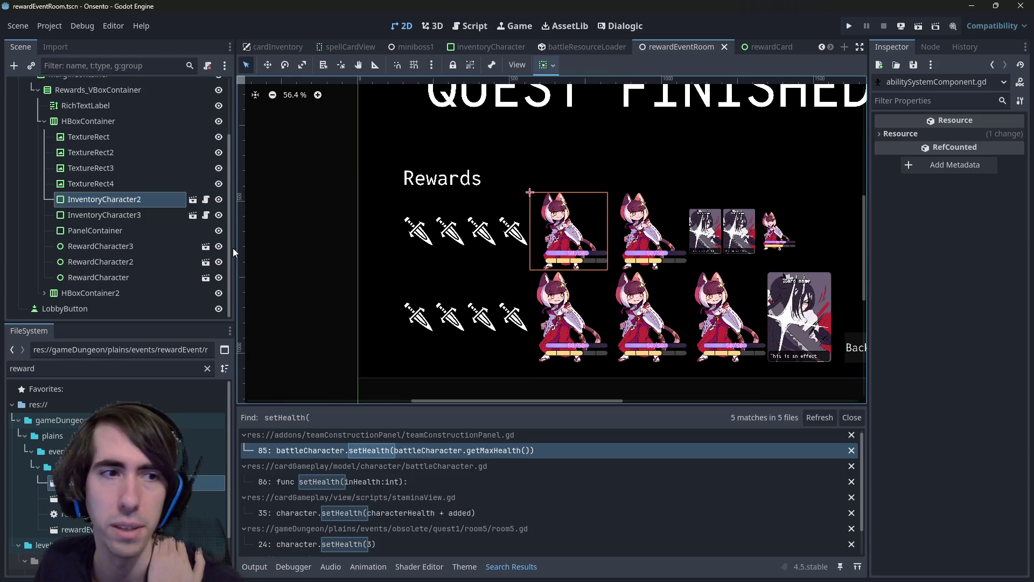
pyautogui.click(115, 137)
pyautogui.keyDown('shift'); pyautogui.click(122, 184); pyautogui.keyUp('shift')
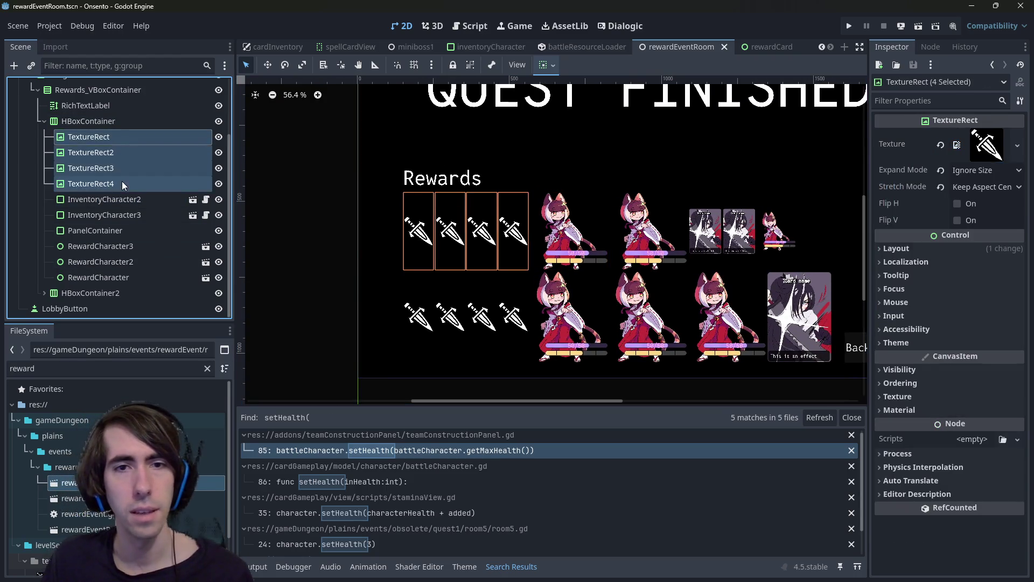
pyautogui.press('Delete')
pyautogui.press('Return')
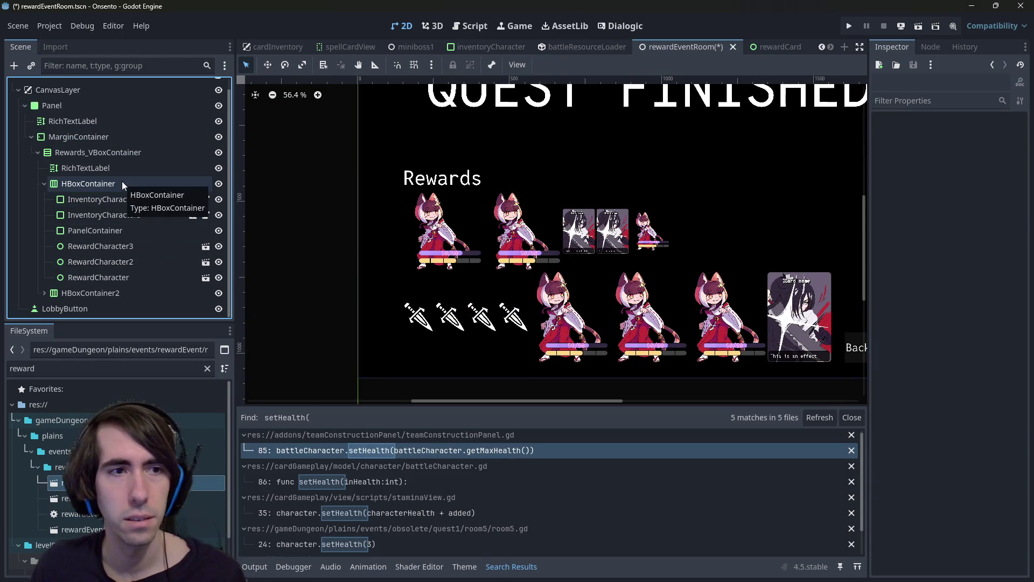
# - Remove InventoryCharacter3 and InventoryCharacter2 from the rewards row
pyautogui.click(101, 247)
pyautogui.click(100, 263)
pyautogui.click(101, 277)
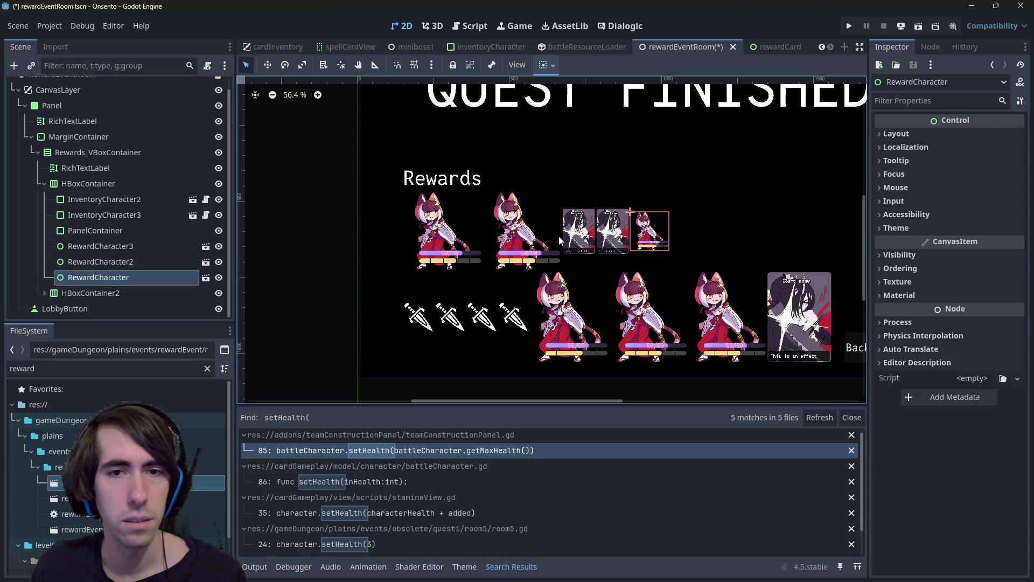
pyautogui.click(516, 230)
pyautogui.press('Delete')
pyautogui.press('Return')
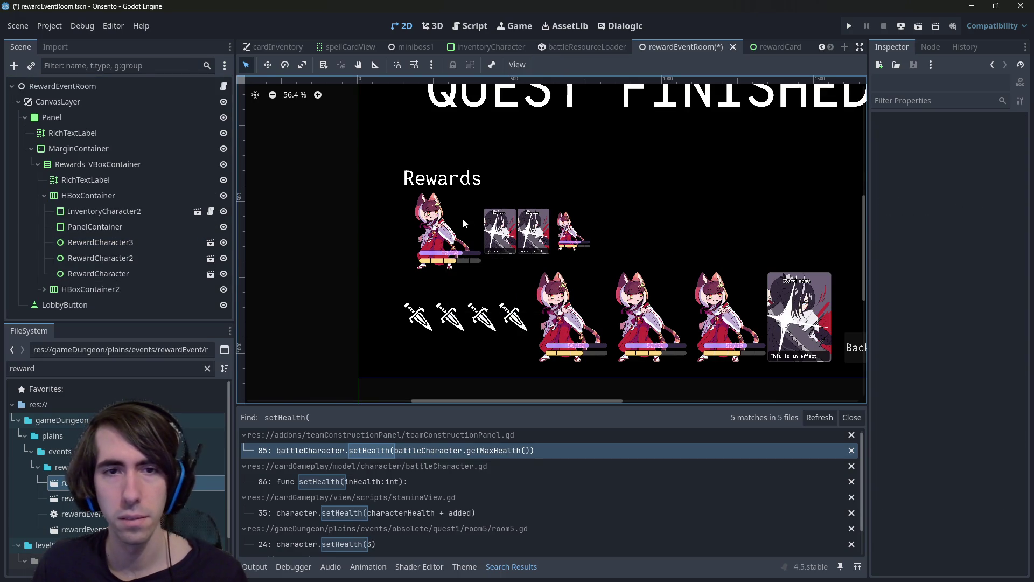
pyautogui.press('Delete')
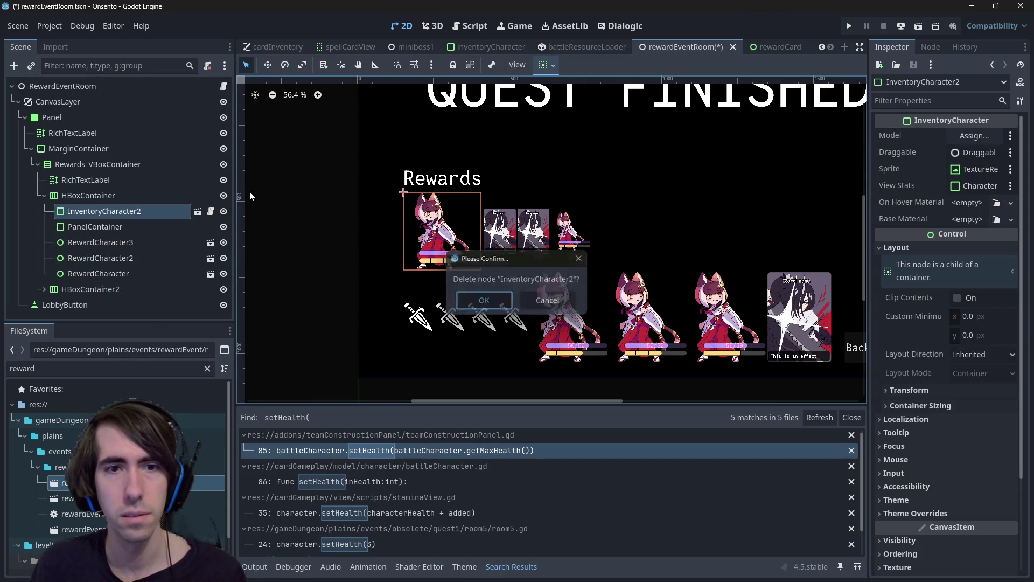
pyautogui.press('Return')
# - Duplicate the HBoxContainer rewards row with Ctrl+D
pyautogui.click(86, 197)
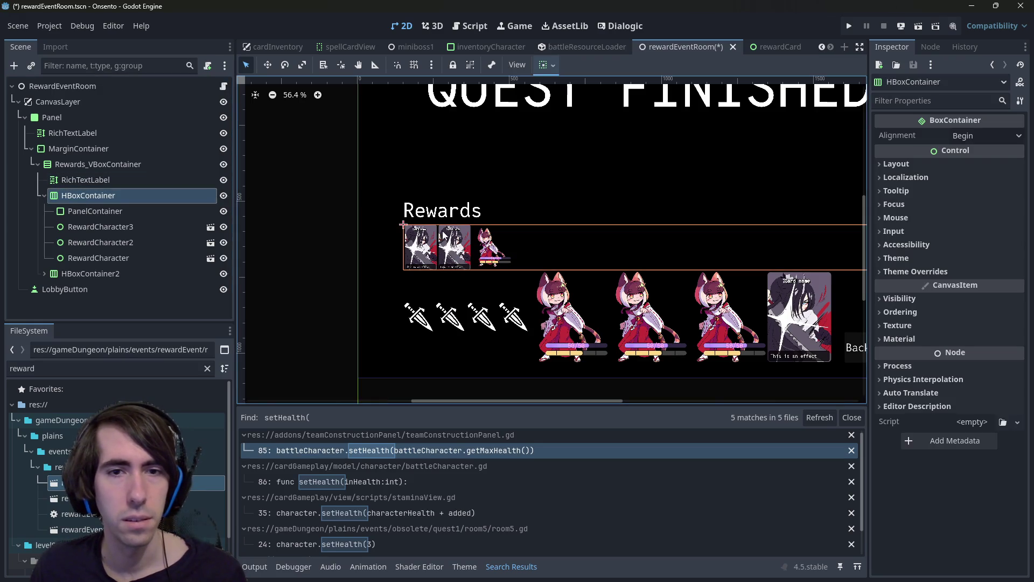
pyautogui.click(97, 258)
pyautogui.click(85, 195)
pyautogui.hotkey('ctrl', 'd')
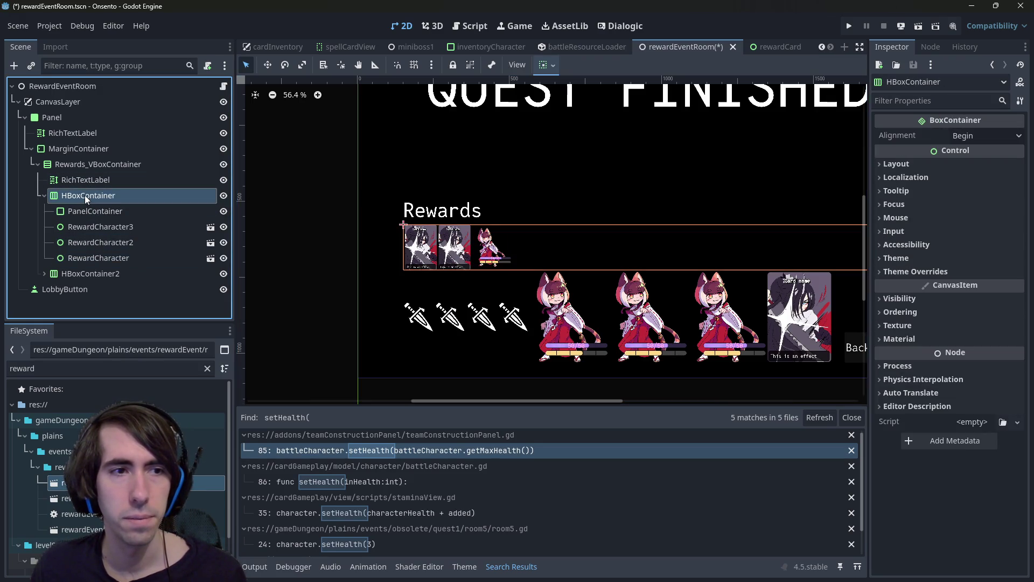
pyautogui.scroll(-2, 108, 247)
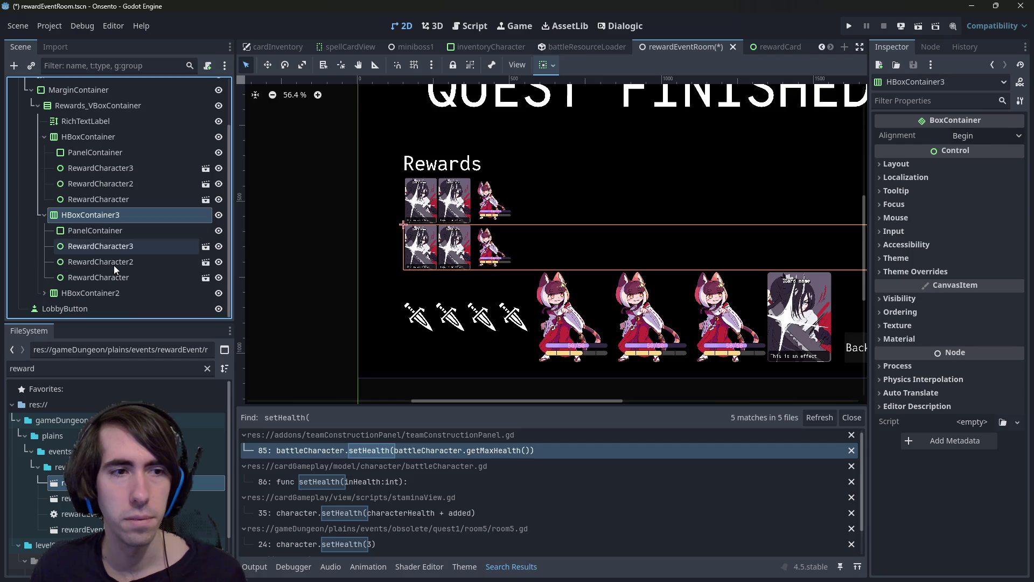
# - Delete HBoxContainer2, restore it with undo, and check a sword image's layout properties
pyautogui.click(108, 292)
pyautogui.press('Delete')
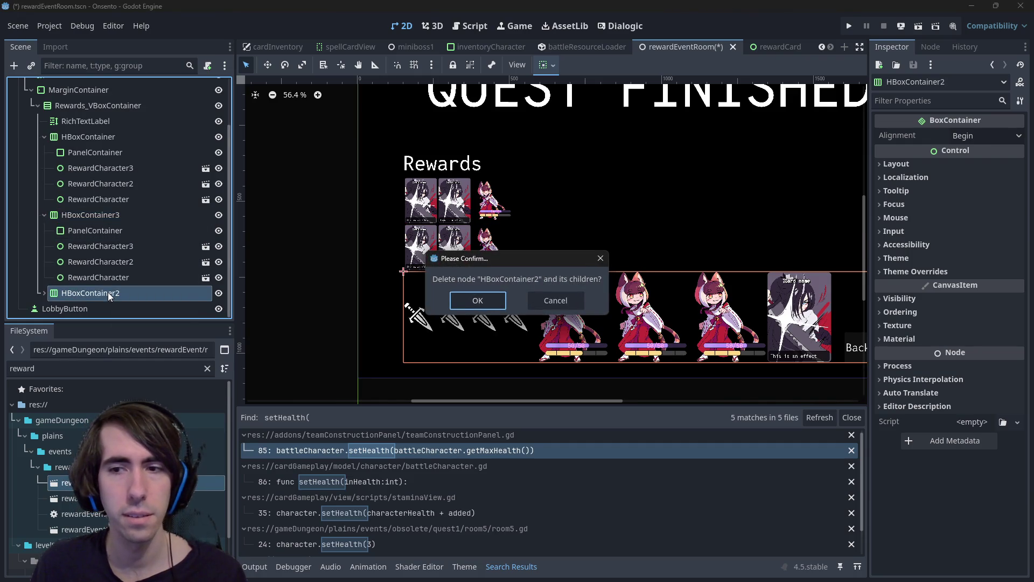
pyautogui.press('Return')
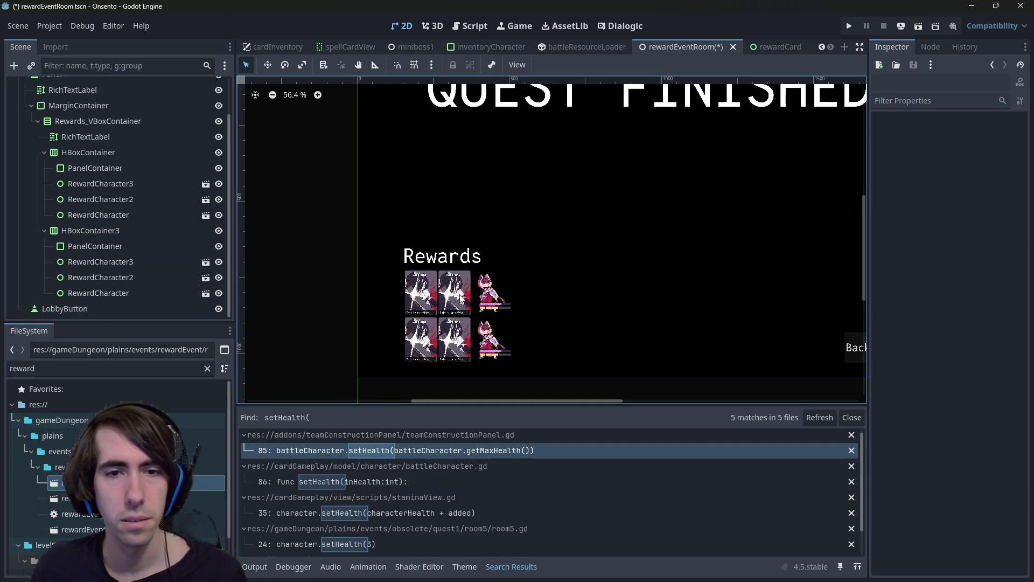
pyautogui.hotkey('ctrl', 'z')
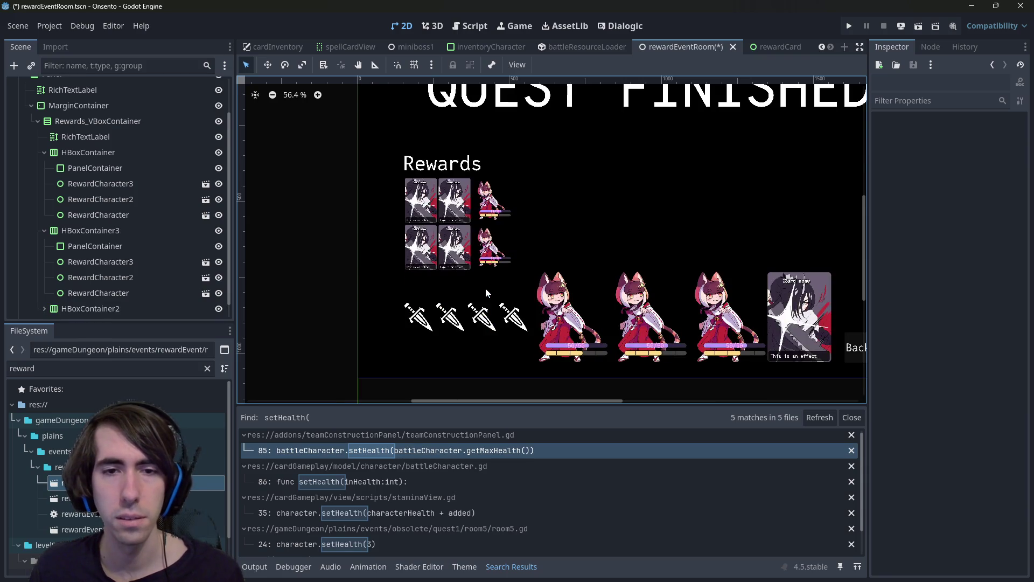
pyautogui.hotkey('ctrl', 'shift', 'z')
pyautogui.hotkey('ctrl', 'z')
pyautogui.click(462, 321)
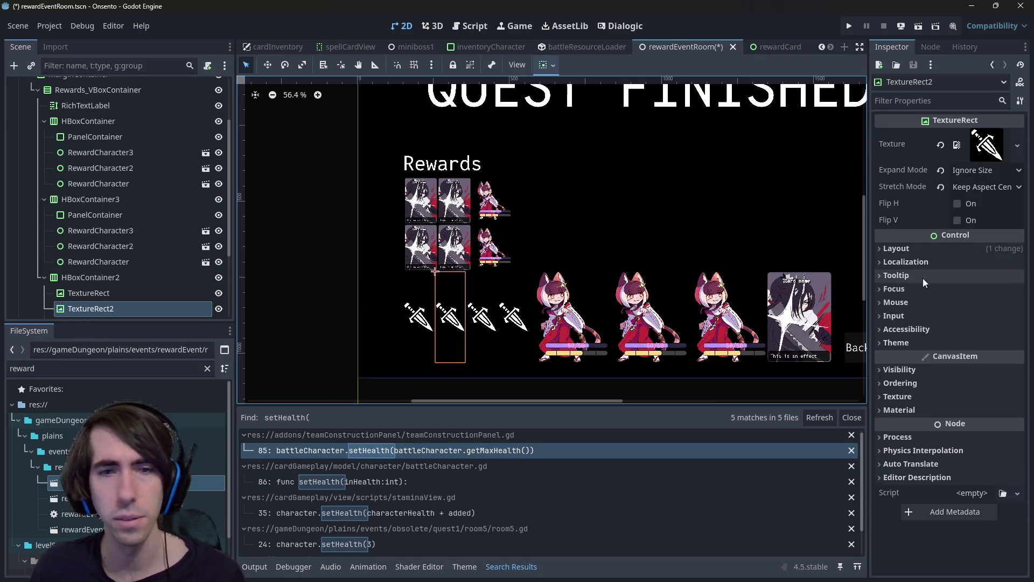
pyautogui.click(912, 248)
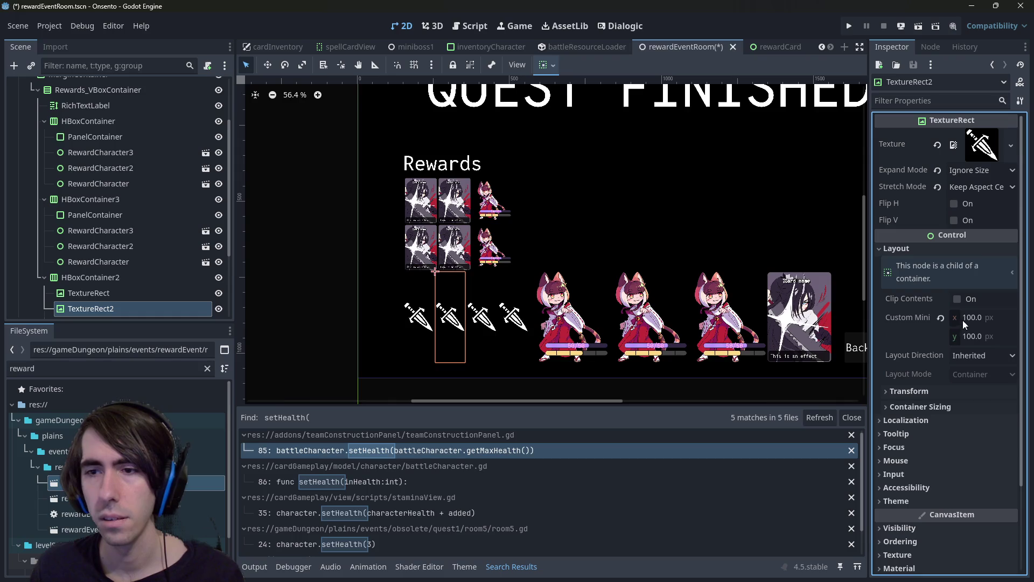
# - Delete RewardCharacter2 and RewardCharacter3 from the first row, keeping one RewardCharacter
pyautogui.click(122, 263)
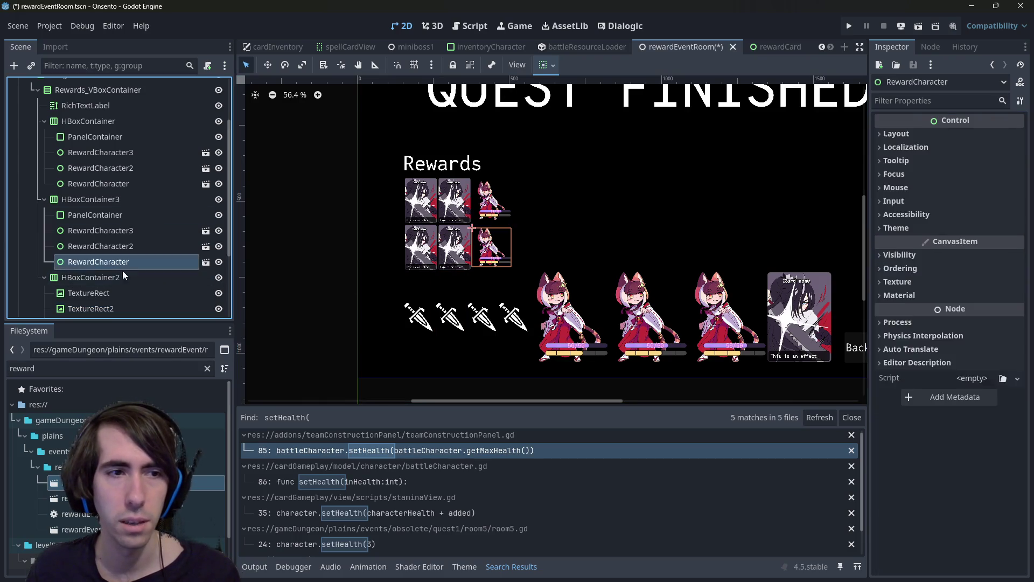
pyautogui.click(87, 277)
pyautogui.click(44, 277)
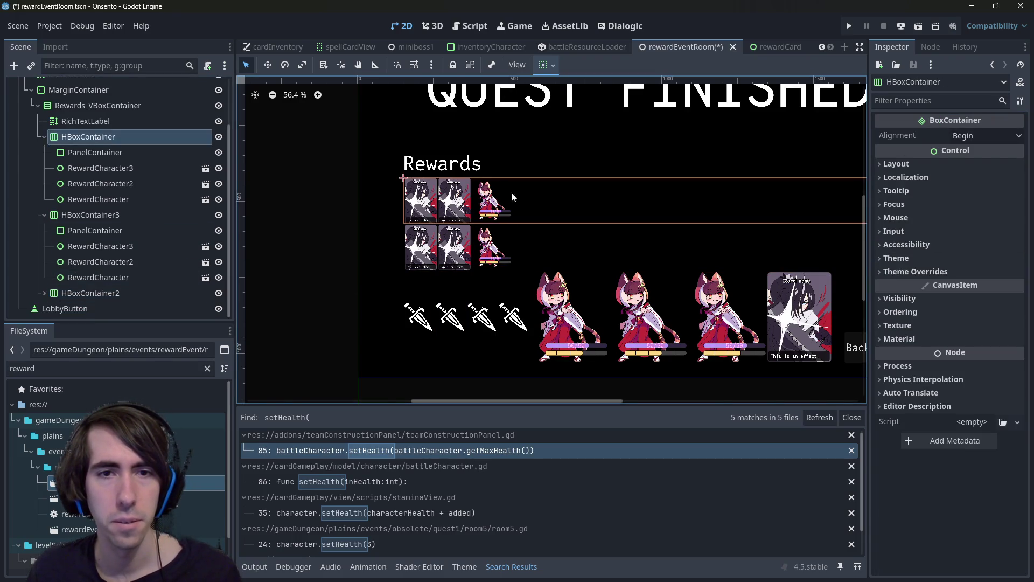
pyautogui.click(422, 201)
pyautogui.click(102, 246)
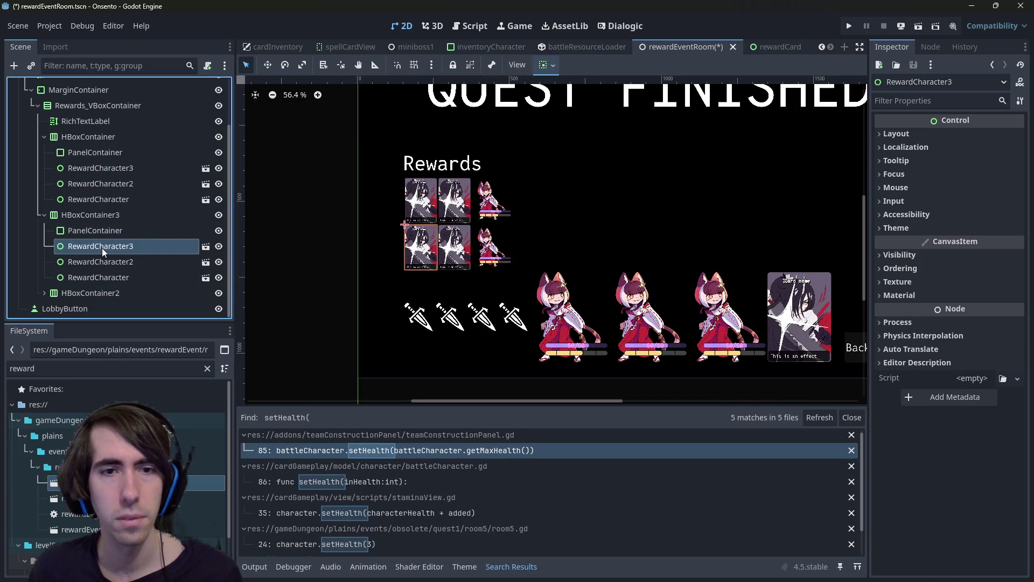
pyautogui.press('Delete')
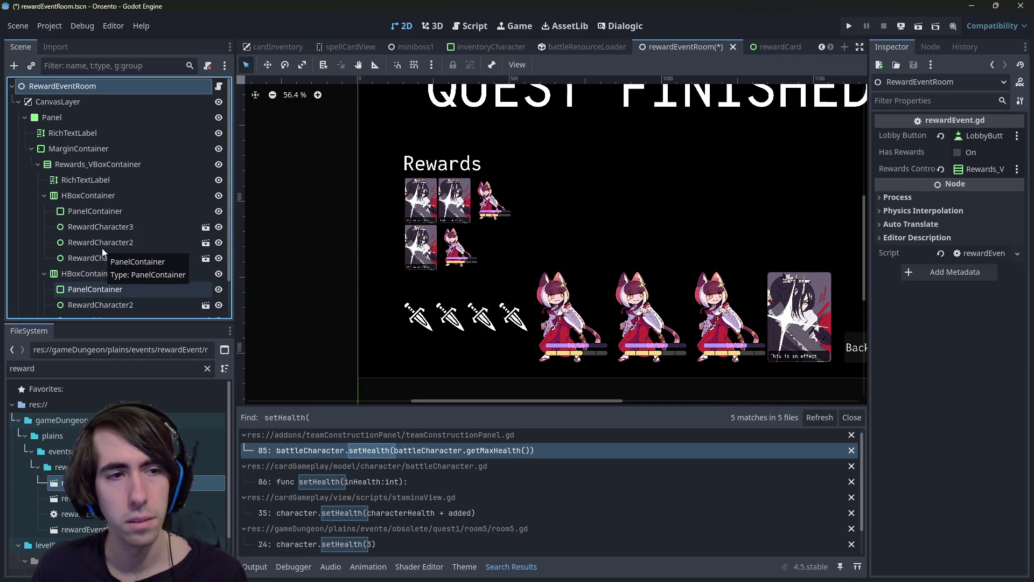
pyautogui.click(108, 239)
pyautogui.hotkey('ctrl', 'z')
pyautogui.keyDown('ctrl'); pyautogui.click(114, 227); pyautogui.keyUp('ctrl')
pyautogui.press('Delete')
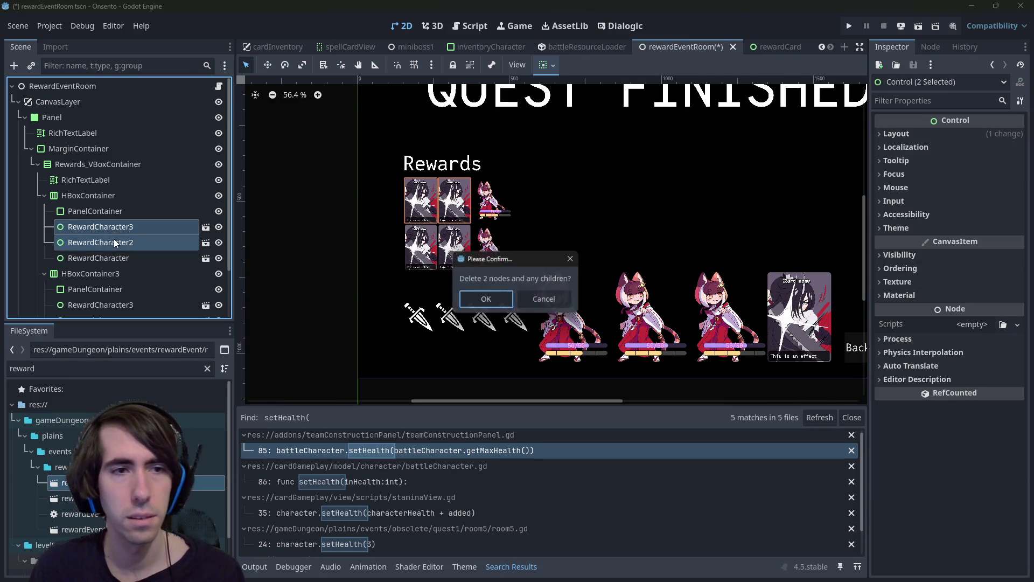
pyautogui.press('Return')
# - Delete all three reward characters from the second row in HBoxContainer3
pyautogui.scroll(-1, 114, 259)
pyautogui.click(107, 247)
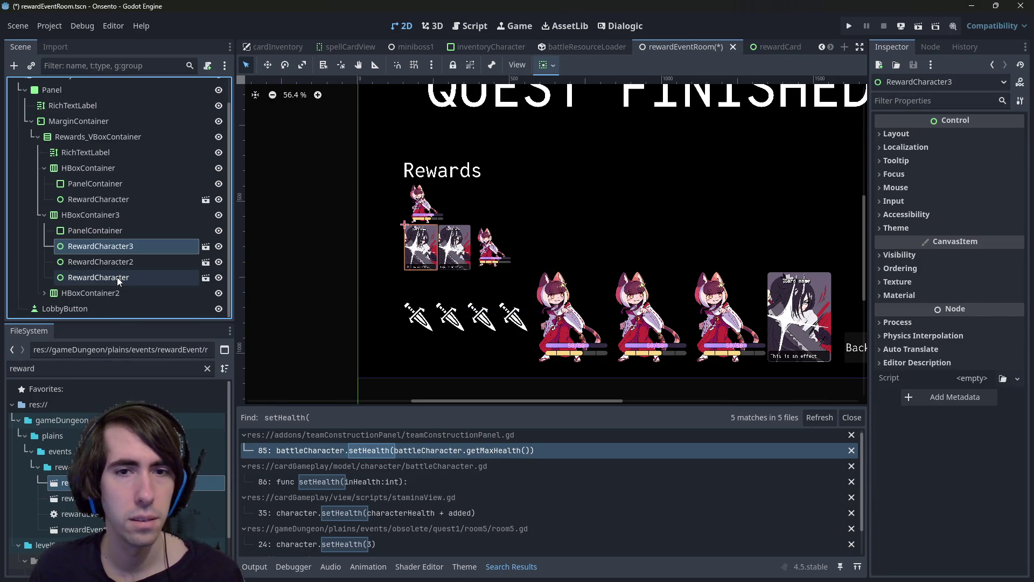
pyautogui.keyDown('shift'); pyautogui.click(118, 281); pyautogui.keyUp('shift')
pyautogui.press('Delete')
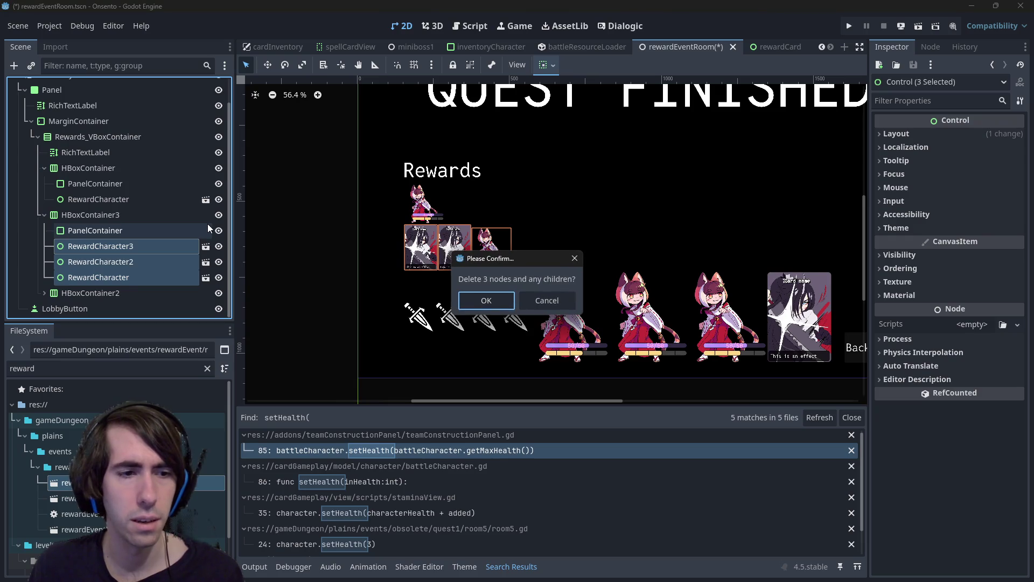
pyautogui.press('Return')
# - Add the reward card scene to the second row and make three more copies
pyautogui.moveTo(135, 483)
pyautogui.mouseDown()
pyautogui.moveTo(199, 224)
pyautogui.moveTo(205, 262)
pyautogui.moveTo(114, 259)
pyautogui.mouseUp()
pyautogui.hotkey('ctrl', 'd')
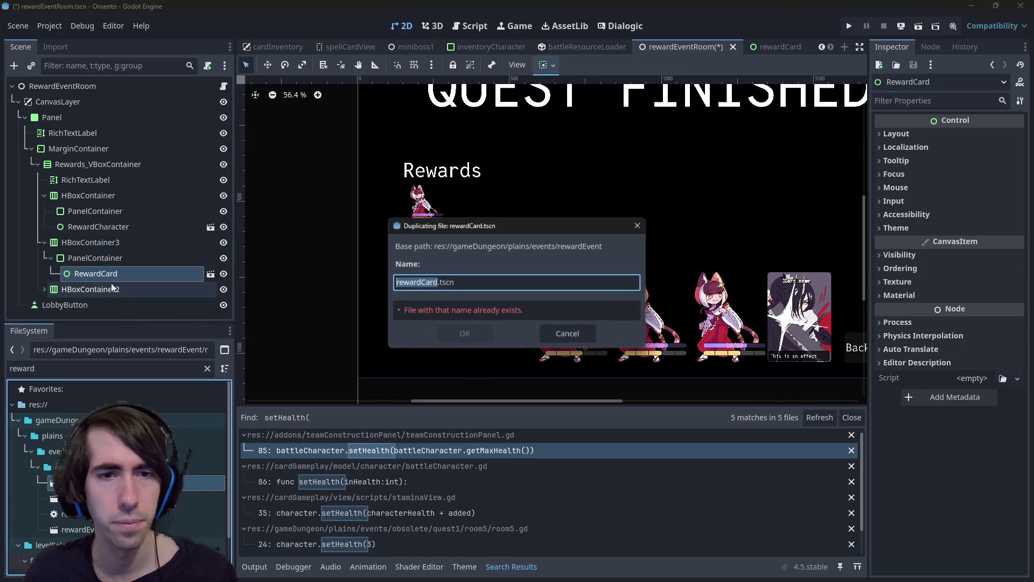
pyautogui.click(637, 225)
pyautogui.click(124, 272)
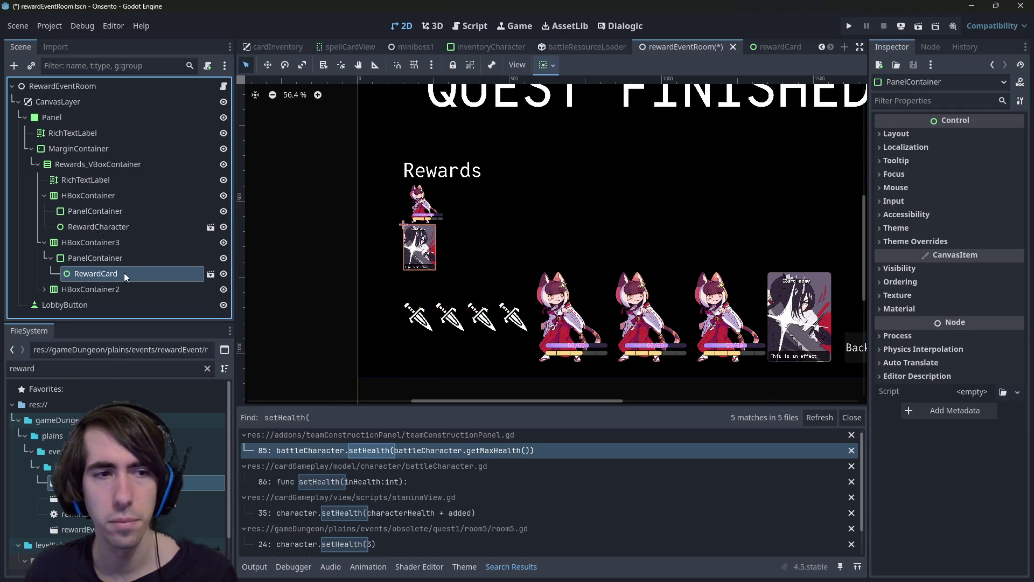
pyautogui.hotkey('ctrl', 'd')
pyautogui.hotkey('ctrl', 'd')
pyautogui.hotkey('ctrl', 'd')
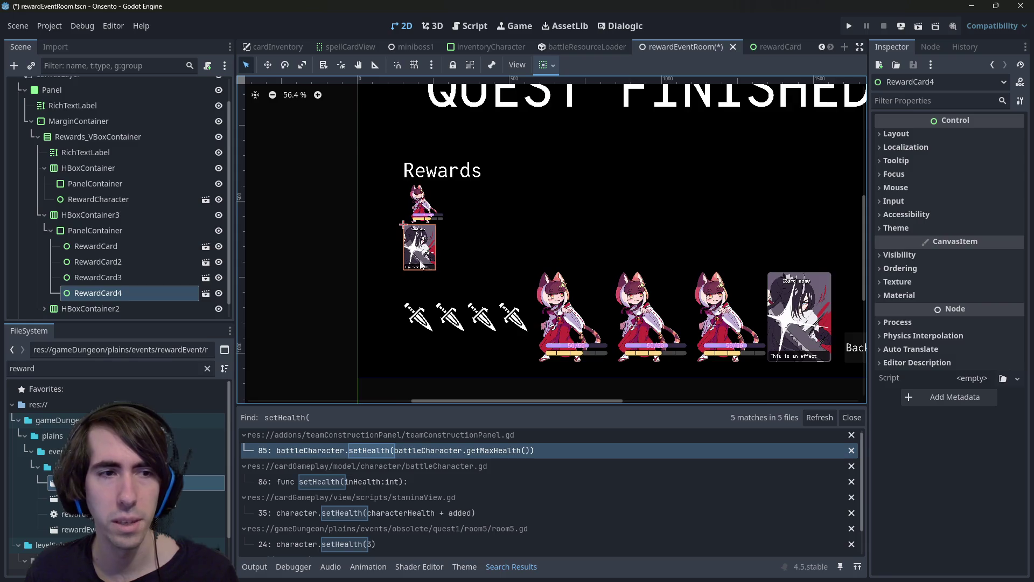
pyautogui.scroll(4, 421, 263)
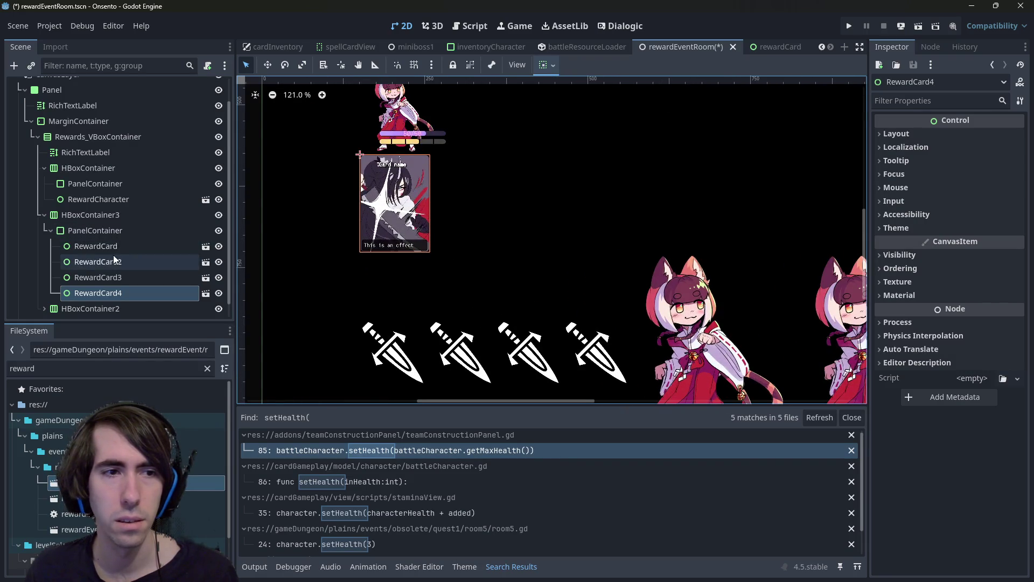
# - Open the RewardCard scene for editing and inspect its layout properties
pyautogui.click(195, 248)
pyautogui.click(95, 231)
pyautogui.click(110, 247)
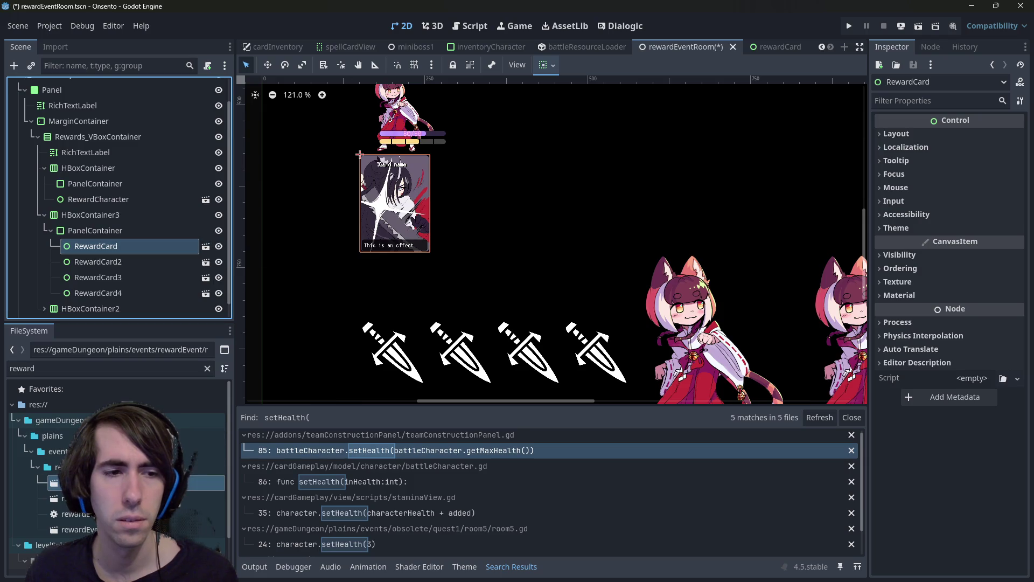
pyautogui.click(205, 246)
pyautogui.click(910, 133)
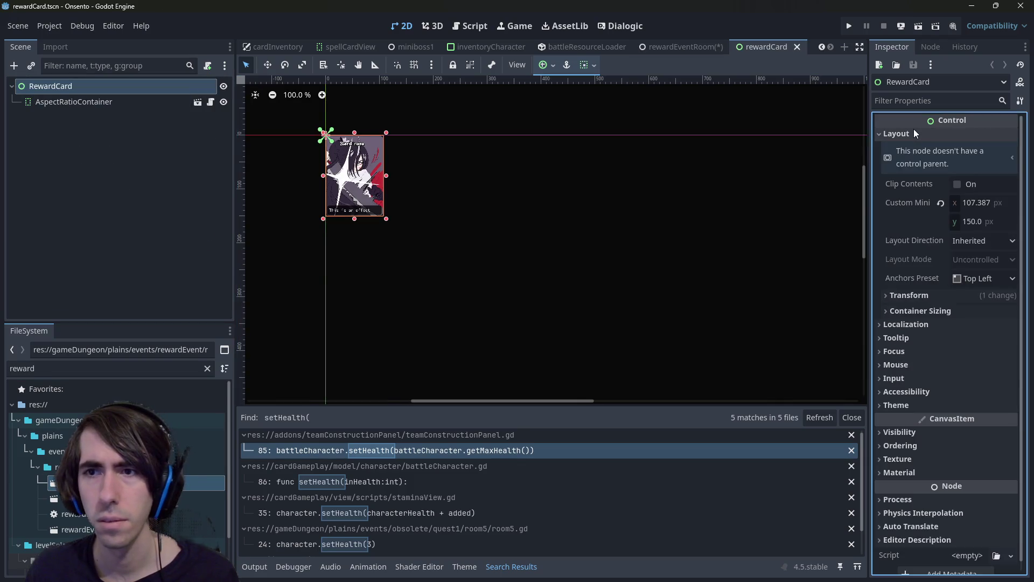
pyautogui.moveTo(567, 192)
pyautogui.mouseDown()
pyautogui.moveTo(609, 246)
pyautogui.moveTo(642, 263)
pyautogui.mouseUp()
pyautogui.click(146, 103)
pyautogui.click(128, 86)
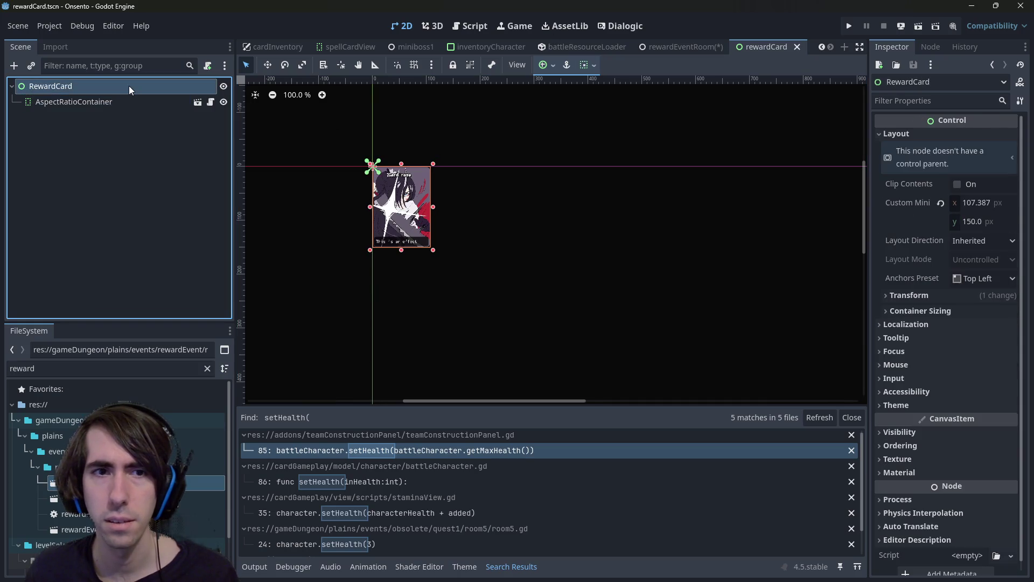
# - Try the Full Rect anchor preset, undo it, save, and return to rewardEventRoom
pyautogui.click(541, 65)
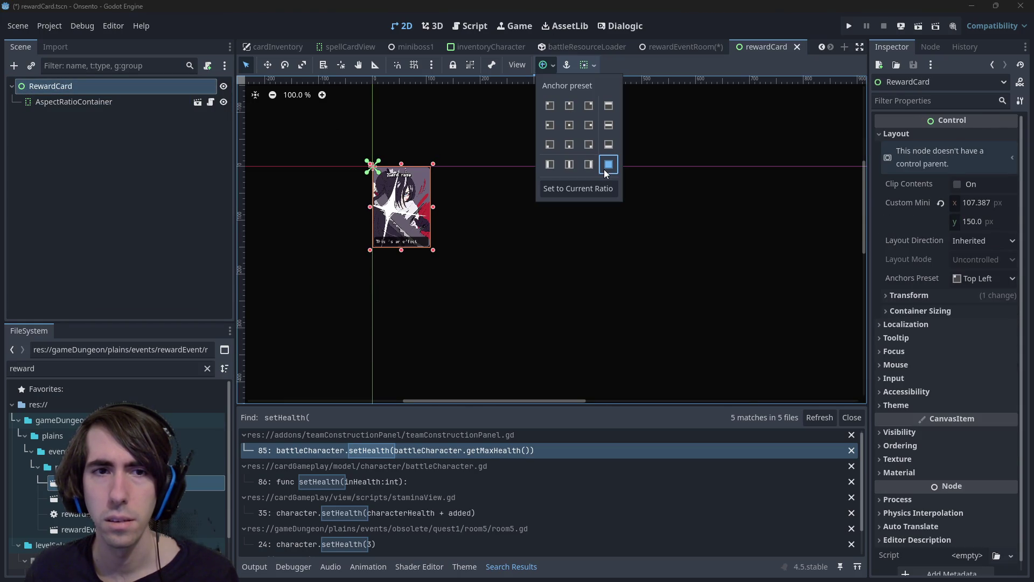
pyautogui.click(603, 169)
pyautogui.hotkey('ctrl', 'z')
pyautogui.hotkey('ctrl', 's')
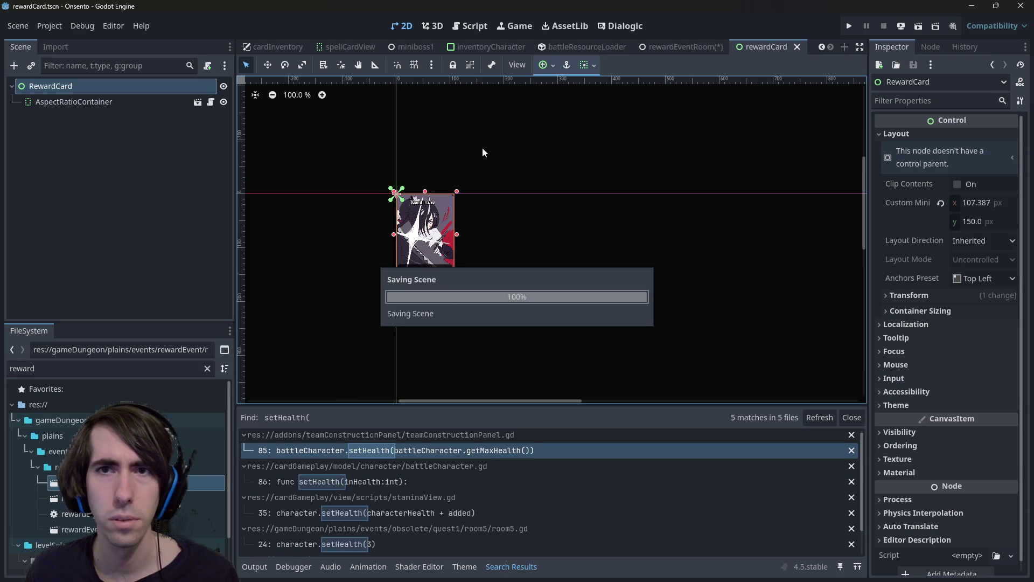
pyautogui.click(681, 47)
pyautogui.scroll(-4, 480, 273)
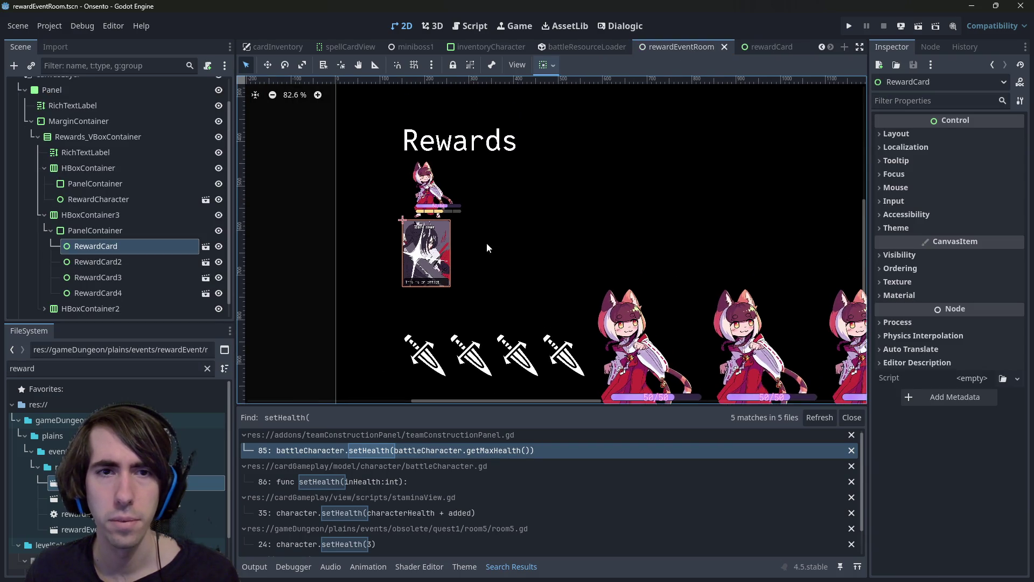
# - Add two more rewardCharacter.tscn instances and a reward card to the first row
pyautogui.click(417, 207)
pyautogui.moveTo(59, 498)
pyautogui.mouseDown()
pyautogui.moveTo(132, 222)
pyautogui.moveTo(128, 183)
pyautogui.mouseUp()
pyautogui.moveTo(59, 498)
pyautogui.mouseDown()
pyautogui.moveTo(135, 511)
pyautogui.moveTo(116, 273)
pyautogui.moveTo(124, 192)
pyautogui.mouseUp()
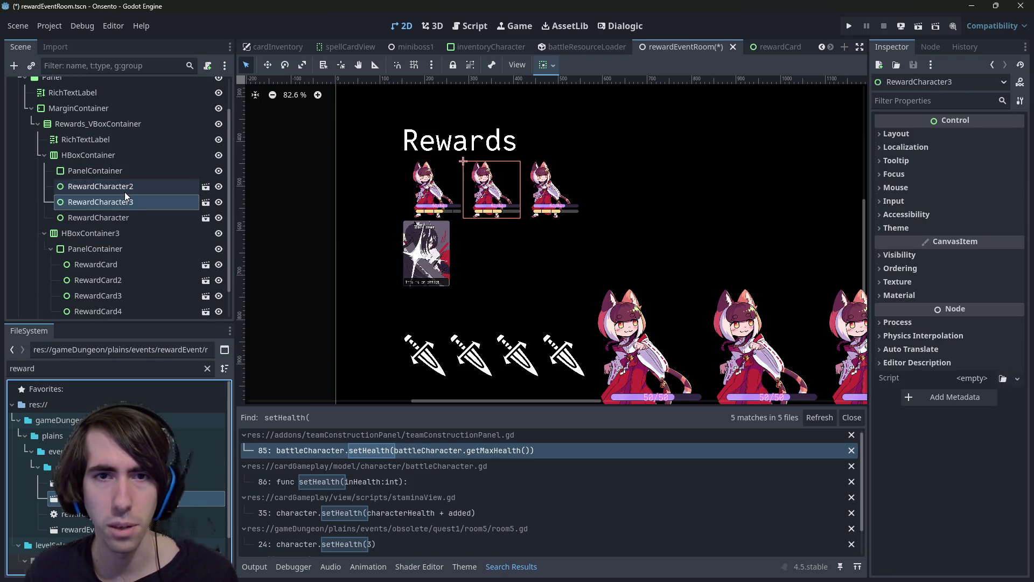
pyautogui.moveTo(171, 483)
pyautogui.mouseDown()
pyautogui.moveTo(114, 207)
pyautogui.moveTo(140, 377)
pyautogui.moveTo(99, 198)
pyautogui.mouseUp()
# - Delete the PanelContainer wrapper from the character row
pyautogui.scroll(-1, 131, 277)
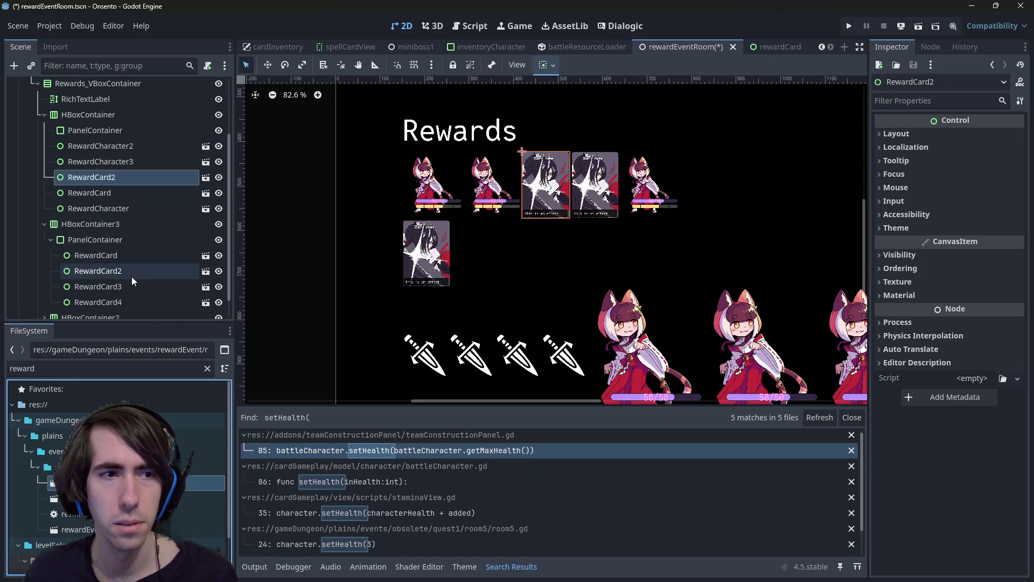
pyautogui.click(105, 240)
pyautogui.scroll(-1, 100, 234)
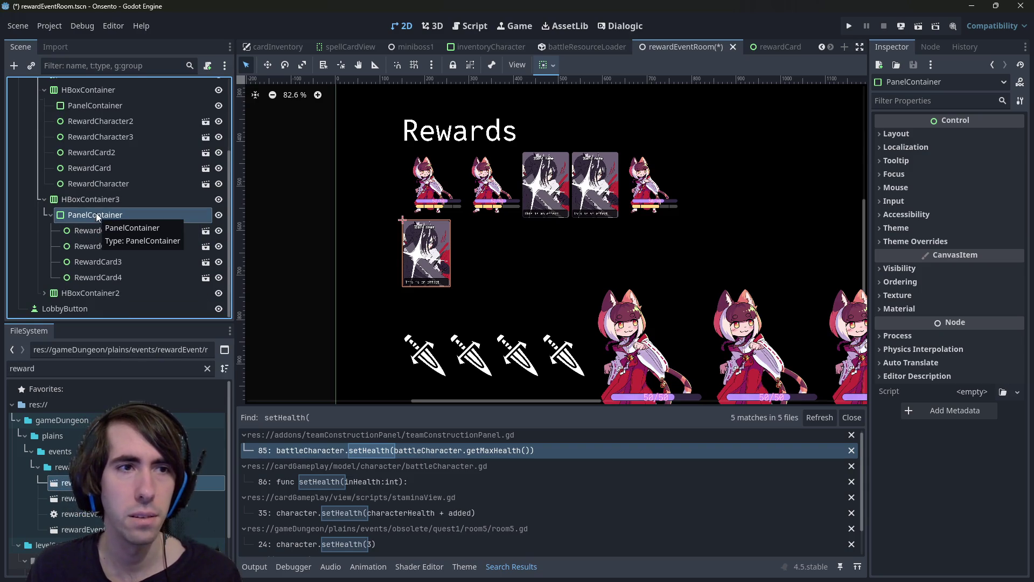
pyautogui.click(124, 105)
pyautogui.press('Delete')
pyautogui.press('Return')
# - Move RewardCard to RewardCard4 directly into HBoxContainer3 and delete the empty PanelContainer
pyautogui.click(124, 230)
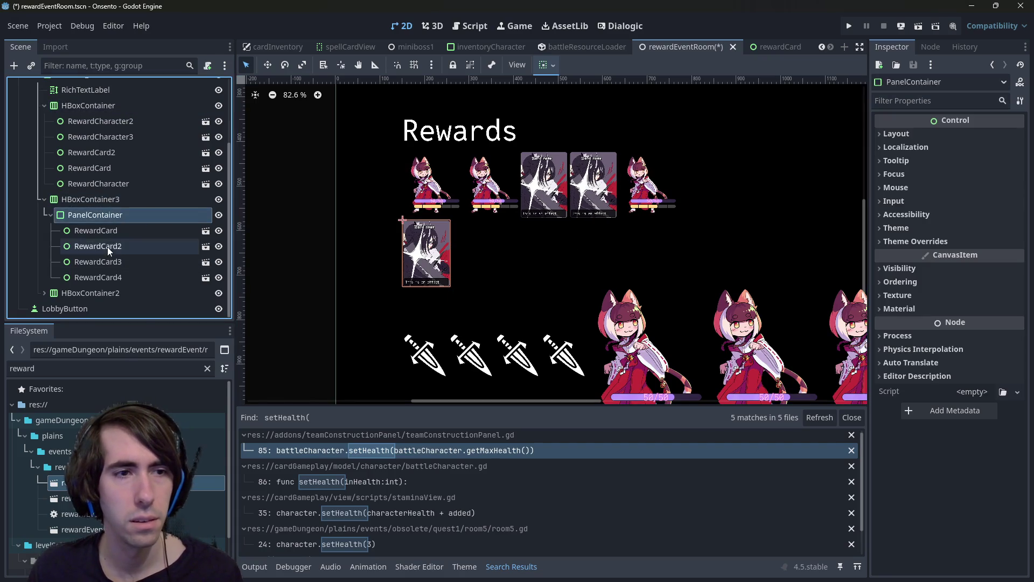
pyautogui.keyDown('shift'); pyautogui.click(109, 277); pyautogui.keyUp('shift')
pyautogui.moveTo(109, 229); pyautogui.dragTo(92, 198)
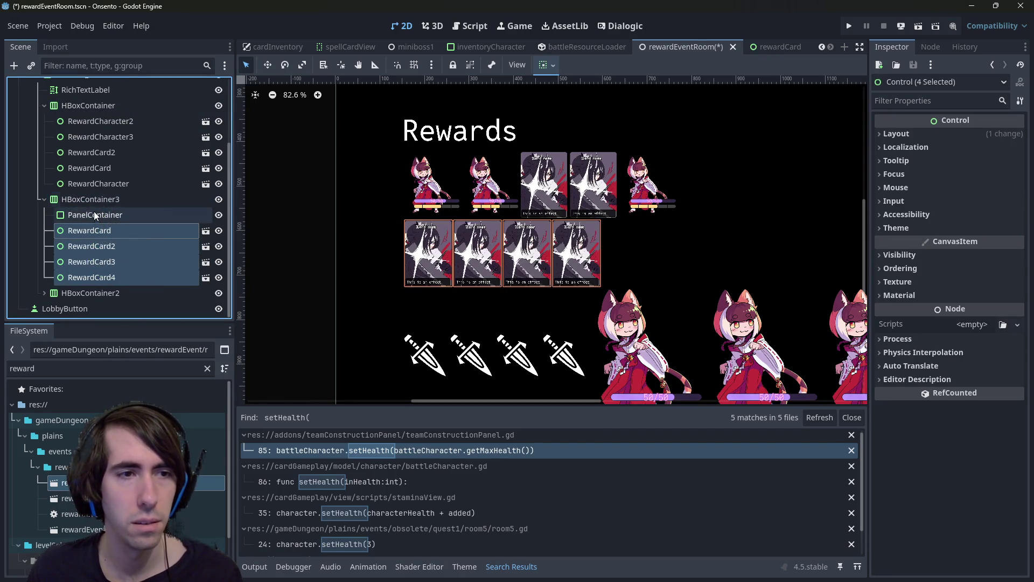
pyautogui.click(95, 215)
pyautogui.press('Delete')
pyautogui.press('Return')
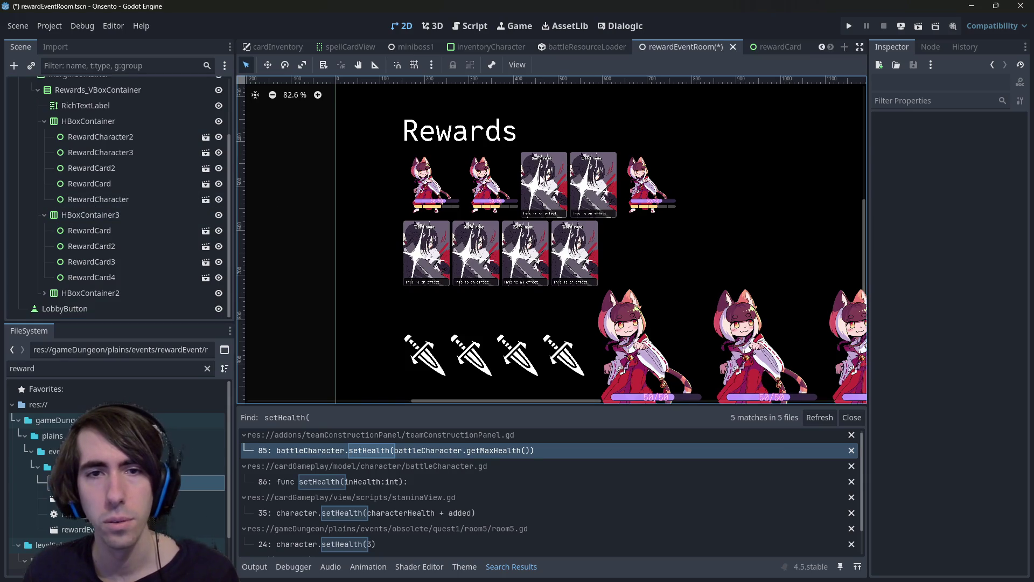
# - Delete the stray RewardCard and RewardCard2 from the character row
pyautogui.click(582, 185)
pyautogui.click(120, 171)
pyautogui.keyDown('shift'); pyautogui.click(121, 181); pyautogui.keyUp('shift')
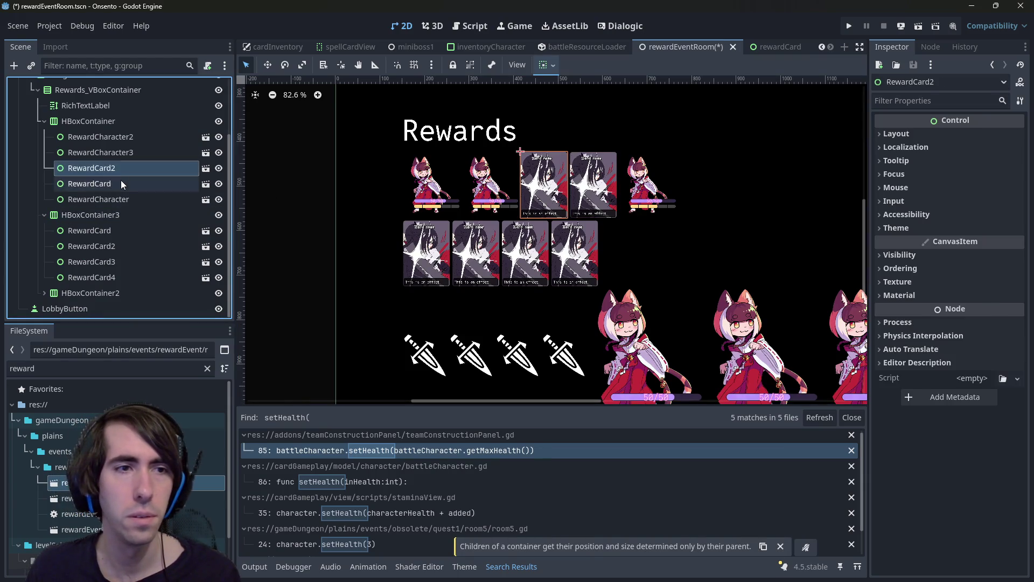
pyautogui.press('Delete')
pyautogui.press('Return')
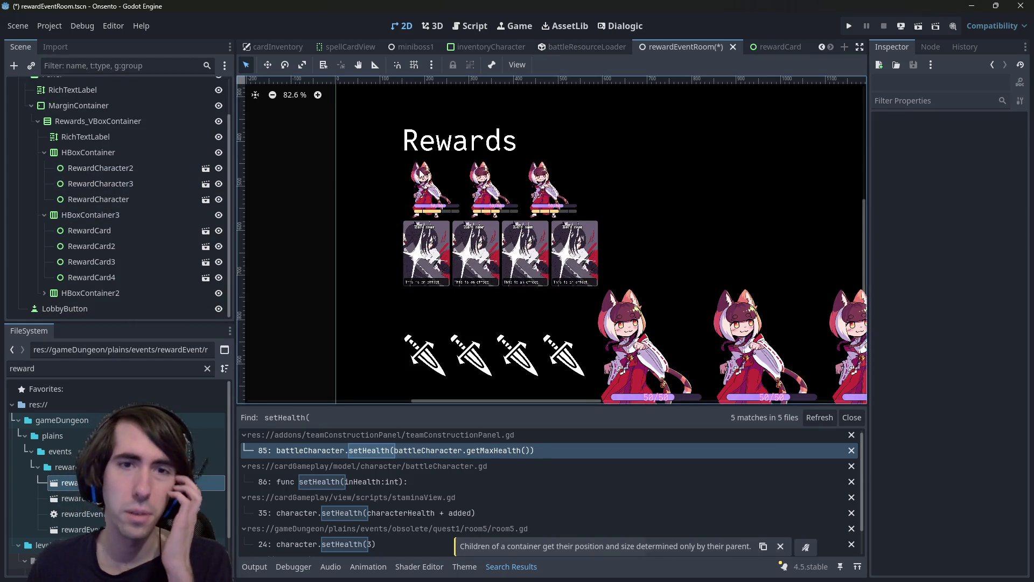
pyautogui.click(442, 159)
pyautogui.scroll(-4, 442, 159)
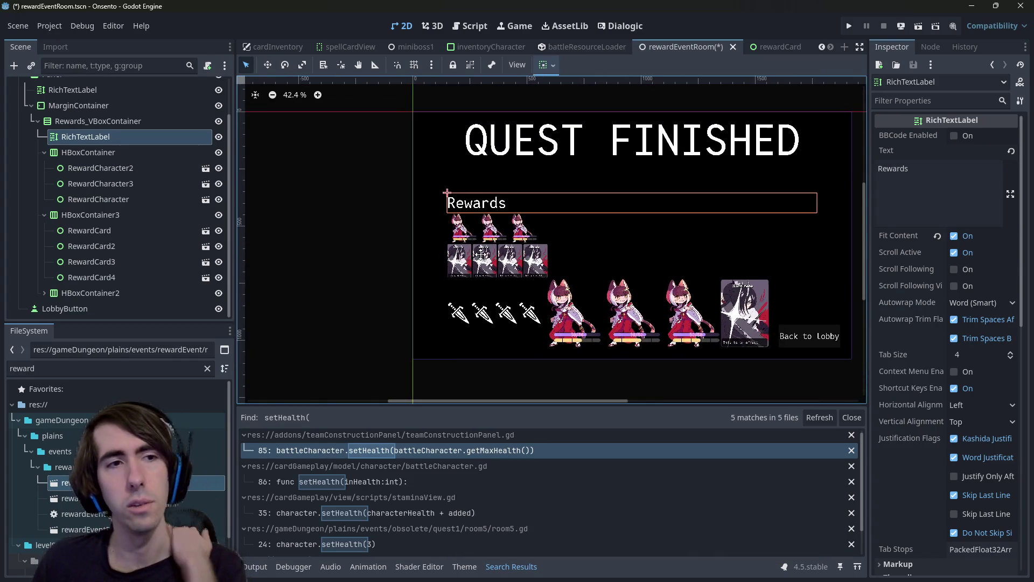
# - Duplicate the Rewards label and change the copy's text to 'New characters'
pyautogui.hotkey('ctrl', 'd')
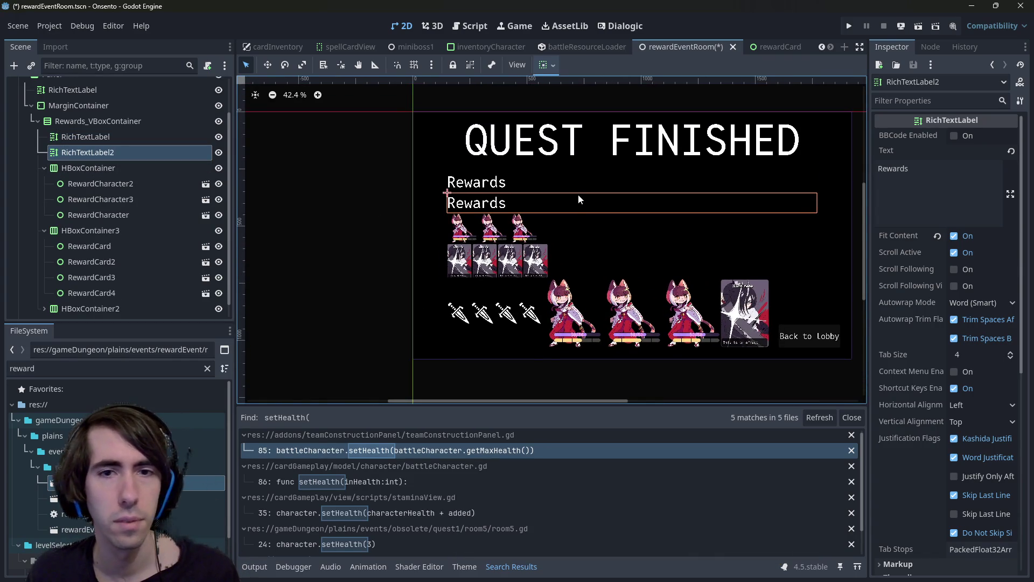
pyautogui.moveTo(936, 168); pyautogui.dragTo(873, 165)
pyautogui.write('New ch')
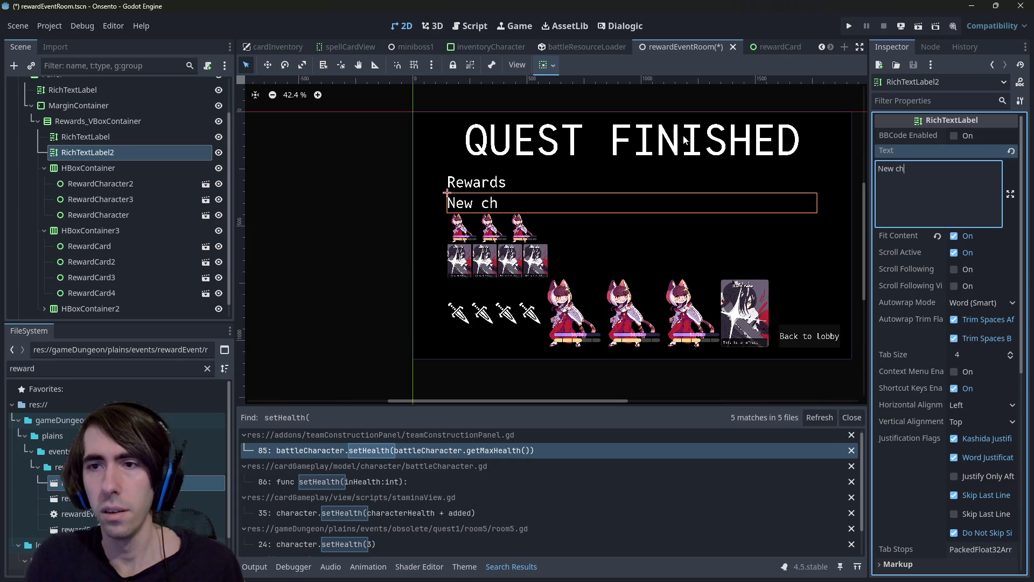
pyautogui.write('rs')
pyautogui.click(90, 152)
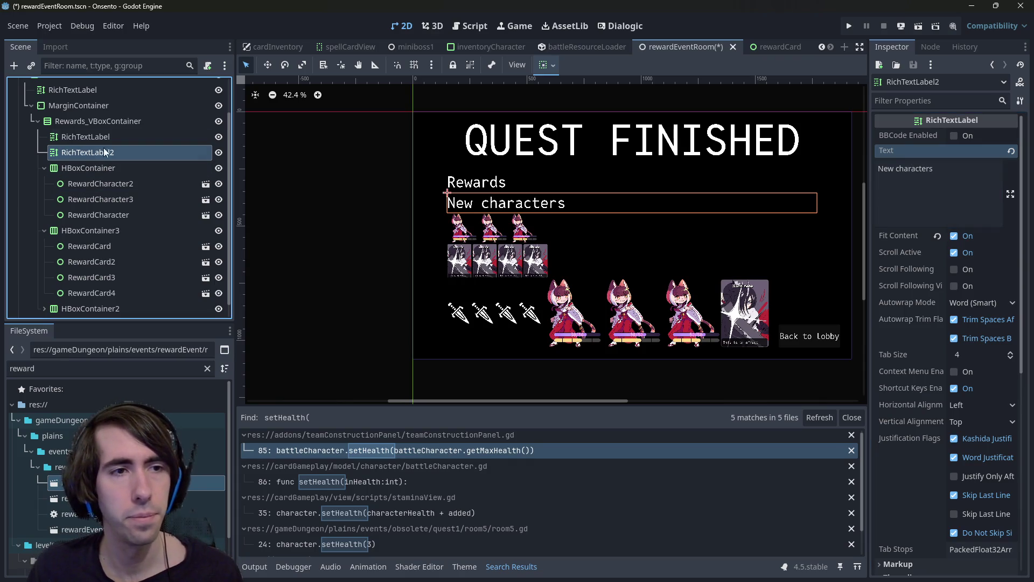
pyautogui.press('Up')
pyautogui.click(114, 150)
# - Add an HBoxContainer child to Rewards_VBoxContainer, then delete it again
pyautogui.rightClick(93, 123)
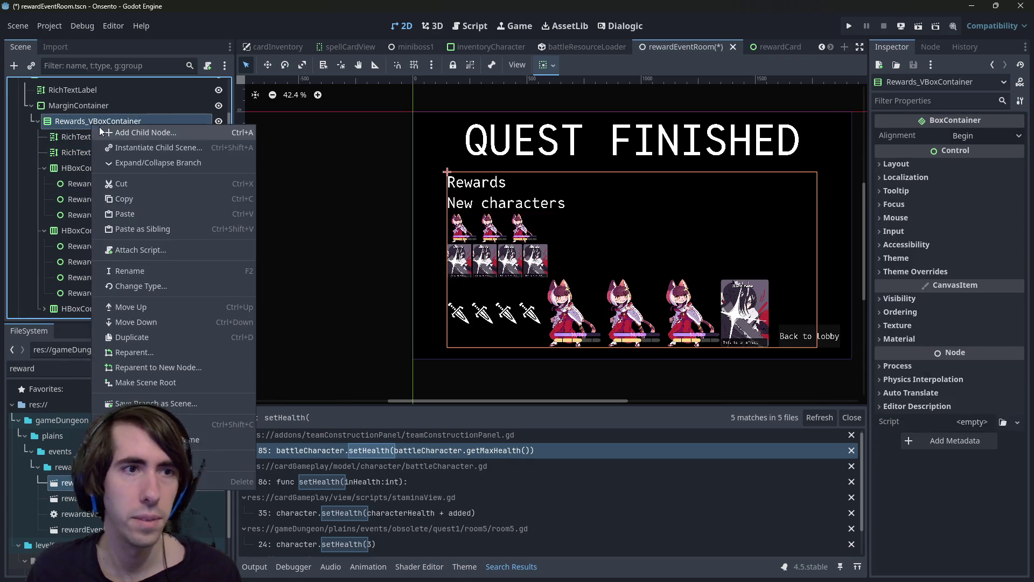
pyautogui.click(131, 131)
pyautogui.write('hbox')
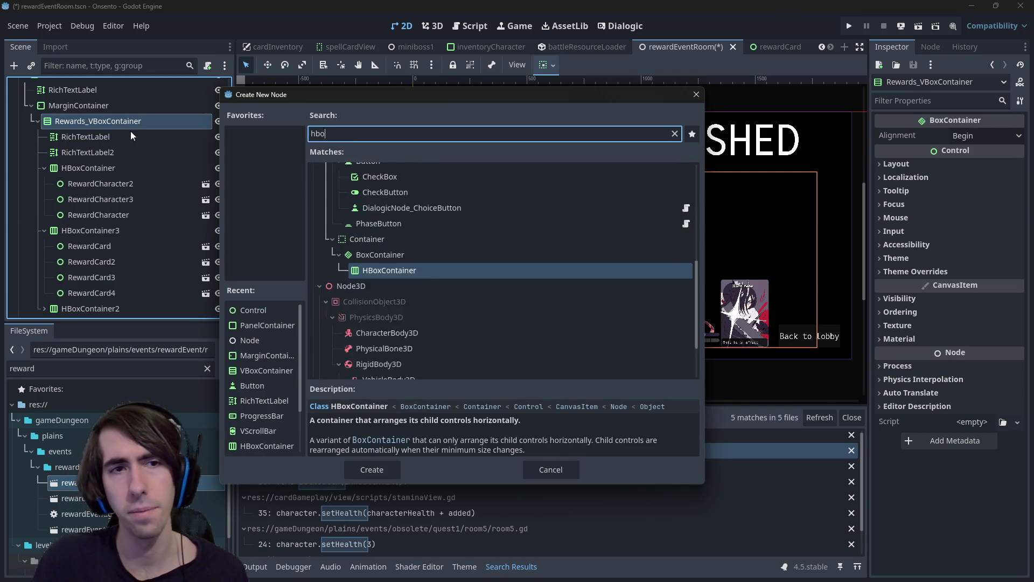
pyautogui.press('Return')
pyautogui.press('Delete')
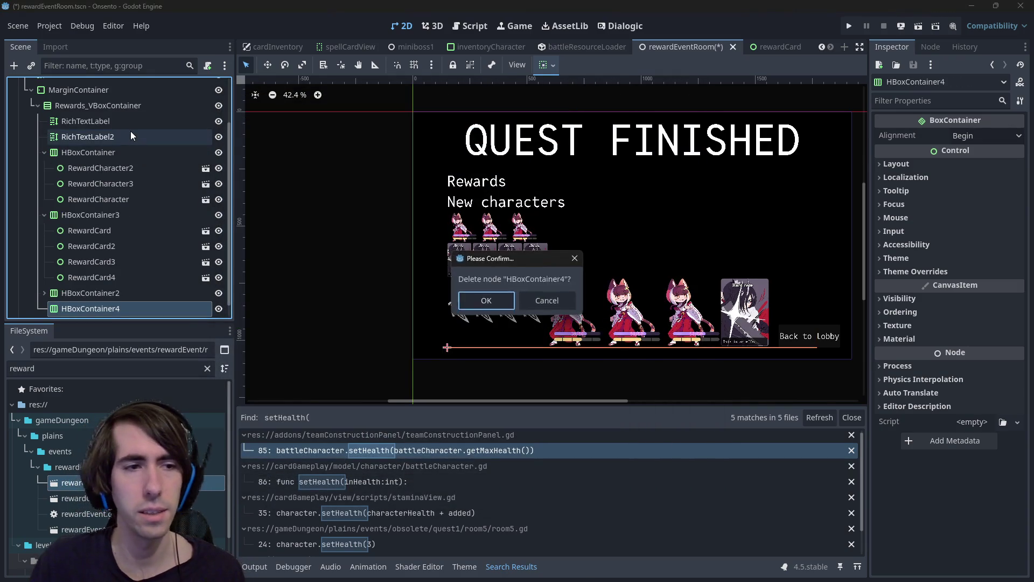
# - Add a VBoxContainer child to Rewards_VBoxContainer, placed below the Rewards label
pyautogui.press('Return')
pyautogui.click(85, 105)
pyautogui.hotkey('ctrl', 'a')
pyautogui.write('b')
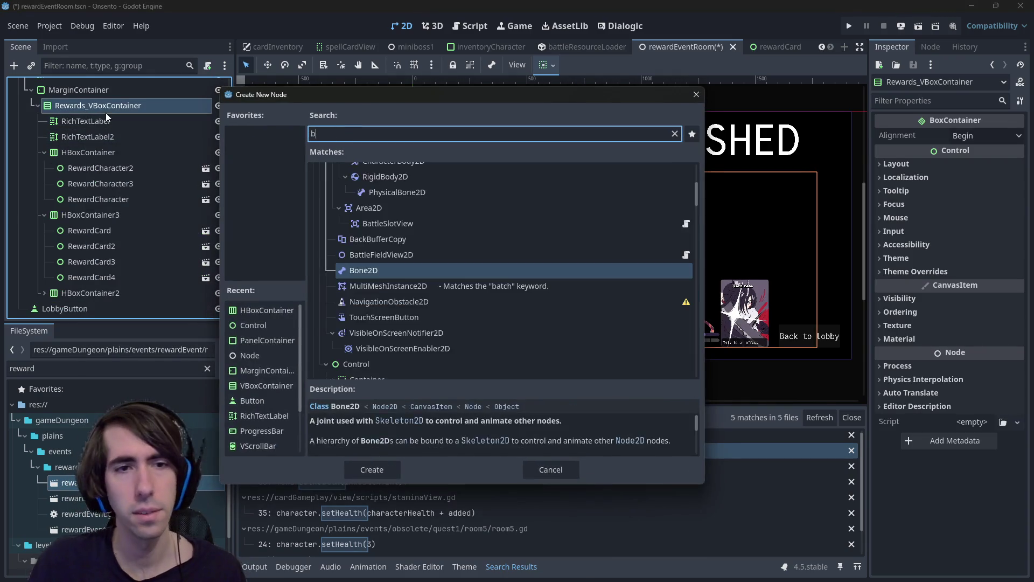
pyautogui.press('BackSpace')
pyautogui.write('vbox')
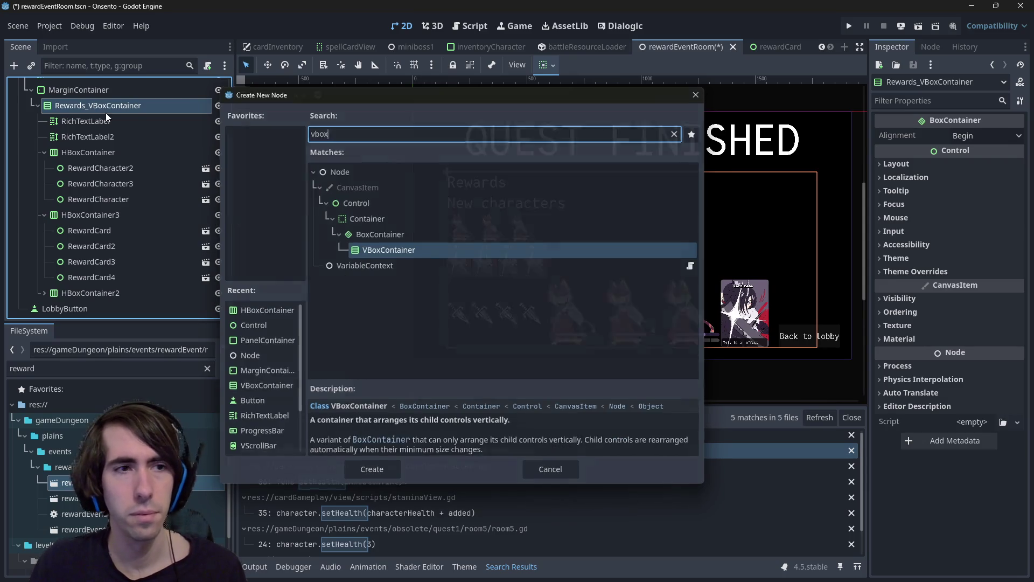
pyautogui.press('Return')
pyautogui.moveTo(83, 125); pyautogui.dragTo(83, 139)
pyautogui.click(104, 153)
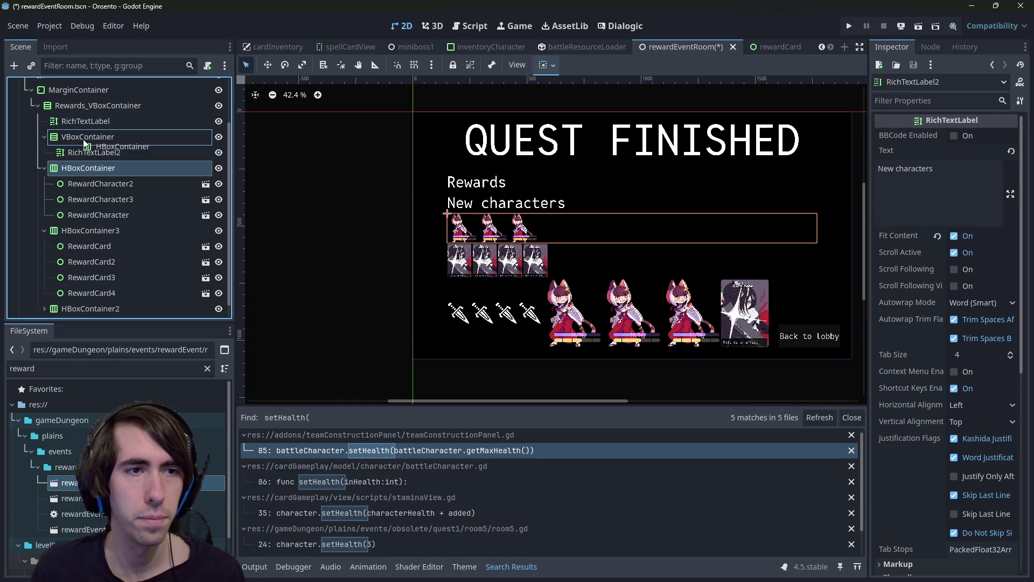
pyautogui.click(105, 154)
pyautogui.click(960, 187)
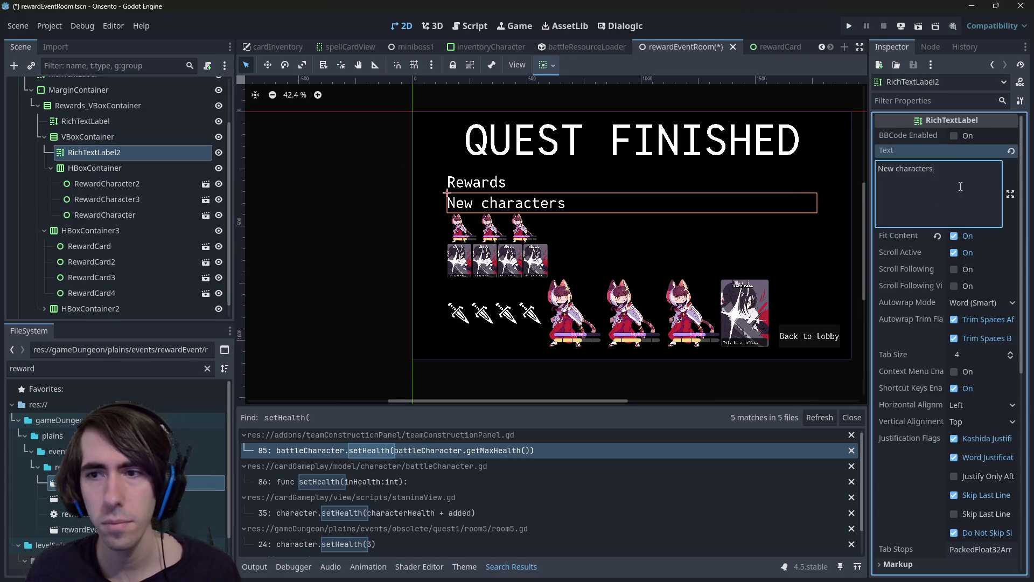
# - Set the New characters label's Normal Font Size override to 30
pyautogui.click(927, 102)
pyautogui.scroll(-6, 948, 437)
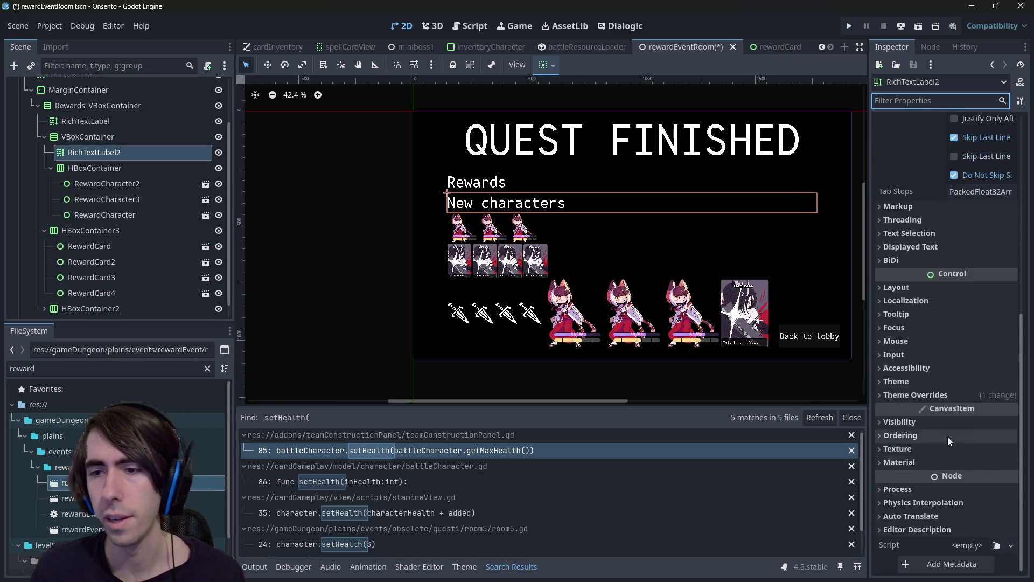
pyautogui.click(958, 401)
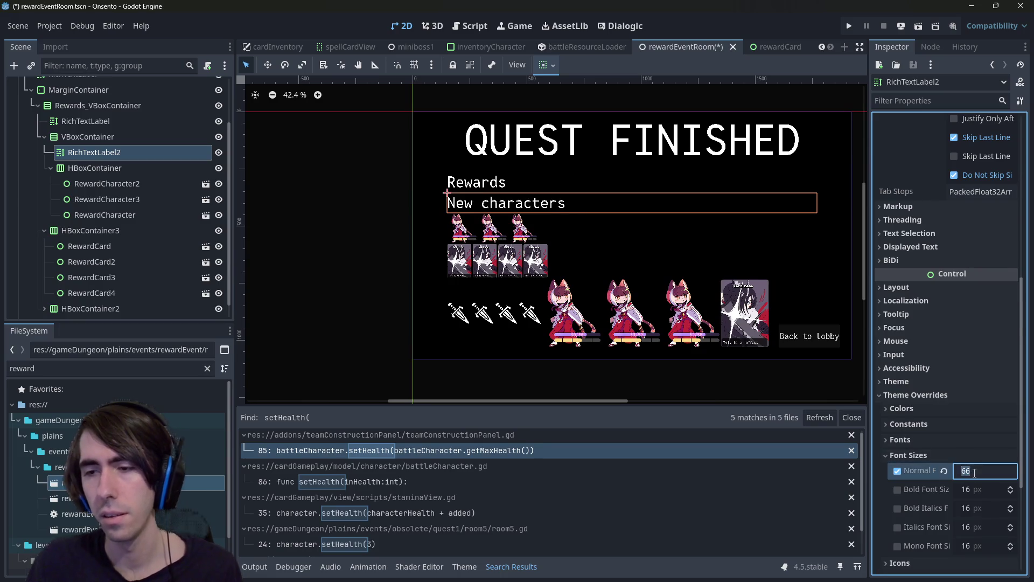
pyautogui.write('30')
pyautogui.press('Return')
# - Set the label's Default Color override to grey #bbbbbb
pyautogui.scroll(1, 951, 331)
pyautogui.scroll(-5, 951, 334)
pyautogui.click(919, 256)
pyautogui.click(920, 257)
pyautogui.click(919, 226)
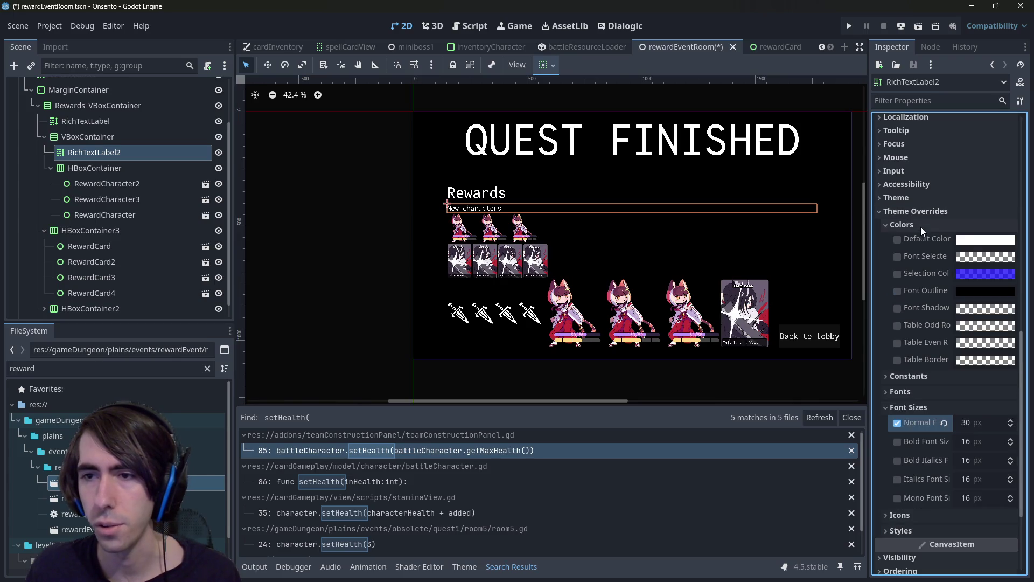
pyautogui.click(969, 241)
pyautogui.moveTo(1018, 284)
pyautogui.mouseDown()
pyautogui.moveTo(1017, 305)
pyautogui.moveTo(1018, 290)
pyautogui.mouseUp()
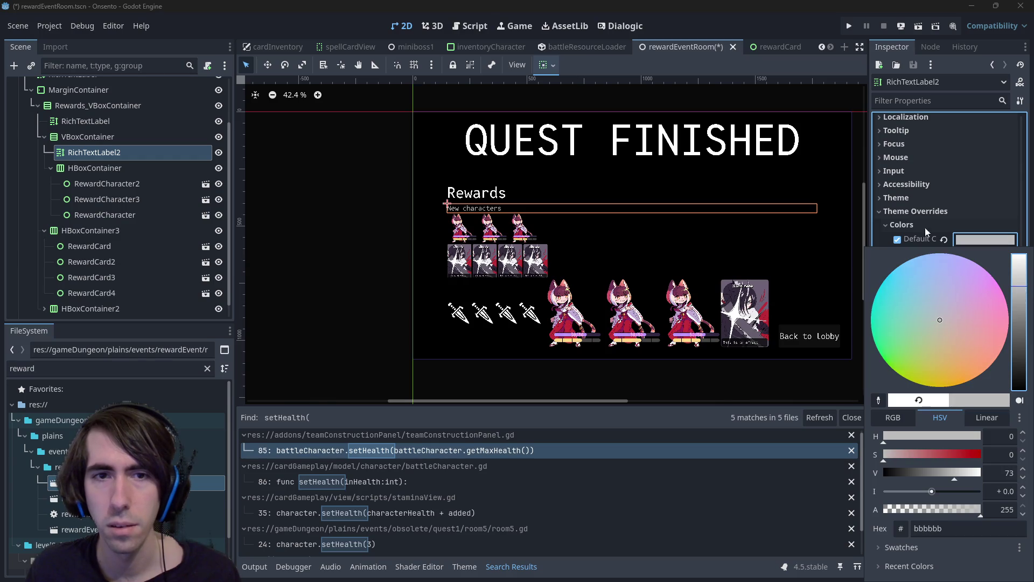
pyautogui.click(925, 232)
# - Select the new VBoxContainer holding the New characters header
pyautogui.scroll(4, 478, 260)
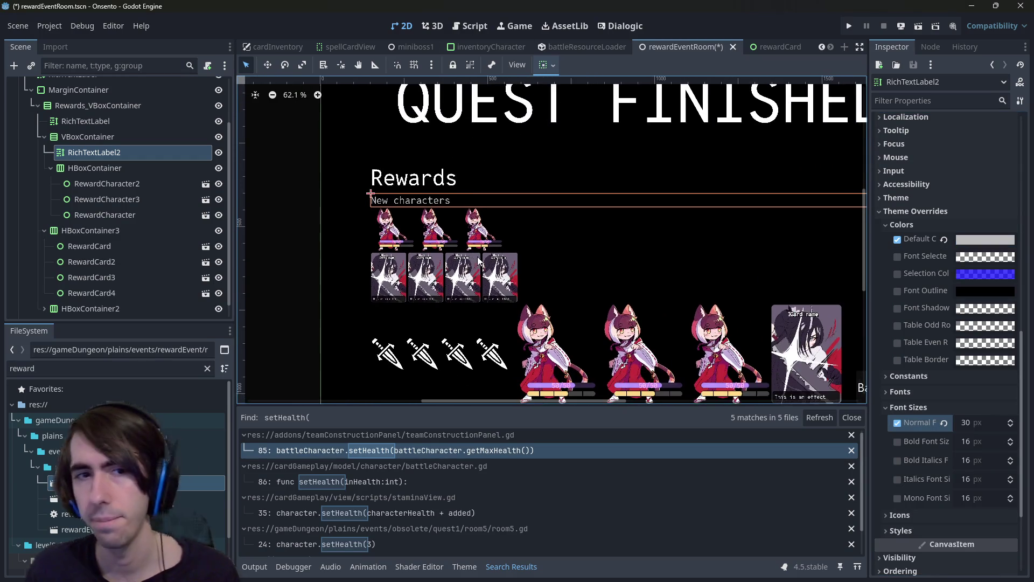
pyautogui.scroll(2, 478, 261)
pyautogui.scroll(-3, 545, 242)
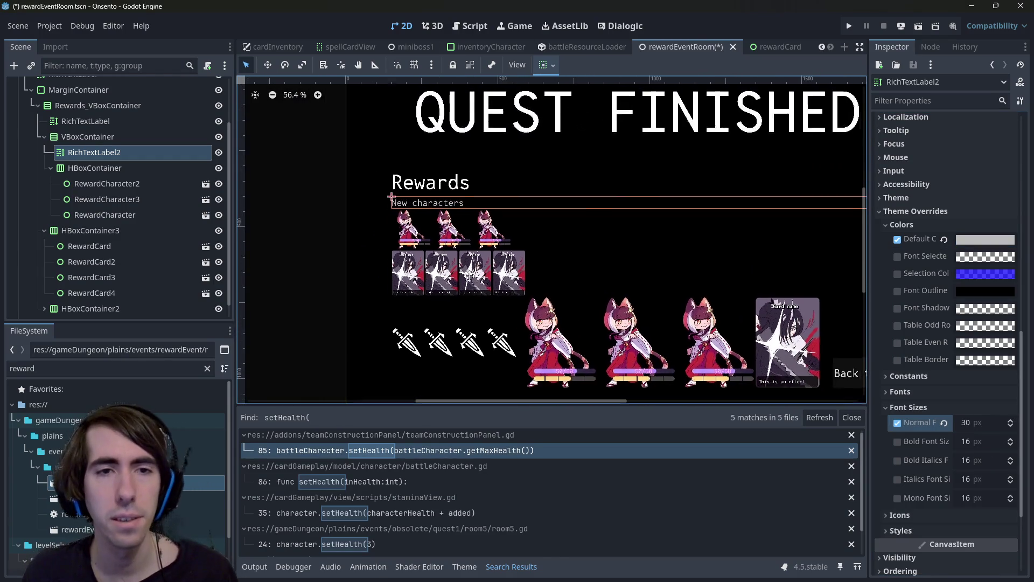
pyautogui.click(364, 225)
pyautogui.click(459, 201)
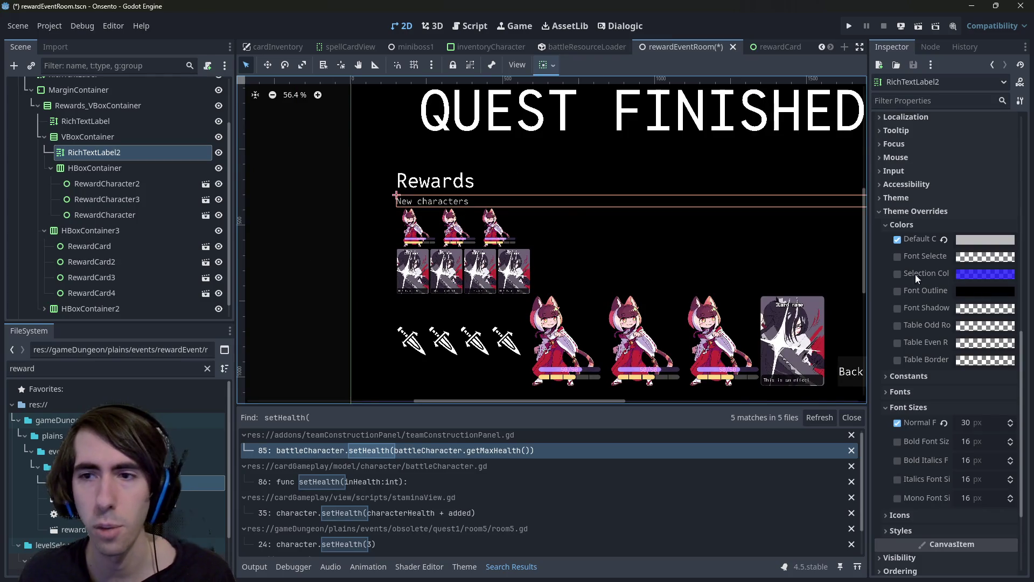
pyautogui.click(95, 153)
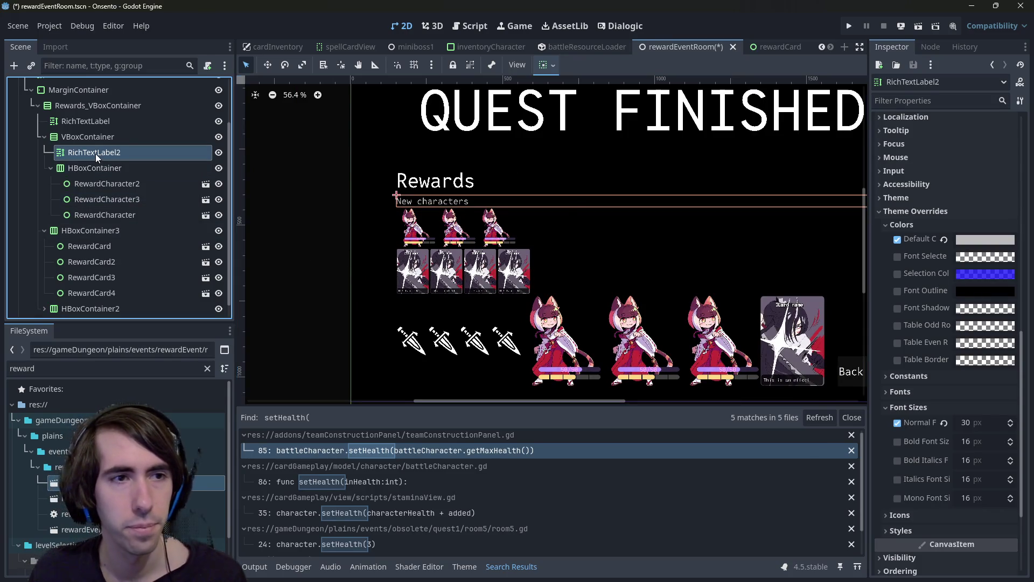
pyautogui.click(106, 142)
pyautogui.click(105, 146)
pyautogui.click(100, 135)
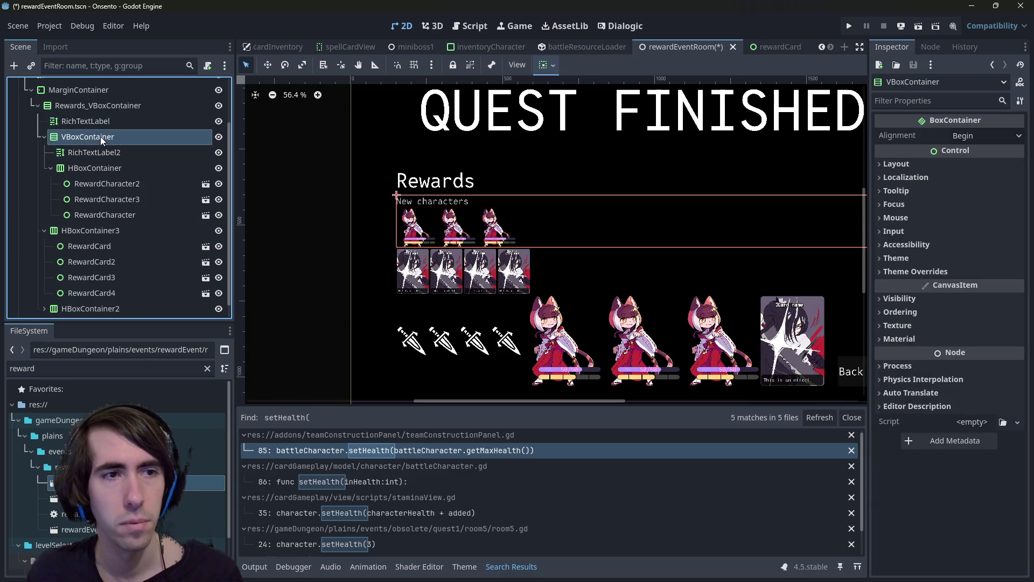
# - Rename the characters VBoxContainer to NewCharactersReward_VBoxContainer and save the scene
pyautogui.click(100, 137)
pyautogui.press('Home')
pyautogui.write('Char')
pyautogui.press('Home')
pyautogui.write('New')
pyautogui.press('Right')
pyautogui.press('Right')
pyautogui.press('Right')
pyautogui.write('acters_')
pyautogui.press('Return')
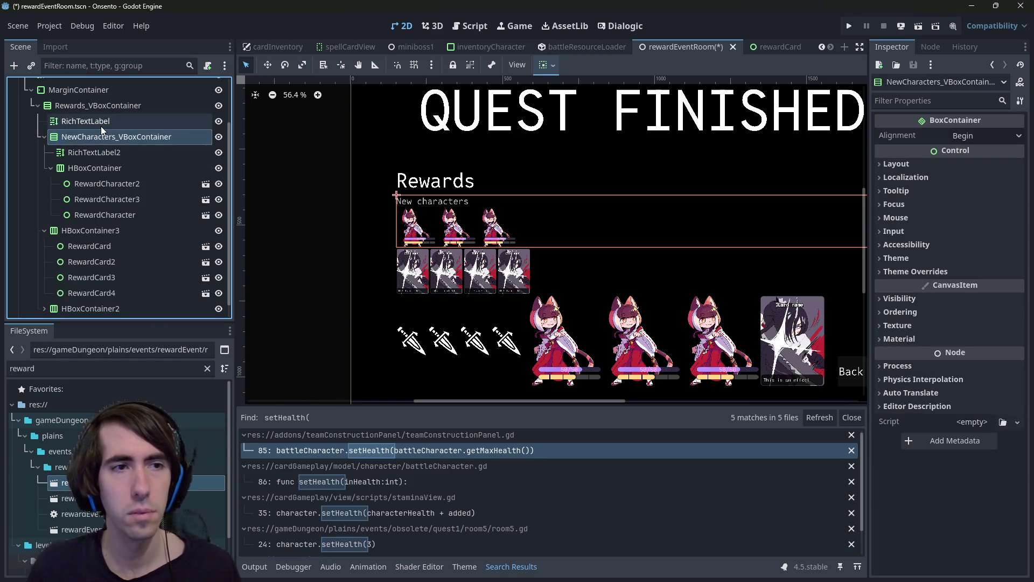
pyautogui.hotkey('ctrl', 's')
pyautogui.click(117, 137)
pyautogui.write('Rewar')
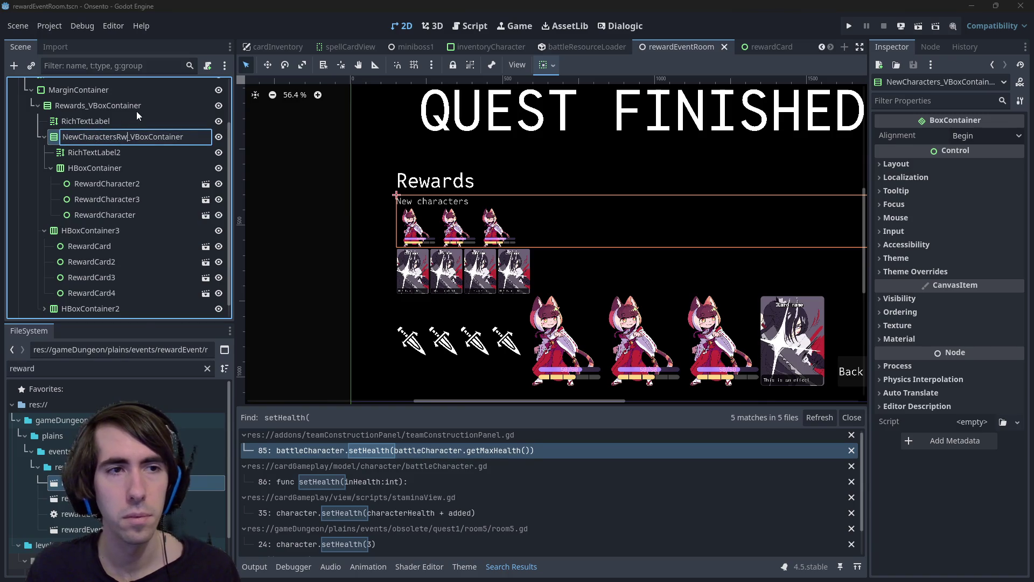
pyautogui.write('d')
pyautogui.press('Return')
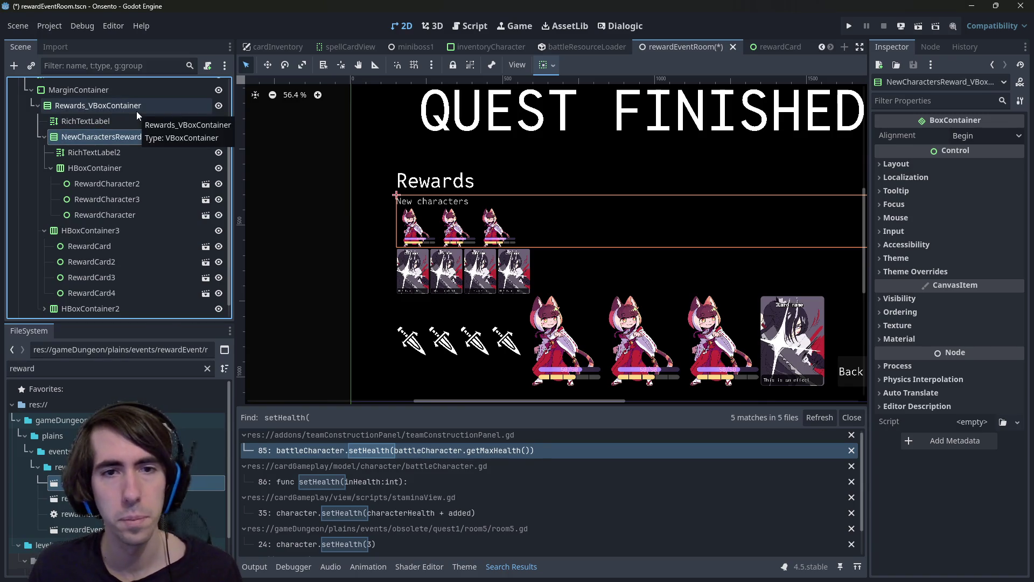
pyautogui.hotkey('ctrl', 's')
# - Rename the card row HBoxContainer3 to NewCardsReward_HBoxContainer3 and save
pyautogui.click(136, 132)
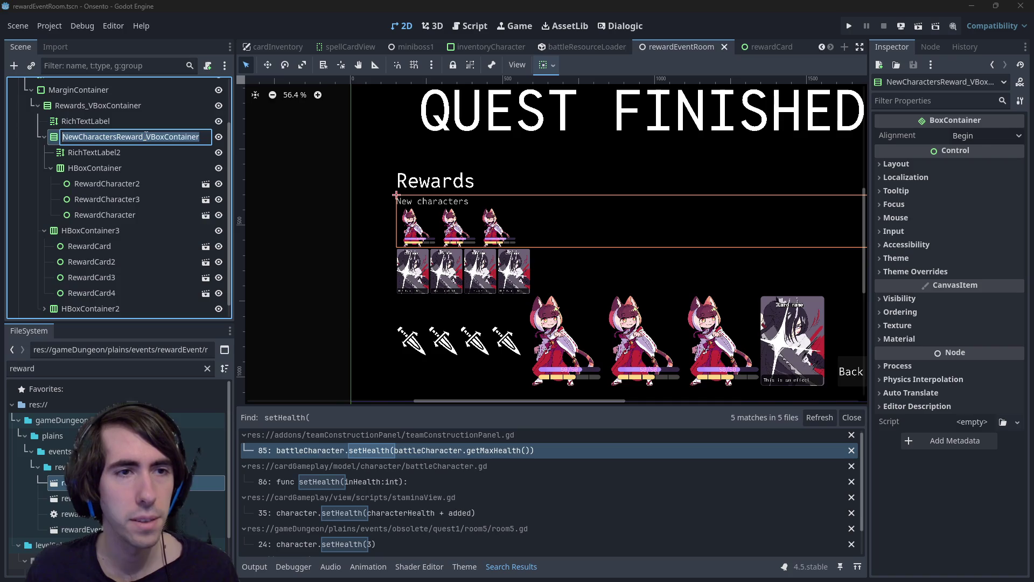
pyautogui.click(146, 136)
pyautogui.doubleClick(102, 229)
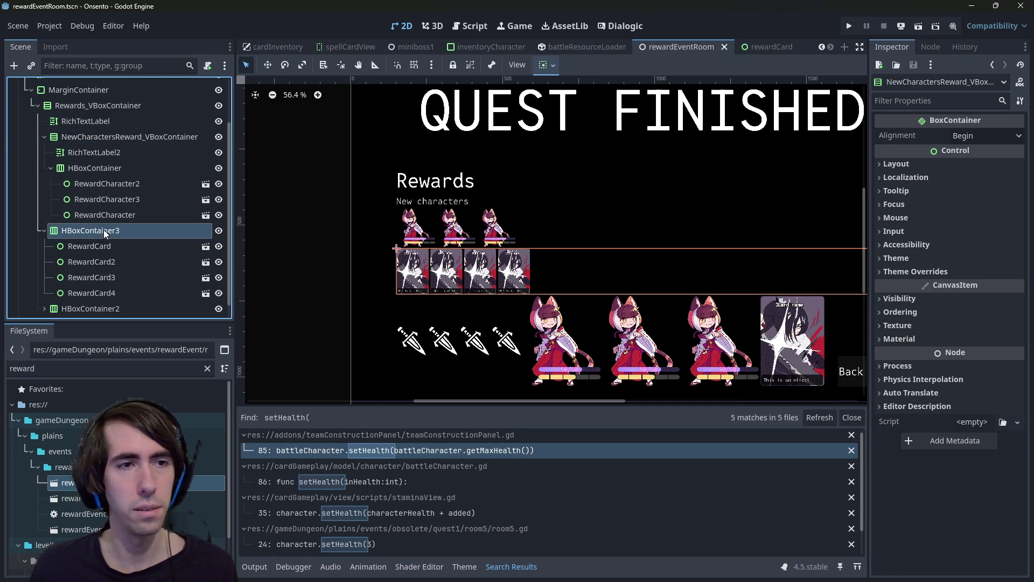
pyautogui.press('Home')
pyautogui.write('NewCharactersReward_')
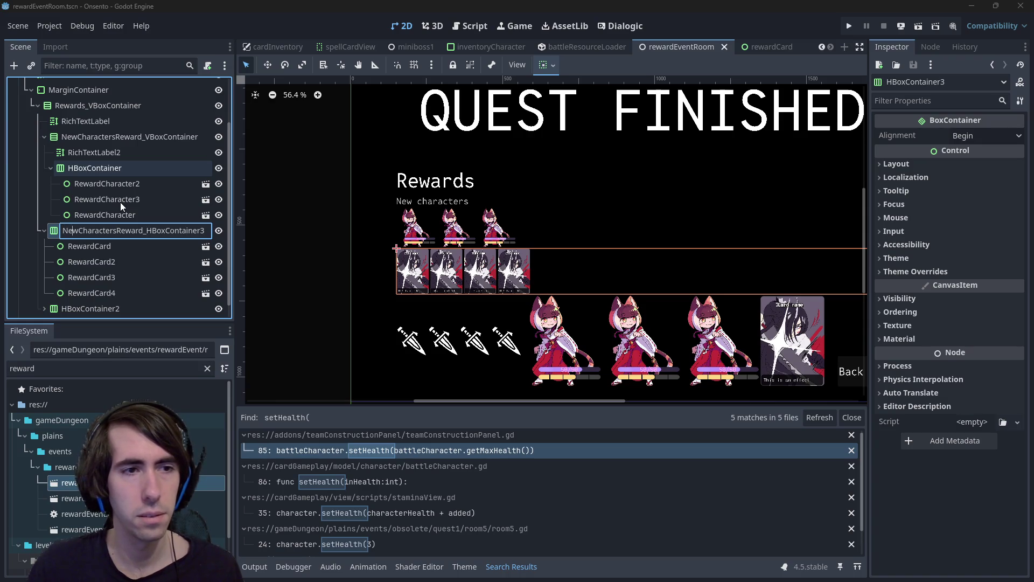
pyautogui.press('BackSpace')
pyautogui.press('Right')
pyautogui.press('Delete')
pyautogui.press('Delete')
pyautogui.press('Delete')
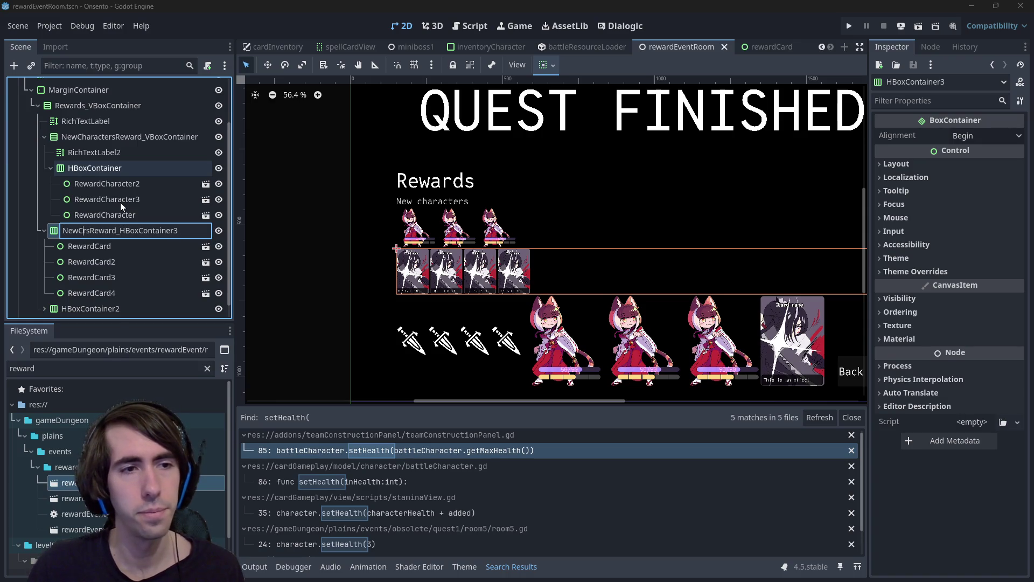
pyautogui.write('ard')
pyautogui.press('Return')
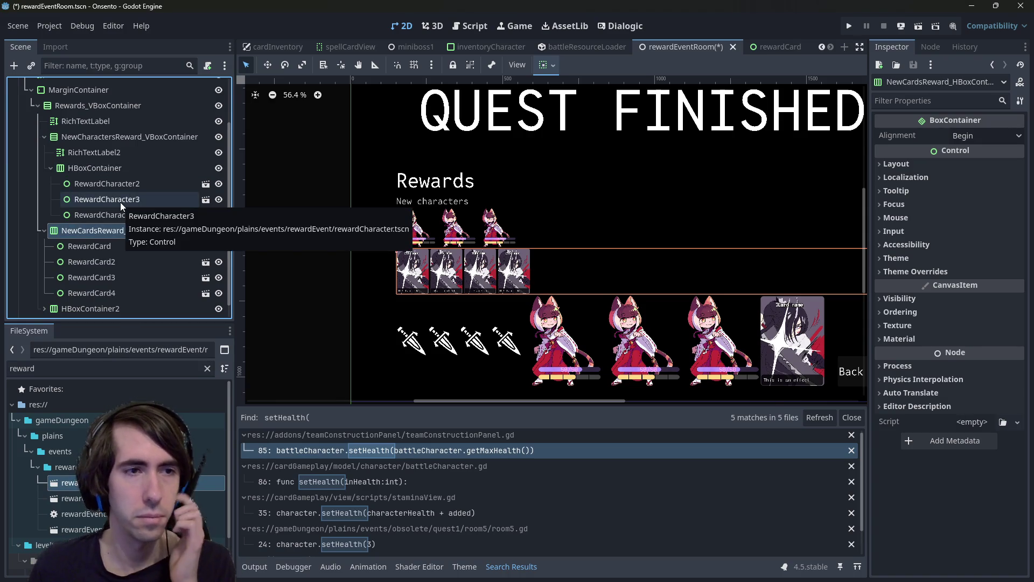
pyautogui.hotkey('ctrl', 's')
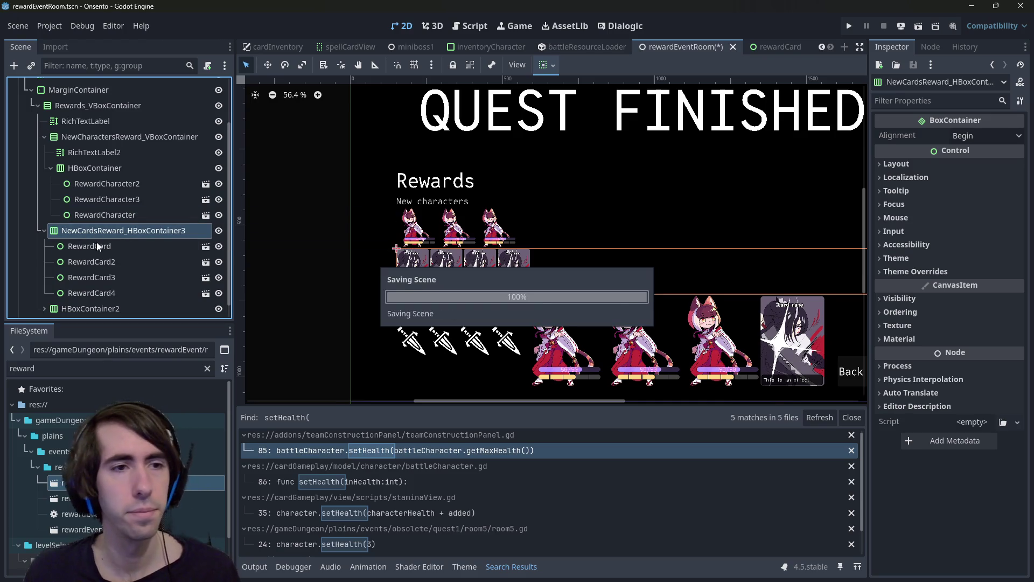
# - Check the section's header and row nodes, then duplicate NewCharactersReward_VBoxContainer
pyautogui.click(96, 243)
pyautogui.click(111, 167)
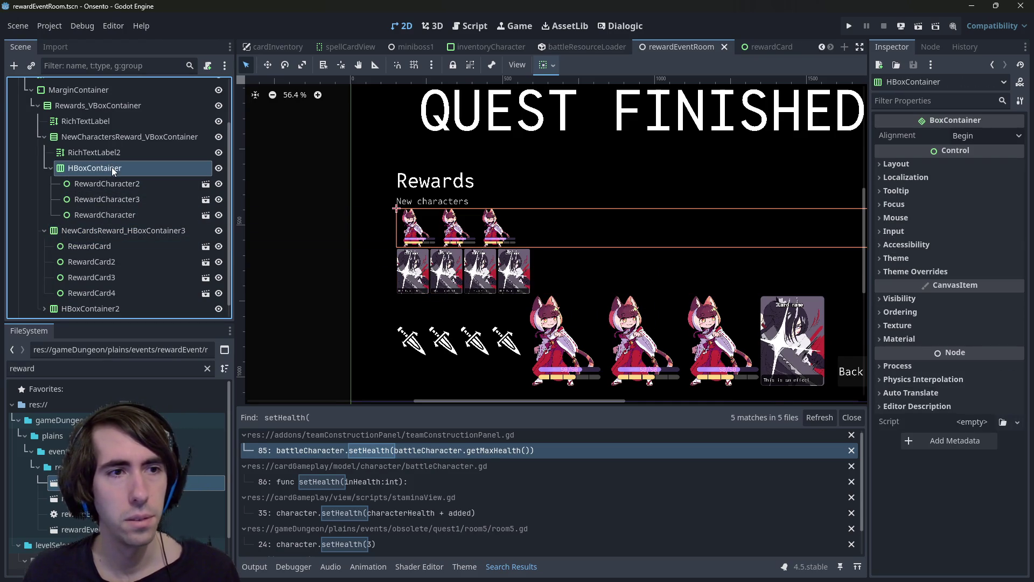
pyautogui.click(108, 153)
pyautogui.click(96, 164)
pyautogui.click(96, 153)
pyautogui.click(102, 136)
pyautogui.click(98, 155)
pyautogui.click(98, 243)
pyautogui.click(95, 139)
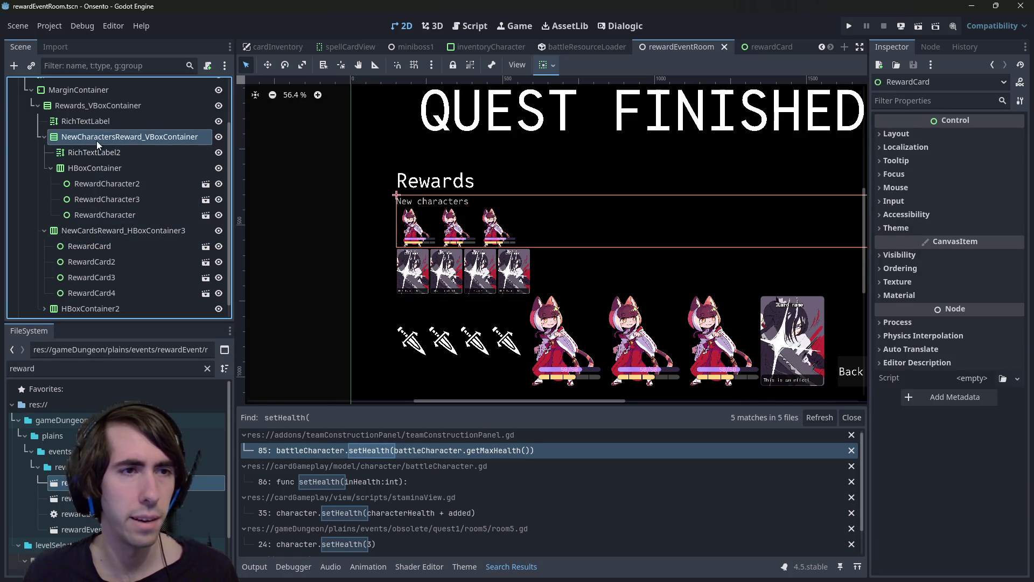
pyautogui.hotkey('ctrl', 'd')
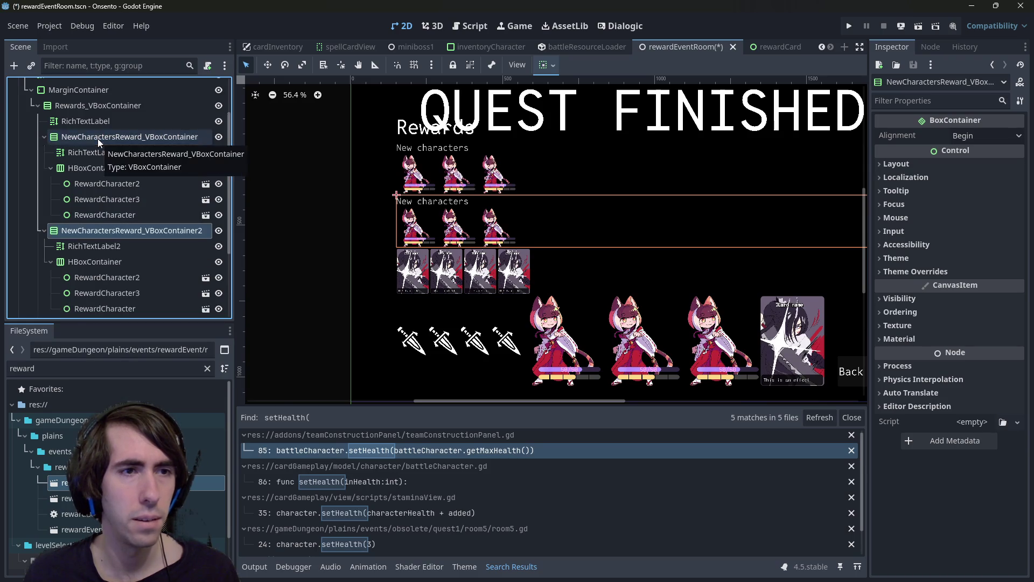
# - Replace the copied characters row with NewCardsReward_HBoxContainer3 inside the duplicated section
pyautogui.scroll(-5, 108, 215)
pyautogui.click(97, 235)
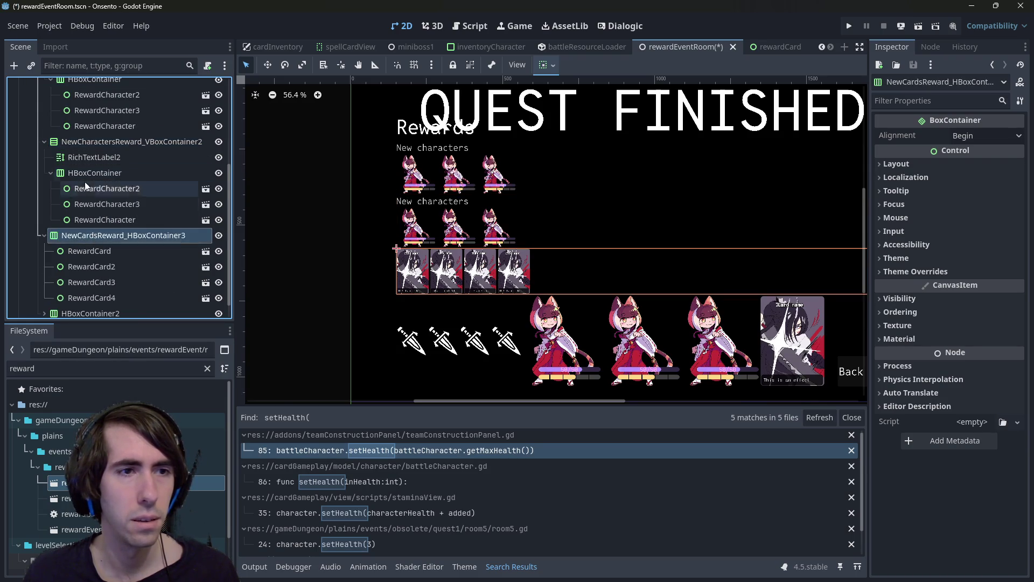
pyautogui.click(90, 172)
pyautogui.press('Delete')
pyautogui.moveTo(89, 215); pyautogui.dragTo(81, 185)
# - Change the second section's header label text to 'New cards'
pyautogui.click(95, 199)
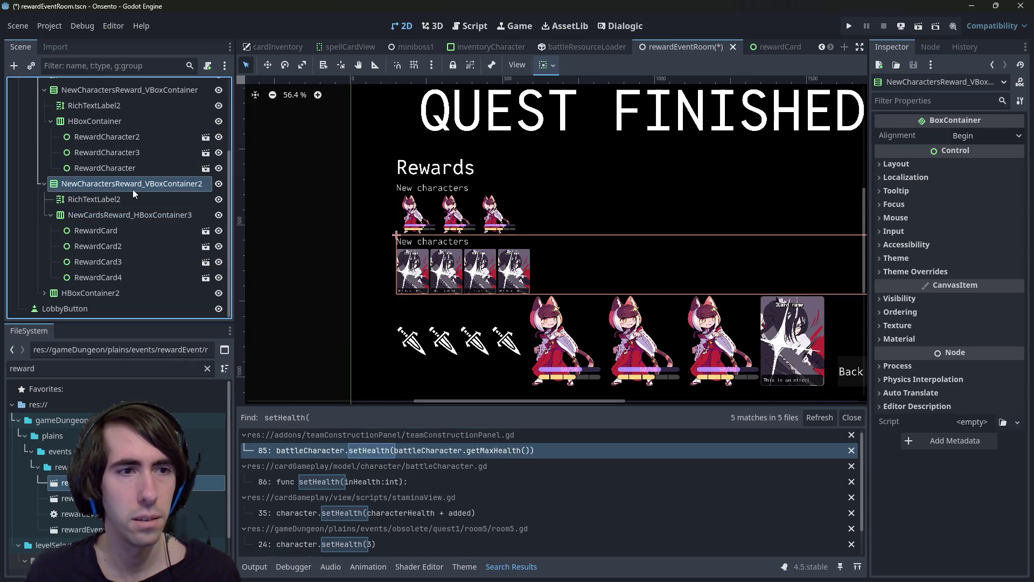
pyautogui.click(938, 184)
pyautogui.press('BackSpace')
pyautogui.press('BackSpace')
pyautogui.press('BackSpace')
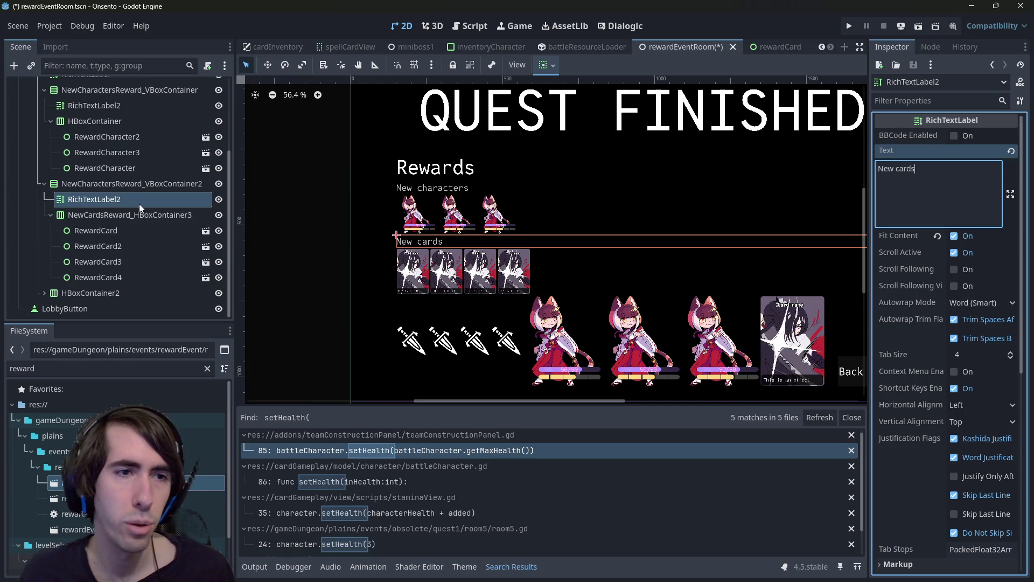
# - Duplicate the New cards section container
pyautogui.click(119, 185)
pyautogui.scroll(-3, 367, 214)
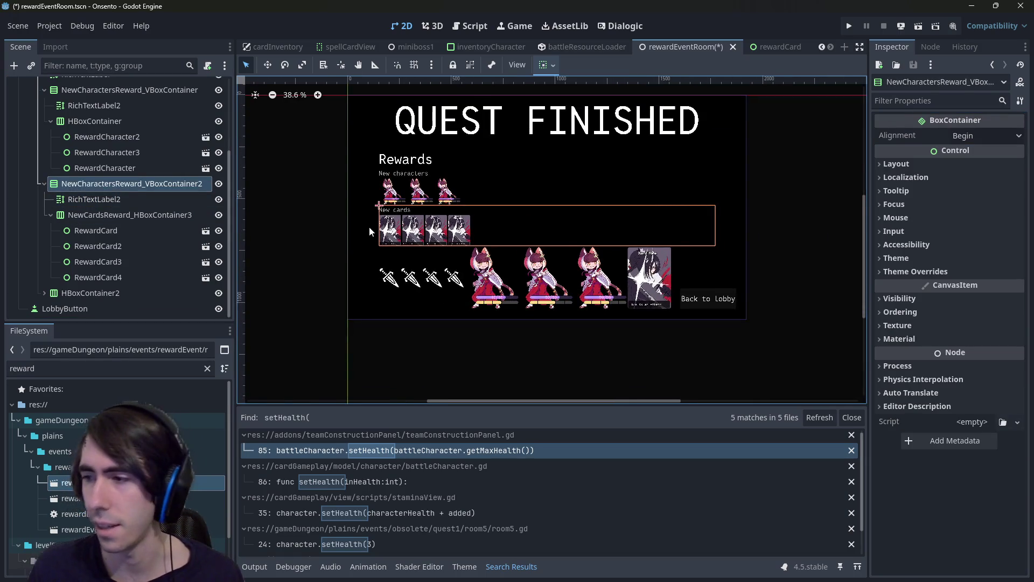
pyautogui.scroll(-3, 426, 234)
pyautogui.scroll(1, 430, 249)
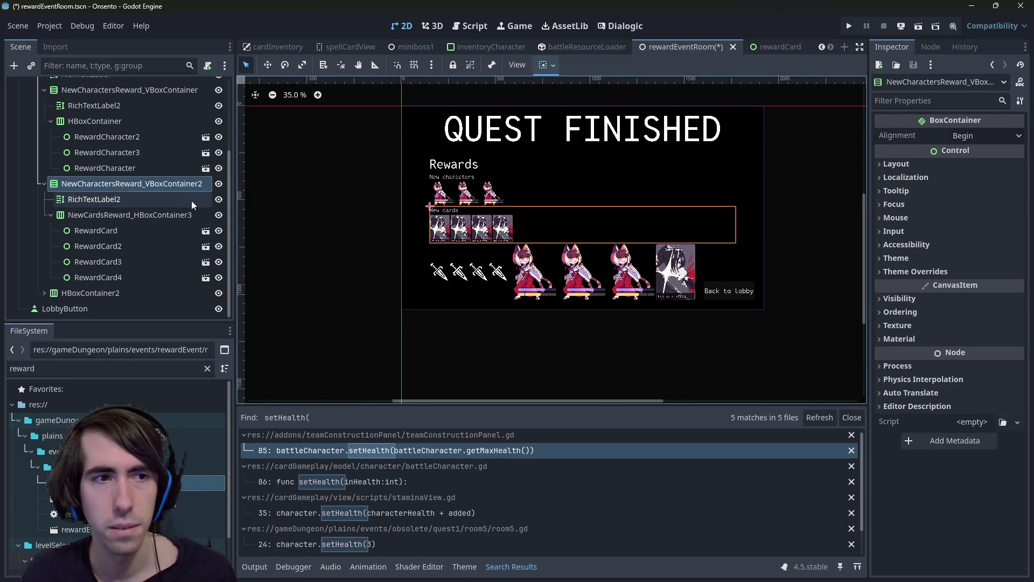
pyautogui.hotkey('ctrl', 'd')
# - Rename the copied section to NewItemsReward_VBoxContainer
pyautogui.scroll(-3, 127, 266)
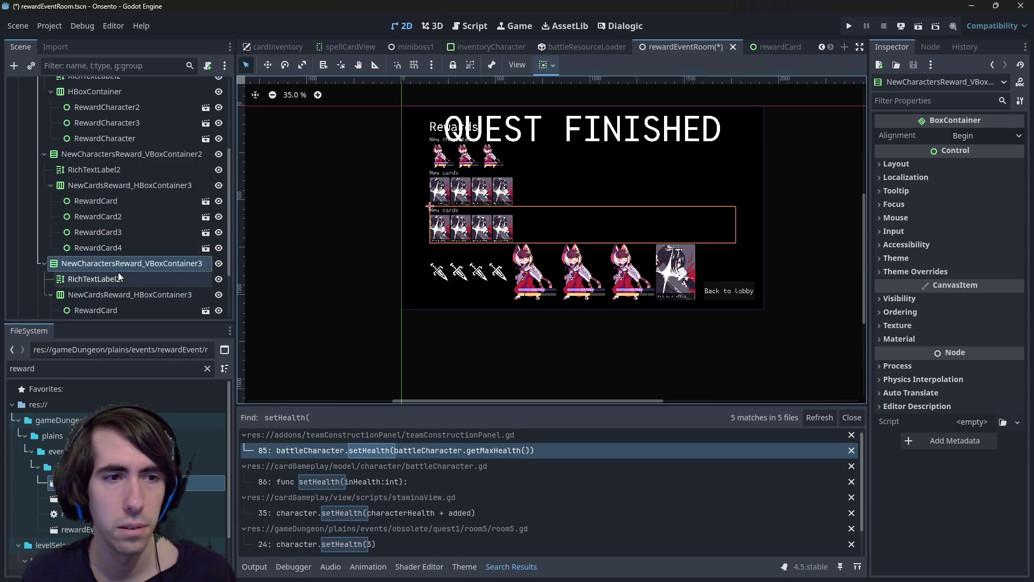
pyautogui.click(146, 234)
pyautogui.doubleClick(144, 233)
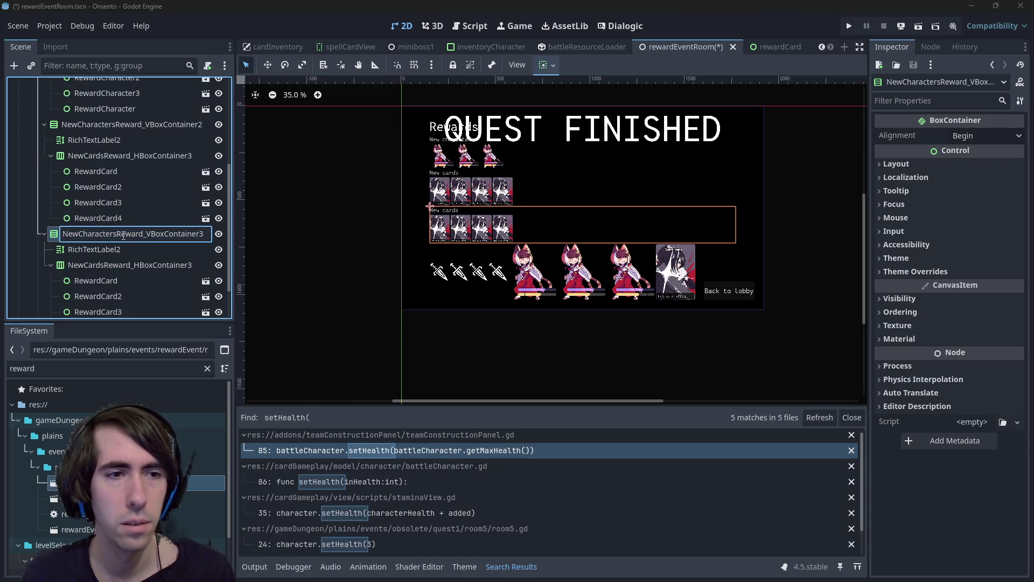
pyautogui.moveTo(116, 234); pyautogui.dragTo(78, 233)
pyautogui.write('Items')
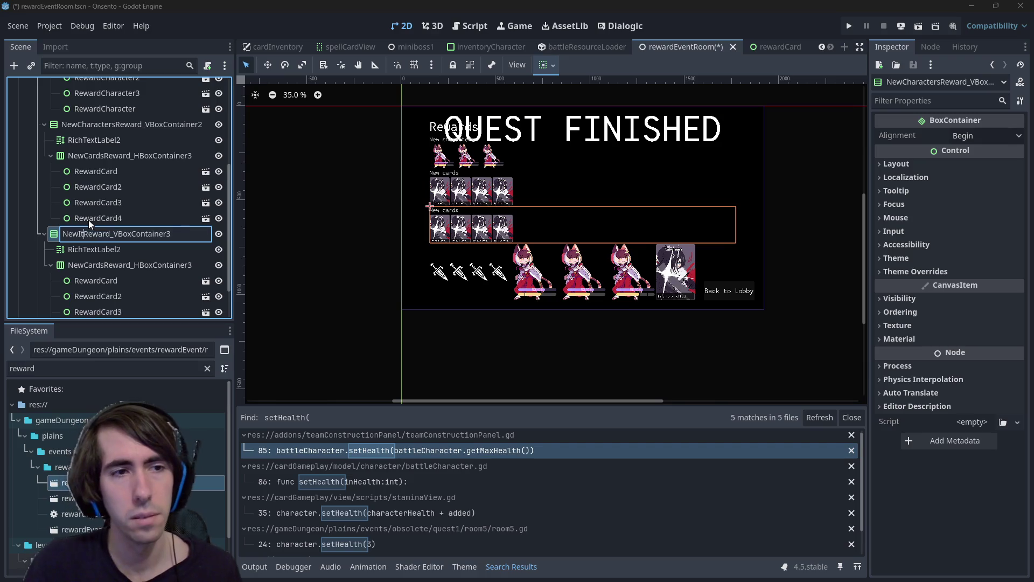
pyautogui.press('Return')
pyautogui.doubleClick(141, 237)
pyautogui.click(196, 234)
pyautogui.press('BackSpace')
pyautogui.press('Return')
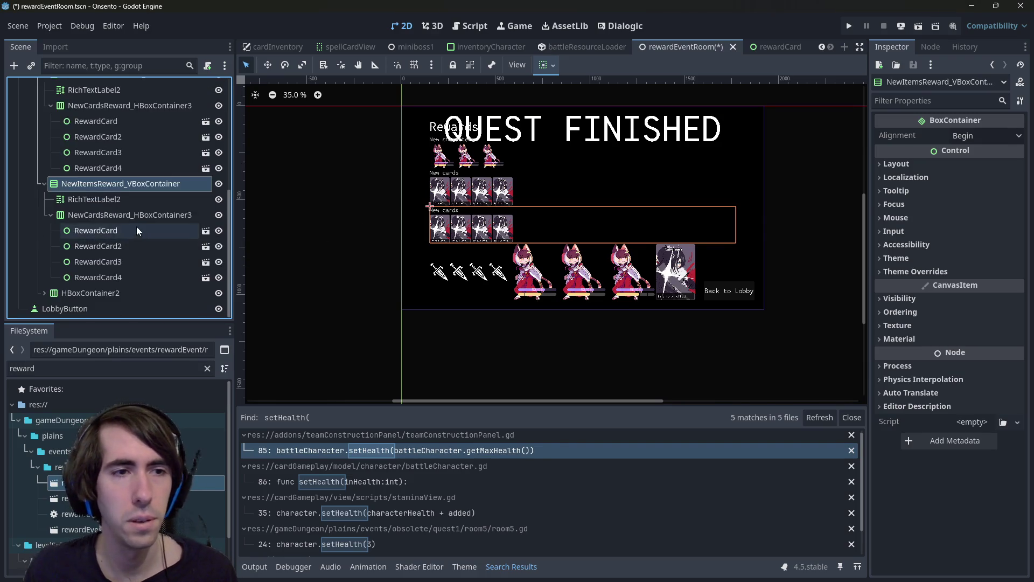
pyautogui.click(115, 200)
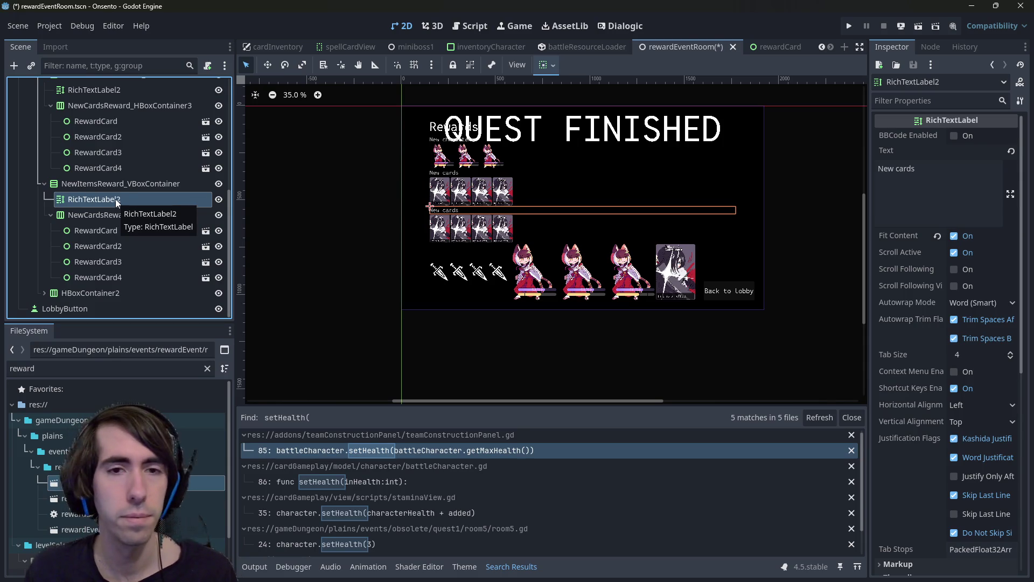
pyautogui.click(114, 216)
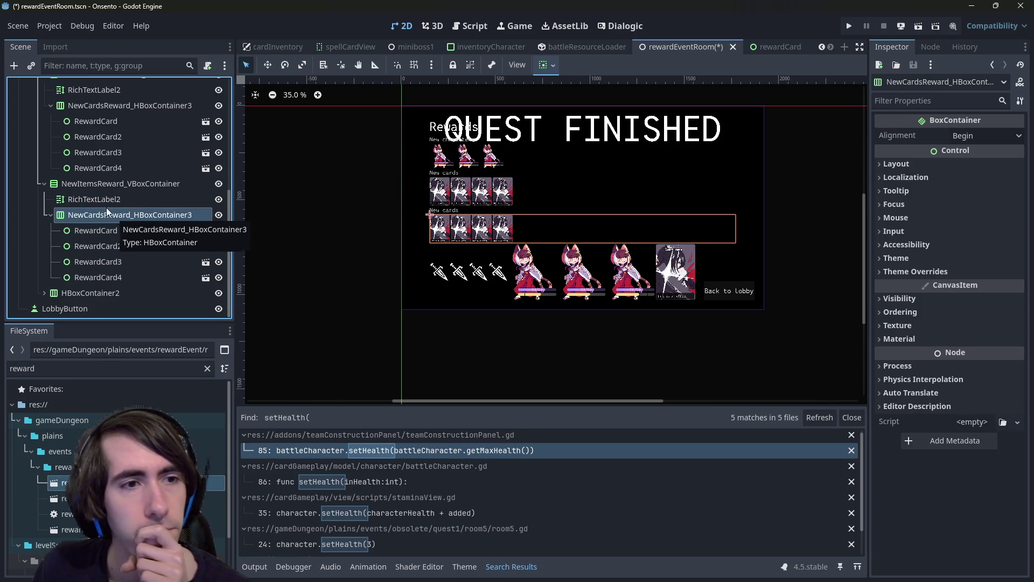
pyautogui.click(104, 205)
pyautogui.click(96, 220)
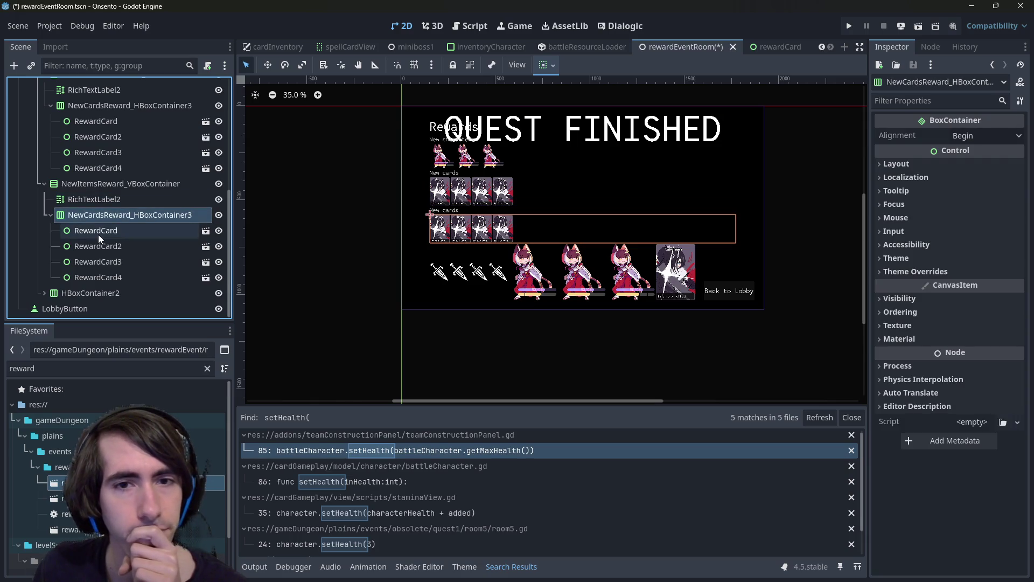
pyautogui.click(98, 234)
pyautogui.press('Down')
pyautogui.press('Down')
pyautogui.press('Down')
pyautogui.click(102, 231)
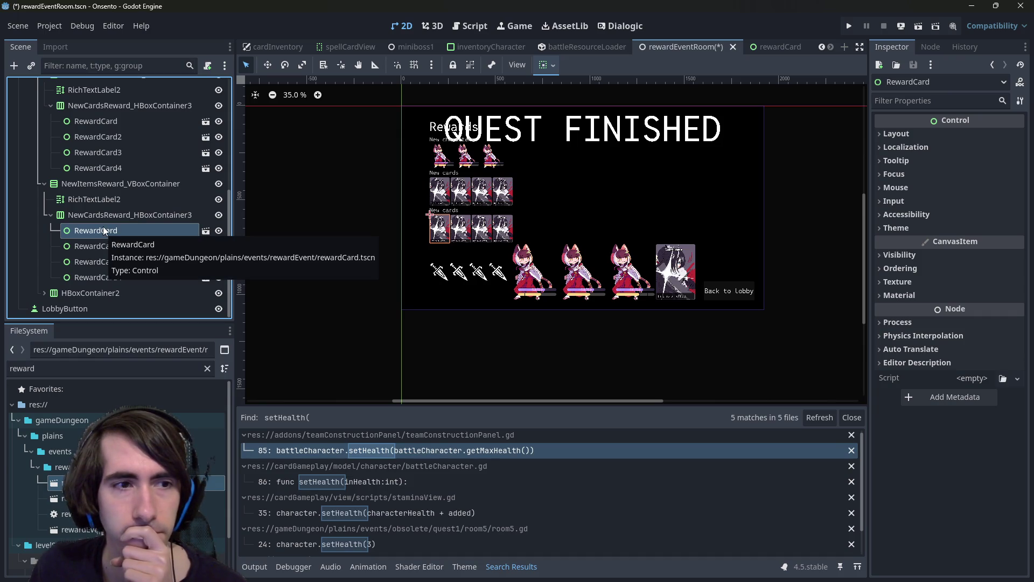
pyautogui.click(89, 256)
pyautogui.click(93, 233)
pyautogui.click(102, 256)
pyautogui.click(108, 273)
pyautogui.click(105, 247)
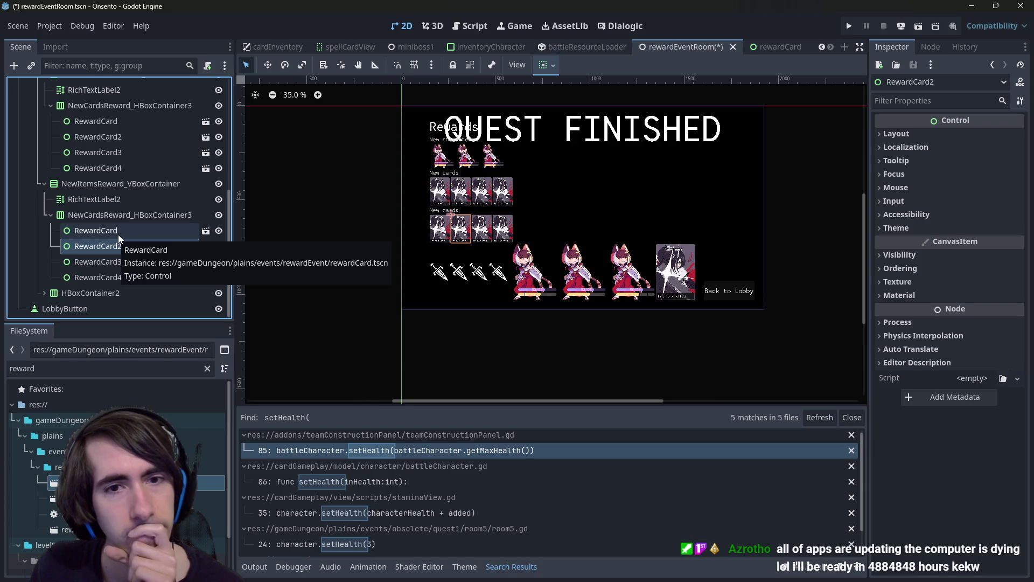
pyautogui.click(118, 235)
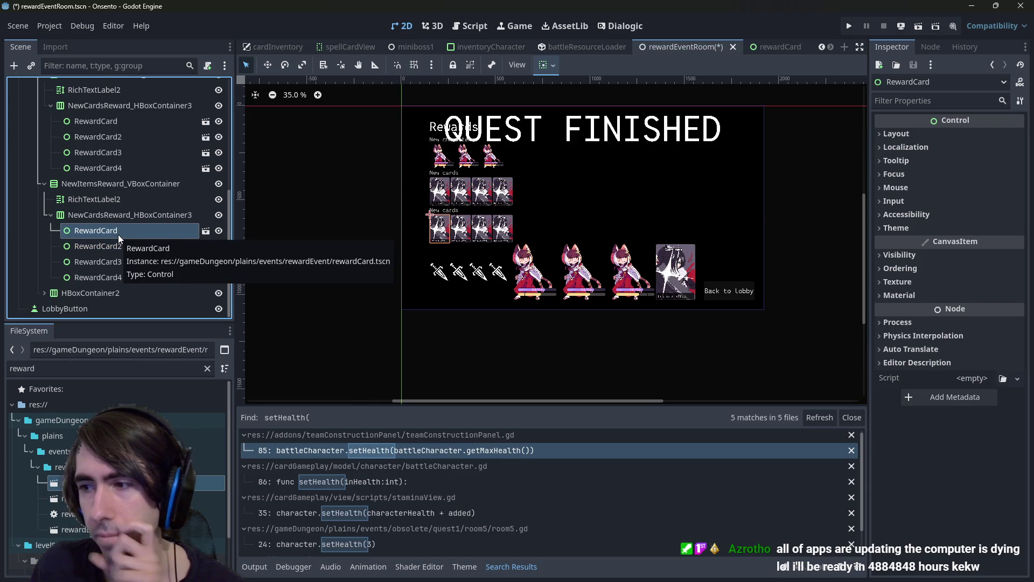
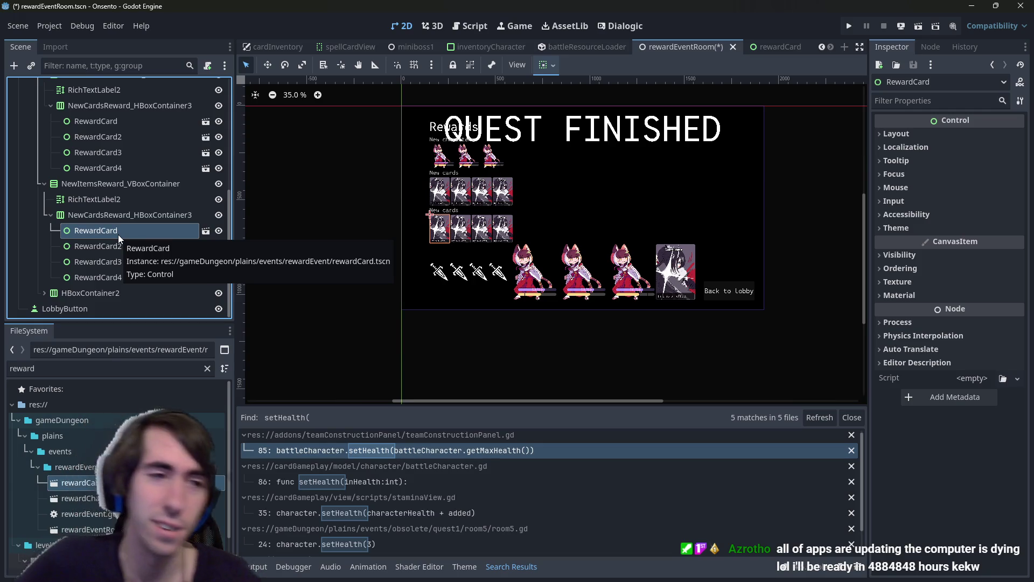
# - Relabel the third reward row's heading RichTextLabel2 as 'New items'
pyautogui.scroll(3, 607, 266)
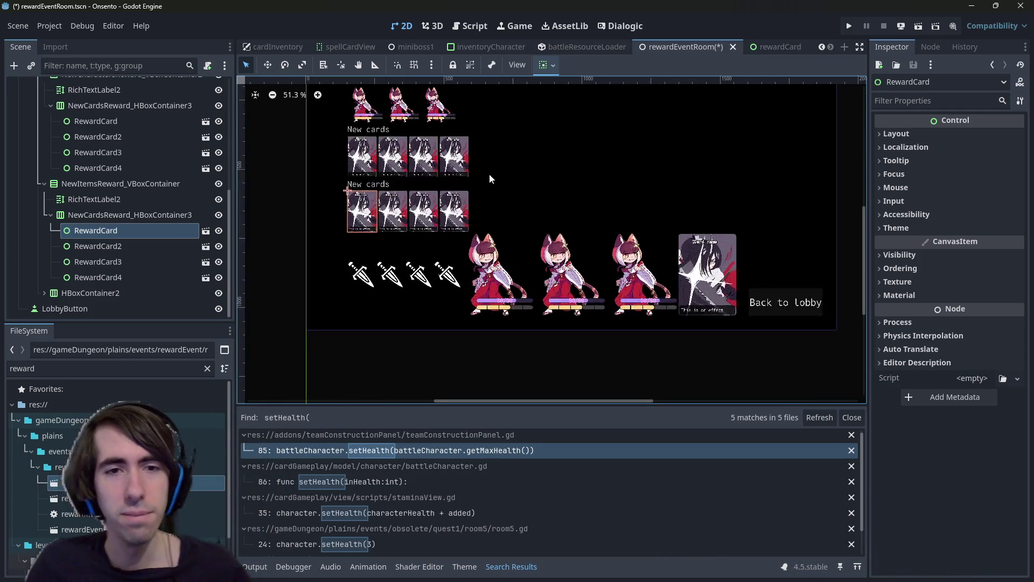
pyautogui.scroll(2, 501, 215)
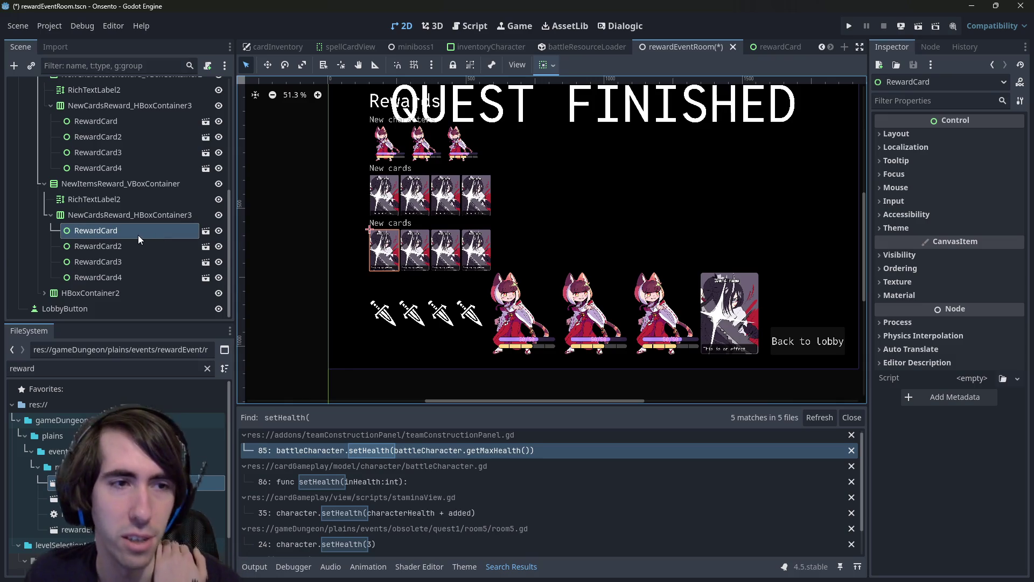
pyautogui.click(112, 244)
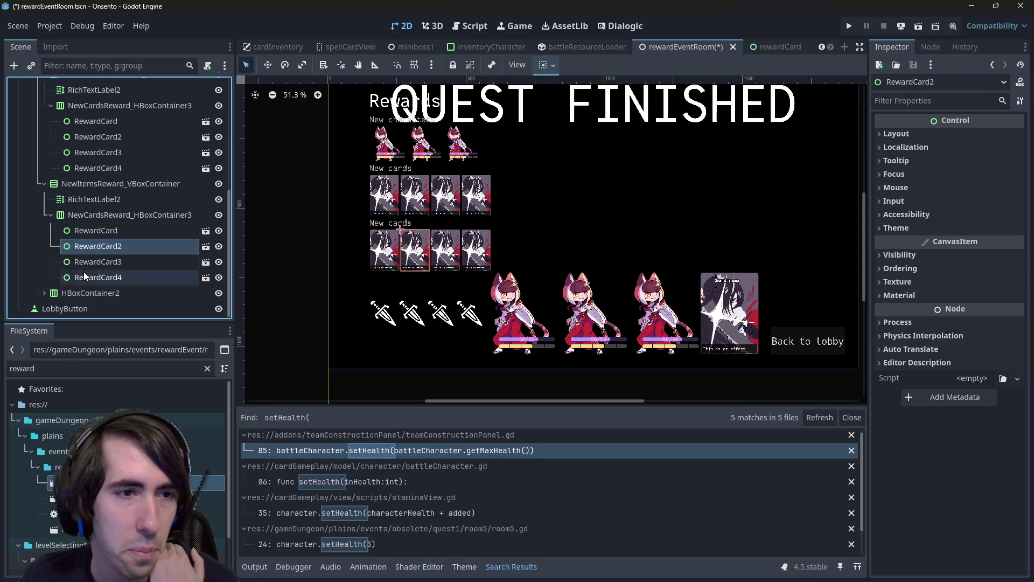
pyautogui.click(118, 215)
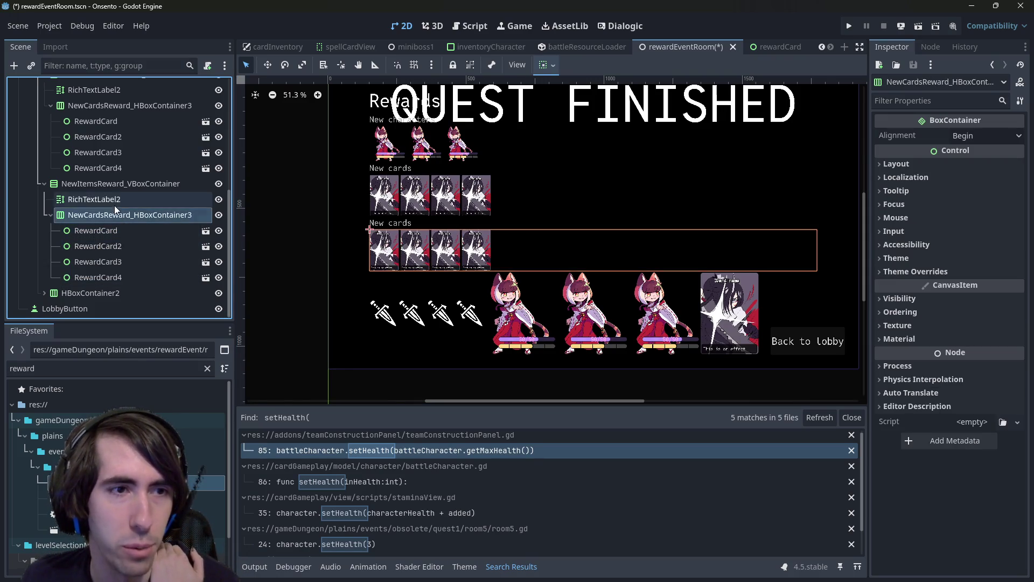
pyautogui.click(115, 201)
pyautogui.hotkey('ctrl', 'BackSpace')
pyautogui.write('ite')
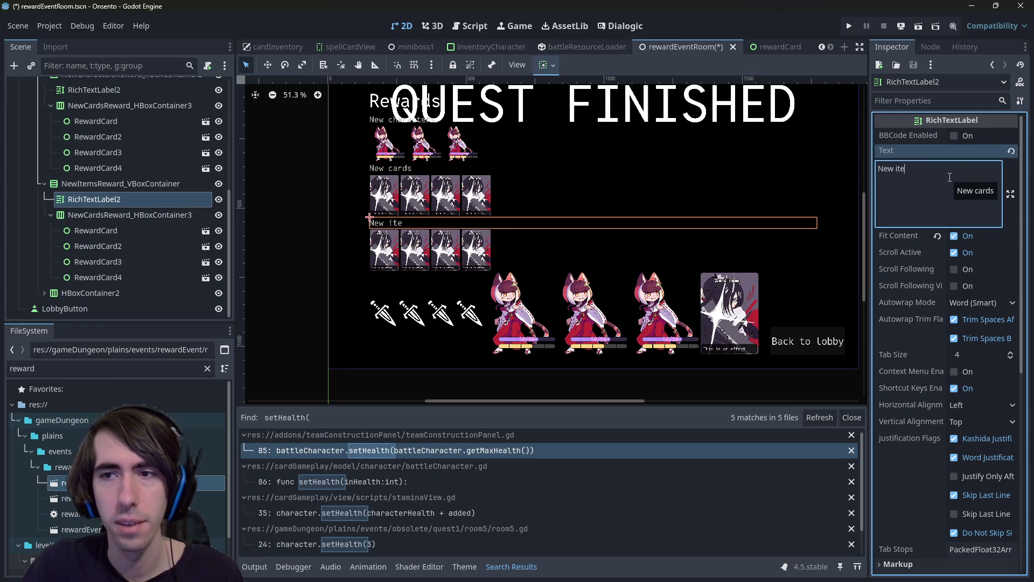
# - Move the four sword icons TextureRect1–4 into NewCardsReward_HBoxContainer3
pyautogui.click(46, 292)
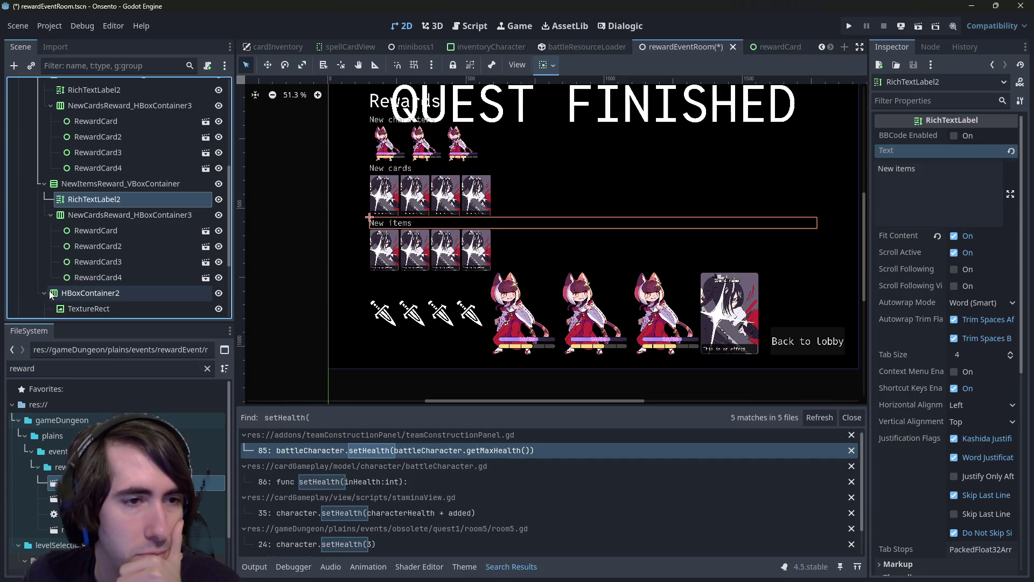
pyautogui.scroll(-3, 81, 274)
pyautogui.click(92, 225)
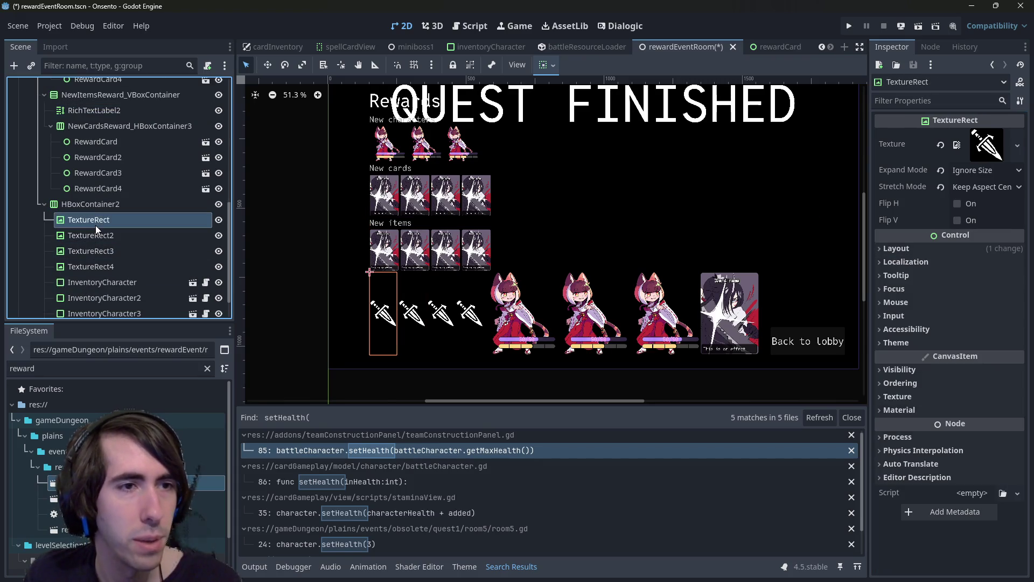
pyautogui.keyDown('shift'); pyautogui.click(96, 264); pyautogui.keyUp('shift')
pyautogui.moveTo(97, 222); pyautogui.dragTo(93, 131)
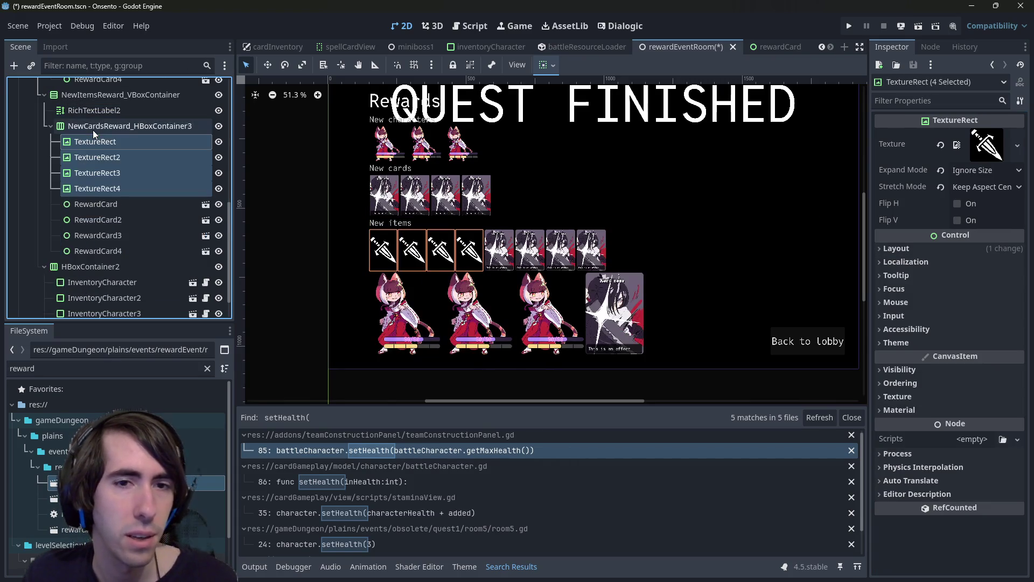
# - Delete the leftover character row HBoxContainer2 and confirm
pyautogui.scroll(-2, 117, 257)
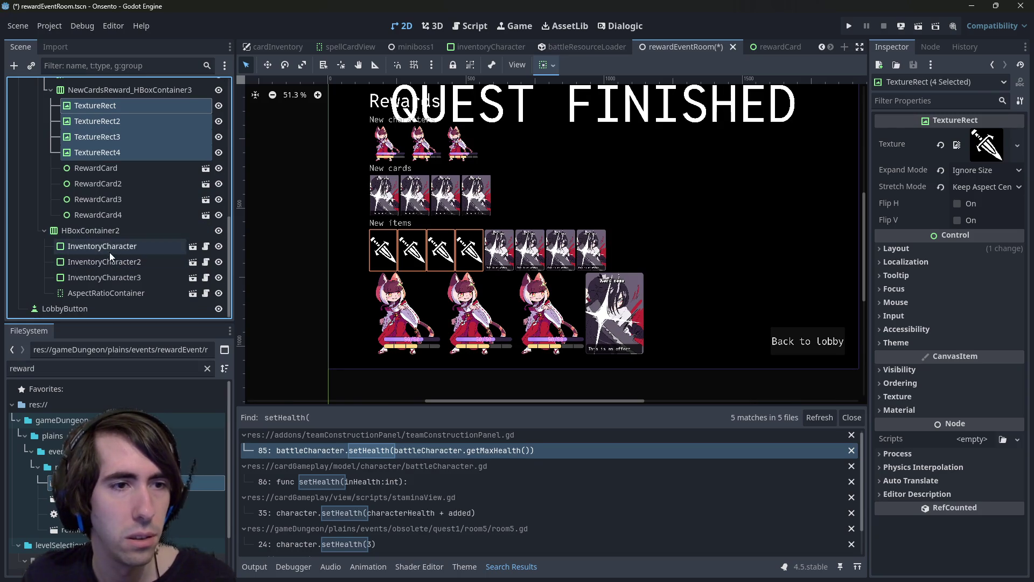
pyautogui.click(109, 252)
pyautogui.click(76, 229)
pyautogui.press('Delete')
pyautogui.press('Return')
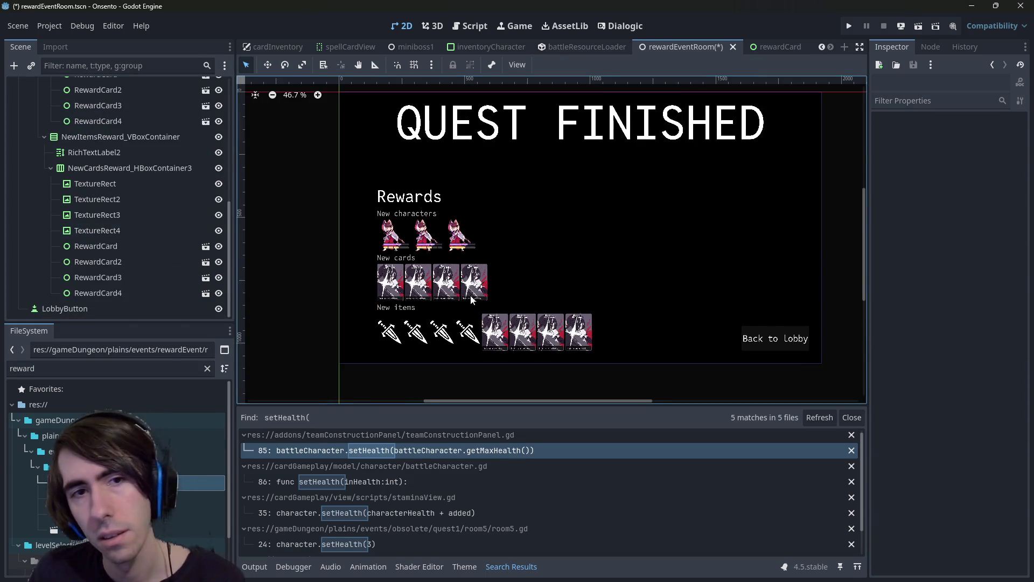
# - Save the scene, then try a Full Rect anchor on the QUEST FINISHED title and undo it
pyautogui.scroll(-1, 470, 295)
pyautogui.hotkey('ctrl', 's')
pyautogui.click(476, 182)
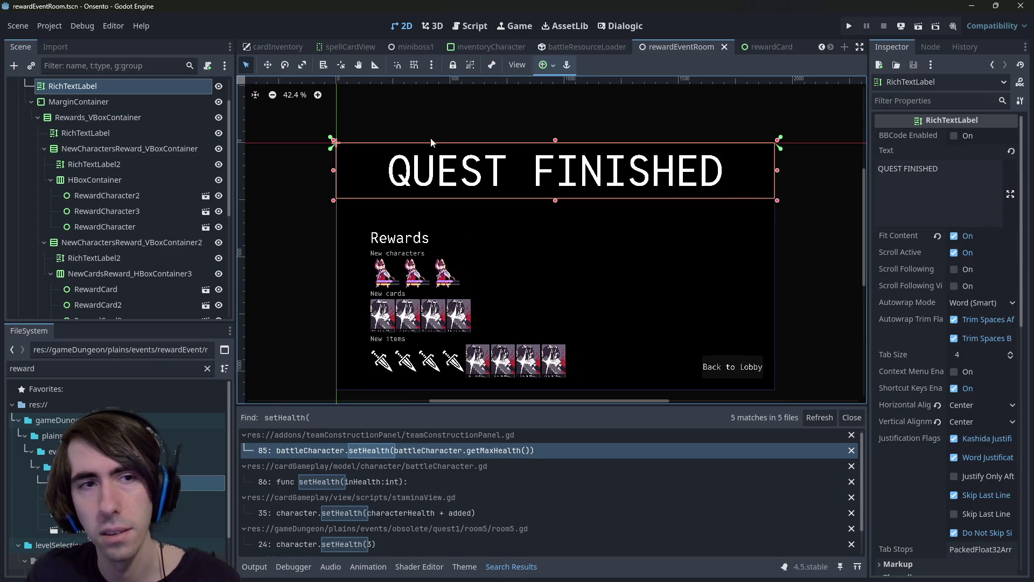
pyautogui.scroll(2, 123, 132)
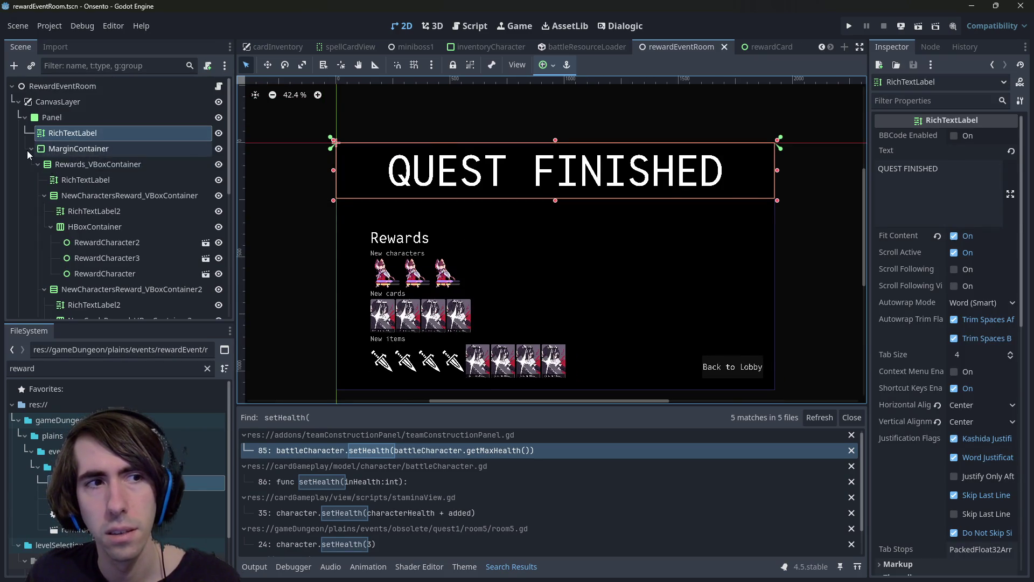
pyautogui.click(30, 149)
pyautogui.click(77, 144)
pyautogui.click(81, 138)
pyautogui.click(547, 65)
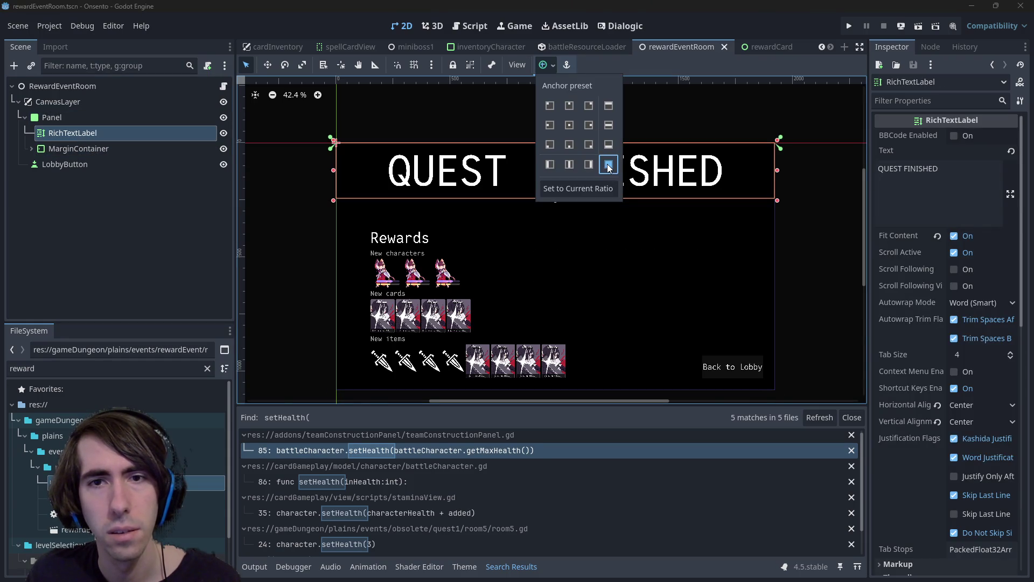
pyautogui.click(608, 165)
pyautogui.hotkey('ctrl', 'z')
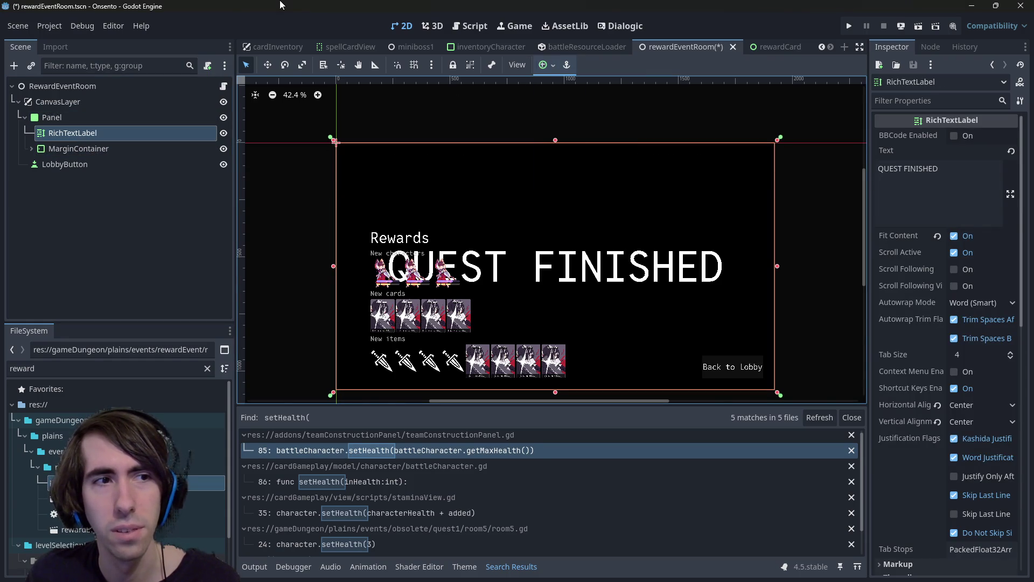
pyautogui.click(85, 154)
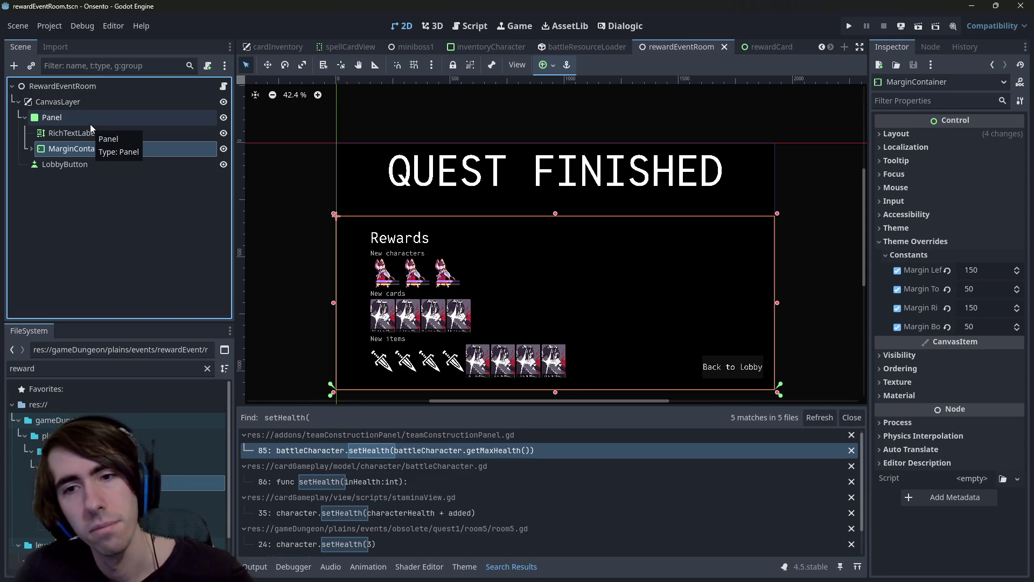
# - Set the QUEST FINISHED title's Layout > Transform position y to 100
pyautogui.click(86, 132)
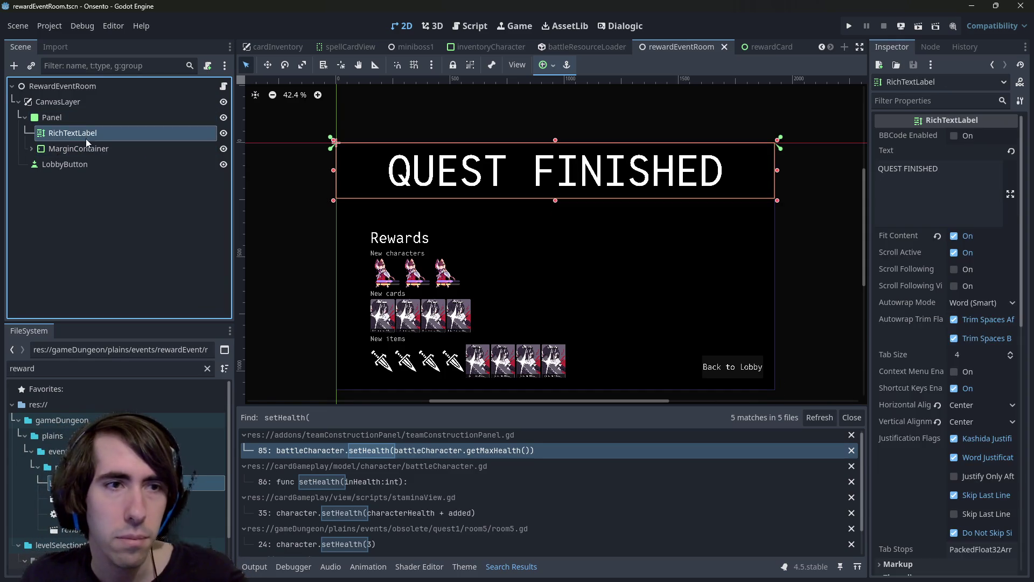
pyautogui.scroll(-8, 890, 253)
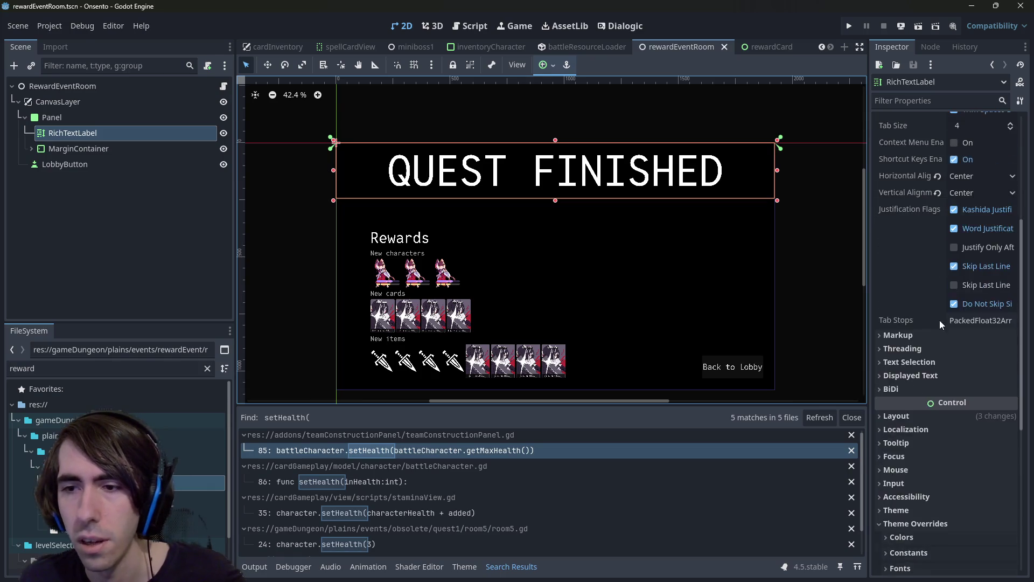
pyautogui.click(908, 300)
pyautogui.click(922, 461)
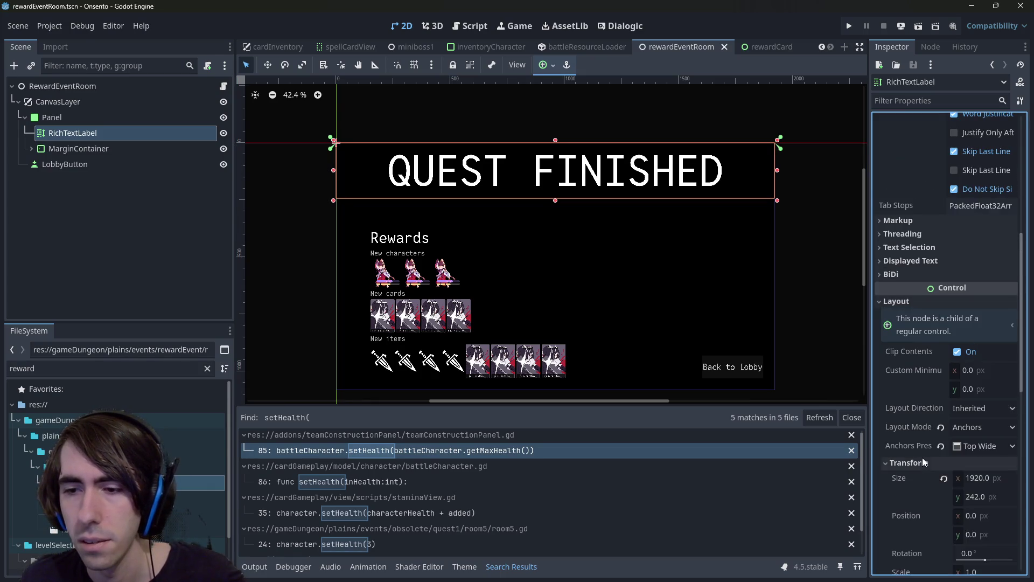
pyautogui.scroll(-2, 921, 457)
pyautogui.click(975, 478)
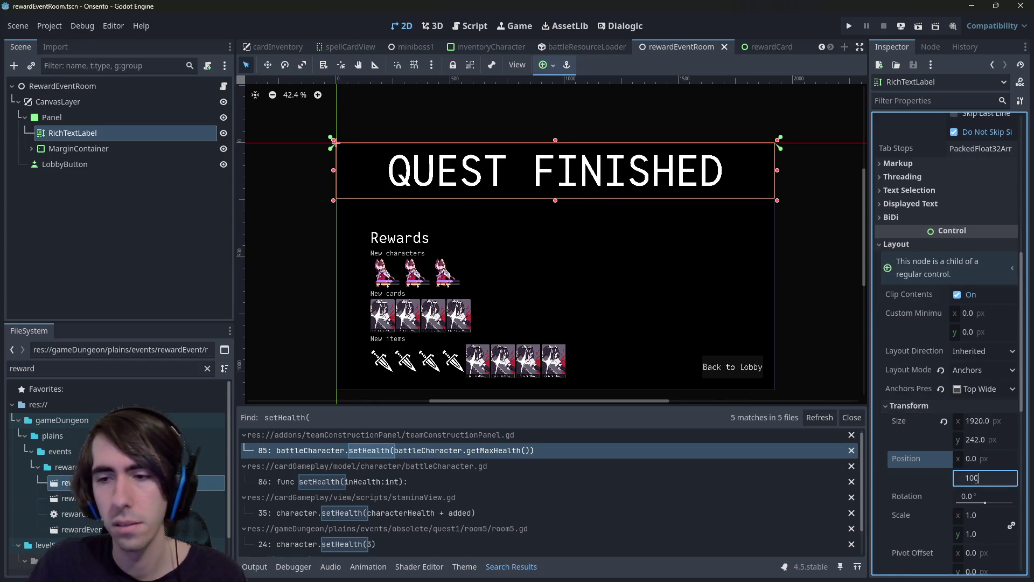
pyautogui.press('Return')
# - Save the scene with the repositioned title and frame the reward screen
pyautogui.scroll(-2, 737, 280)
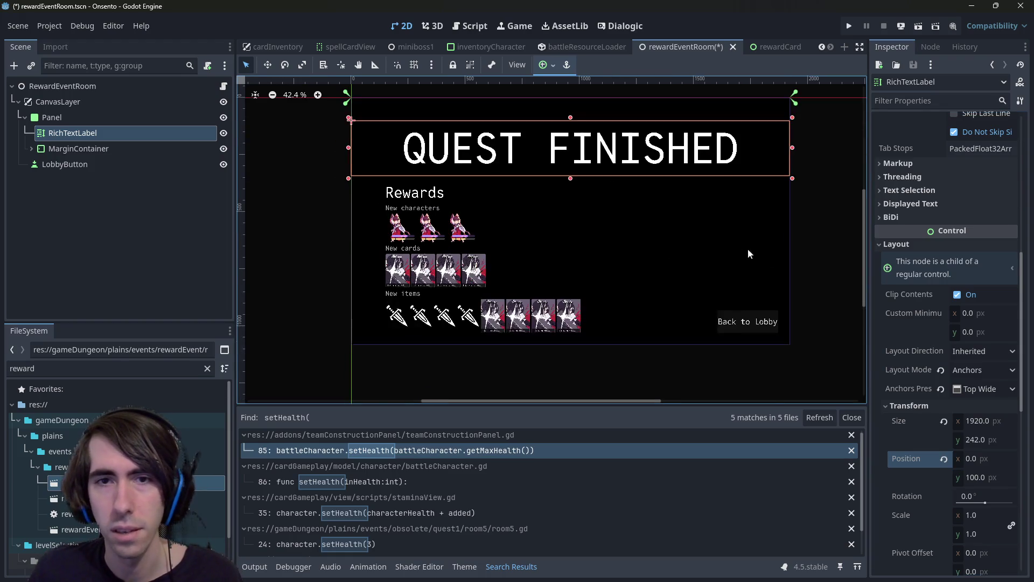
pyautogui.click(721, 279)
pyautogui.click(843, 250)
pyautogui.hotkey('ctrl', 's')
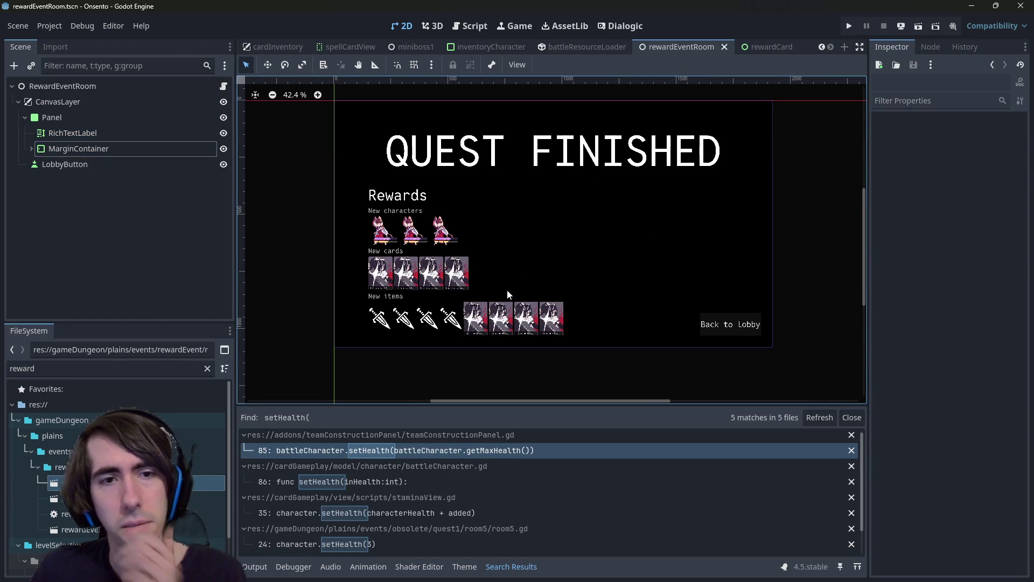
pyautogui.scroll(-2, 542, 232)
pyautogui.moveTo(541, 232); pyautogui.dragTo(496, 264)
# - Duplicate RewardCard4 several times, then undo until only RewardCard5 remains
pyautogui.scroll(7, 496, 263)
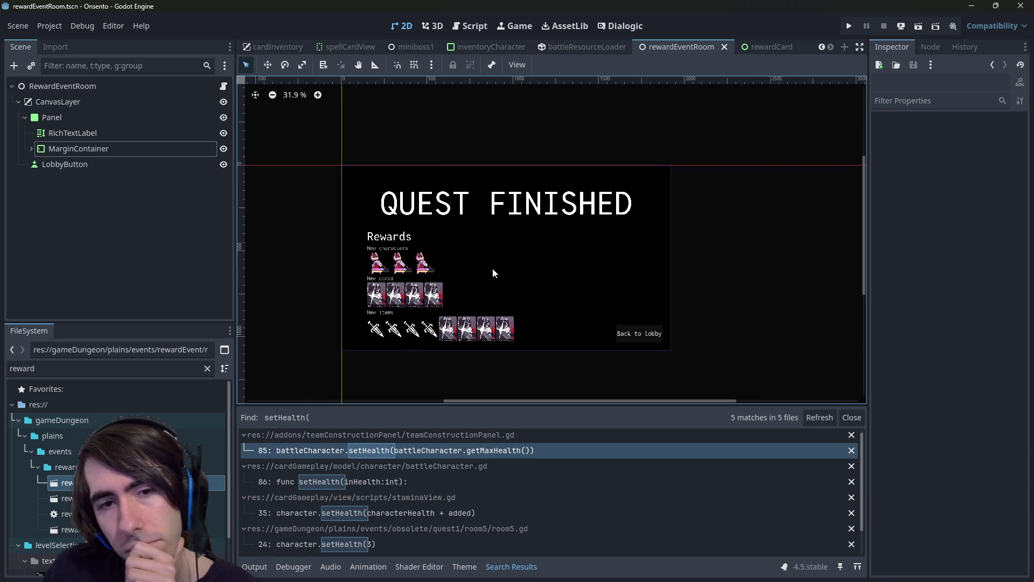
pyautogui.scroll(-3, 449, 312)
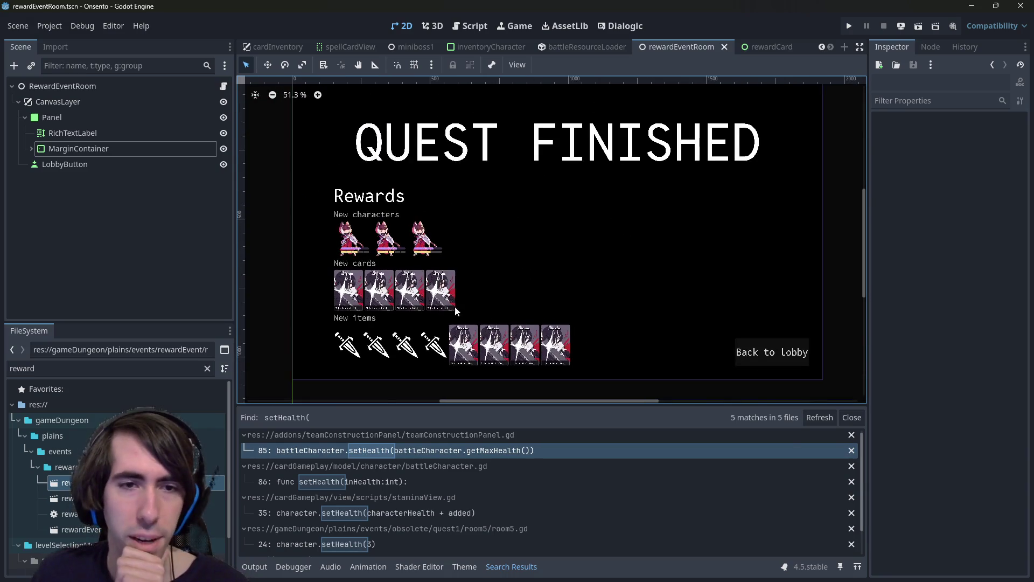
pyautogui.click(455, 305)
pyautogui.hotkey('ctrl', 'd')
pyautogui.hotkey('ctrl', 'd')
pyautogui.hotkey('ctrl', 'd')
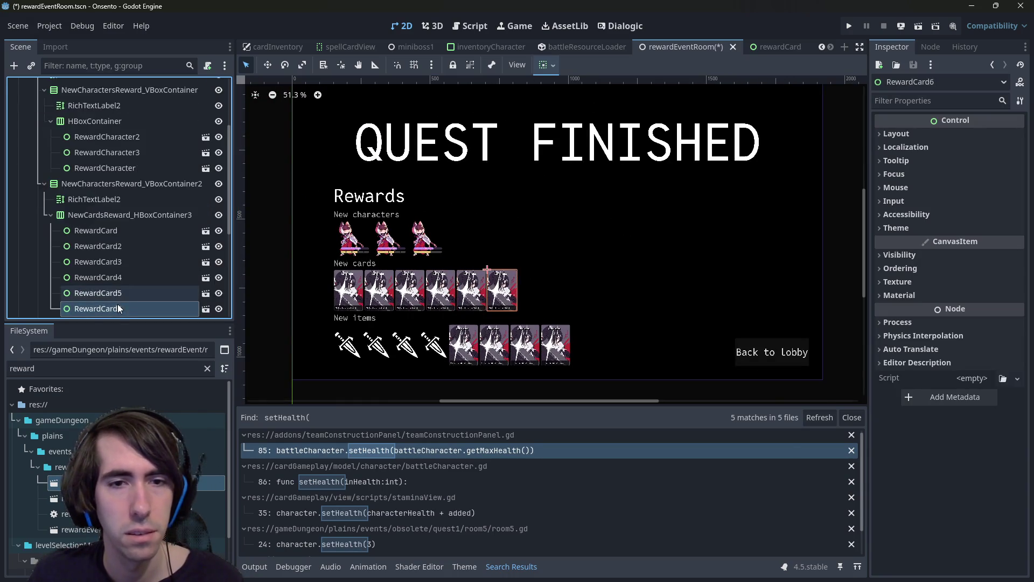
pyautogui.hotkey('ctrl', 'd')
pyautogui.hotkey('ctrl', 'd')
pyautogui.hotkey('ctrl', 'd')
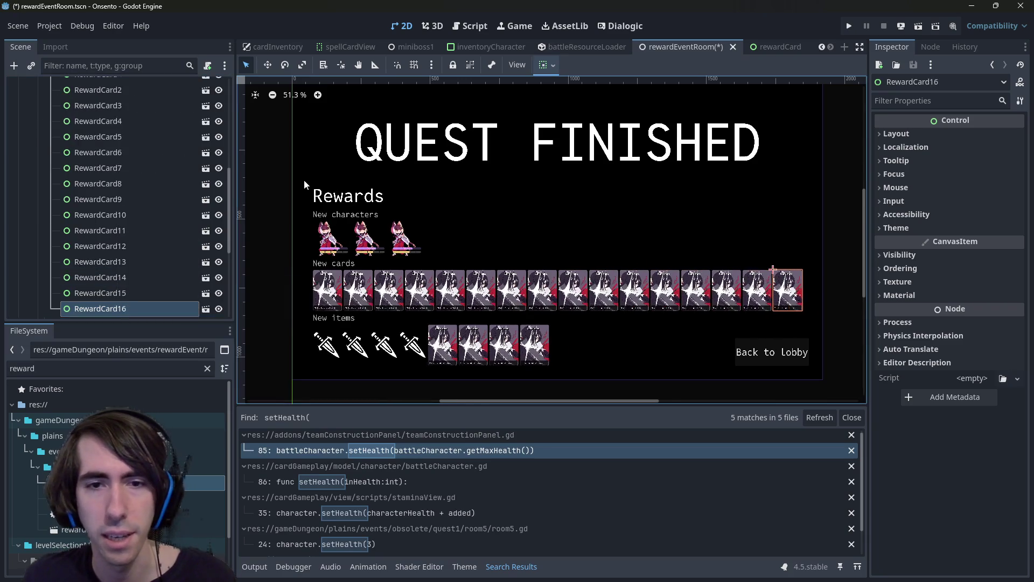
pyautogui.press('Escape')
pyautogui.hotkey('ctrl', 'z')
pyautogui.hotkey('ctrl', 'z')
pyautogui.hotkey('ctrl', 'z')
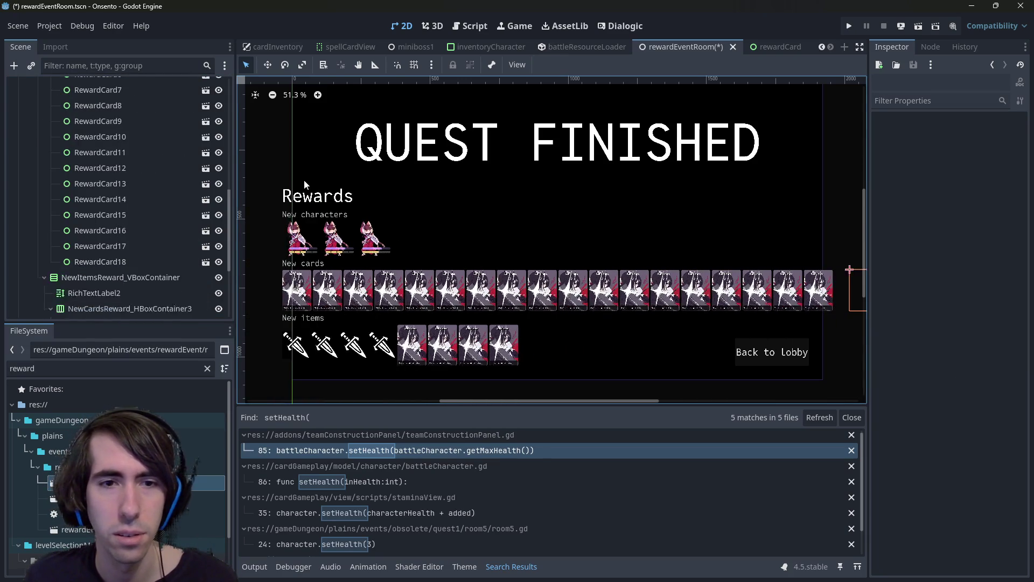
pyautogui.hotkey('ctrl', 'z')
pyautogui.hotkey('ctrl', 'z')
pyautogui.hotkey('ctrl', 'z')
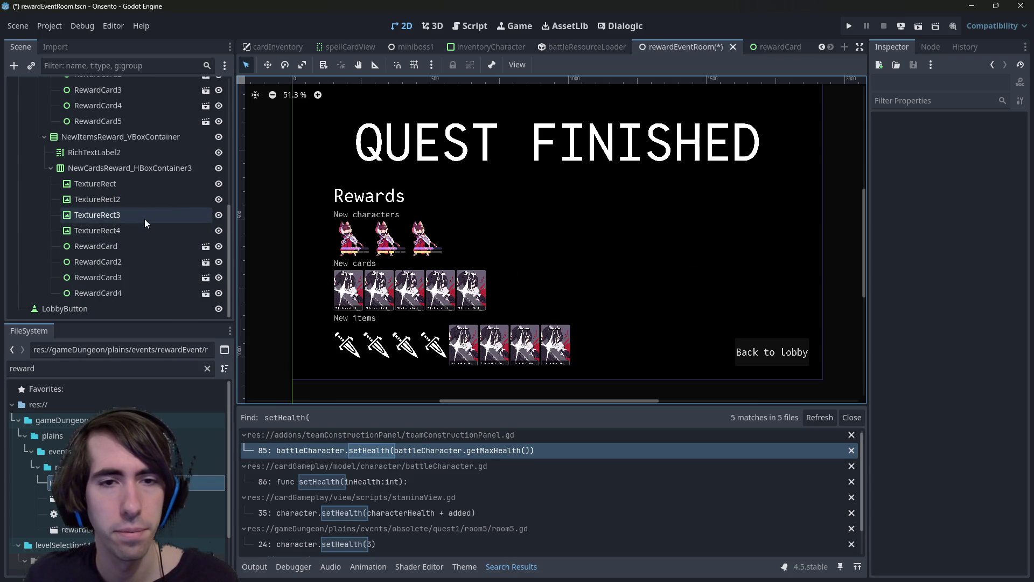
# - Inspect the New items and New cards row nodes in the scene tree
pyautogui.scroll(2, 144, 219)
pyautogui.click(101, 231)
pyautogui.click(105, 240)
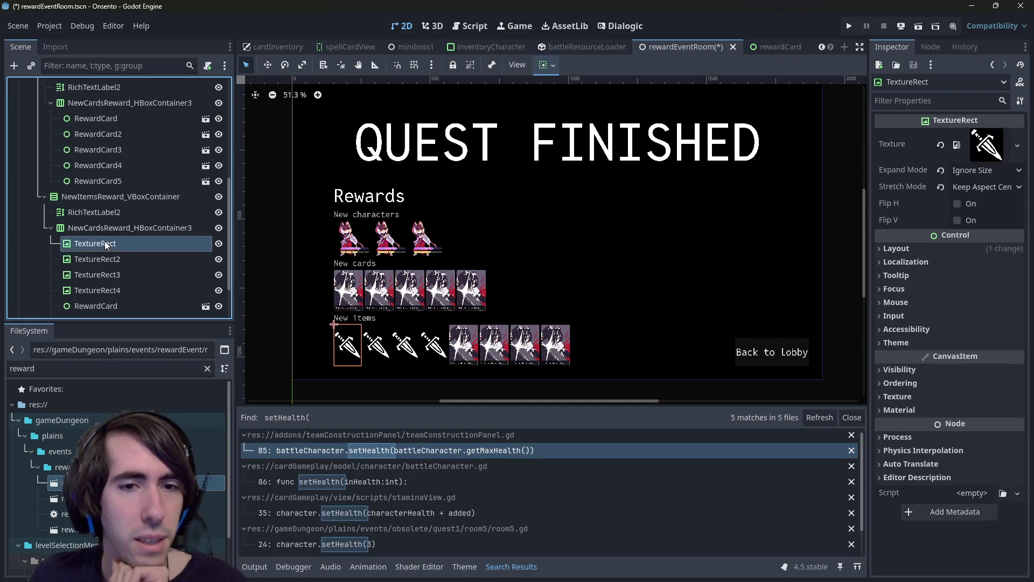
pyautogui.click(105, 231)
pyautogui.click(102, 213)
pyautogui.click(104, 194)
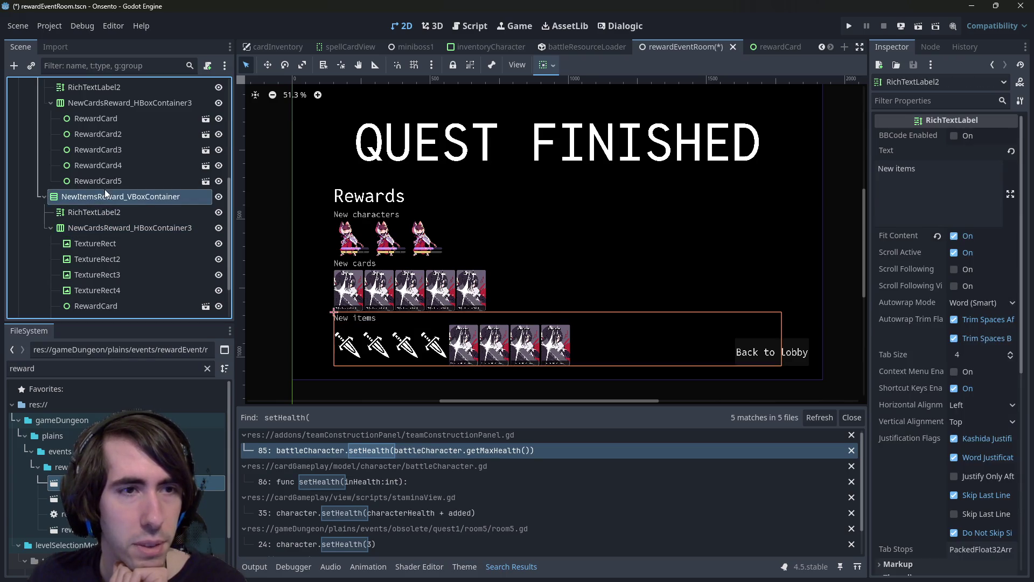
pyautogui.click(105, 135)
pyautogui.click(101, 182)
pyautogui.click(99, 196)
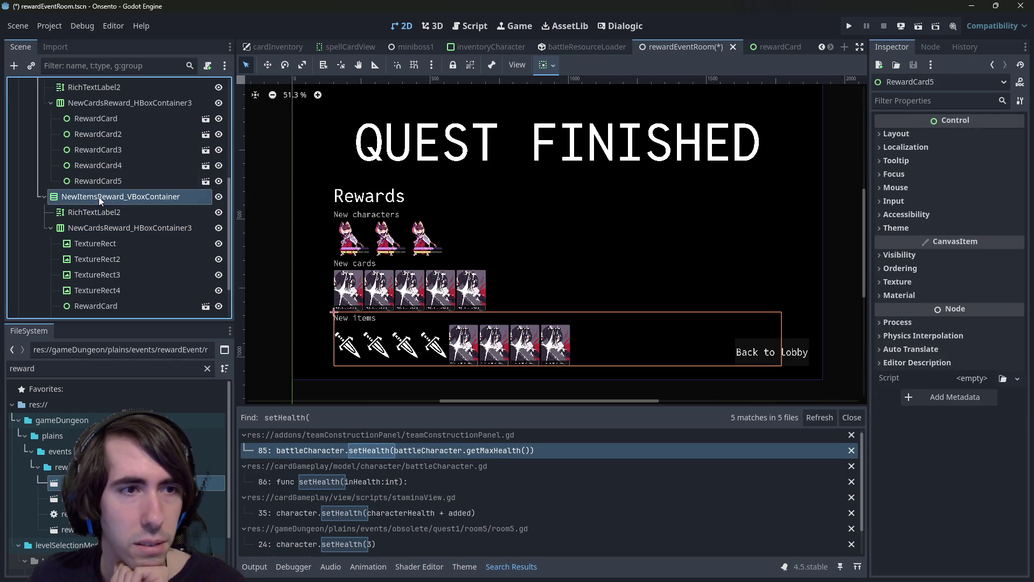
pyautogui.click(106, 102)
pyautogui.scroll(3, 93, 160)
# - Add a ScrollContainer and nest NewCardsReward_HBoxContainer3 inside it
pyautogui.click(93, 161)
pyautogui.rightClick(103, 160)
pyautogui.click(106, 160)
pyautogui.write('scroll')
pyautogui.press('Down')
pyautogui.press('Down')
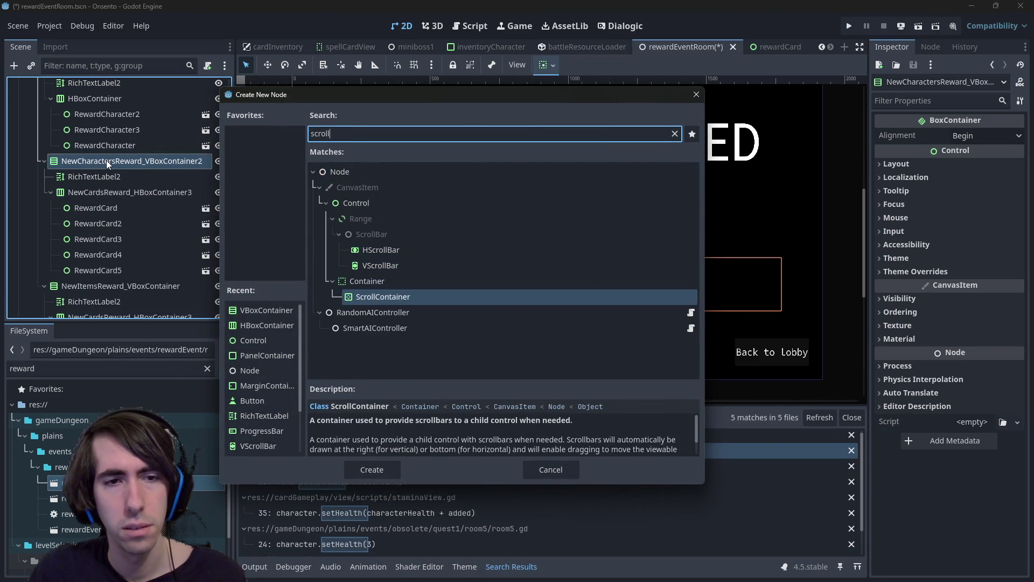
pyautogui.press('Return')
pyautogui.moveTo(104, 288)
pyautogui.mouseDown()
pyautogui.moveTo(97, 182)
pyautogui.moveTo(98, 194)
pyautogui.mouseUp()
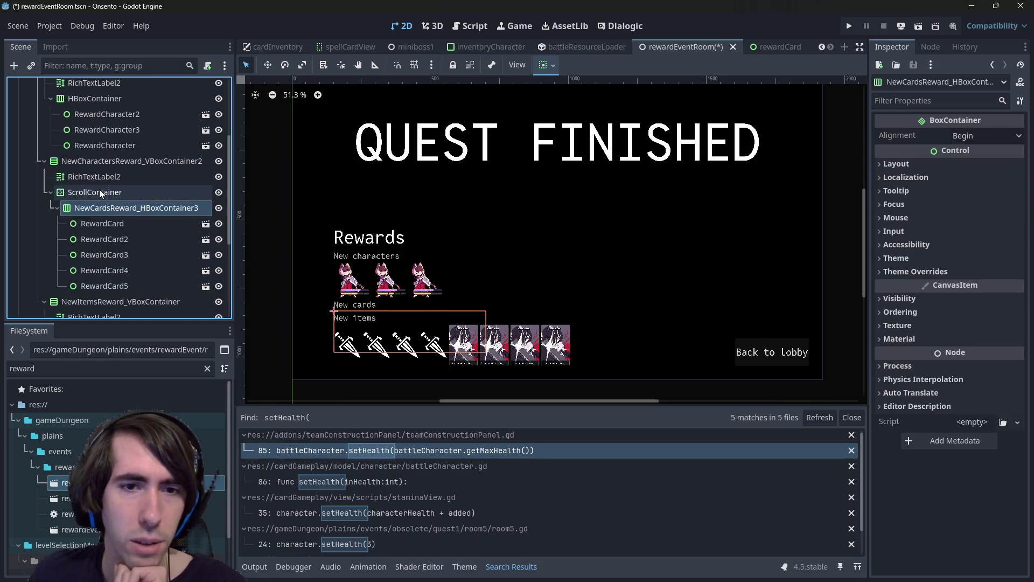
pyautogui.click(99, 190)
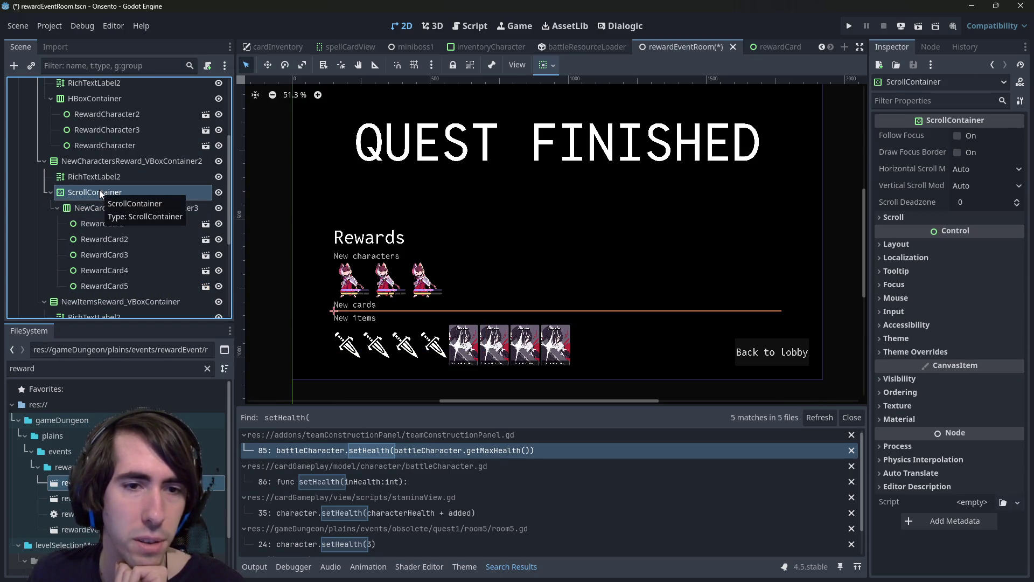
# - Turn on horizontal Expand for the cards row and review the ScrollContainer's scroll settings
pyautogui.click(548, 66)
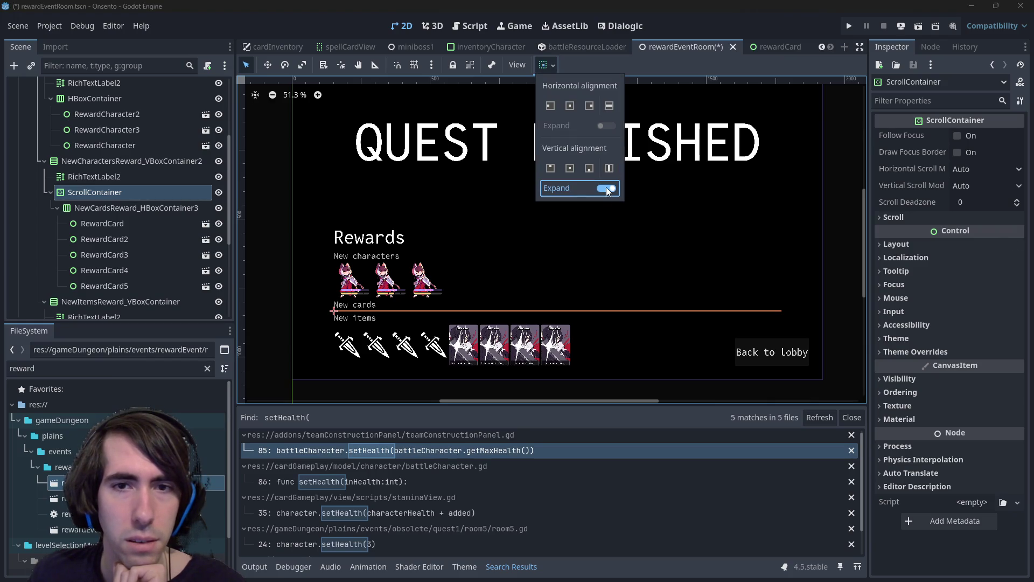
pyautogui.click(101, 210)
pyautogui.click(558, 66)
pyautogui.click(607, 126)
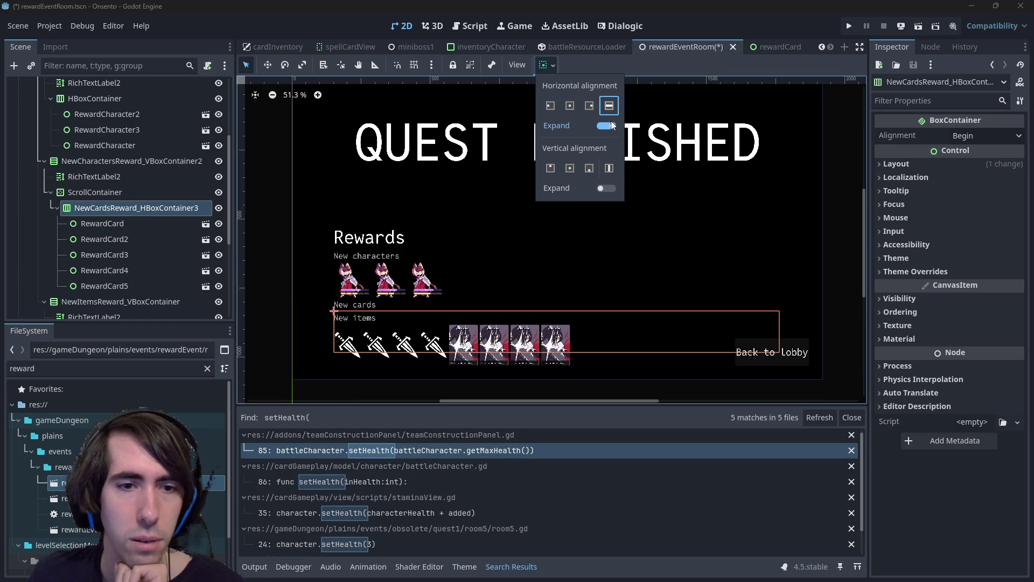
pyautogui.click(104, 192)
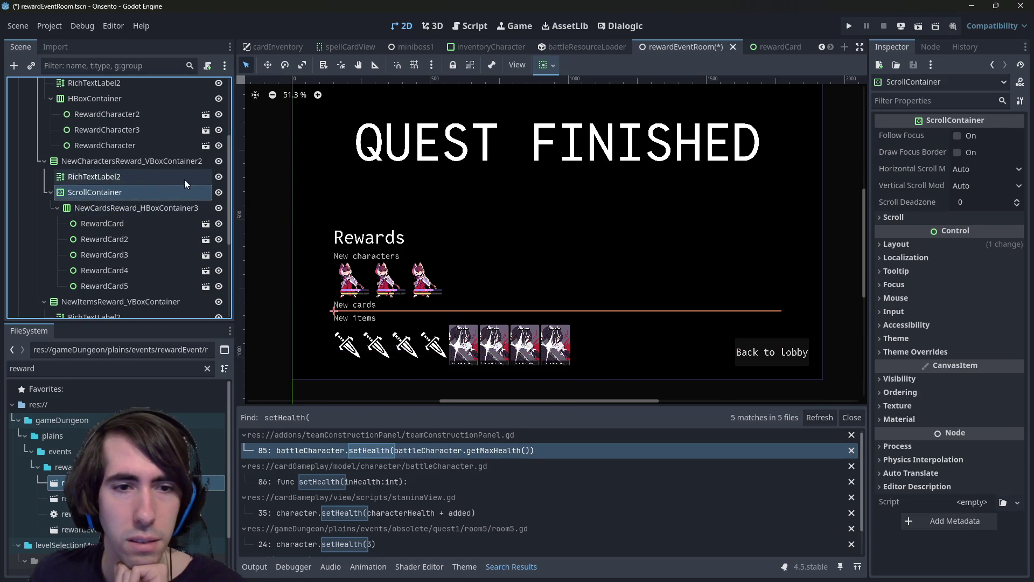
pyautogui.click(916, 243)
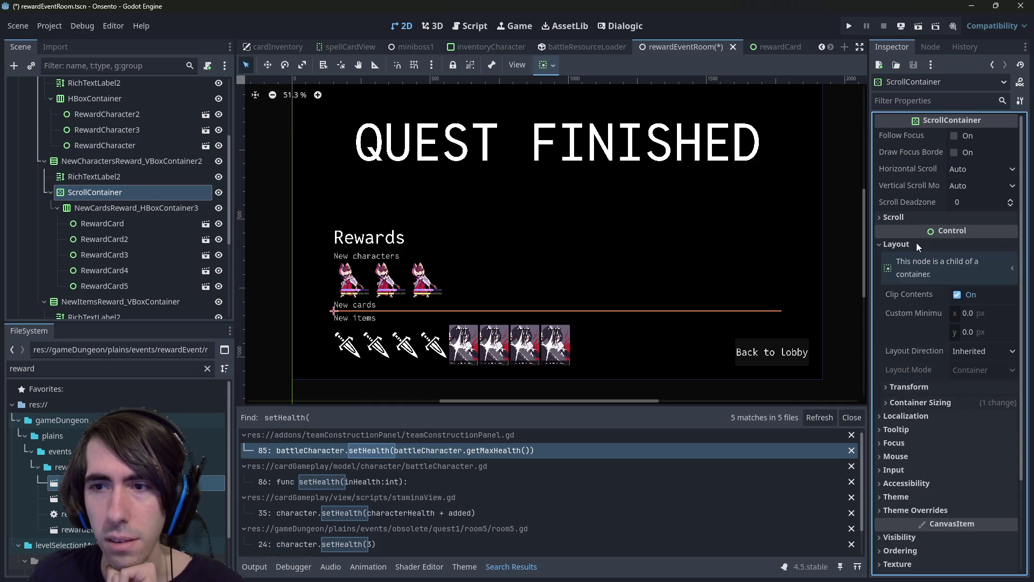
pyautogui.click(916, 242)
pyautogui.click(915, 217)
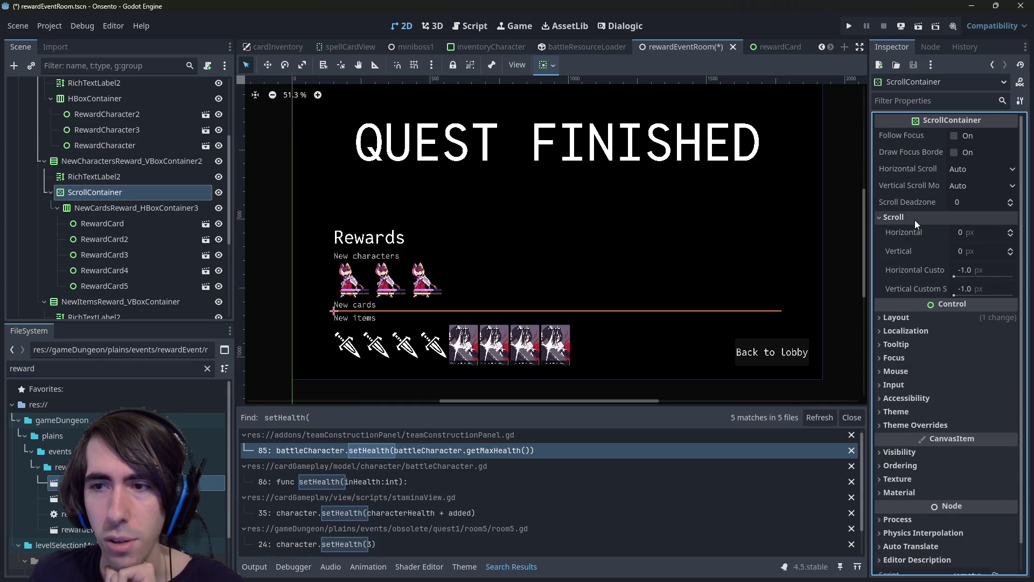
# - Check the custom minimum size of the first RewardCard and the cards row
pyautogui.click(101, 205)
pyautogui.click(99, 220)
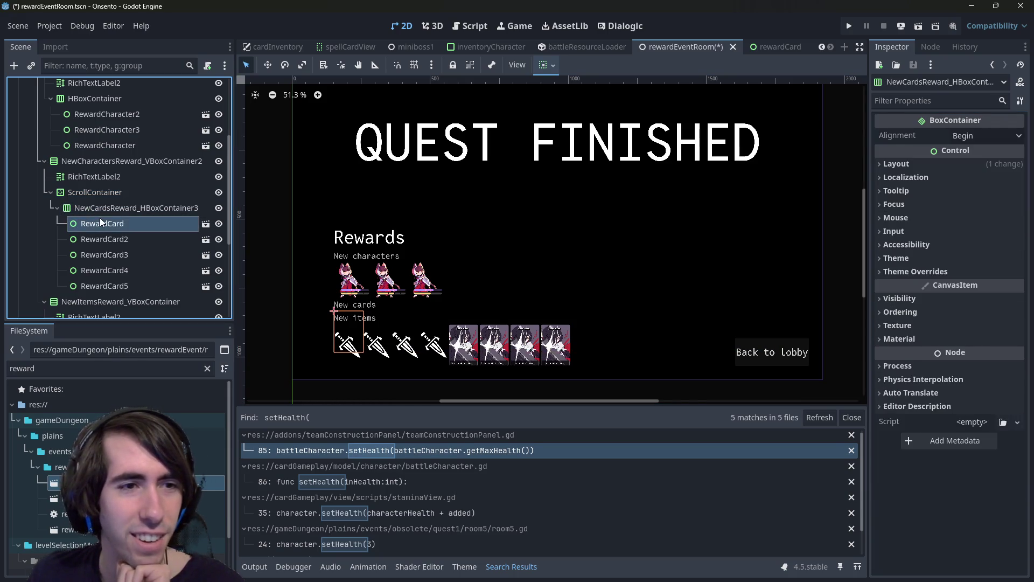
pyautogui.click(922, 107)
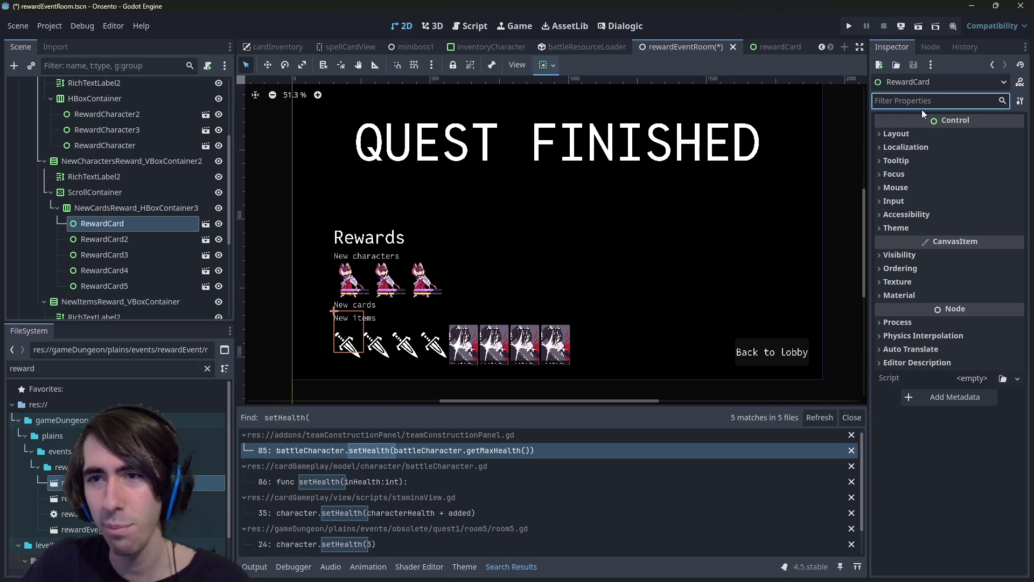
pyautogui.write('min')
pyautogui.click(910, 134)
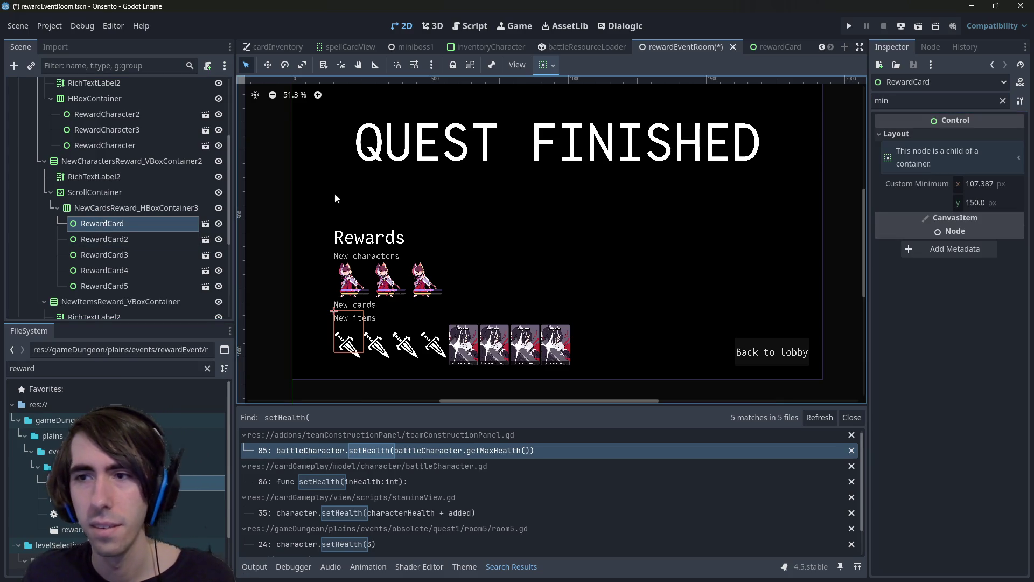
pyautogui.click(92, 212)
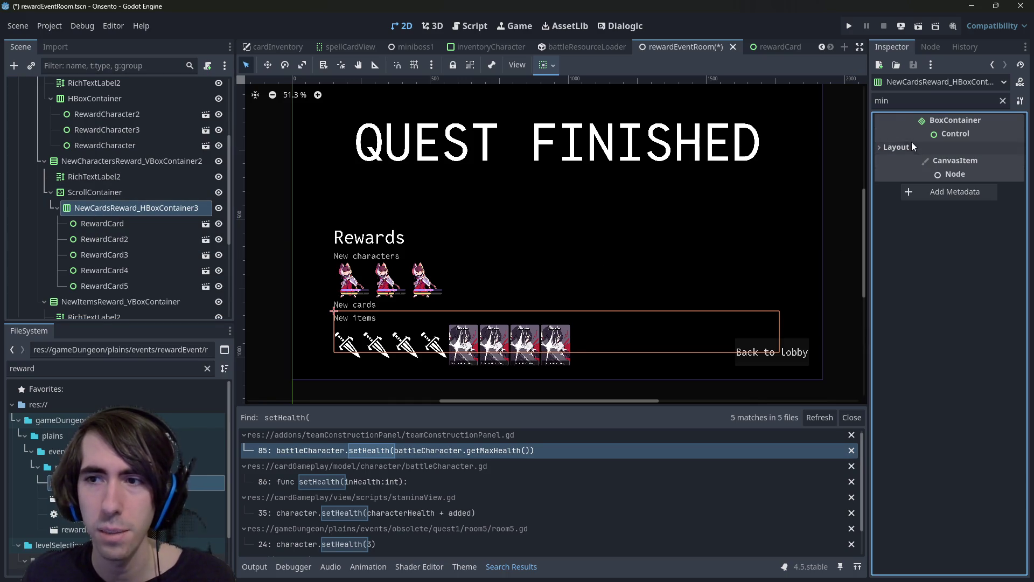
pyautogui.click(76, 196)
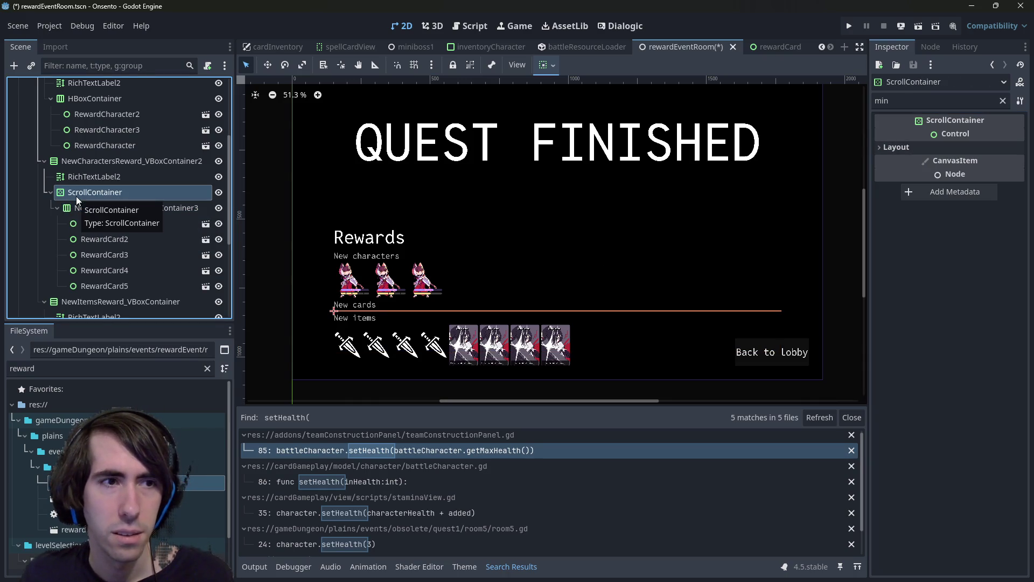
pyautogui.rightClick(123, 160)
pyautogui.click(140, 171)
pyautogui.write('scrollc')
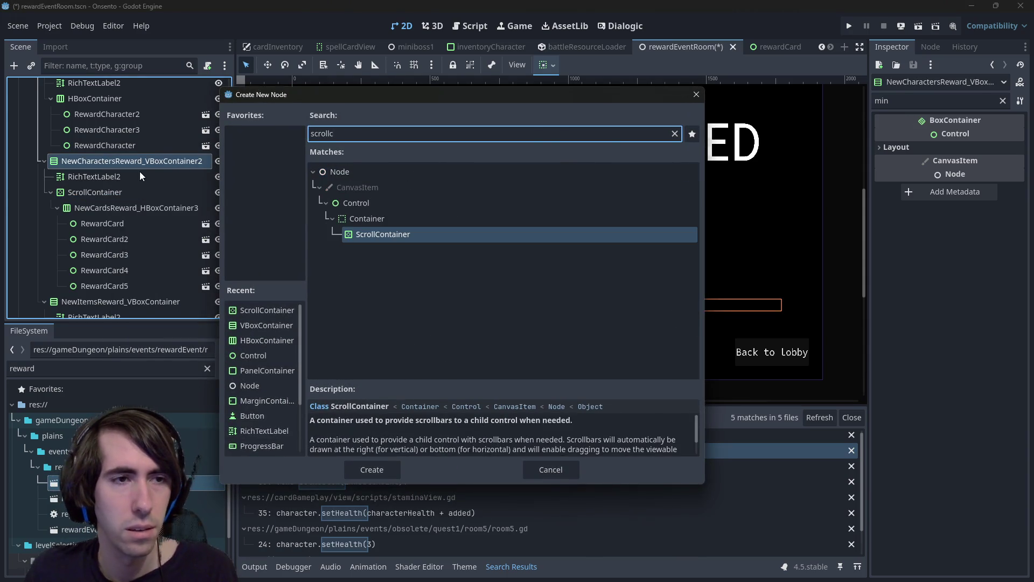
pyautogui.press('Return')
pyautogui.rightClick(112, 240)
pyautogui.press('Escape')
pyautogui.hotkey('ctrl', 'a')
pyautogui.write('vbox')
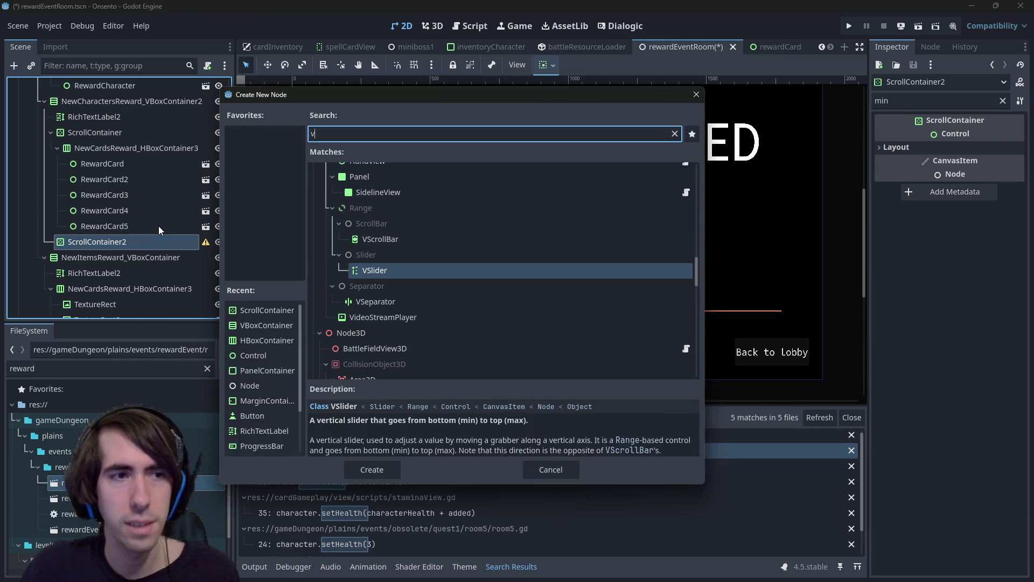
pyautogui.press('Return')
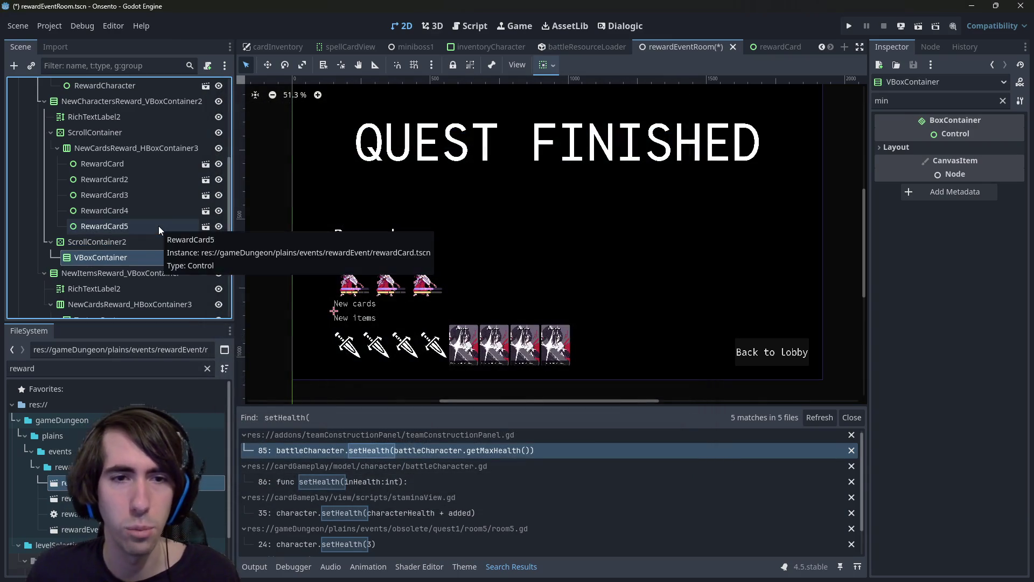
pyautogui.rightClick(113, 254)
pyautogui.press('Escape')
pyautogui.hotkey('ctrl', 'a')
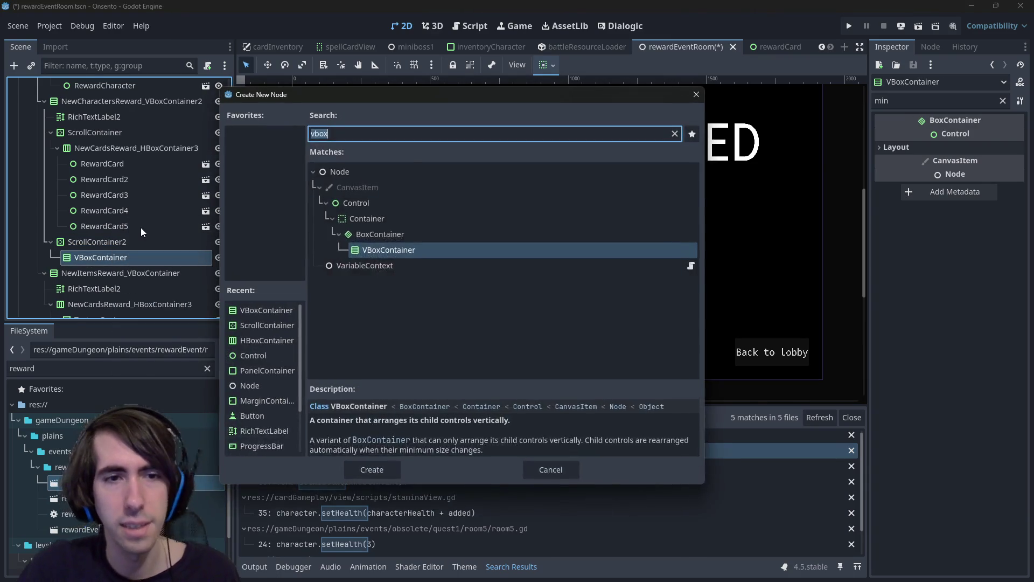
pyautogui.write('image')
pyautogui.hotkey('ctrl', 'BackSpace')
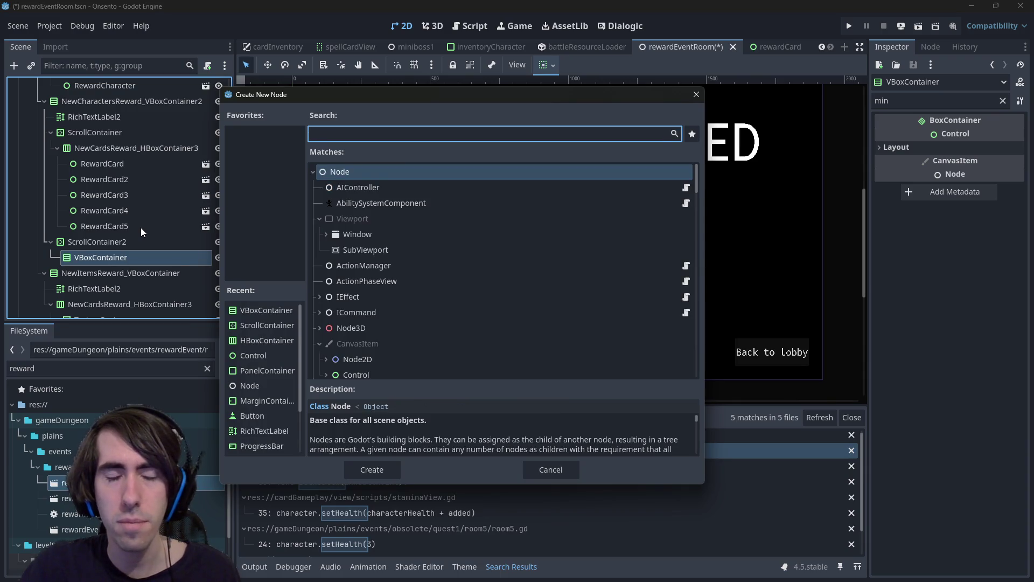
pyautogui.write('panel')
pyautogui.press('Return')
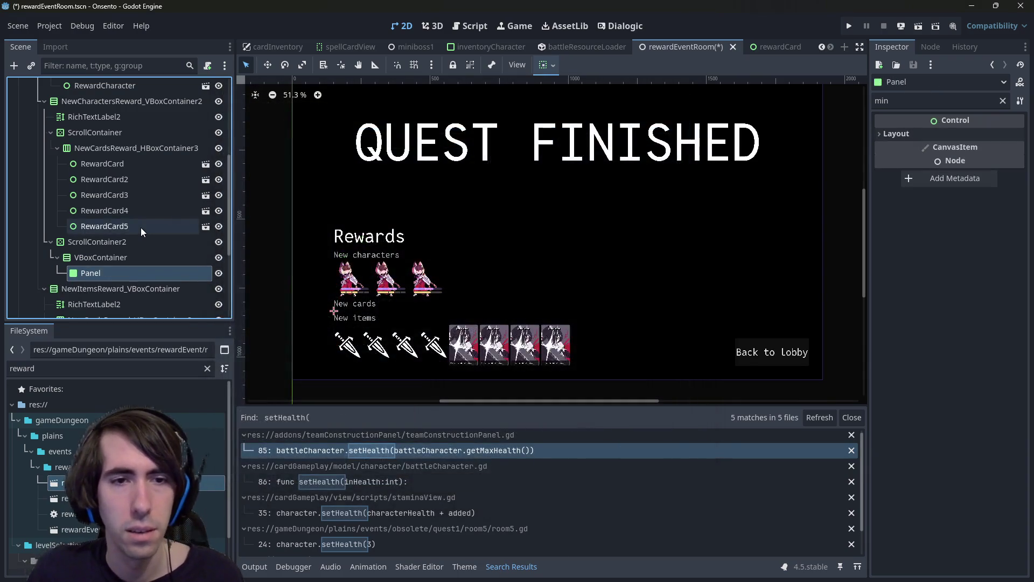
pyautogui.moveTo(986, 184); pyautogui.dragTo(988, 184)
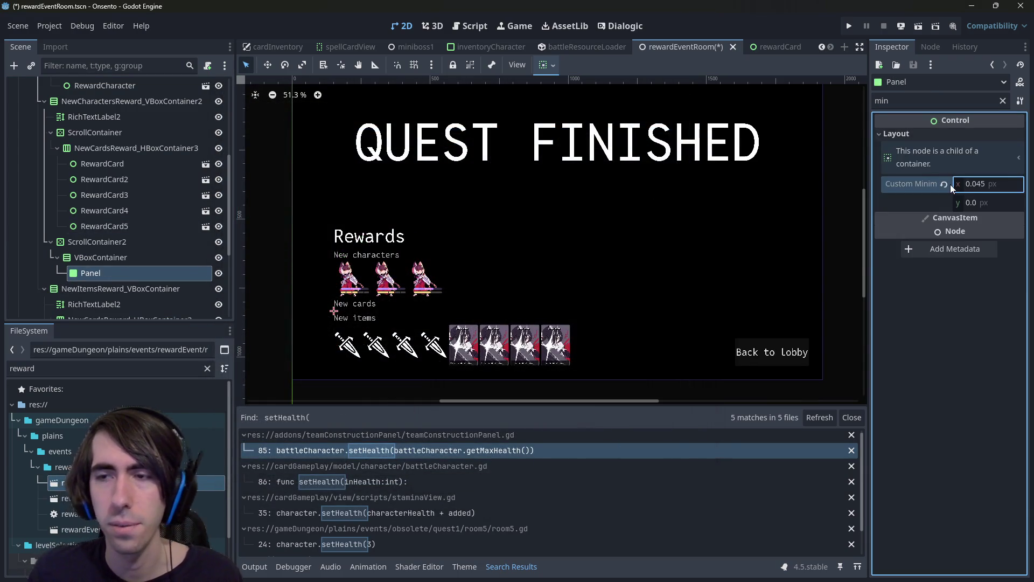
pyautogui.click(980, 186)
pyautogui.write('200')
pyautogui.press('Tab')
pyautogui.press('Return')
pyautogui.click(116, 259)
pyautogui.click(122, 241)
pyautogui.click(925, 148)
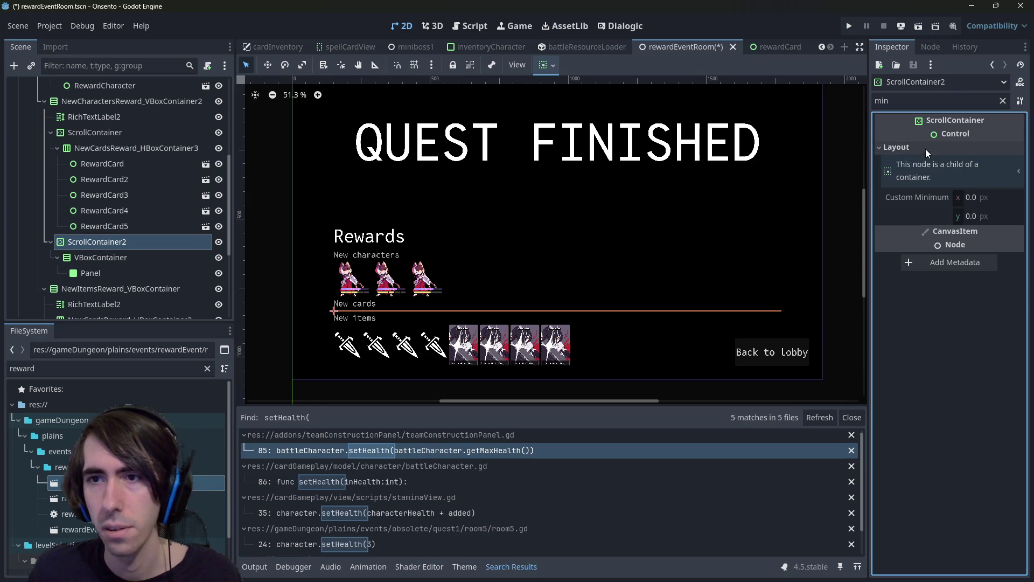
pyautogui.moveTo(970, 197); pyautogui.dragTo(923, 224)
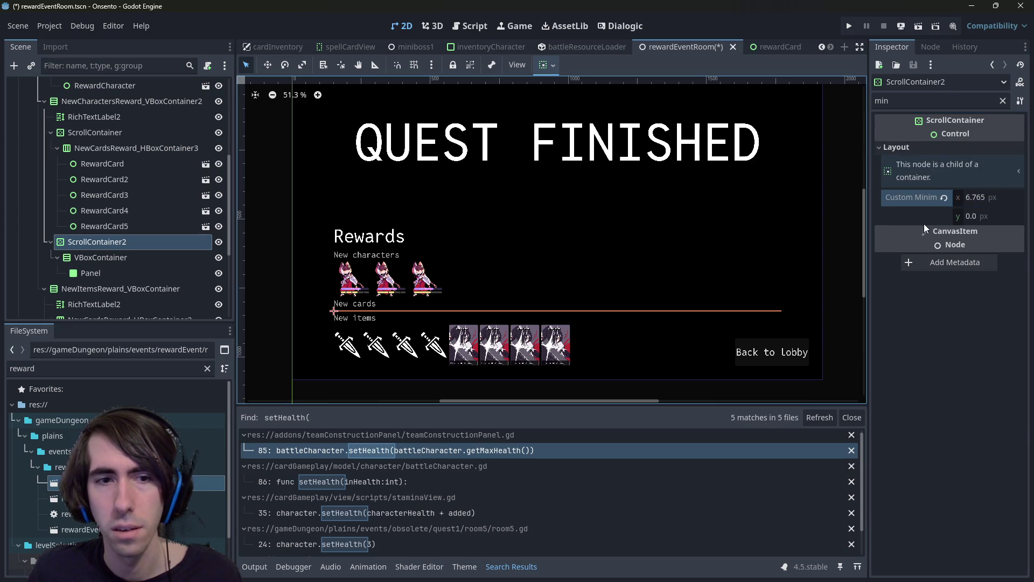
pyautogui.moveTo(989, 218); pyautogui.dragTo(1001, 216)
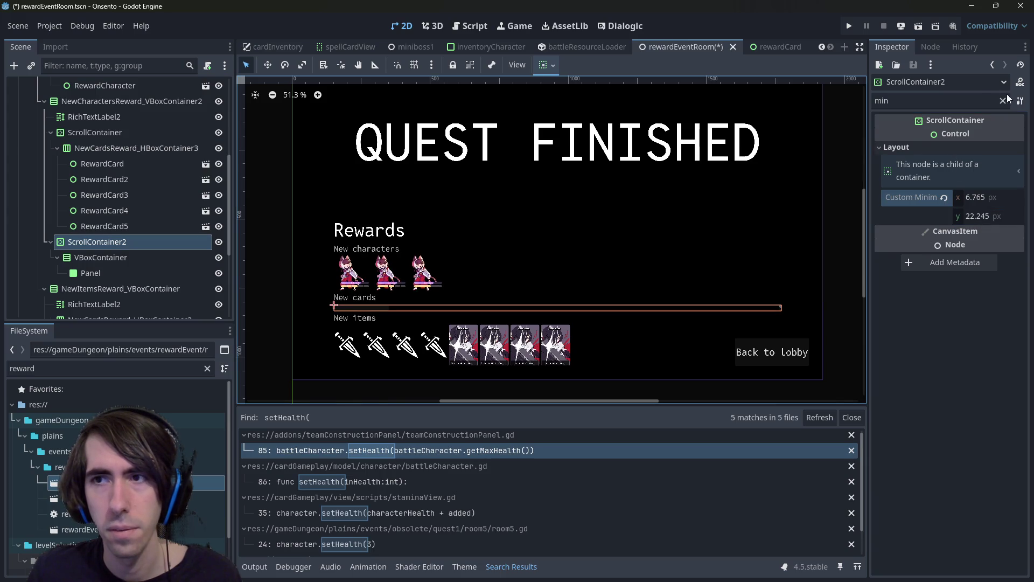
pyautogui.click(115, 236)
pyautogui.press('Delete')
pyautogui.press('Return')
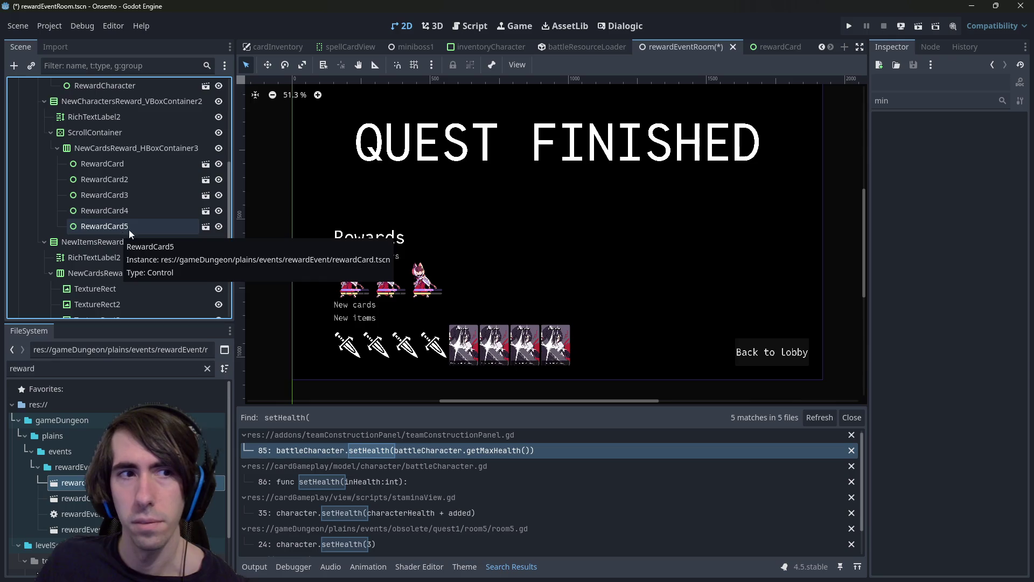
pyautogui.click(115, 134)
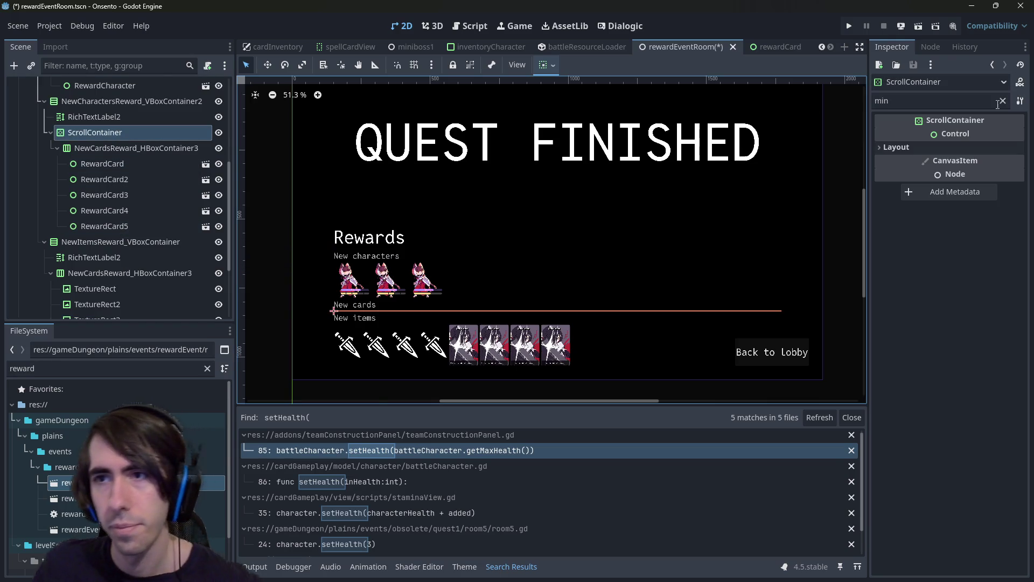
# - Clear the Inspector filter and keep the ScrollContainer's horizontal scroll mode on Auto
pyautogui.click(1003, 101)
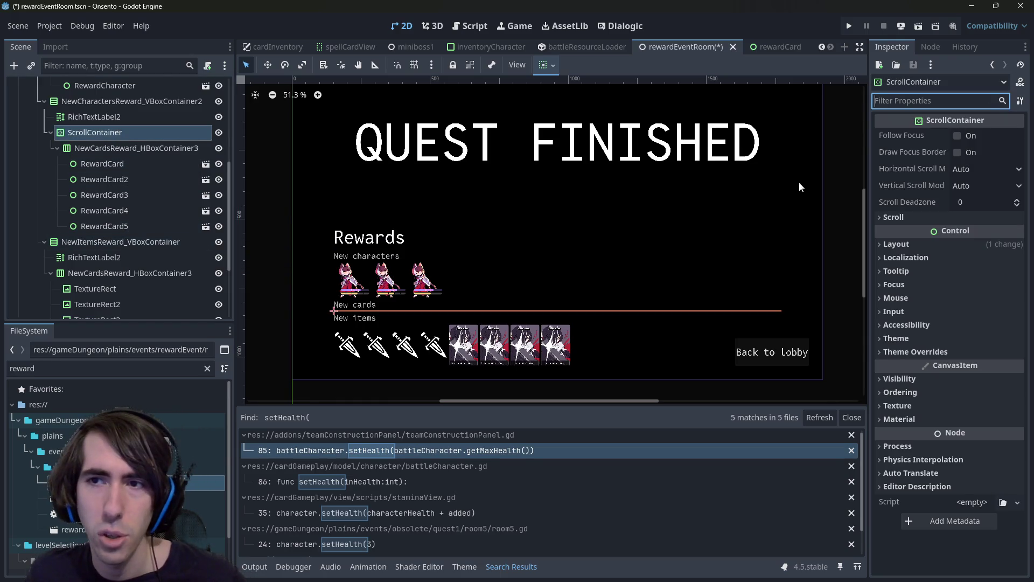
pyautogui.moveTo(868, 184); pyautogui.dragTo(829, 184)
pyautogui.click(967, 169)
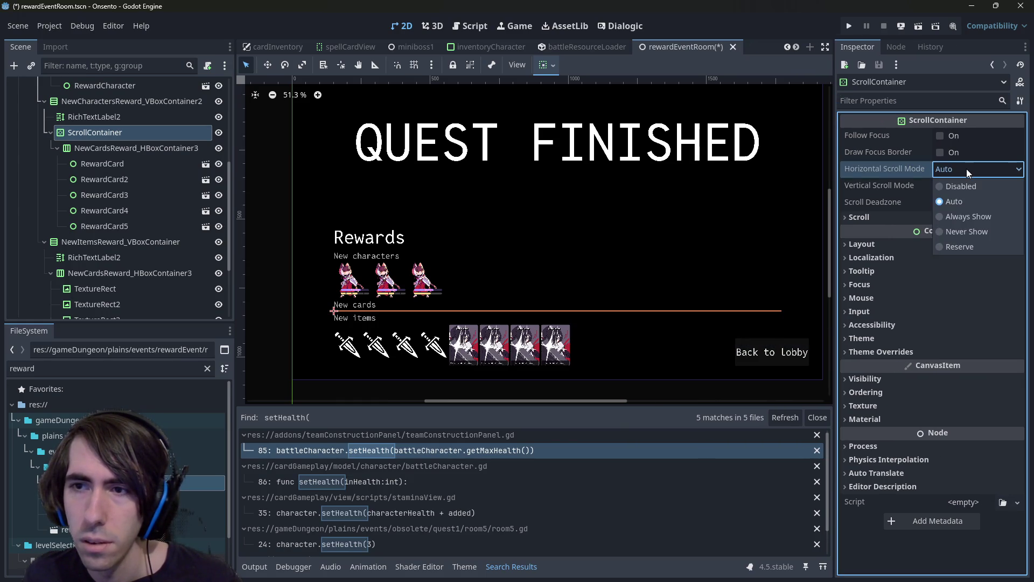
pyautogui.click(941, 172)
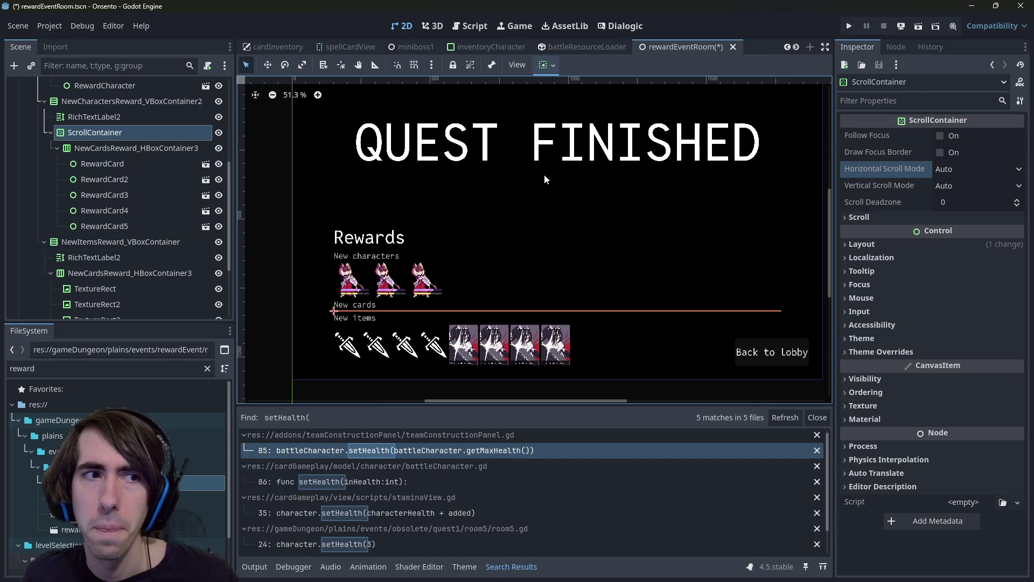
pyautogui.rightClick(131, 133)
pyautogui.click(946, 173)
pyautogui.click(951, 171)
pyautogui.click(951, 171)
# - Set the ScrollContainer's Vertical Scroll Mode to Disabled and save the scene
pyautogui.click(955, 189)
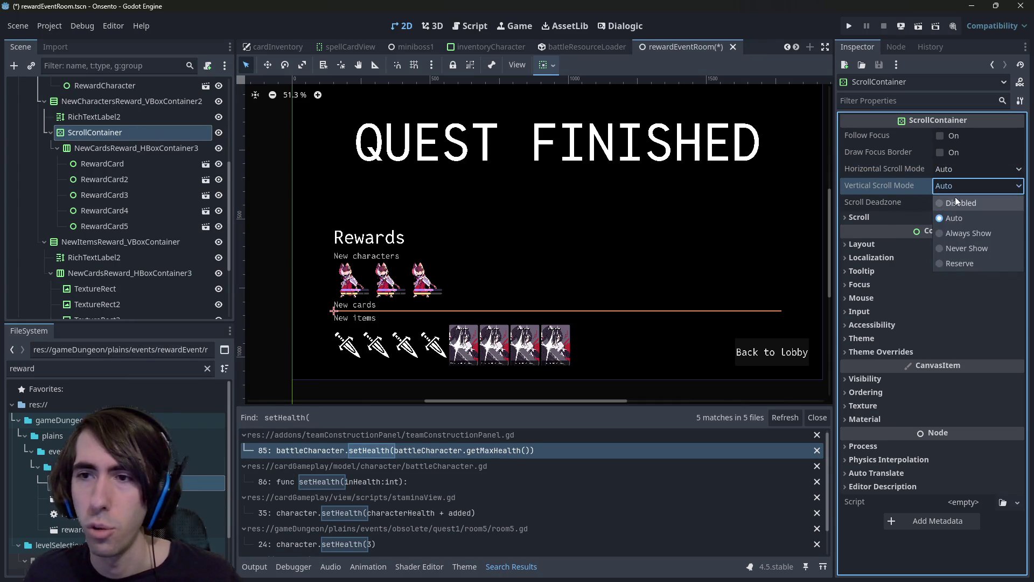
pyautogui.click(956, 203)
pyautogui.hotkey('ctrl', 's')
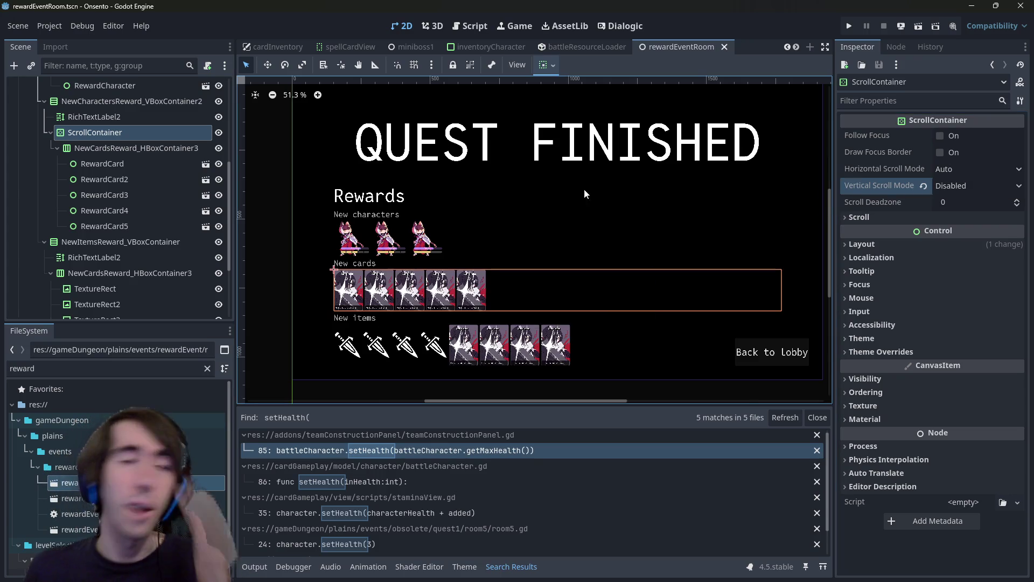
pyautogui.scroll(1, 487, 291)
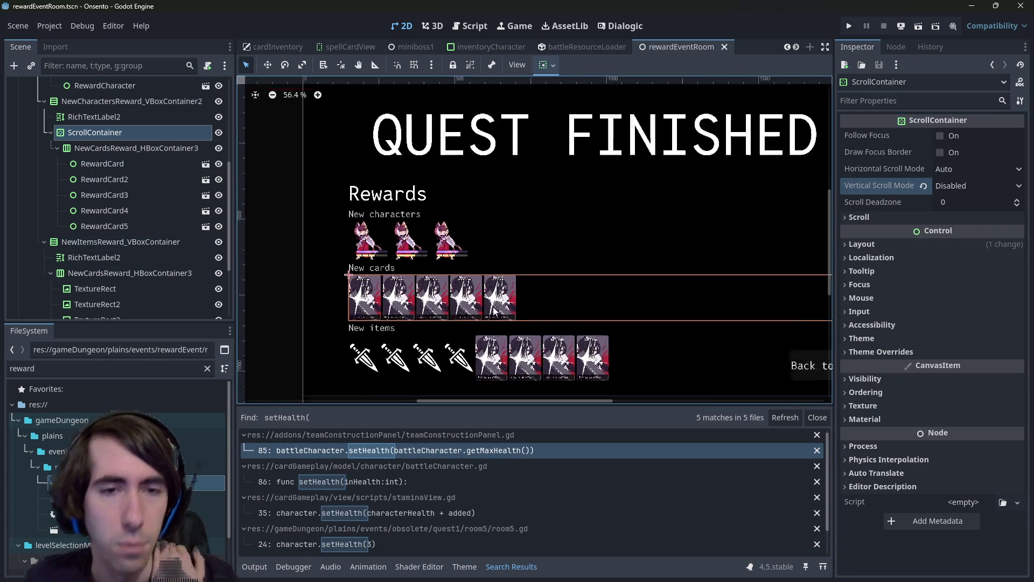
pyautogui.scroll(-1, 485, 307)
pyautogui.scroll(1, 483, 318)
pyautogui.scroll(1, 483, 318)
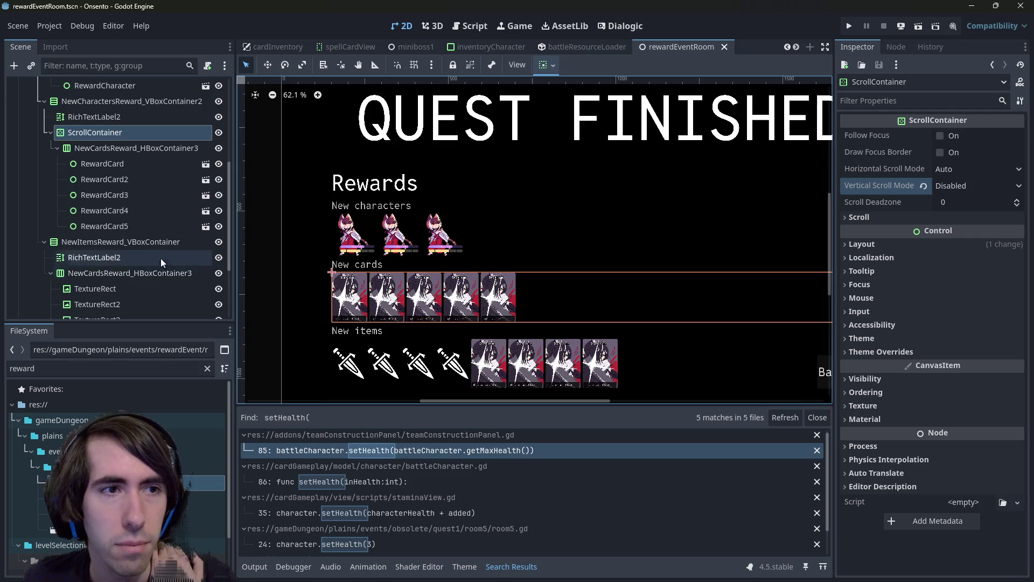
pyautogui.scroll(2, 150, 249)
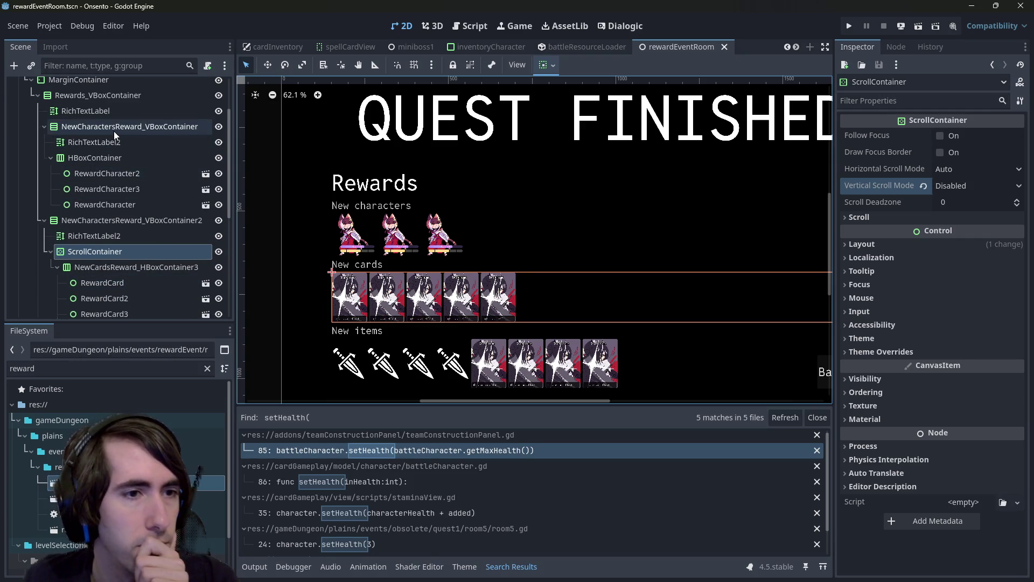
# - Add a ScrollContainer child to the characters reward group with vertical scrolling Disabled
pyautogui.rightClick(114, 130)
pyautogui.click(134, 138)
pyautogui.write('scrollcontainer')
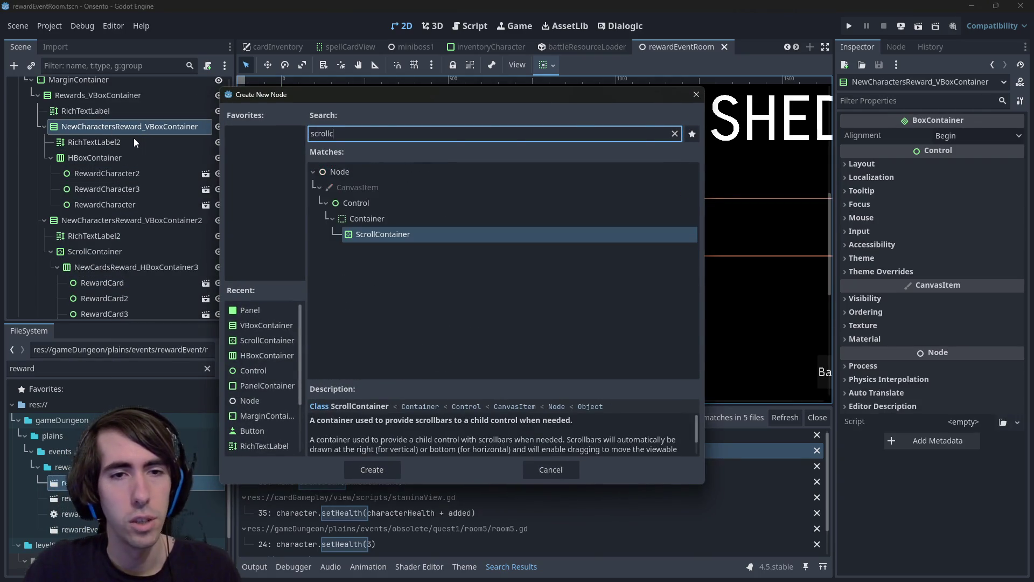
pyautogui.press('Return')
pyautogui.click(967, 186)
pyautogui.click(970, 198)
pyautogui.scroll(-3, 106, 224)
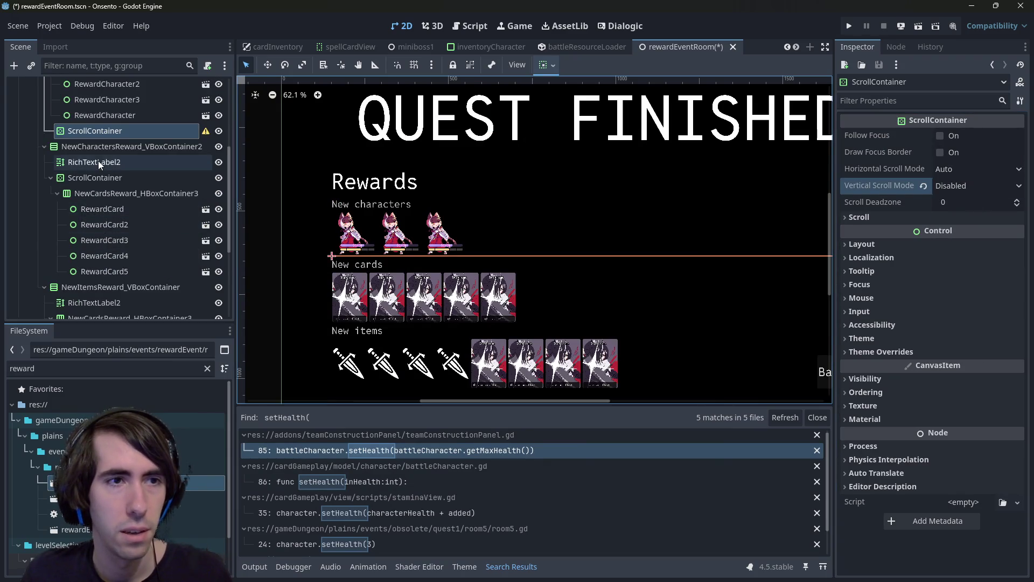
# - Duplicate the ScrollContainer into the New items group and rename it ScrollContainer
pyautogui.hotkey('ctrl', 'd')
pyautogui.moveTo(99, 151); pyautogui.dragTo(125, 263)
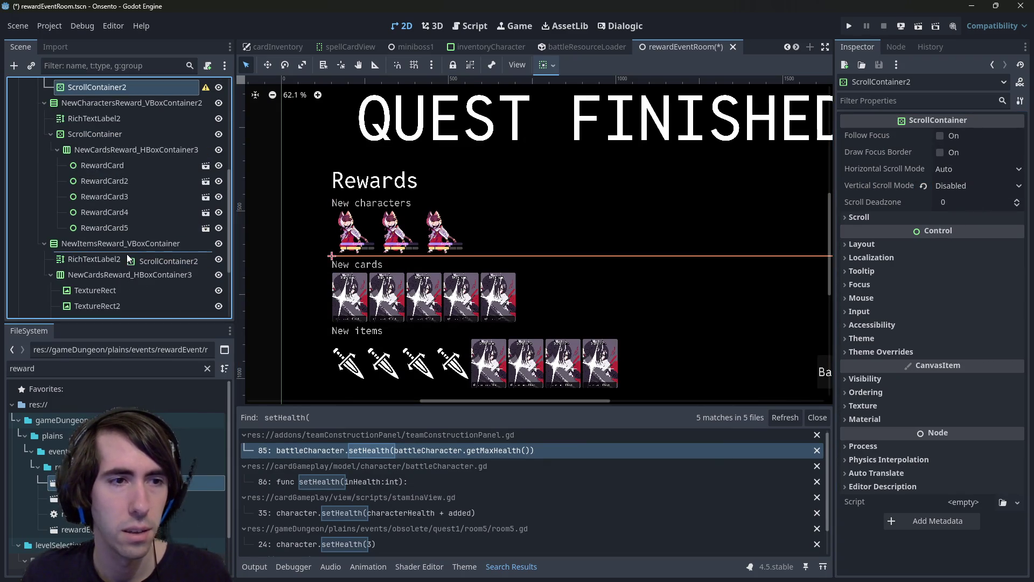
pyautogui.click(181, 261)
pyautogui.press('BackSpace')
pyautogui.press('Return')
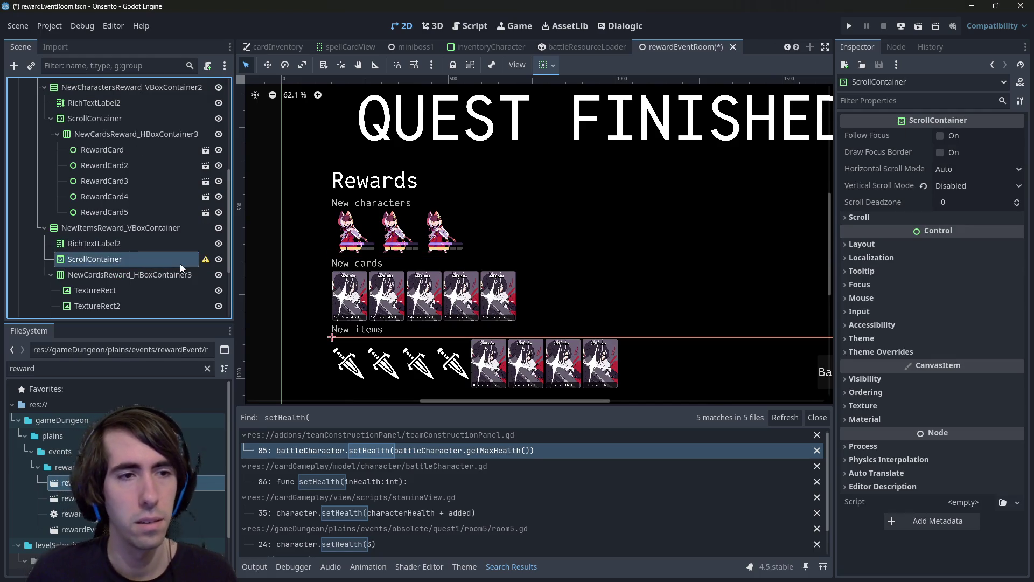
# - Rename the New items and New cards labels to RichTextLabel
pyautogui.doubleClick(158, 245)
pyautogui.press('BackSpace')
pyautogui.press('Return')
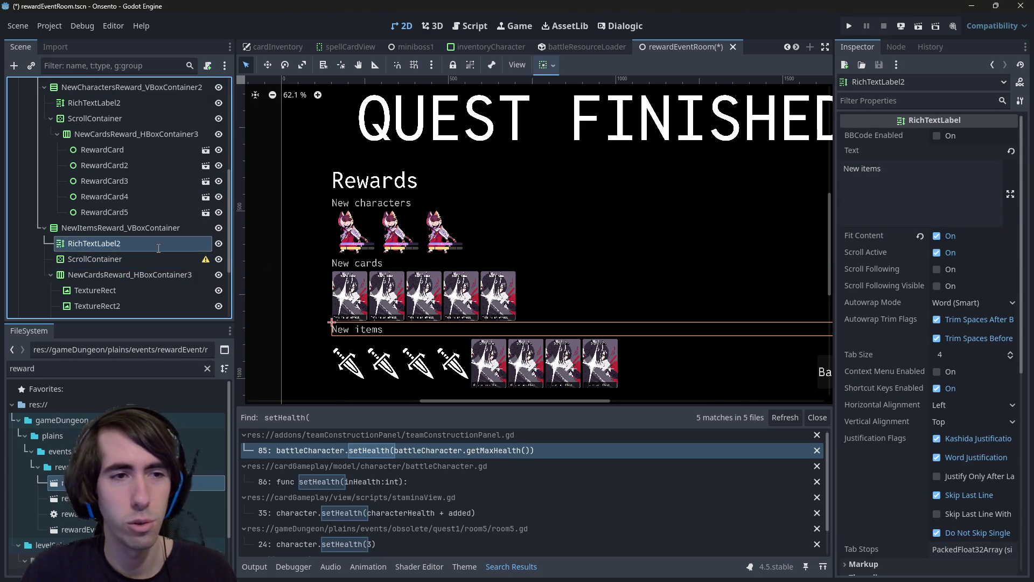
pyautogui.click(148, 90)
pyautogui.doubleClick(142, 102)
pyautogui.press('BackSpace')
pyautogui.press('Return')
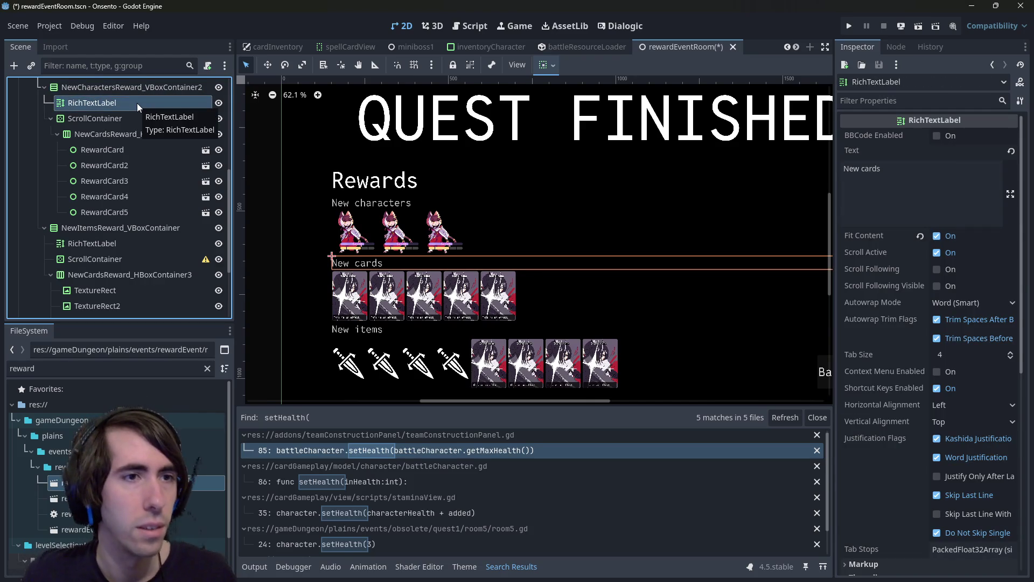
# - Nest the New items row inside its ScrollContainer
pyautogui.click(110, 119)
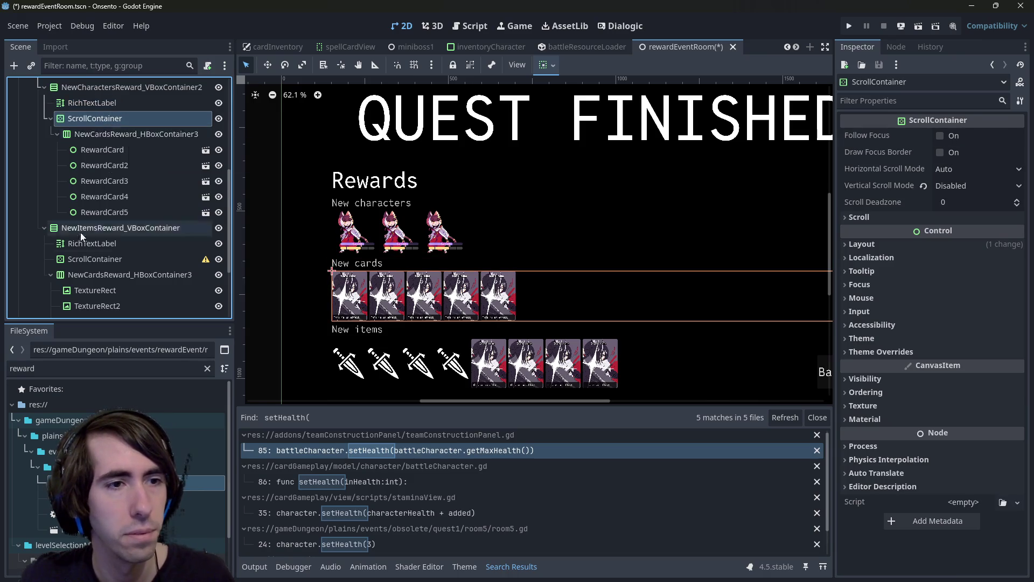
pyautogui.click(93, 259)
pyautogui.moveTo(94, 271); pyautogui.dragTo(95, 259)
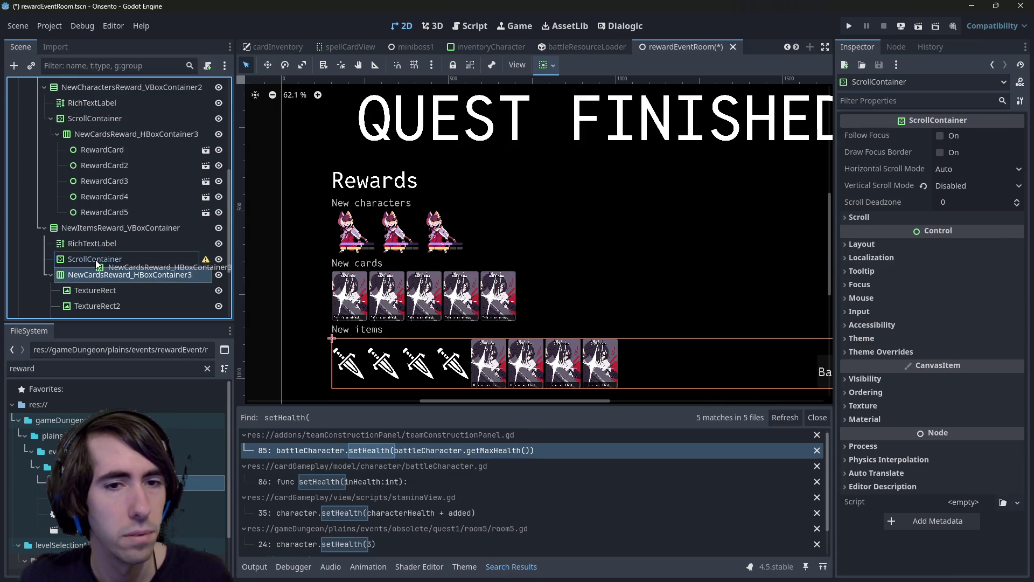
pyautogui.hotkey('ctrl', 'z')
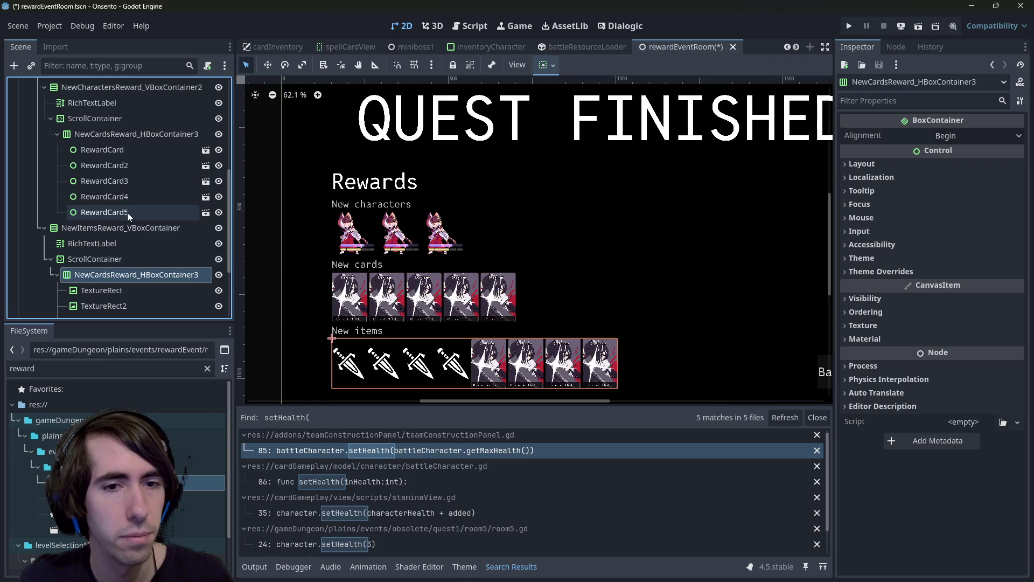
pyautogui.hotkey('ctrl', 'shift', 'z')
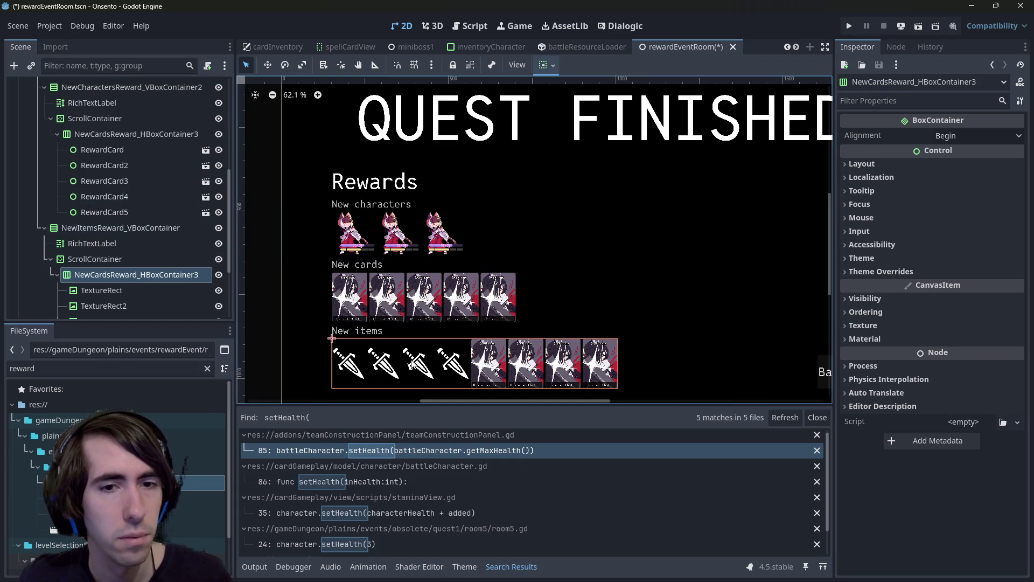
pyautogui.scroll(8, 424, 357)
pyautogui.scroll(-5, 425, 357)
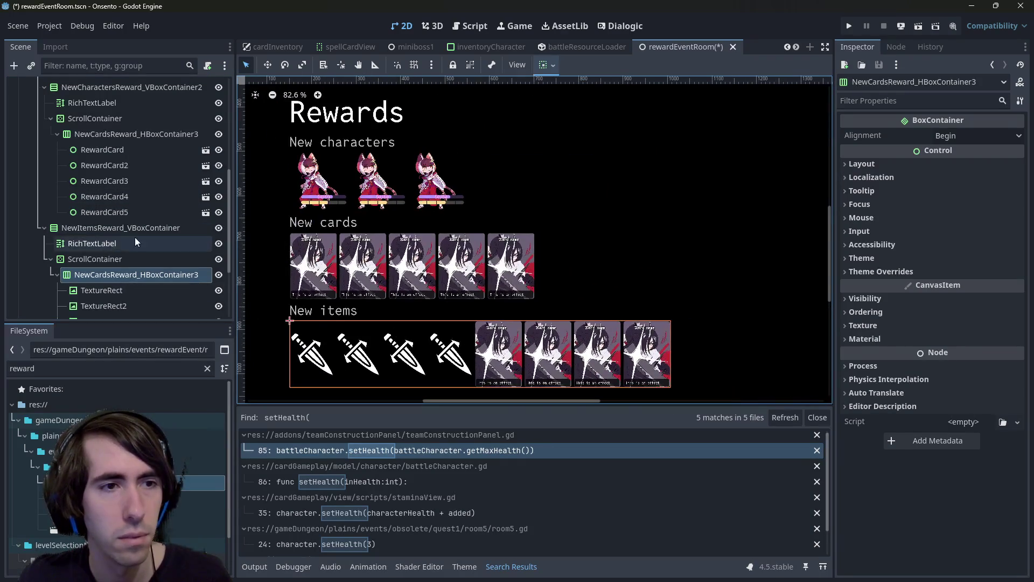
# - Nest the New characters row inside its ScrollContainer
pyautogui.click(98, 134)
pyautogui.click(93, 274)
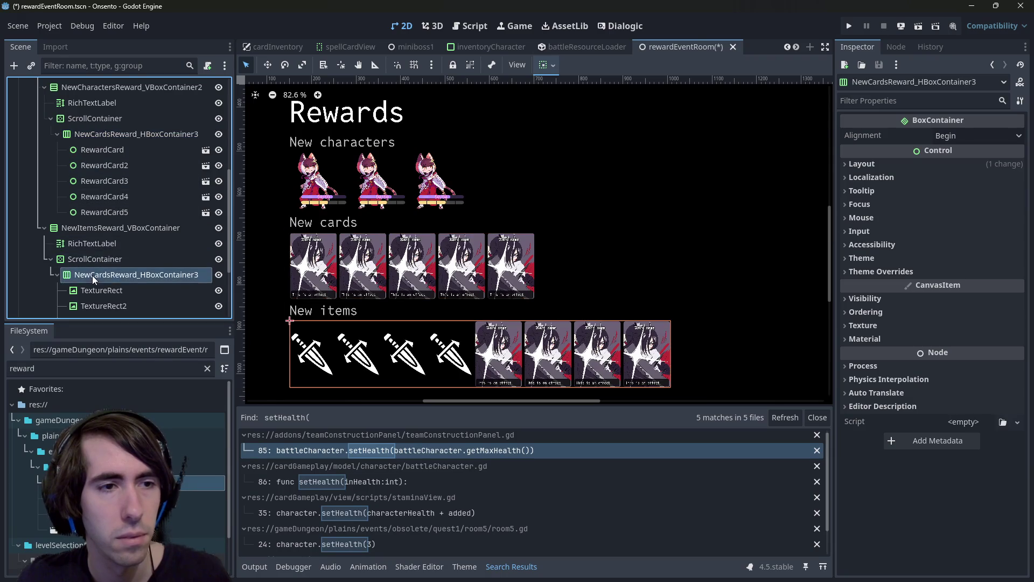
pyautogui.click(99, 119)
pyautogui.click(98, 133)
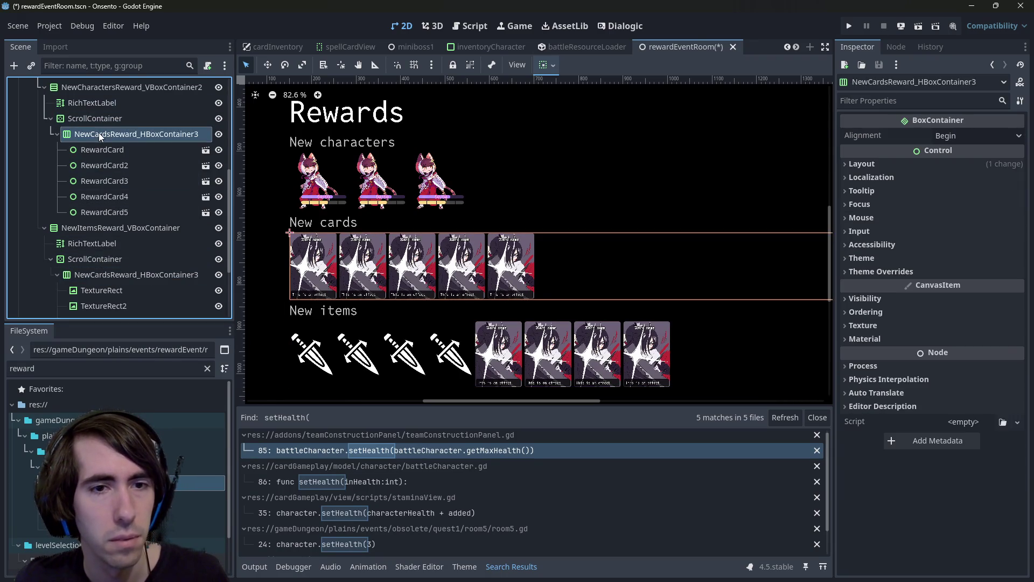
pyautogui.click(113, 275)
pyautogui.scroll(3, 108, 232)
pyautogui.click(103, 198)
pyautogui.scroll(2, 103, 195)
pyautogui.moveTo(104, 193)
pyautogui.mouseDown()
pyautogui.moveTo(86, 193)
pyautogui.moveTo(89, 129)
pyautogui.mouseUp()
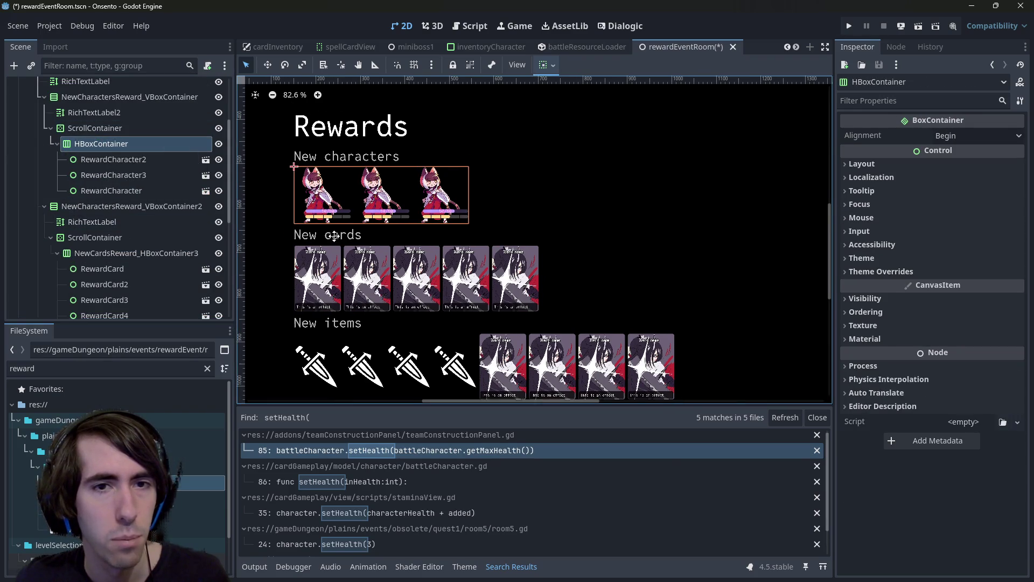
# - Save rewardEventRoom.tscn with Ctrl+S
pyautogui.hotkey('ctrl', 's')
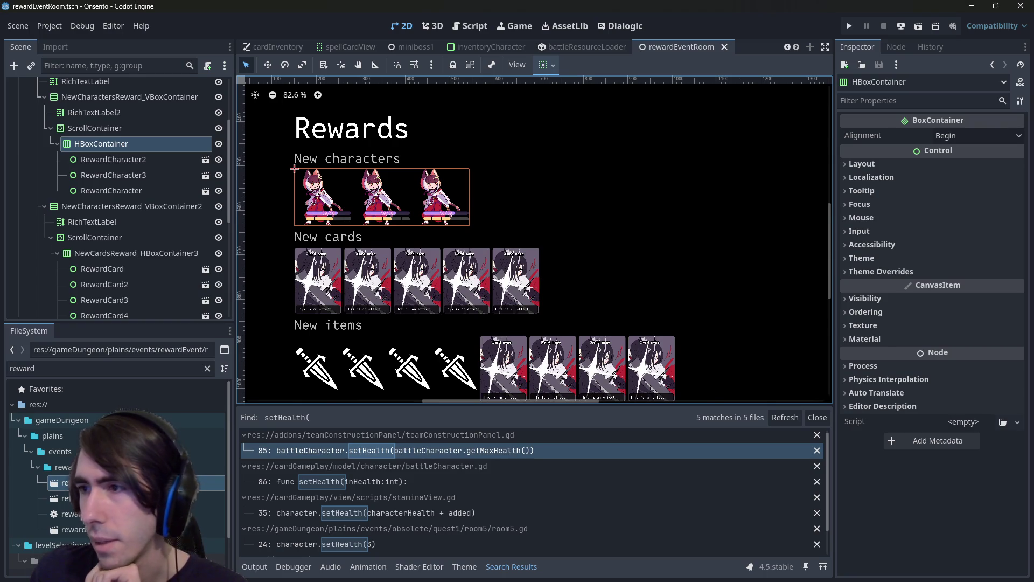
# - Hide the NewItemsReward_VBoxContainer group via its eye icon and save the scene
pyautogui.scroll(-6, 490, 242)
pyautogui.scroll(1, 547, 266)
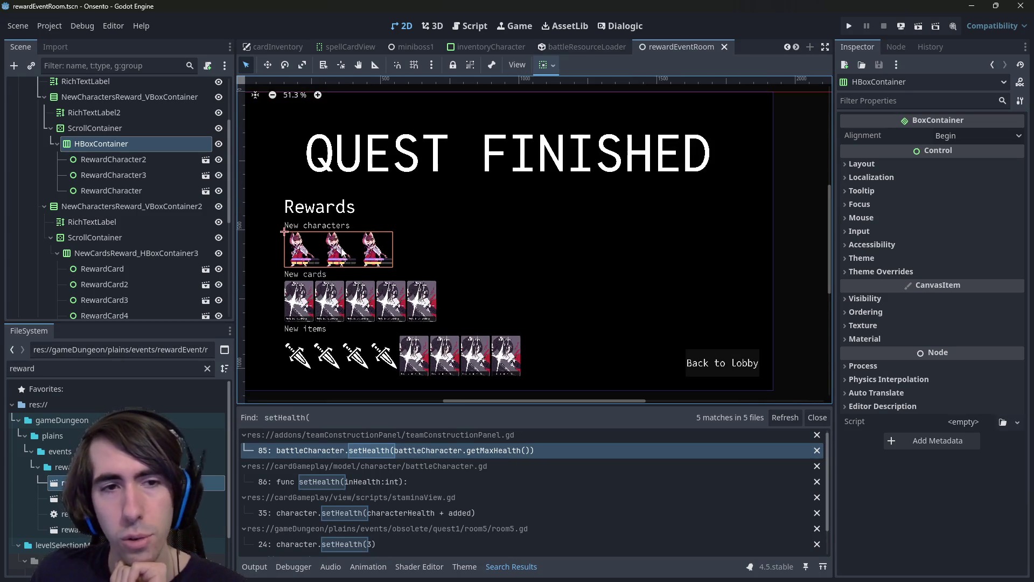
pyautogui.scroll(-2, 137, 230)
pyautogui.click(134, 223)
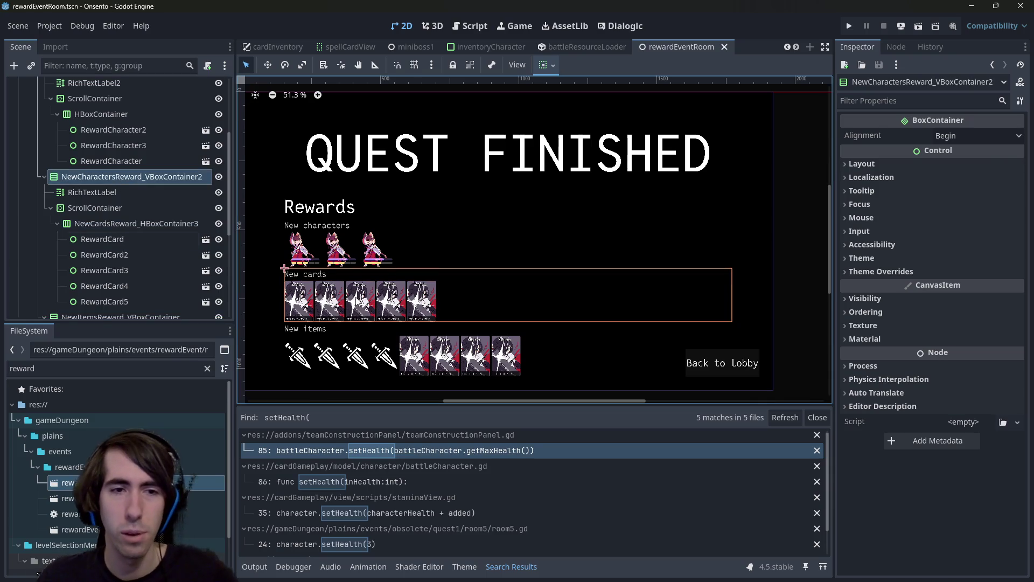
pyautogui.click(339, 326)
pyautogui.scroll(-4, 108, 244)
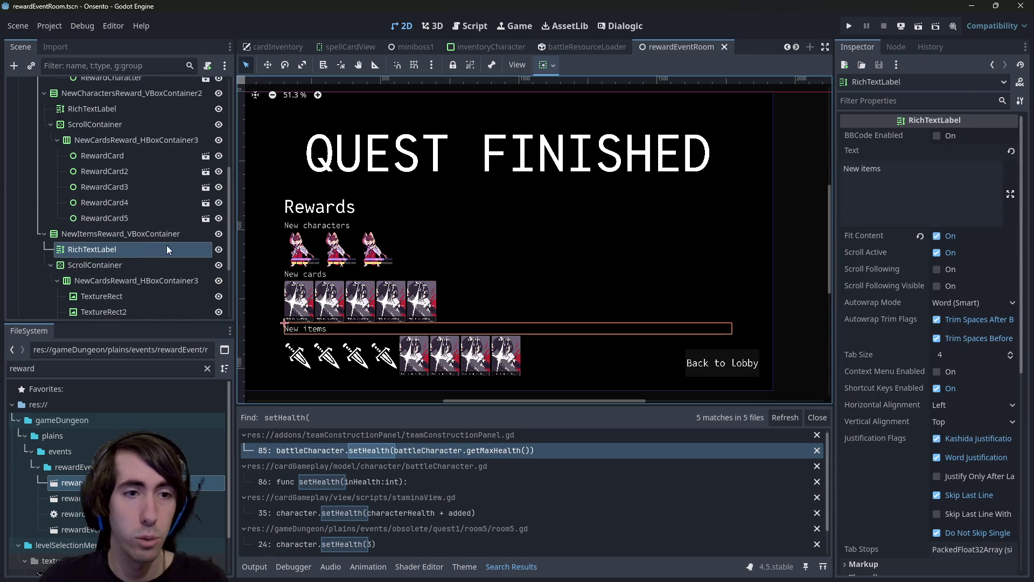
pyautogui.click(219, 233)
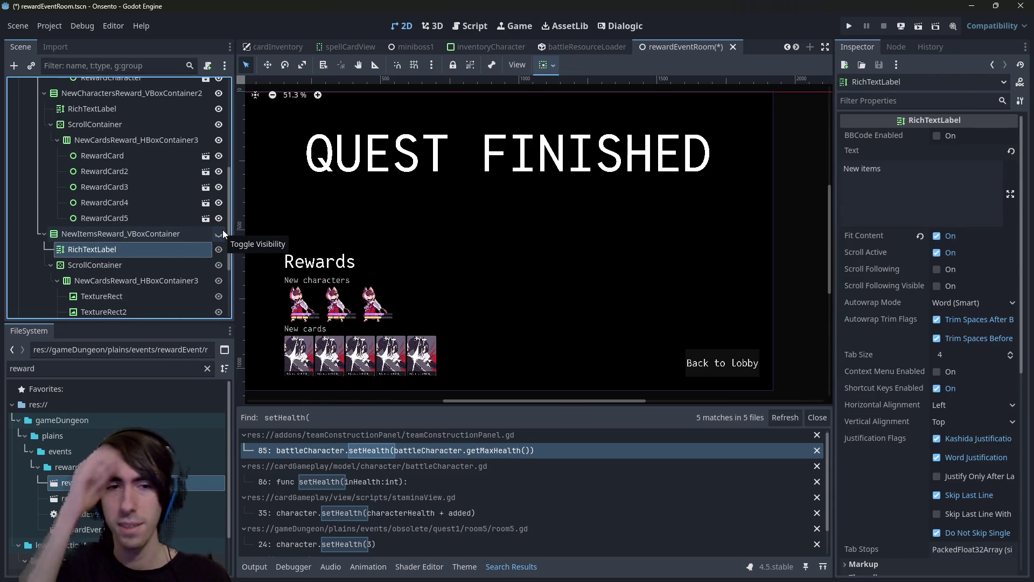
pyautogui.hotkey('ctrl', 's')
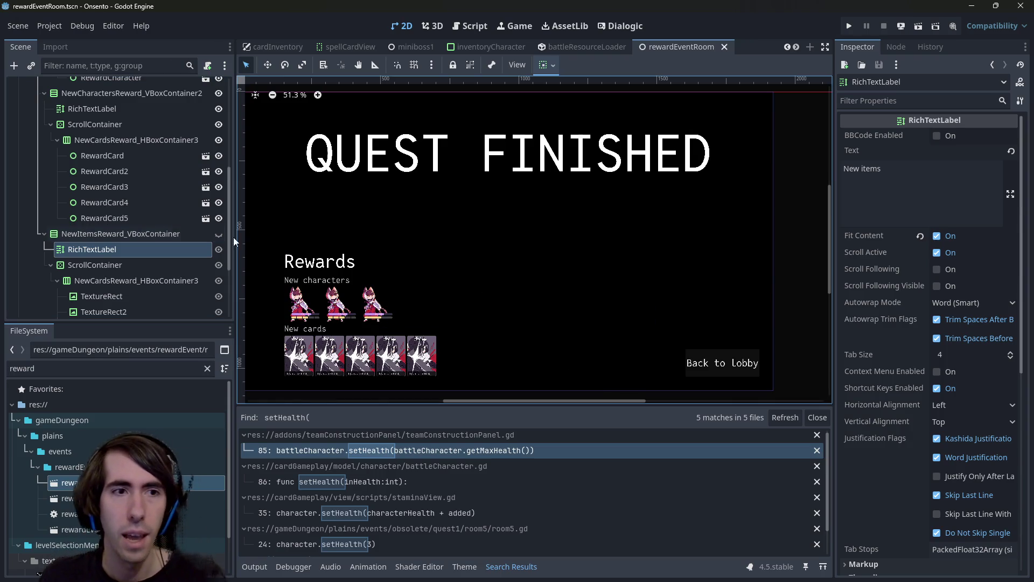
# - Review the items, cards and characters reward groups on the reward screen
pyautogui.click(160, 233)
pyautogui.click(157, 233)
pyautogui.scroll(5, 135, 216)
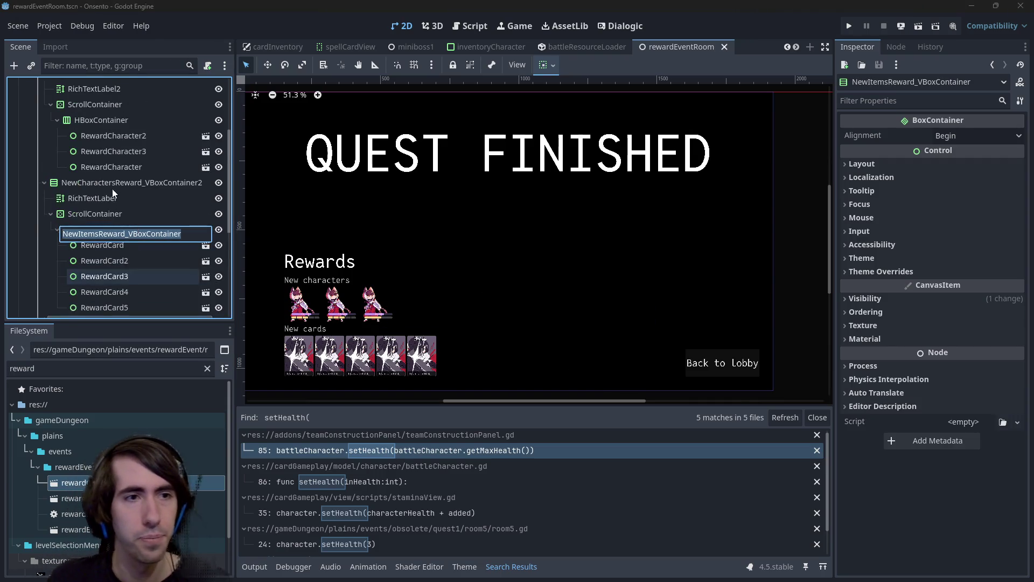
pyautogui.click(111, 187)
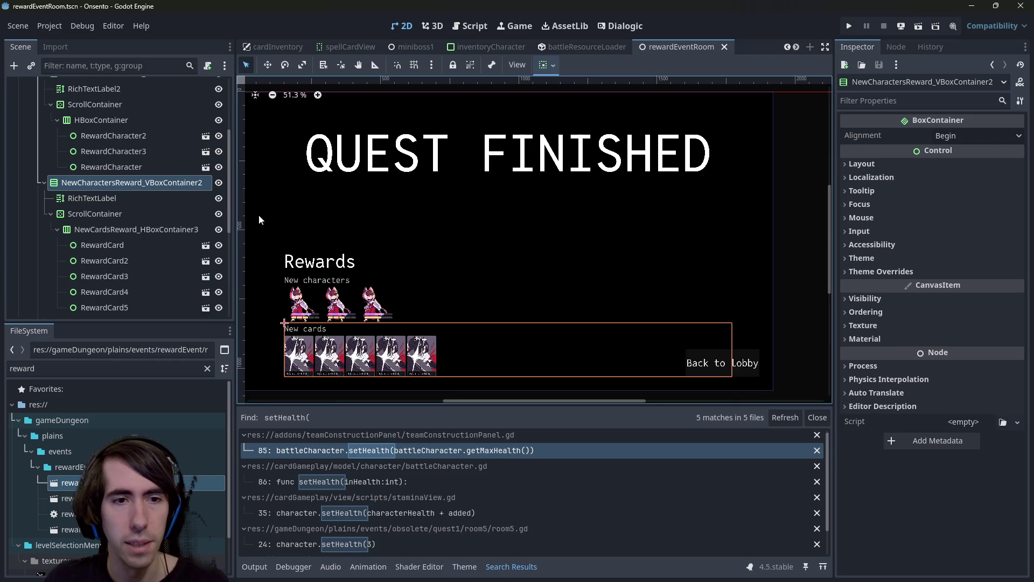
pyautogui.scroll(-2, 407, 371)
pyautogui.scroll(3, 686, 377)
pyautogui.scroll(2, 572, 330)
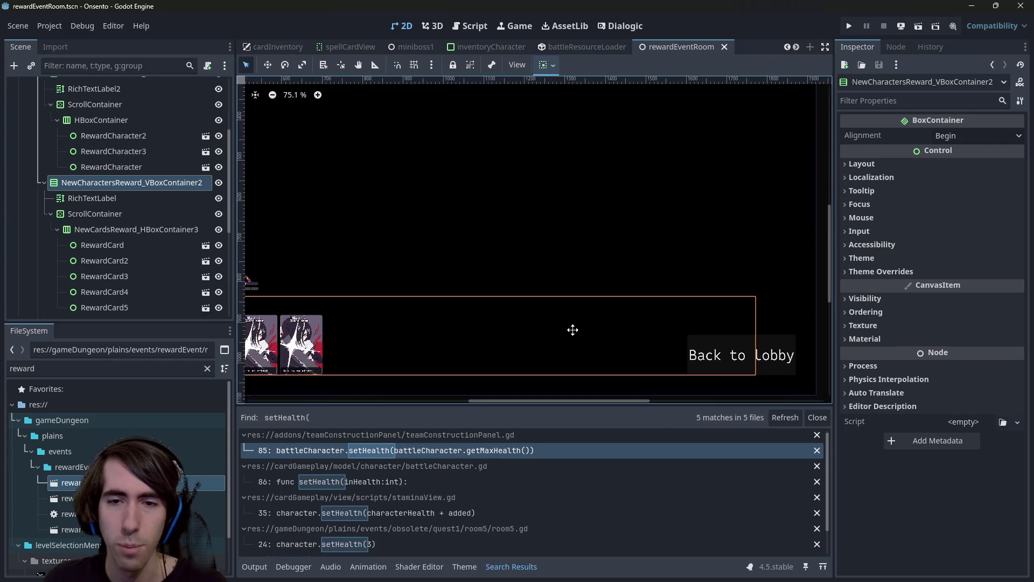
pyautogui.scroll(-2, 571, 327)
pyautogui.moveTo(476, 324)
pyautogui.mouseDown()
pyautogui.moveTo(568, 323)
pyautogui.moveTo(552, 314)
pyautogui.moveTo(548, 333)
pyautogui.mouseUp()
pyautogui.scroll(2, 134, 195)
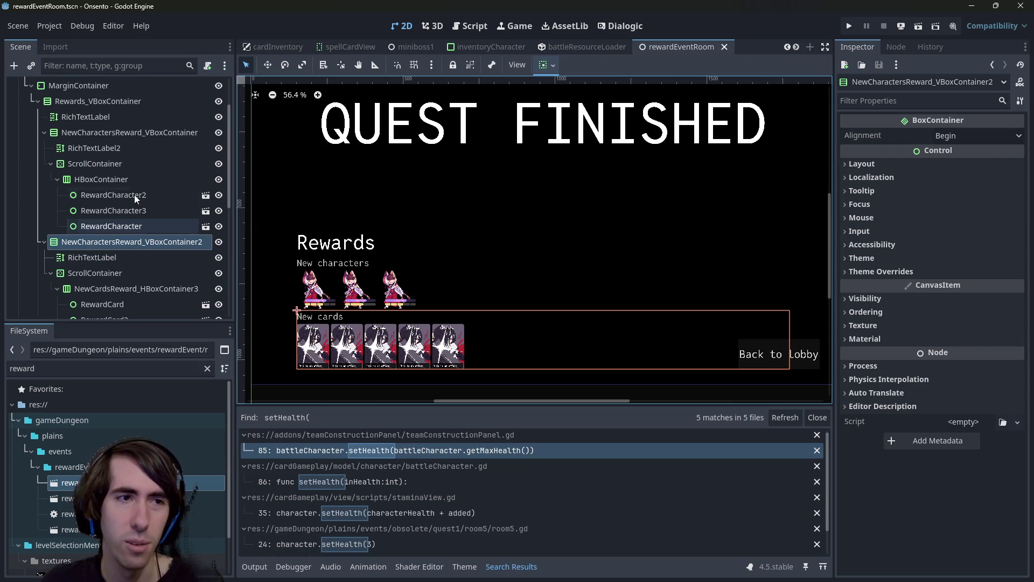
pyautogui.click(86, 134)
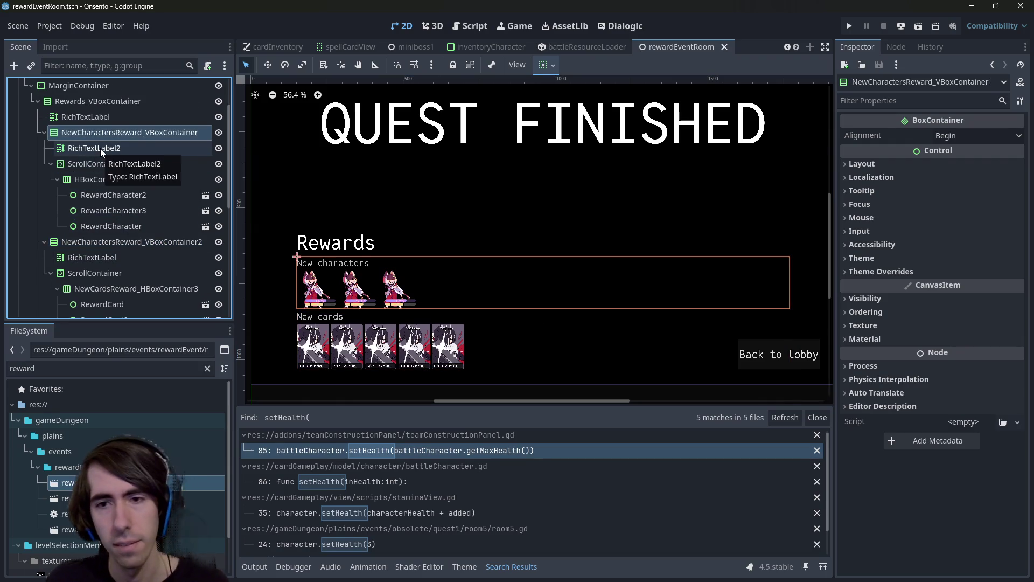
# - Try moving the Back to Lobby button into the margin container, then undo to keep it under CanvasLayer
pyautogui.click(80, 86)
pyautogui.scroll(2, 83, 97)
pyautogui.click(46, 164)
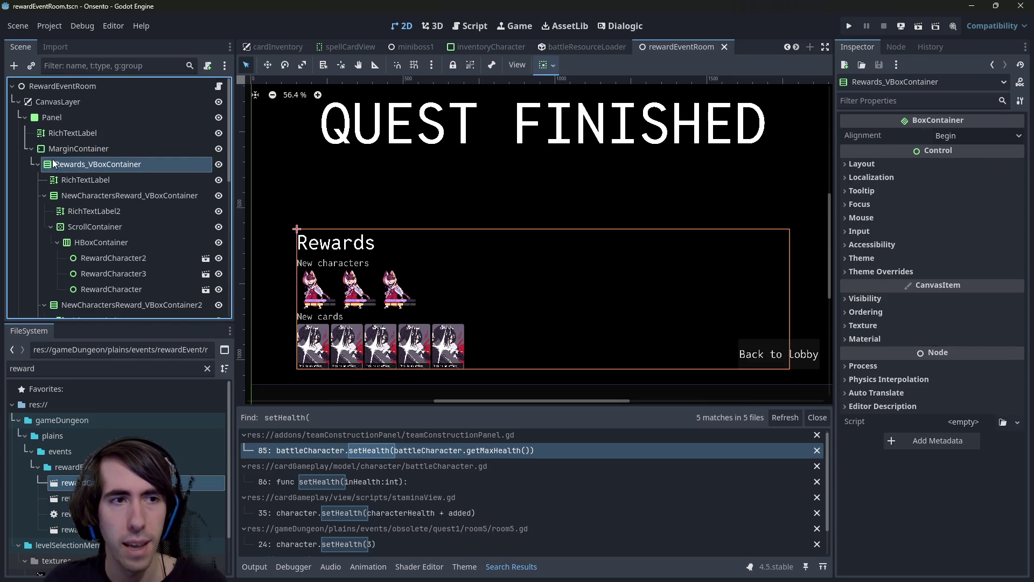
pyautogui.click(37, 164)
pyautogui.moveTo(72, 180); pyautogui.dragTo(72, 152)
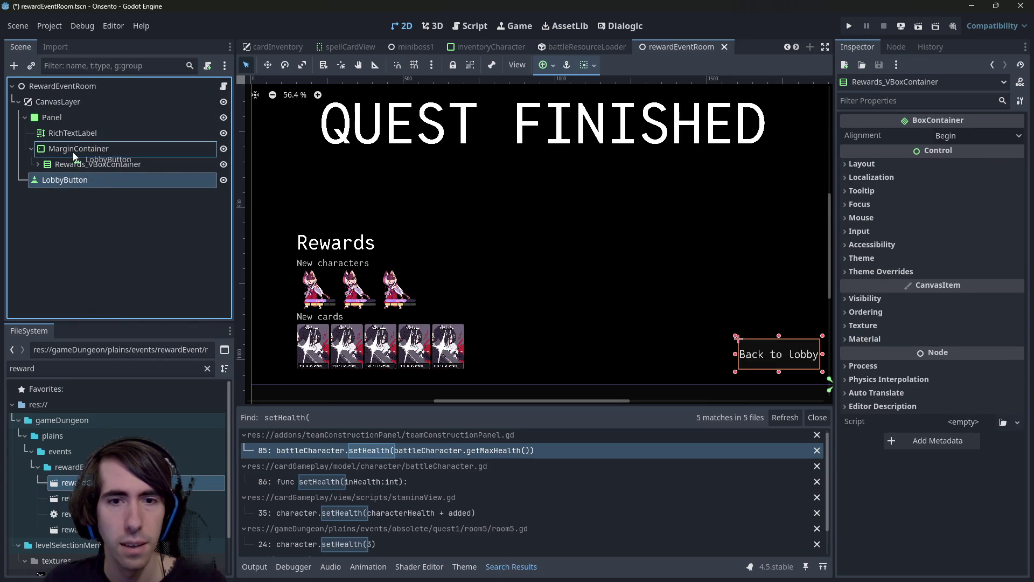
pyautogui.hotkey('ctrl', 'z')
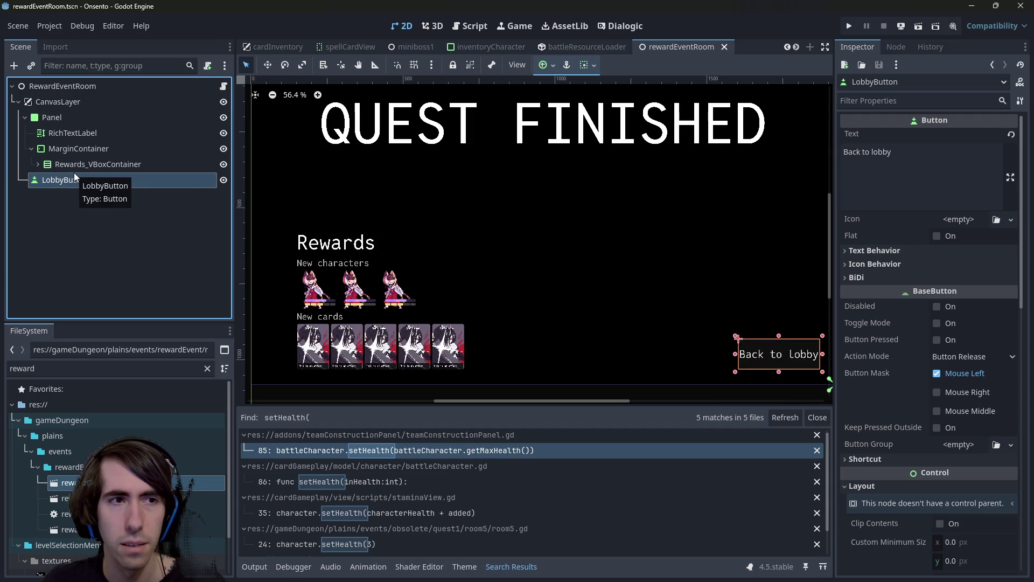
pyautogui.click(41, 163)
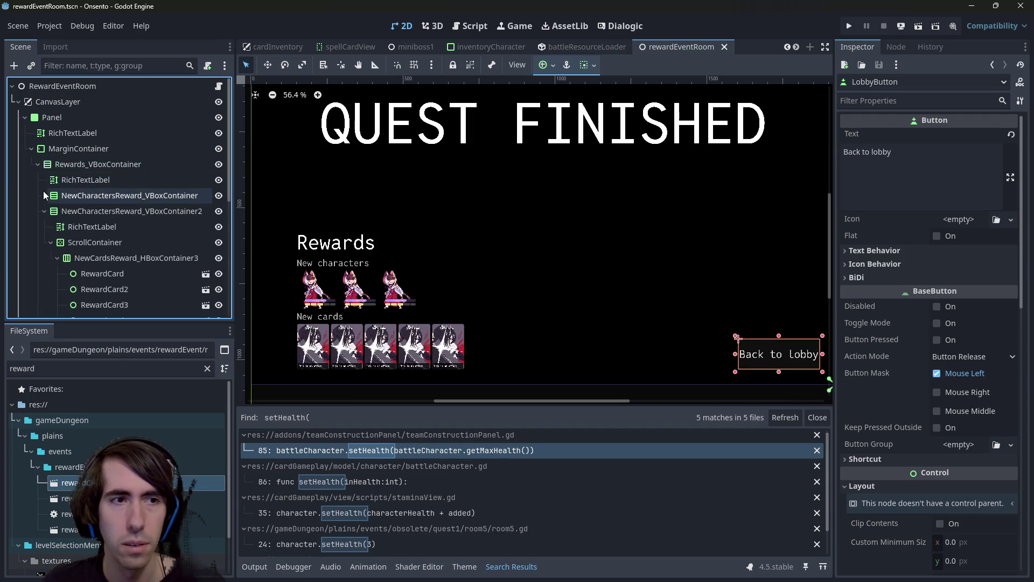